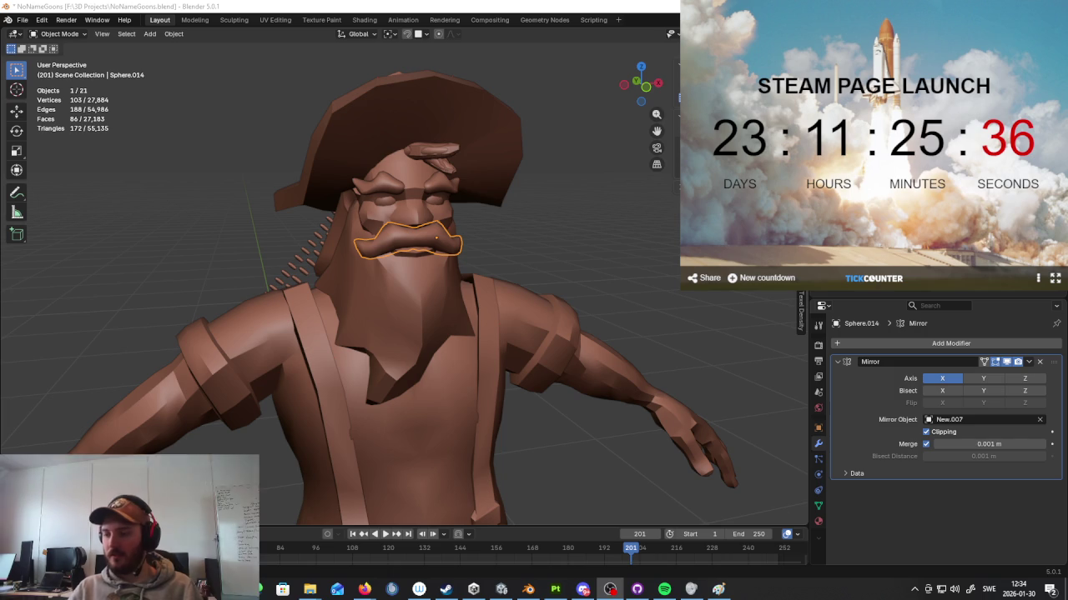
Step: Check the Stinky Pete reference image, then orbit to a close front view of the character
{"action": "key", "text": "alt+Tab"}
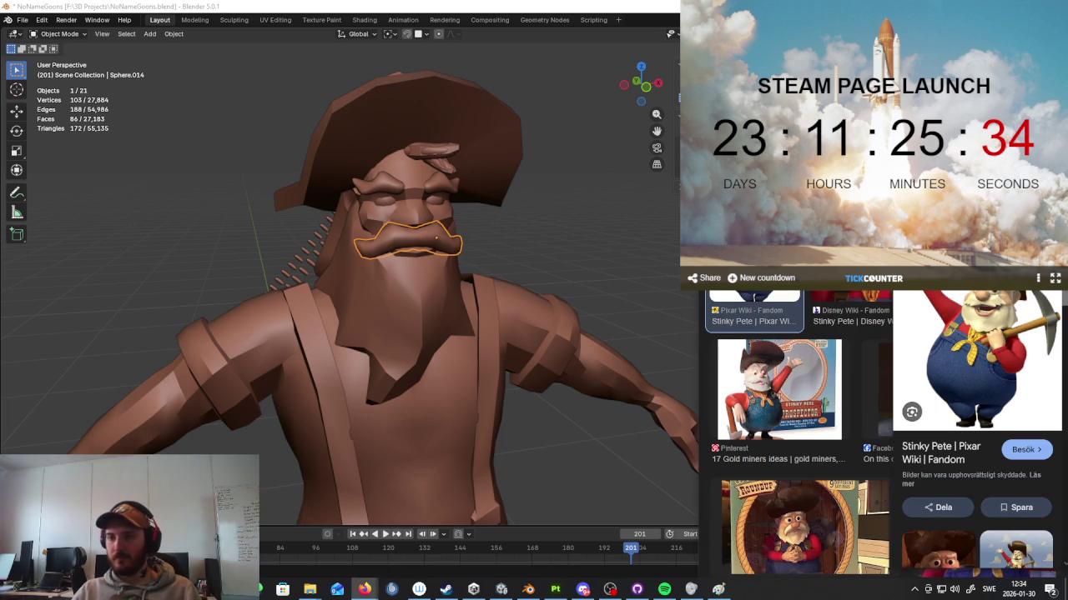
{"action": "key", "text": "alt+Tab"}
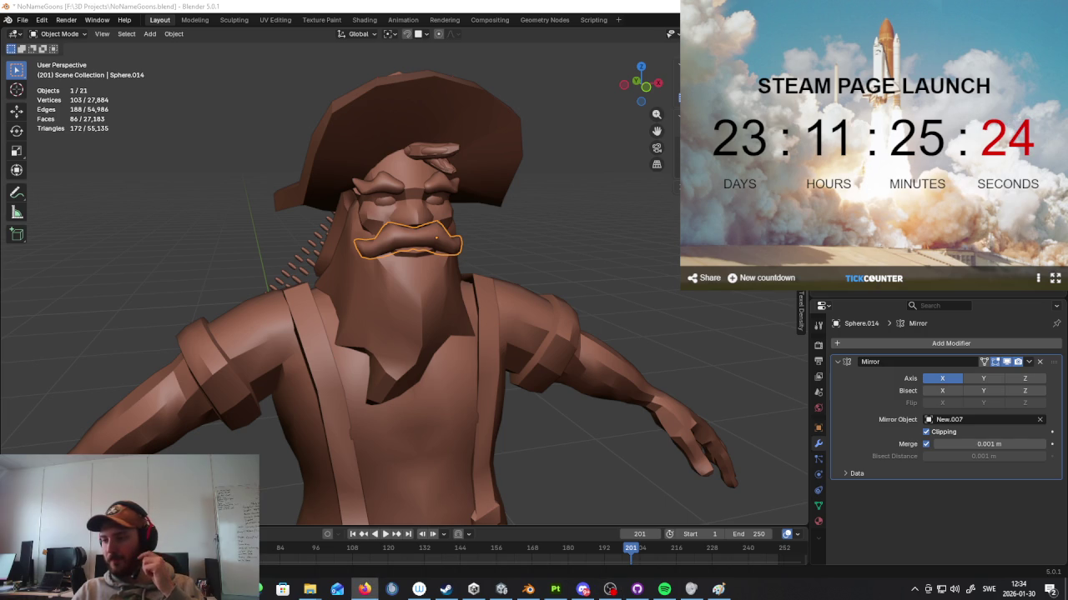
{"action": "key", "text": "XF86AudioLowerVolume"}
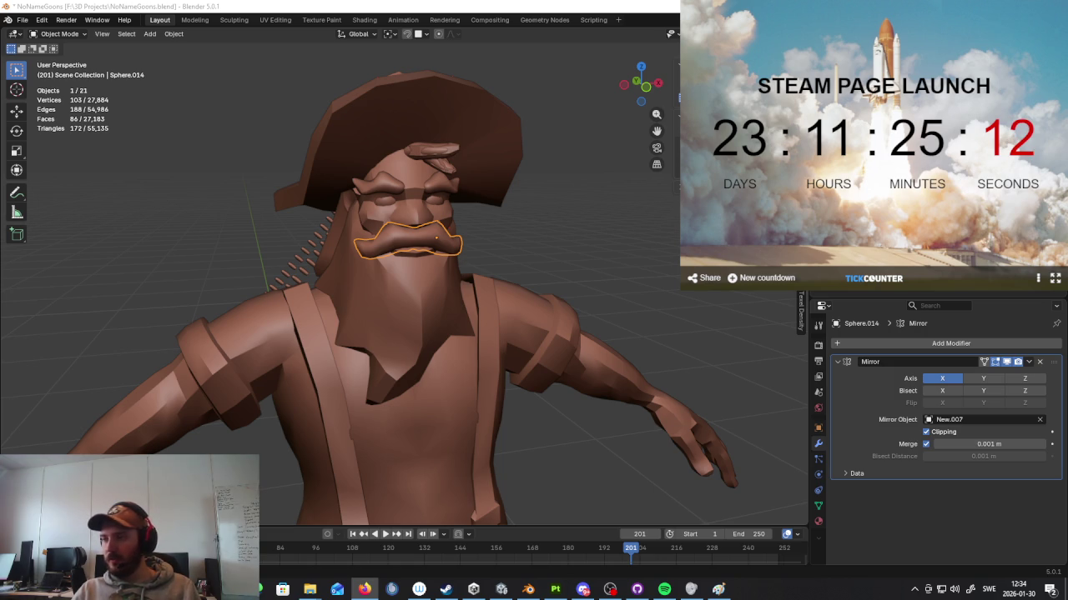
{"action": "middle_click_drag", "start_coordinate": [309, 281], "coordinate": [611, 327]}
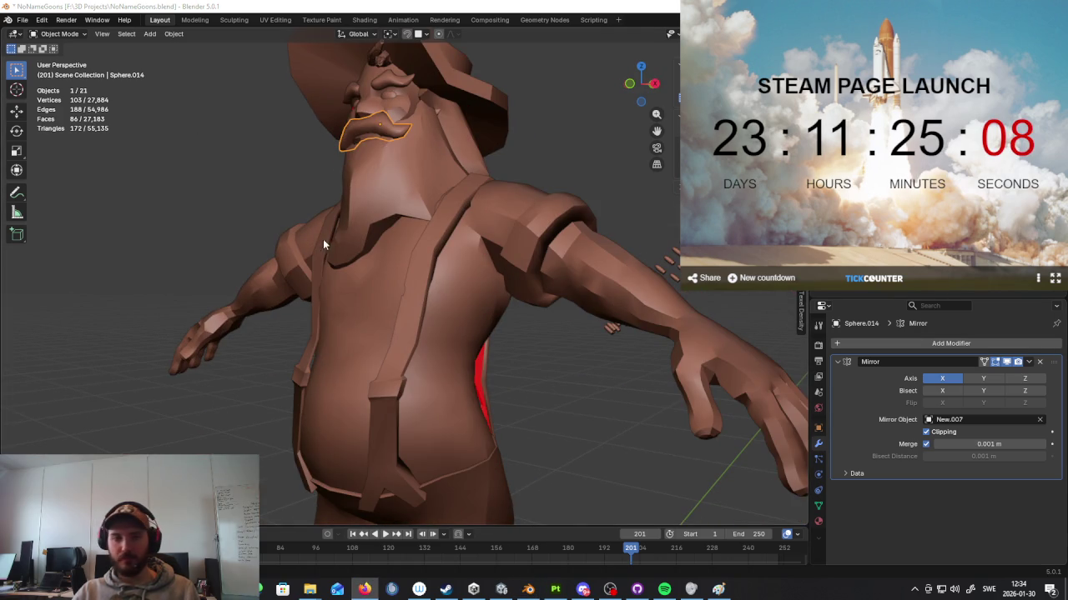
{"action": "mouse_move", "coordinate": [302, 242]}
{"action": "middle_mouse_down"}
{"action": "mouse_move", "coordinate": [540, 392]}
{"action": "mouse_move", "coordinate": [381, 202]}
{"action": "mouse_move", "coordinate": [554, 313]}
{"action": "mouse_move", "coordinate": [518, 310]}
{"action": "mouse_move", "coordinate": [395, 179]}
{"action": "mouse_move", "coordinate": [490, 208]}
{"action": "mouse_move", "coordinate": [438, 198]}
{"action": "mouse_move", "coordinate": [400, 173]}
{"action": "mouse_move", "coordinate": [487, 218]}
{"action": "mouse_move", "coordinate": [553, 338]}
{"action": "mouse_move", "coordinate": [579, 316]}
{"action": "mouse_move", "coordinate": [383, 250]}
{"action": "middle_mouse_up"}
Step: Delete the forehead piece from the miner's head
{"action": "left_click", "coordinate": [382, 202]}
{"action": "left_click", "coordinate": [391, 178]}
{"action": "key", "text": "x"}
{"action": "left_click", "coordinate": [451, 209]}
Step: Select the overalls, trousers, body, shirt and other clothing pieces together
{"action": "scroll", "coordinate": [401, 172], "scroll_direction": "down", "scroll_amount": 3}
{"action": "left_click", "coordinate": [384, 251]}
{"action": "mouse_move", "coordinate": [513, 279]}
{"action": "middle_mouse_down"}
{"action": "mouse_move", "coordinate": [553, 298]}
{"action": "mouse_move", "coordinate": [461, 246]}
{"action": "middle_mouse_up"}
{"action": "scroll", "coordinate": [462, 246], "scroll_direction": "down", "scroll_amount": 3}
{"action": "left_click", "coordinate": [425, 392]}
{"action": "left_click", "coordinate": [424, 429], "text": "shift"}
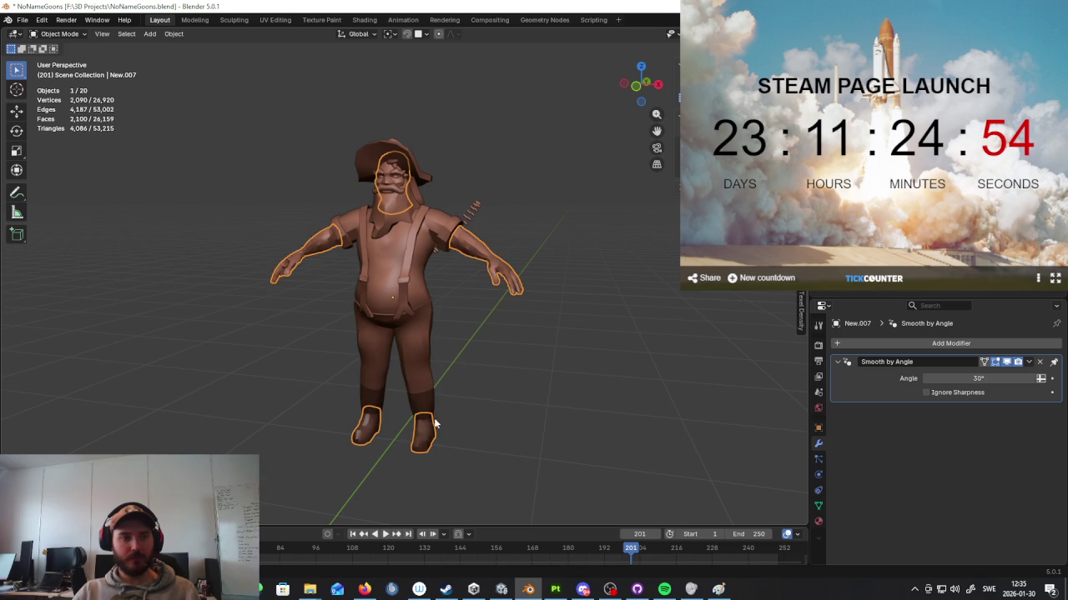
{"action": "left_click", "coordinate": [421, 350], "text": "shift"}
{"action": "left_click", "coordinate": [427, 260], "text": "shift"}
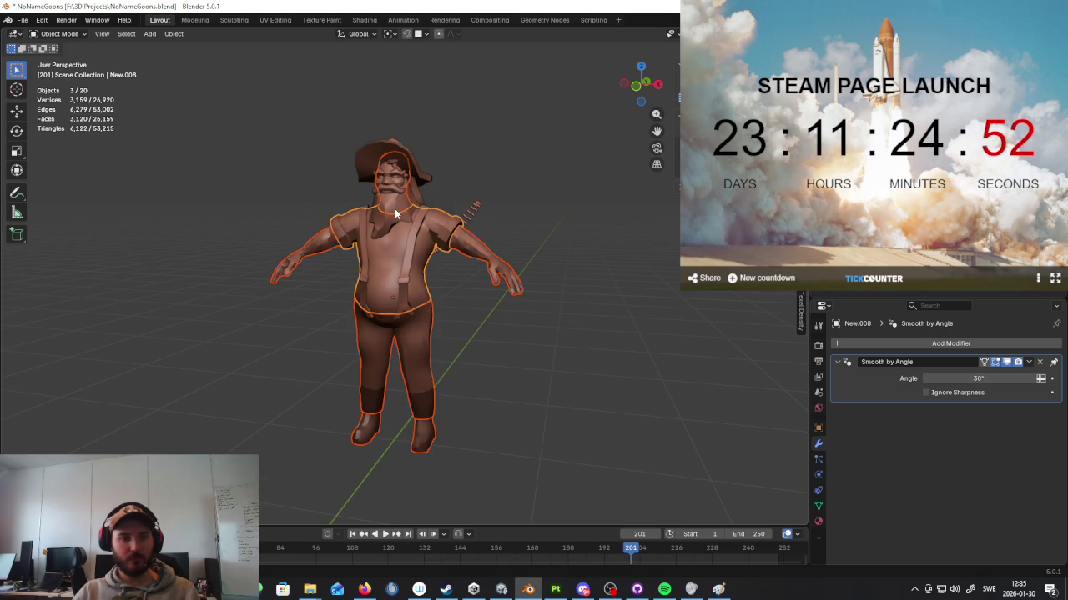
{"action": "left_click", "coordinate": [394, 210], "text": "shift"}
{"action": "left_click", "coordinate": [392, 221], "text": "shift"}
{"action": "left_click", "coordinate": [386, 179], "text": "shift"}
Step: Add the head piece Cylinder.008 and the glasses to the selection
{"action": "mouse_move", "coordinate": [392, 192]}
{"action": "middle_mouse_down"}
{"action": "mouse_move", "coordinate": [487, 215]}
{"action": "mouse_move", "coordinate": [408, 208]}
{"action": "middle_mouse_up"}
{"action": "scroll", "coordinate": [488, 215], "scroll_direction": "up", "scroll_amount": 2}
{"action": "scroll", "coordinate": [451, 205], "scroll_direction": "up", "scroll_amount": 3}
{"action": "left_click", "coordinate": [440, 202], "text": "shift"}
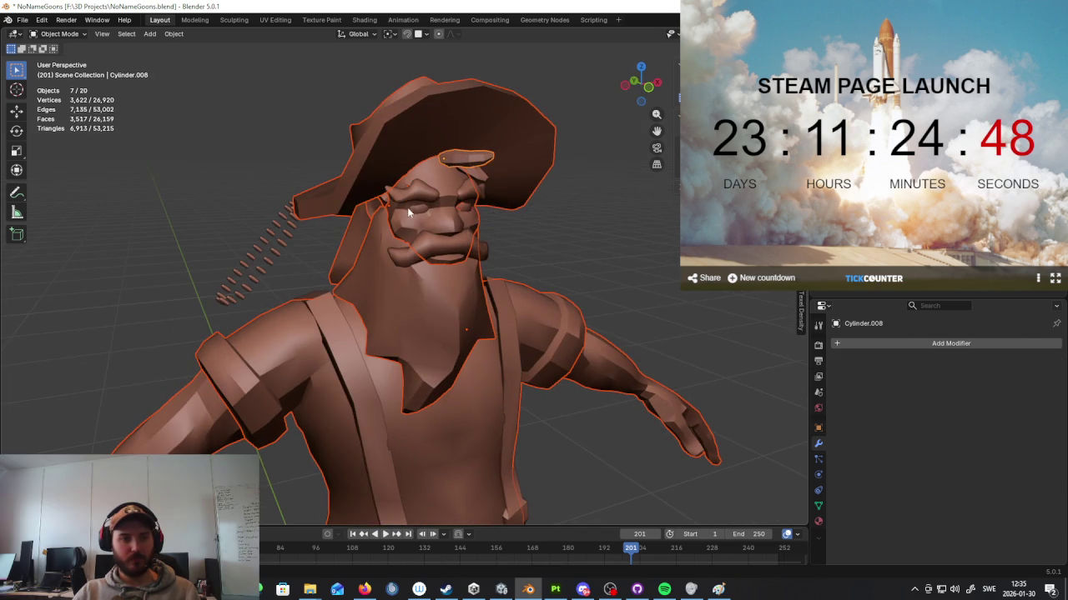
{"action": "left_click", "coordinate": [418, 212], "text": "shift"}
{"action": "scroll", "coordinate": [516, 244], "scroll_direction": "down", "scroll_amount": 5}
{"action": "scroll", "coordinate": [516, 244], "scroll_direction": "up", "scroll_amount": 5}
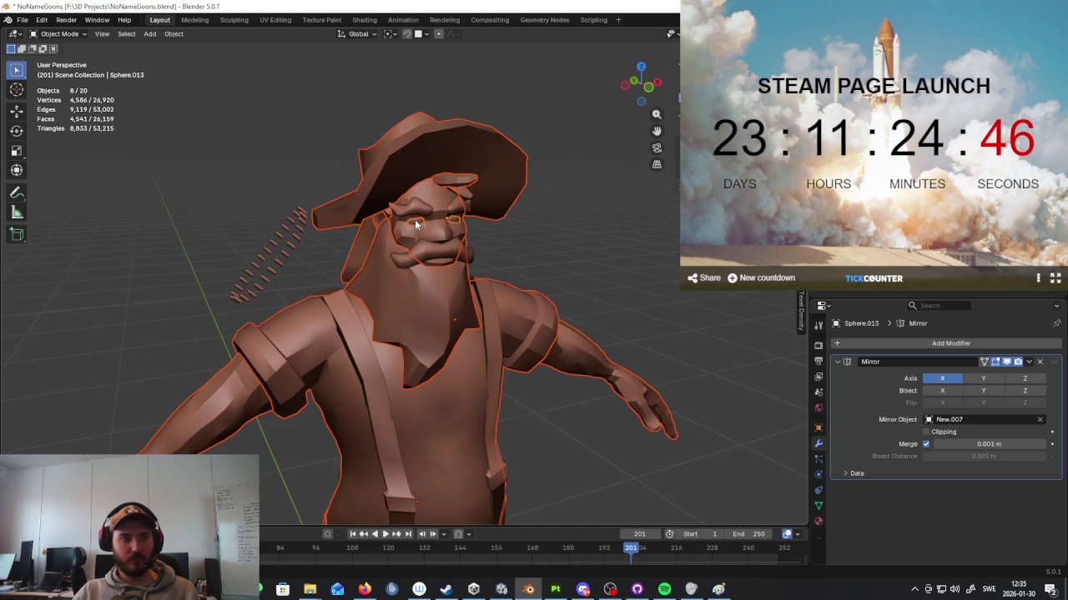
Step: Select only the glasses sphere Sphere.013 and enter Edit Mode on it
{"action": "left_click", "coordinate": [418, 226]}
{"action": "left_click", "coordinate": [425, 229]}
{"action": "mouse_move", "coordinate": [425, 229]}
{"action": "middle_mouse_down"}
{"action": "mouse_move", "coordinate": [499, 226]}
{"action": "mouse_move", "coordinate": [488, 297]}
{"action": "mouse_move", "coordinate": [503, 277]}
{"action": "middle_mouse_up"}
{"action": "scroll", "coordinate": [499, 222], "scroll_direction": "up", "scroll_amount": 3}
{"action": "key", "text": "Tab"}
Step: Isolate the glasses spheres in local view and un-subdivide them to far fewer faces
{"action": "scroll", "coordinate": [487, 297], "scroll_direction": "up", "scroll_amount": 3}
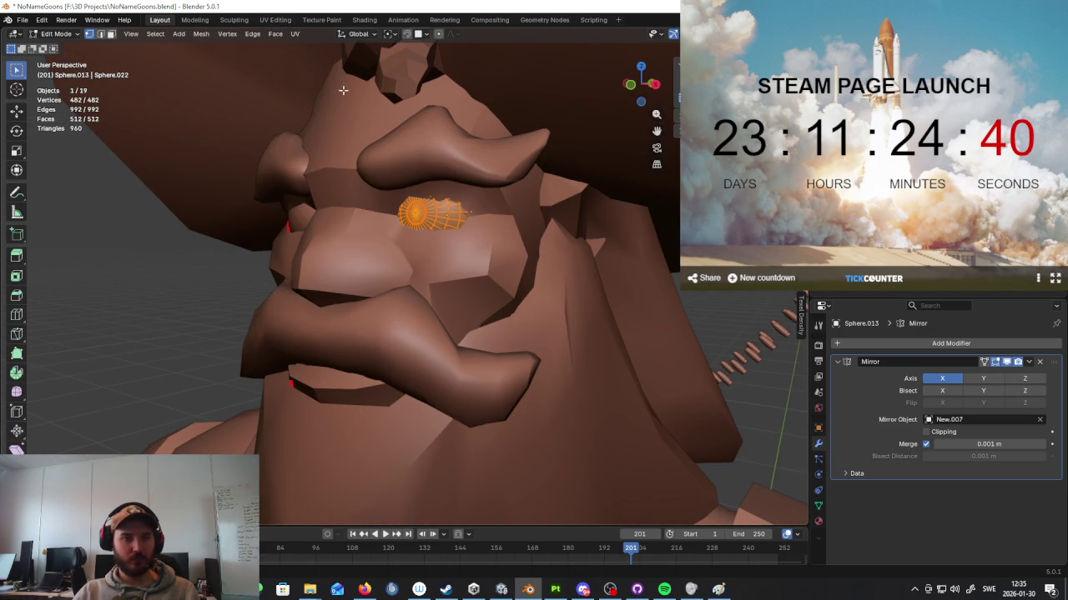
{"action": "key", "text": "KP_Divide"}
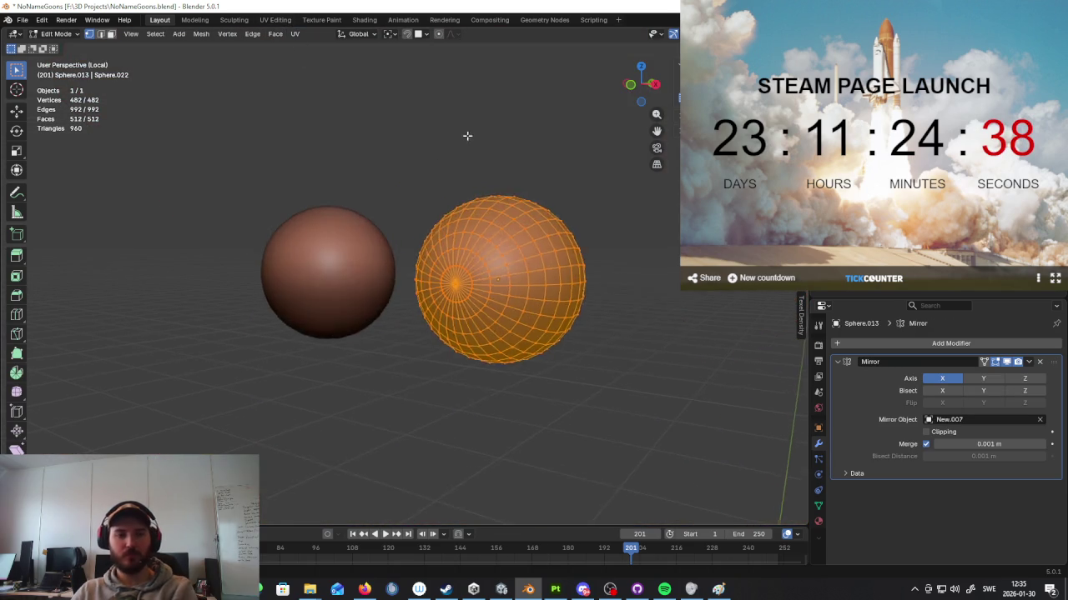
{"action": "left_click", "coordinate": [275, 33]}
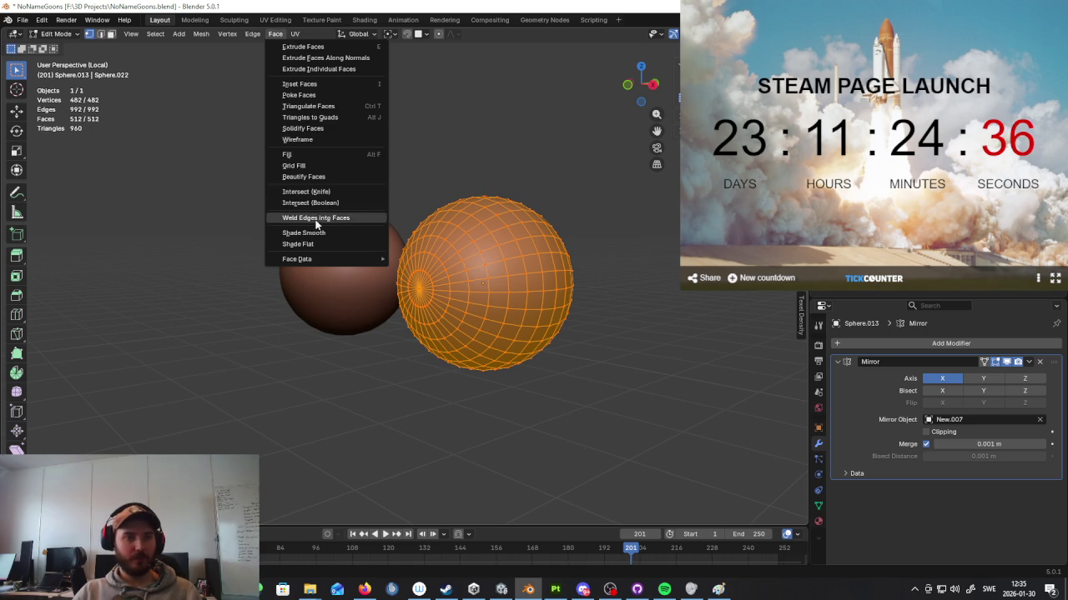
{"action": "right_click", "coordinate": [210, 139]}
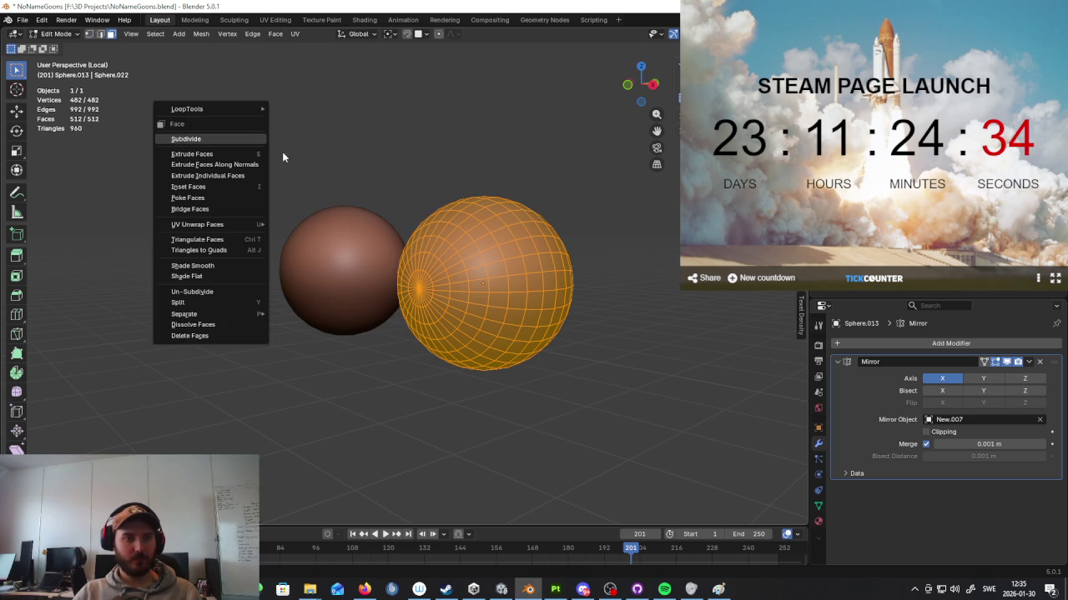
{"action": "left_click", "coordinate": [222, 291]}
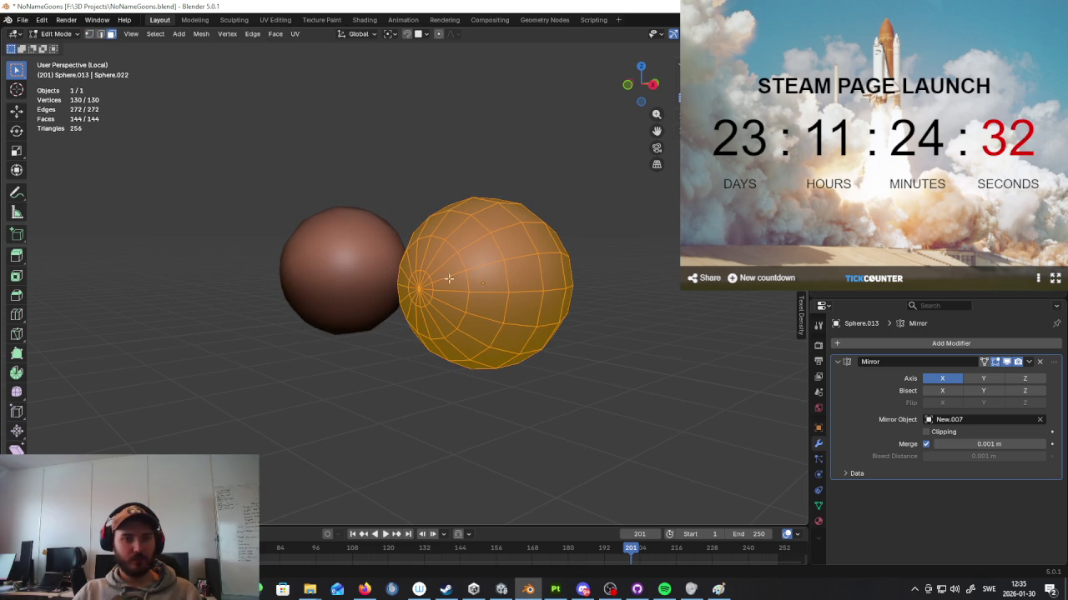
Step: Dissolve one horizontal edge ring, then return to Object Mode and the full character
{"action": "mouse_move", "coordinate": [404, 279]}
{"action": "middle_mouse_down"}
{"action": "mouse_move", "coordinate": [448, 281]}
{"action": "mouse_move", "coordinate": [375, 283]}
{"action": "mouse_move", "coordinate": [500, 281]}
{"action": "mouse_move", "coordinate": [467, 250]}
{"action": "mouse_move", "coordinate": [448, 256]}
{"action": "middle_mouse_up"}
{"action": "left_click", "coordinate": [455, 253], "text": "alt"}
{"action": "right_click", "coordinate": [477, 253]}
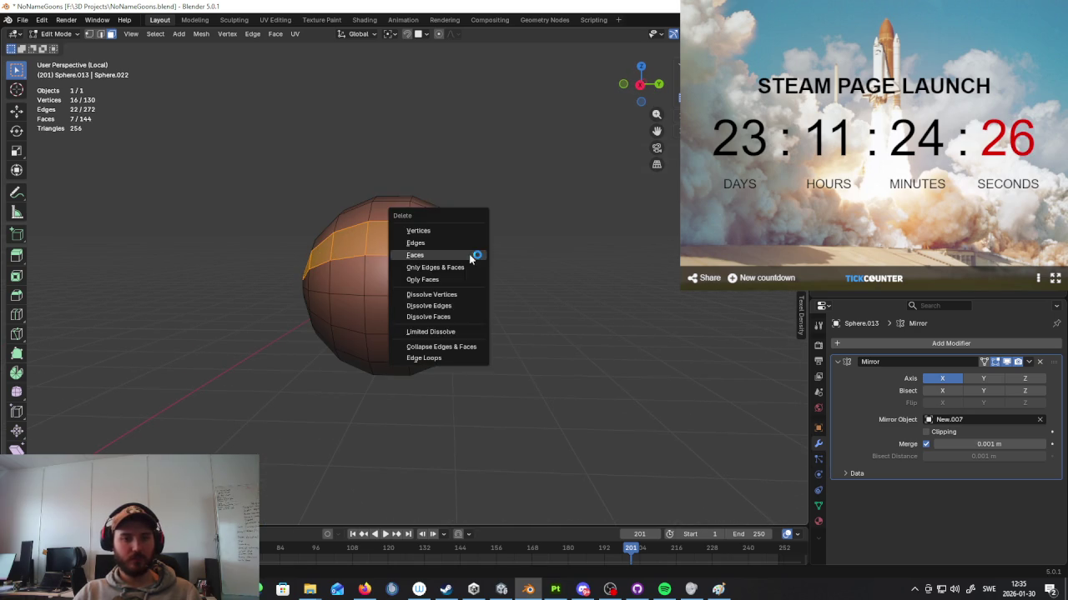
{"action": "key", "text": "2"}
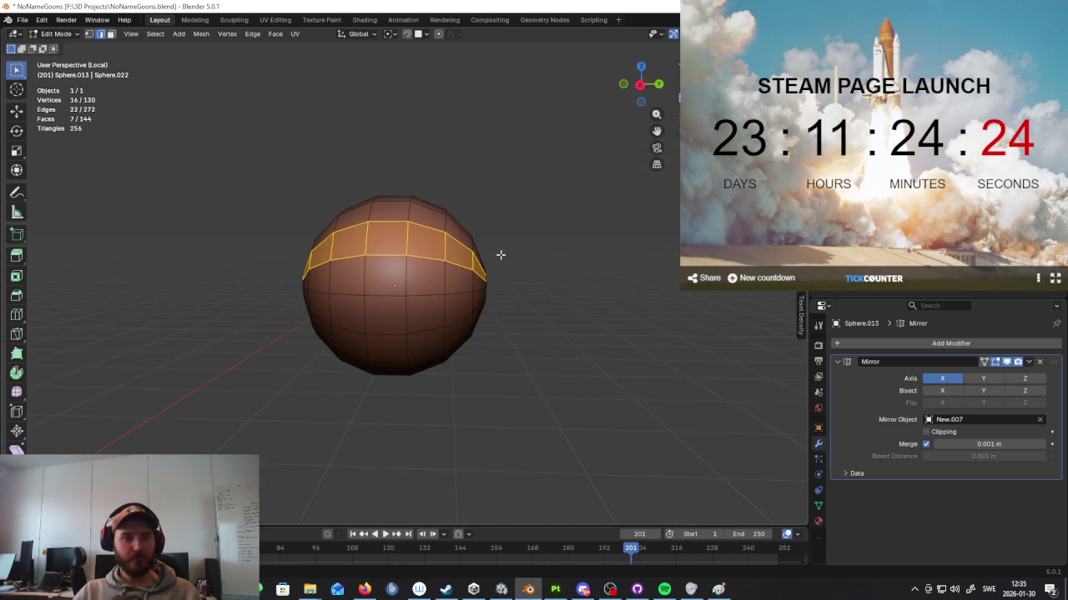
{"action": "key", "text": "ctrl+x"}
{"action": "left_click", "coordinate": [447, 251], "text": "alt"}
{"action": "key", "text": "ctrl+KP_Add"}
{"action": "key", "text": "Tab"}
{"action": "mouse_move", "coordinate": [598, 274]}
{"action": "middle_mouse_down"}
{"action": "mouse_move", "coordinate": [553, 272]}
{"action": "mouse_move", "coordinate": [588, 283]}
{"action": "mouse_move", "coordinate": [553, 286]}
{"action": "mouse_move", "coordinate": [600, 292]}
{"action": "mouse_move", "coordinate": [558, 269]}
{"action": "mouse_move", "coordinate": [597, 264]}
{"action": "middle_mouse_up"}
{"action": "key", "text": "KP_Divide"}
{"action": "scroll", "coordinate": [597, 265], "scroll_direction": "down", "scroll_amount": 5}
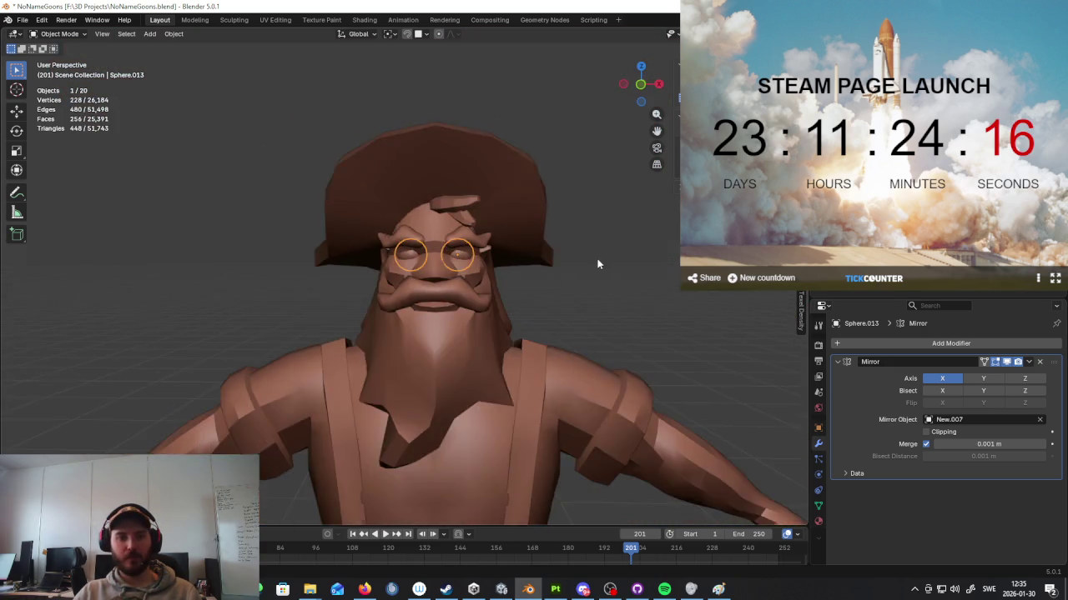
{"action": "scroll", "coordinate": [451, 233], "scroll_direction": "up", "scroll_amount": 4}
{"action": "key", "text": "g"}
{"action": "key", "text": "z"}
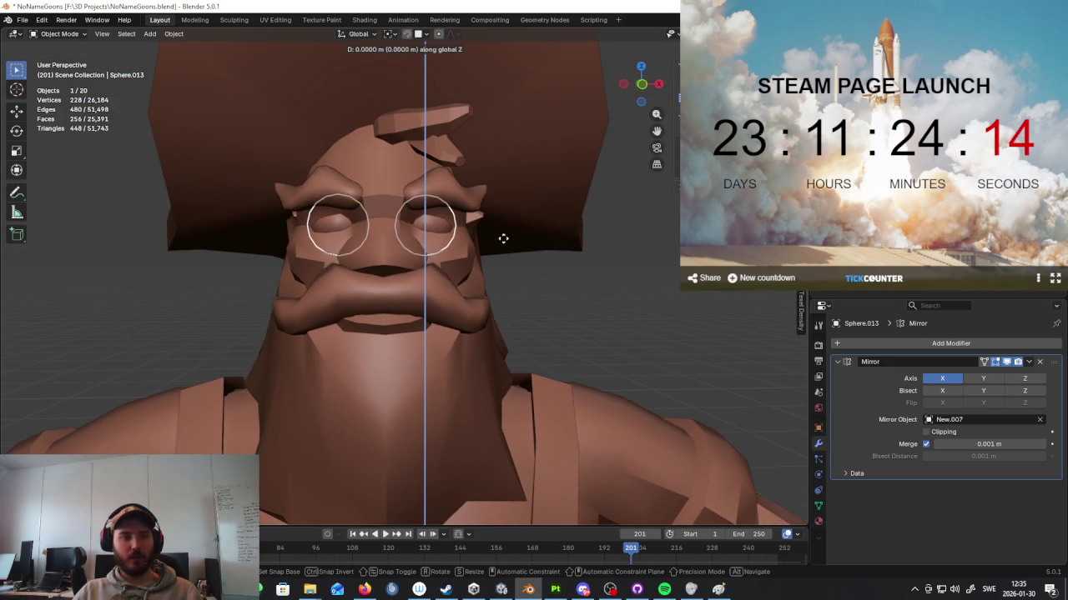
{"action": "key", "text": "Escape"}
{"action": "scroll", "coordinate": [511, 246], "scroll_direction": "up", "scroll_amount": 3}
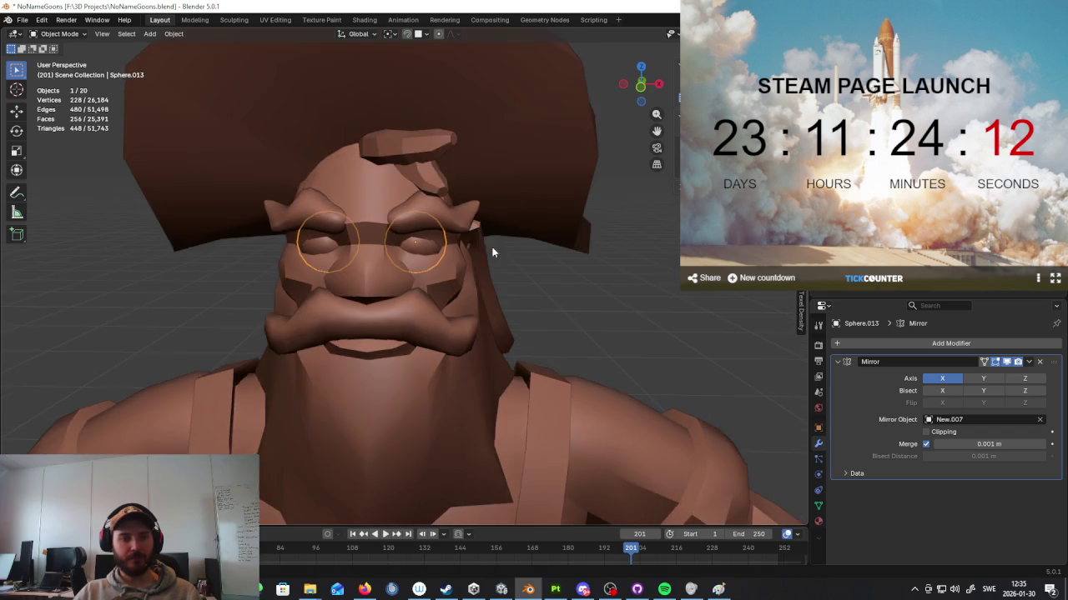
{"action": "middle_click_drag", "start_coordinate": [511, 245], "coordinate": [463, 271]}
{"action": "scroll", "coordinate": [480, 269], "scroll_direction": "down", "scroll_amount": 5}
{"action": "mouse_move", "coordinate": [565, 281]}
{"action": "middle_mouse_down"}
{"action": "mouse_move", "coordinate": [586, 284]}
{"action": "mouse_move", "coordinate": [488, 250]}
{"action": "mouse_move", "coordinate": [534, 270]}
{"action": "mouse_move", "coordinate": [462, 320]}
{"action": "mouse_move", "coordinate": [549, 296]}
{"action": "middle_mouse_up"}
{"action": "scroll", "coordinate": [587, 283], "scroll_direction": "down", "scroll_amount": 3}
{"action": "left_click", "coordinate": [462, 320]}
{"action": "scroll", "coordinate": [456, 274], "scroll_direction": "up", "scroll_amount": 2}
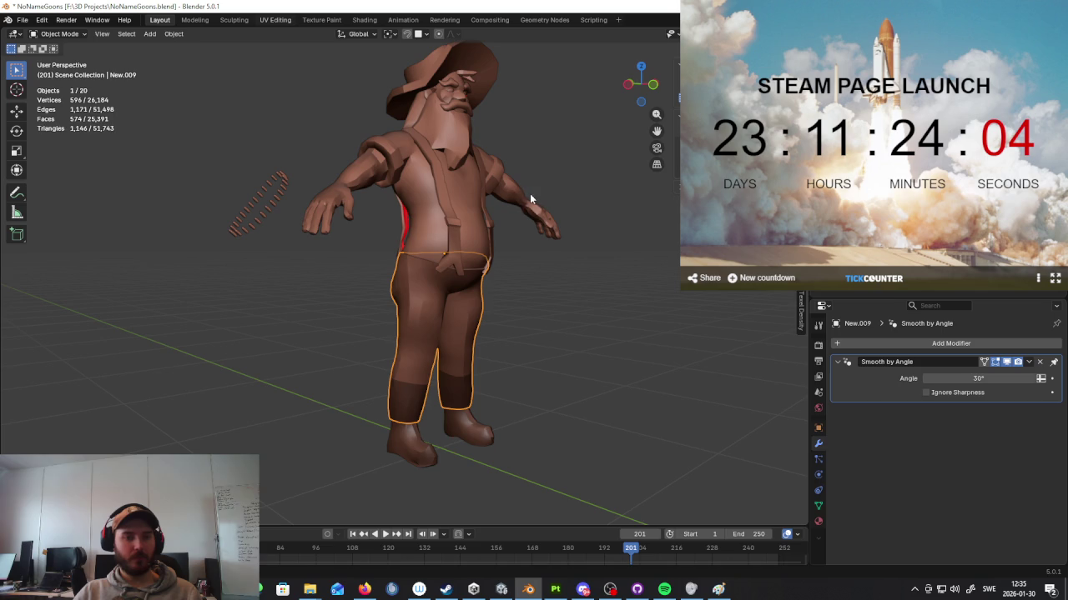
{"action": "key", "text": "ctrl+Page_Down"}
{"action": "key", "text": "ctrl+Page_Down"}
{"action": "key", "text": "ctrl+Page_Down"}
Step: Frame the character from the front and leave Edit Mode
{"action": "scroll", "coordinate": [534, 194], "scroll_direction": "down", "scroll_amount": 3}
{"action": "scroll", "coordinate": [542, 192], "scroll_direction": "down", "scroll_amount": 3}
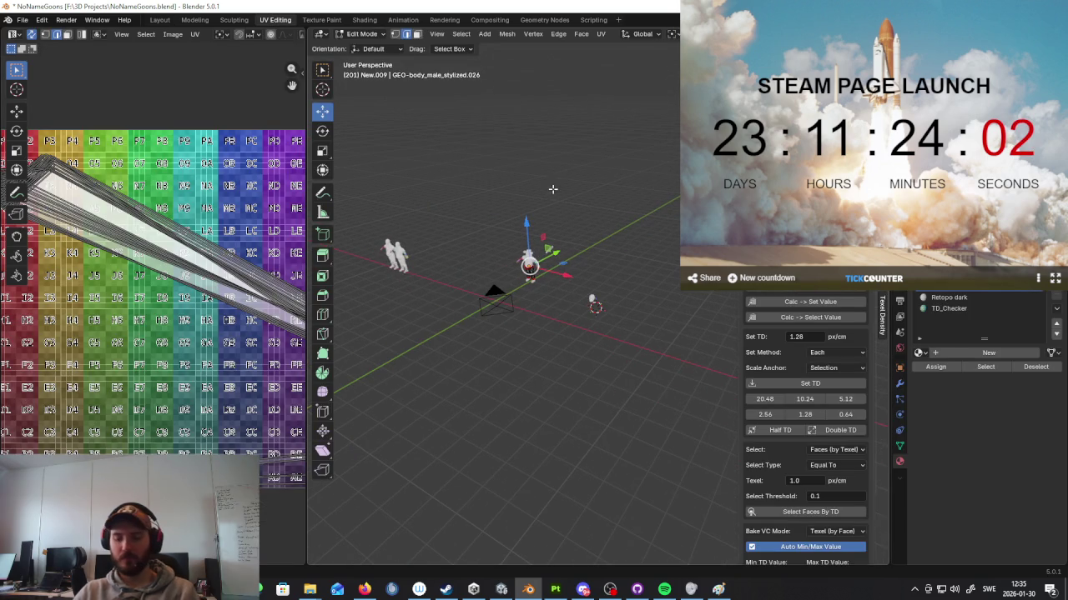
{"action": "key", "text": "KP_Decimal"}
{"action": "mouse_move", "coordinate": [589, 234]}
{"action": "middle_mouse_down"}
{"action": "mouse_move", "coordinate": [551, 217]}
{"action": "mouse_move", "coordinate": [665, 243]}
{"action": "middle_mouse_up"}
{"action": "key", "text": "KP_Decimal"}
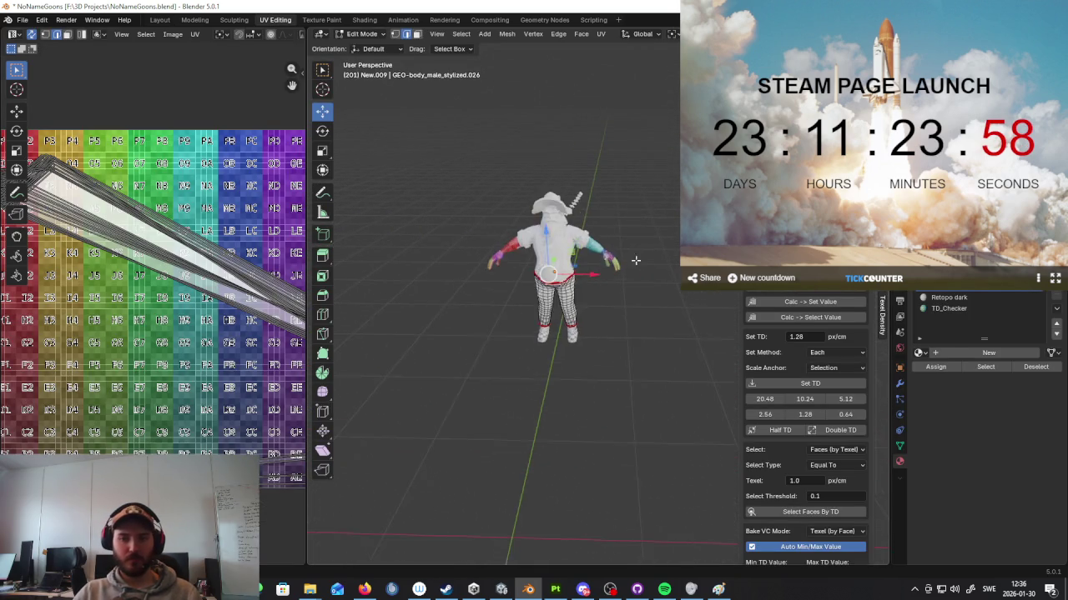
{"action": "key", "text": "Tab"}
{"action": "key", "text": "KP_Decimal"}
Step: Select every character part with New.007 active, in wireframe from the front view
{"action": "left_click", "coordinate": [518, 244]}
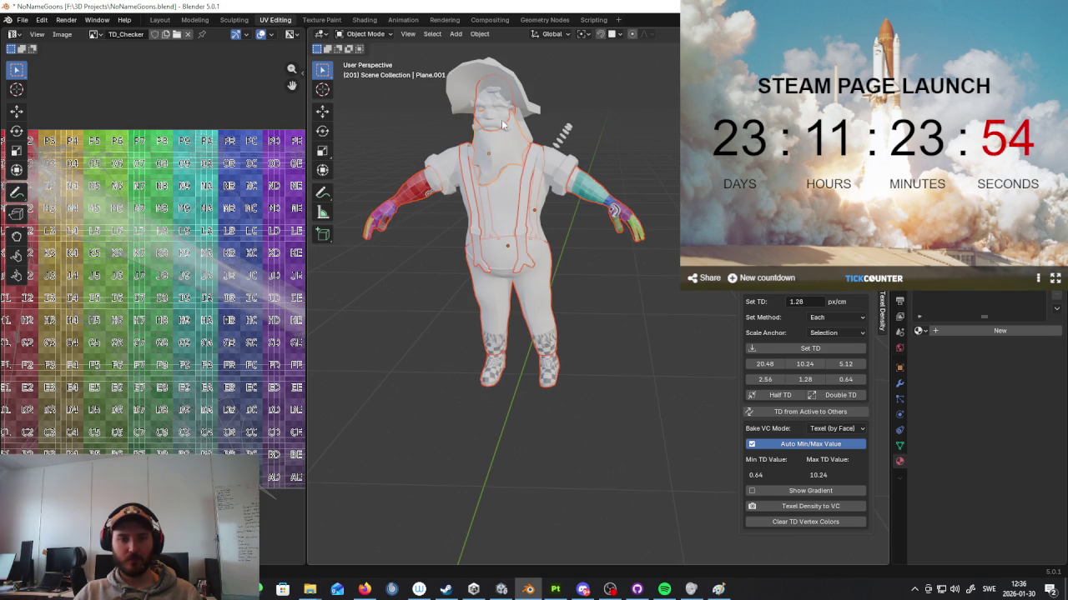
{"action": "left_click", "coordinate": [503, 173]}
{"action": "scroll", "coordinate": [508, 174], "scroll_direction": "down", "scroll_amount": 5}
{"action": "key", "text": "a"}
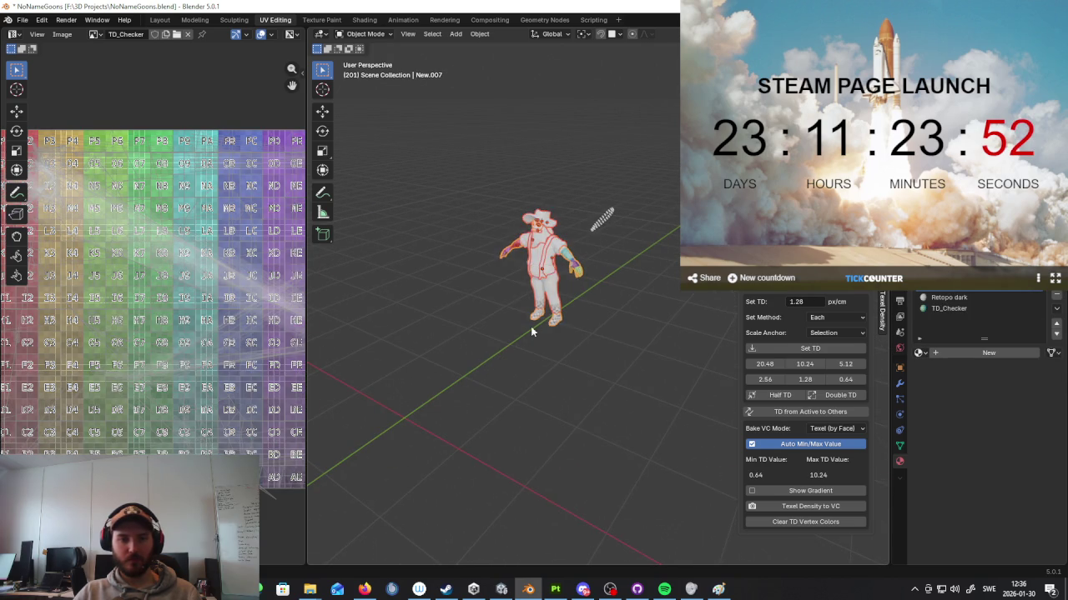
{"action": "key", "text": "shift+z"}
{"action": "key", "text": "KP_Decimal"}
{"action": "scroll", "coordinate": [577, 291], "scroll_direction": "up", "scroll_amount": 2}
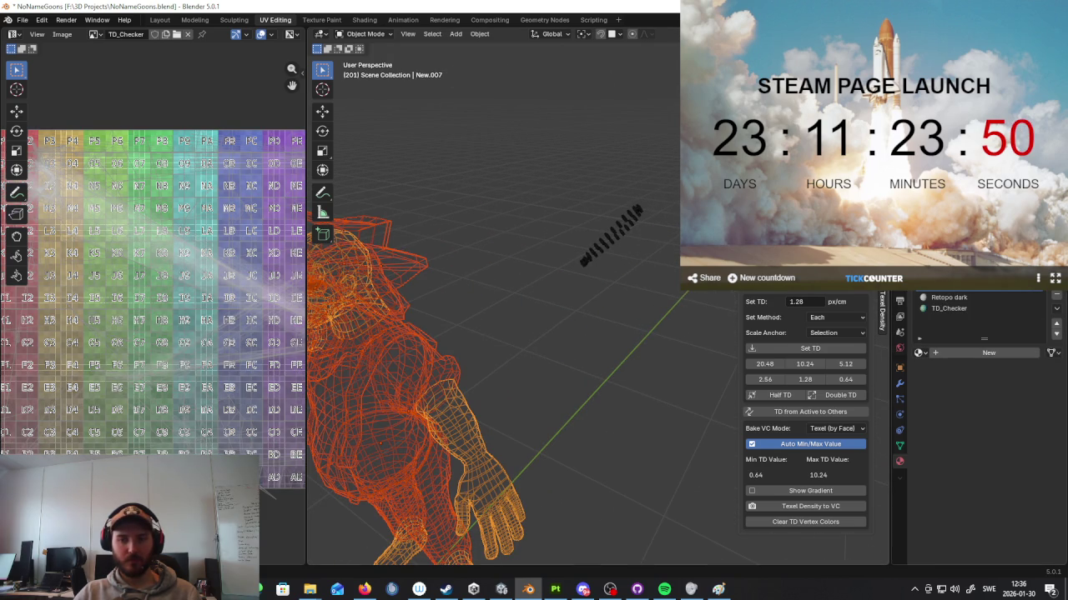
{"action": "key", "text": "KP_1"}
Step: Edit all selected parts together in solid shading with every face selected
{"action": "key", "text": "Tab"}
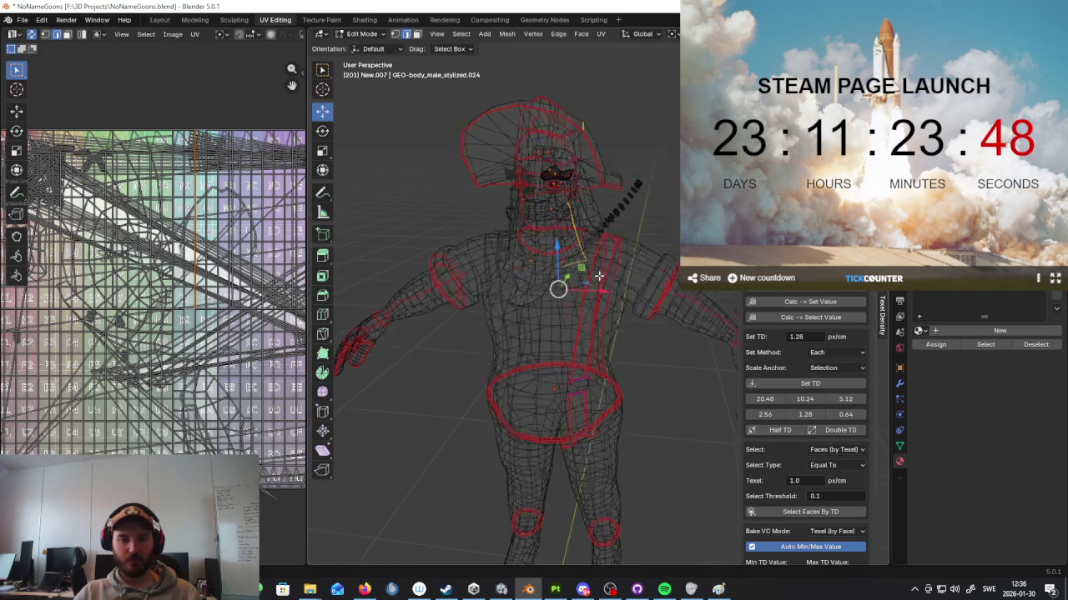
{"action": "key", "text": "z"}
{"action": "left_click", "coordinate": [637, 288]}
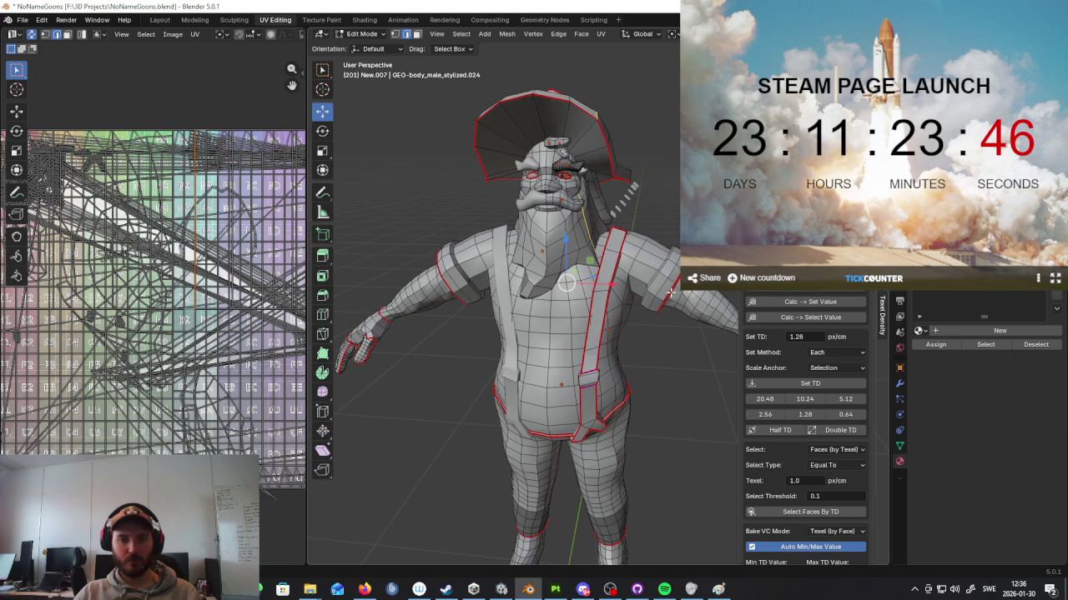
{"action": "key", "text": "a"}
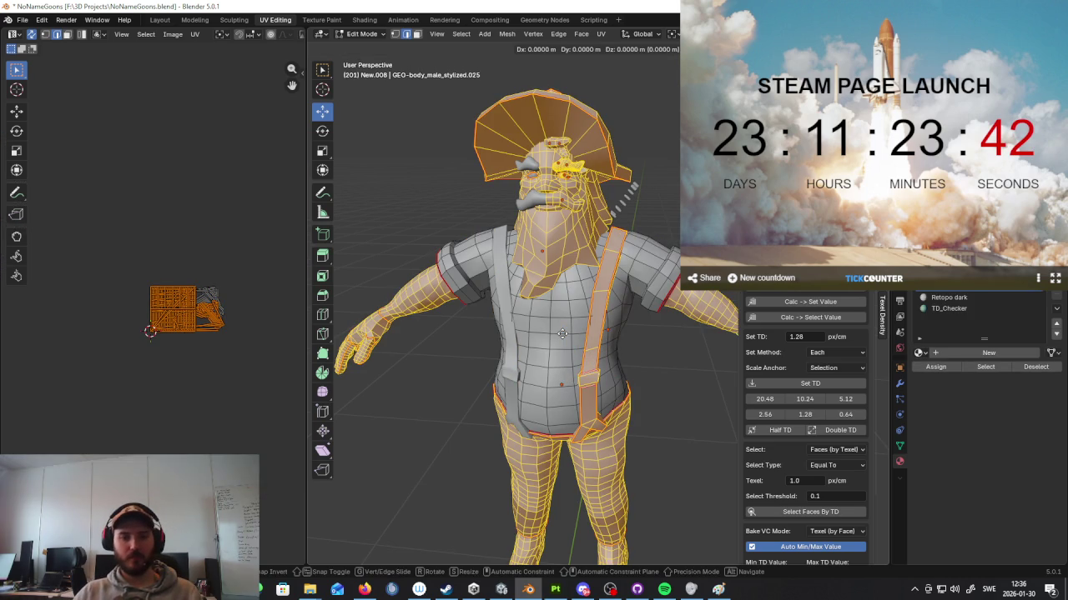
Step: Hide everything except the shirt mesh and orbit around it
{"action": "key", "text": "h"}
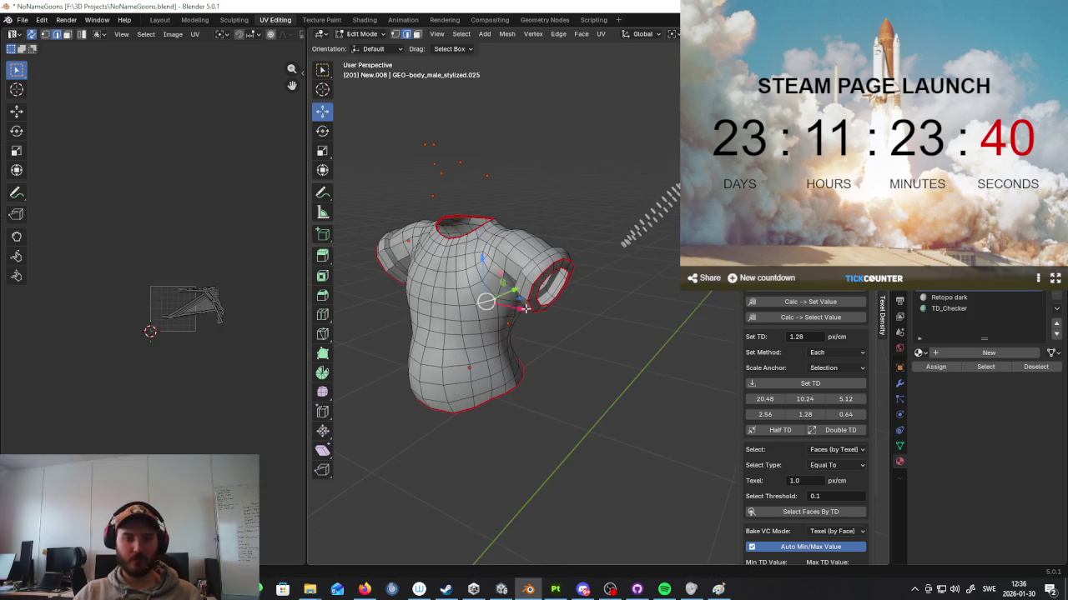
{"action": "key", "text": "alt+h"}
{"action": "key", "text": "h"}
{"action": "scroll", "coordinate": [584, 310], "scroll_direction": "up", "scroll_amount": 5}
{"action": "middle_click_drag", "start_coordinate": [643, 295], "coordinate": [685, 298]}
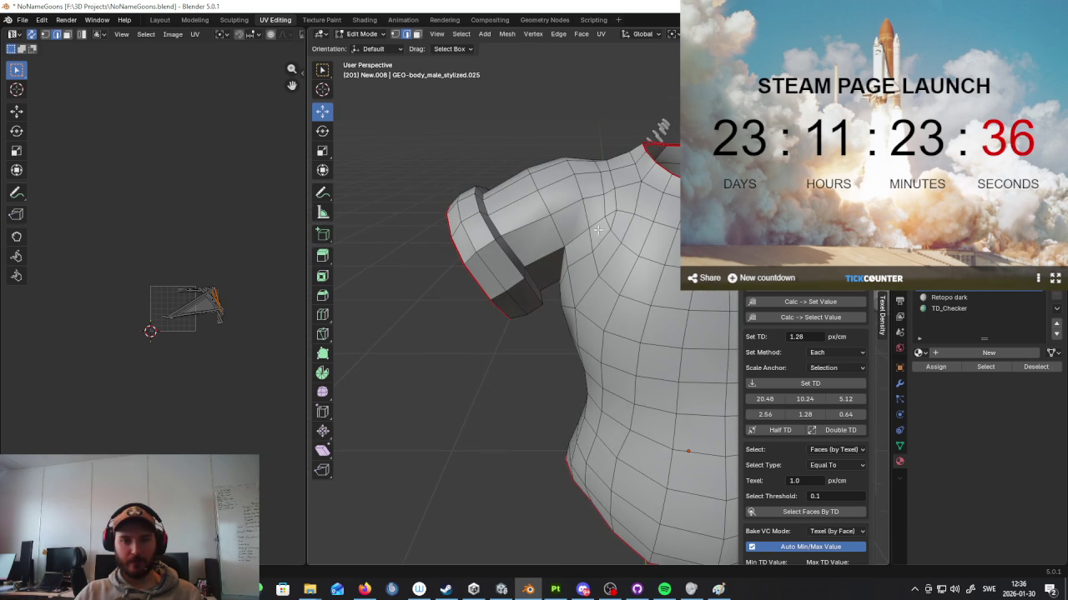
{"action": "scroll", "coordinate": [606, 243], "scroll_direction": "down", "scroll_amount": 3}
{"action": "middle_click_drag", "start_coordinate": [606, 243], "coordinate": [602, 268]}
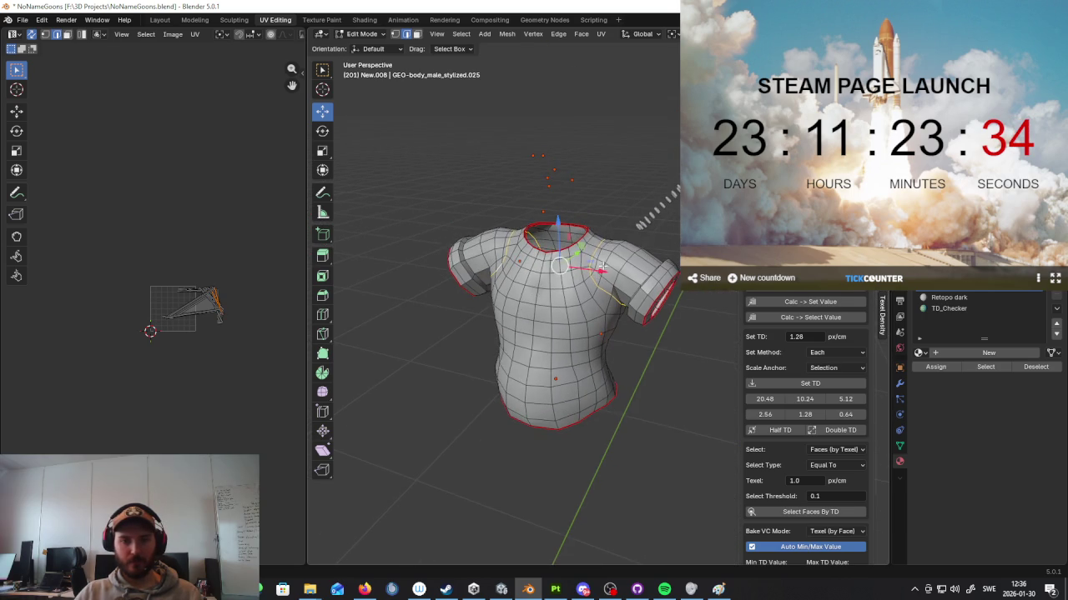
Step: Mark the currently selected shirt edges as a seam
{"action": "scroll", "coordinate": [620, 249], "scroll_direction": "up", "scroll_amount": 2}
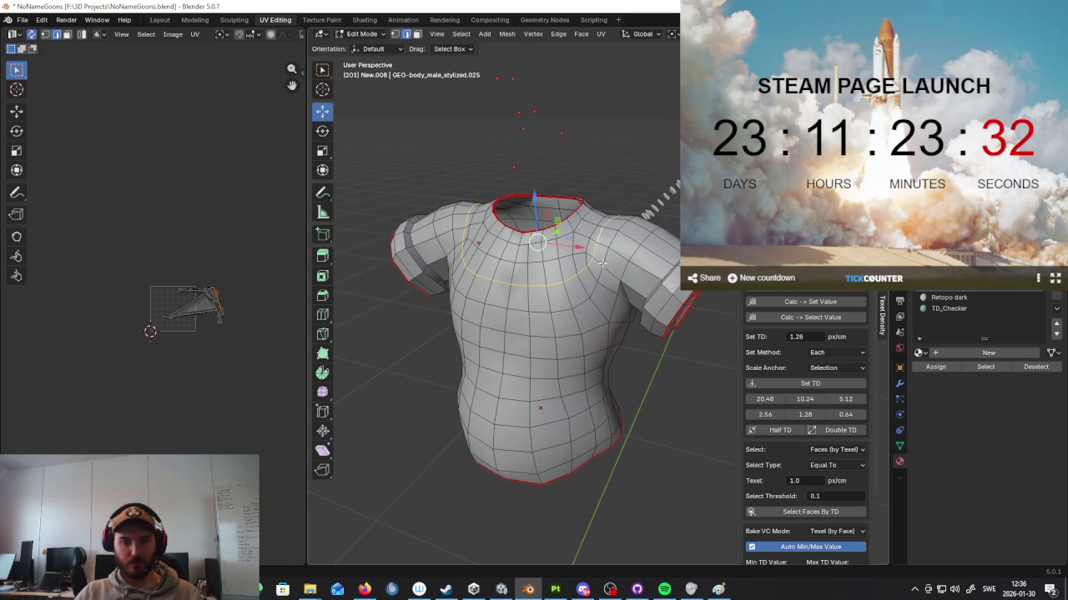
{"action": "middle_click_drag", "start_coordinate": [600, 289], "coordinate": [576, 287]}
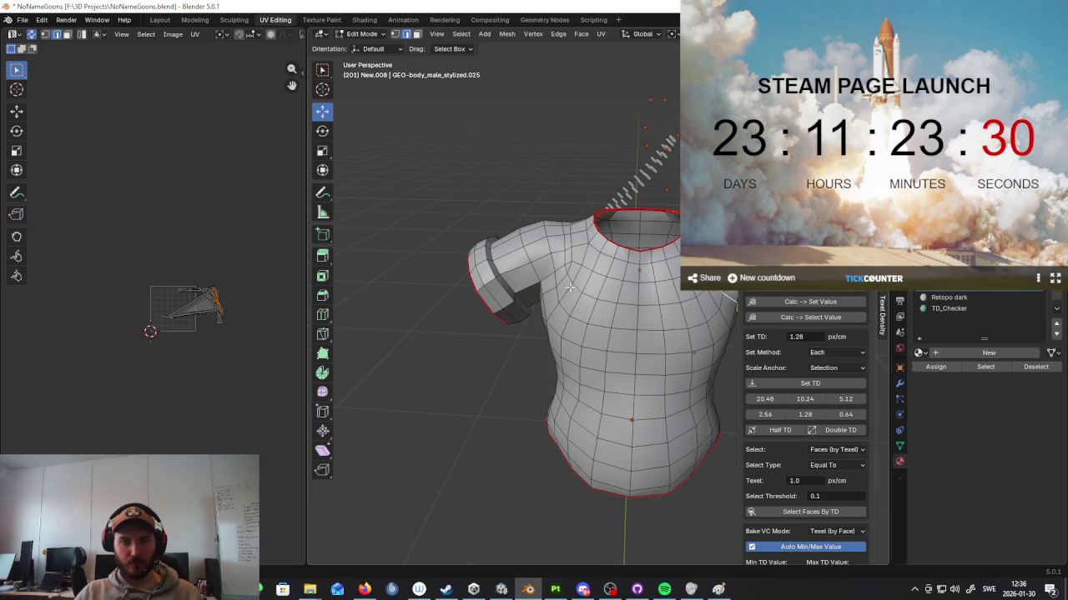
{"action": "scroll", "coordinate": [635, 274], "scroll_direction": "down", "scroll_amount": 4}
{"action": "right_click", "coordinate": [635, 273]}
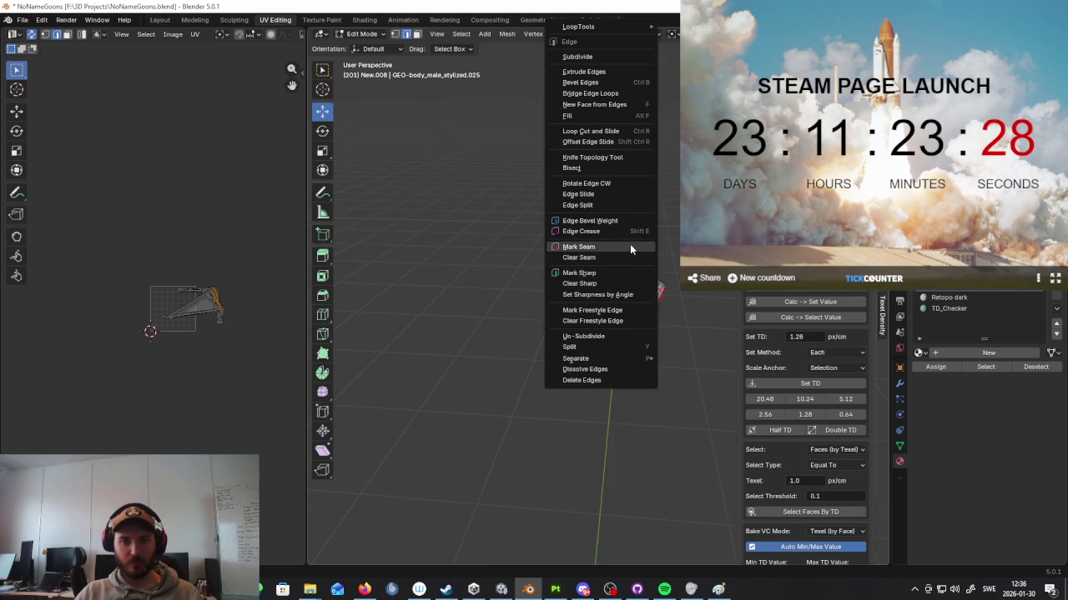
{"action": "left_click", "coordinate": [621, 247]}
Step: Select the edge loop around the armhole and mark it as a seam
{"action": "scroll", "coordinate": [637, 298], "scroll_direction": "up", "scroll_amount": 4}
{"action": "middle_click_drag", "start_coordinate": [636, 297], "coordinate": [586, 298]}
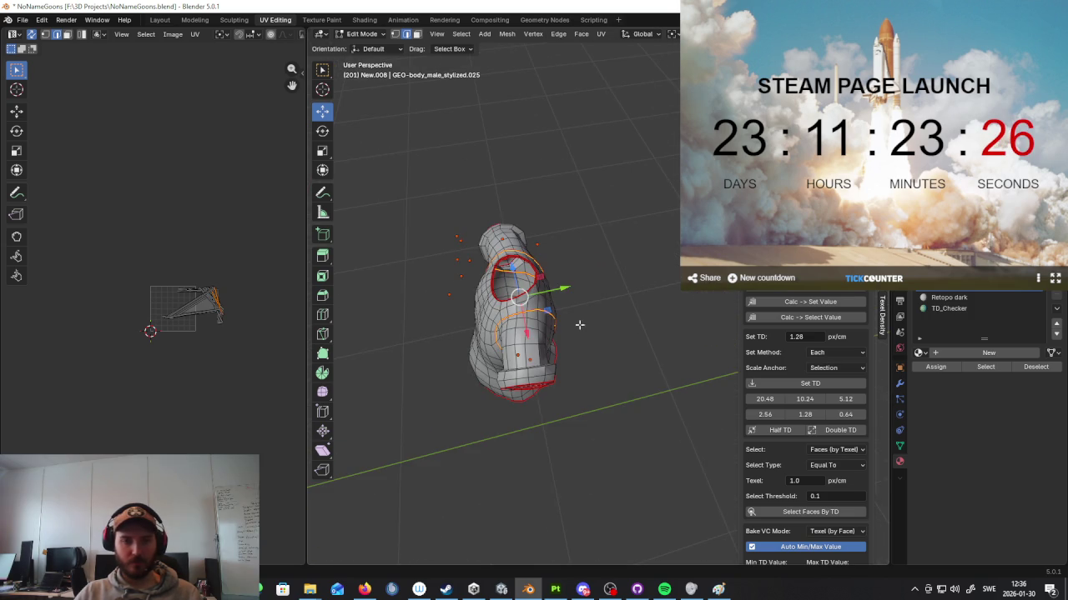
{"action": "scroll", "coordinate": [587, 299], "scroll_direction": "up", "scroll_amount": 3}
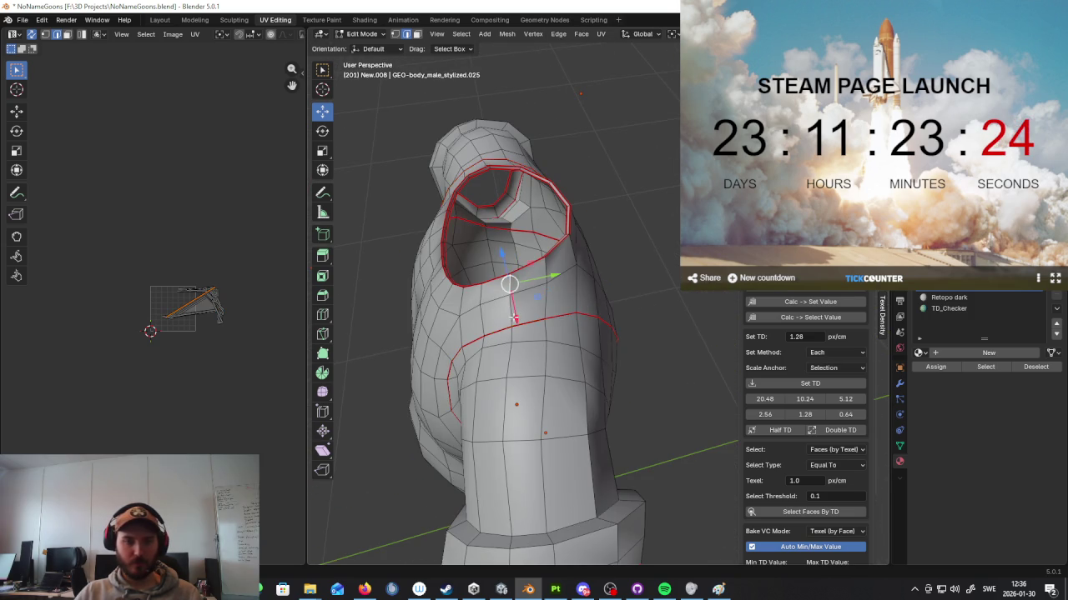
{"action": "left_click", "coordinate": [514, 317], "text": "ctrl"}
{"action": "middle_click_drag", "start_coordinate": [514, 317], "coordinate": [595, 312]}
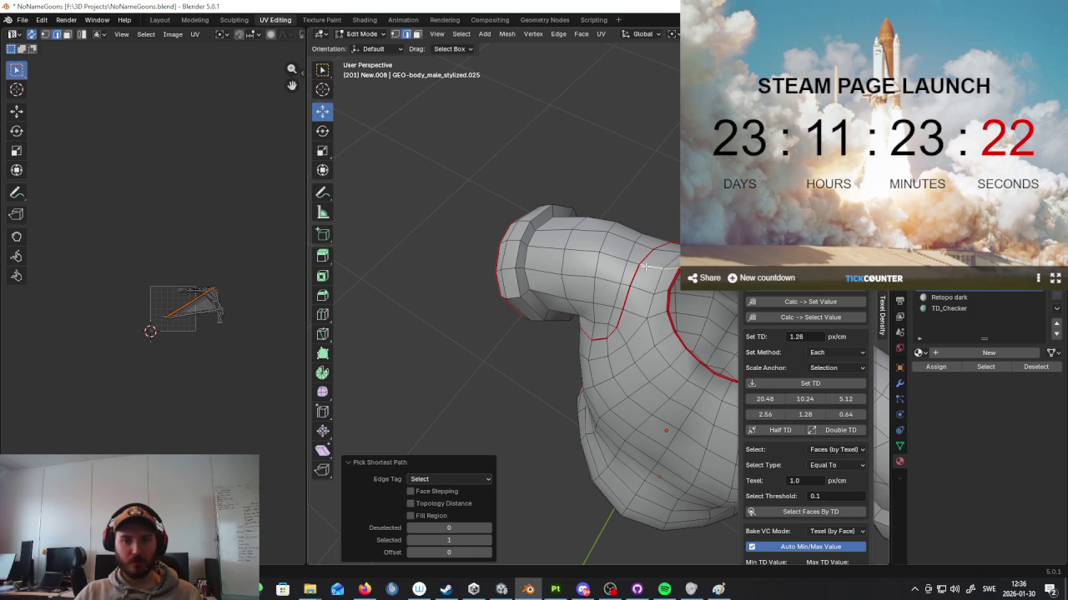
{"action": "left_click", "coordinate": [649, 266]}
{"action": "middle_click_drag", "start_coordinate": [675, 264], "coordinate": [599, 328]}
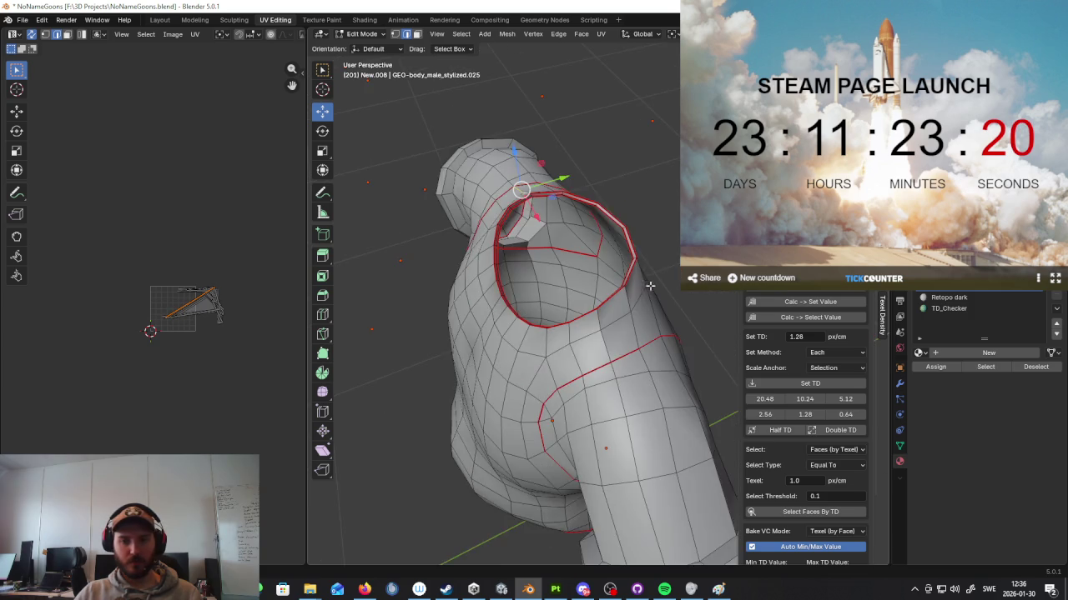
{"action": "left_click", "coordinate": [617, 394], "text": "ctrl"}
{"action": "right_click", "coordinate": [625, 381]}
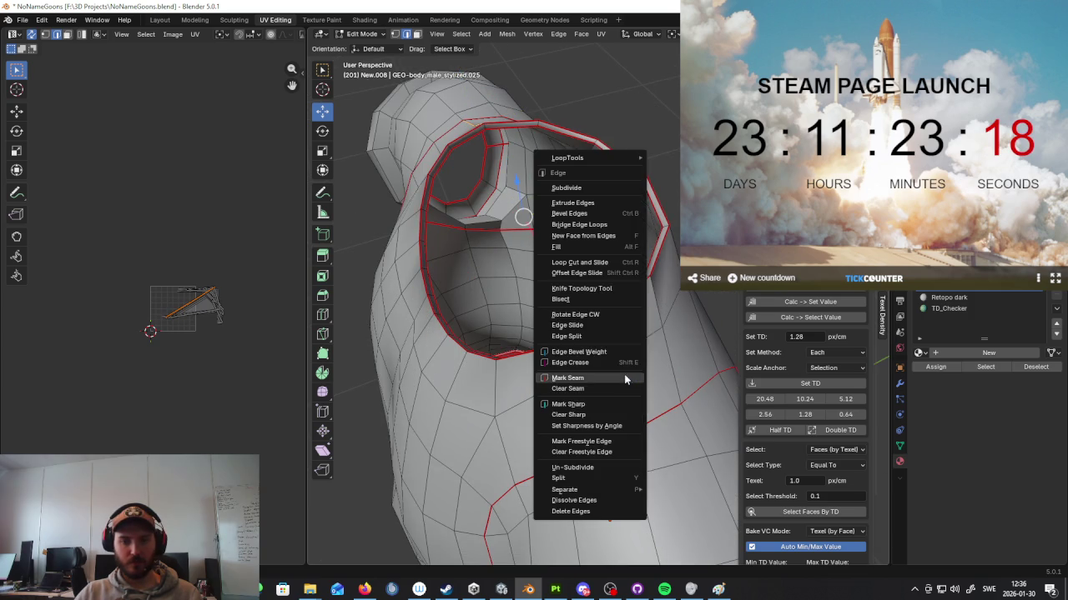
{"action": "left_click", "coordinate": [624, 377]}
Step: Mark the seam along the sleeve and review the shirt from several angles
{"action": "scroll", "coordinate": [624, 309], "scroll_direction": "down", "scroll_amount": 5}
{"action": "mouse_move", "coordinate": [624, 309]}
{"action": "middle_mouse_down"}
{"action": "mouse_move", "coordinate": [622, 253]}
{"action": "mouse_move", "coordinate": [610, 353]}
{"action": "middle_mouse_up"}
{"action": "scroll", "coordinate": [616, 323], "scroll_direction": "up", "scroll_amount": 2}
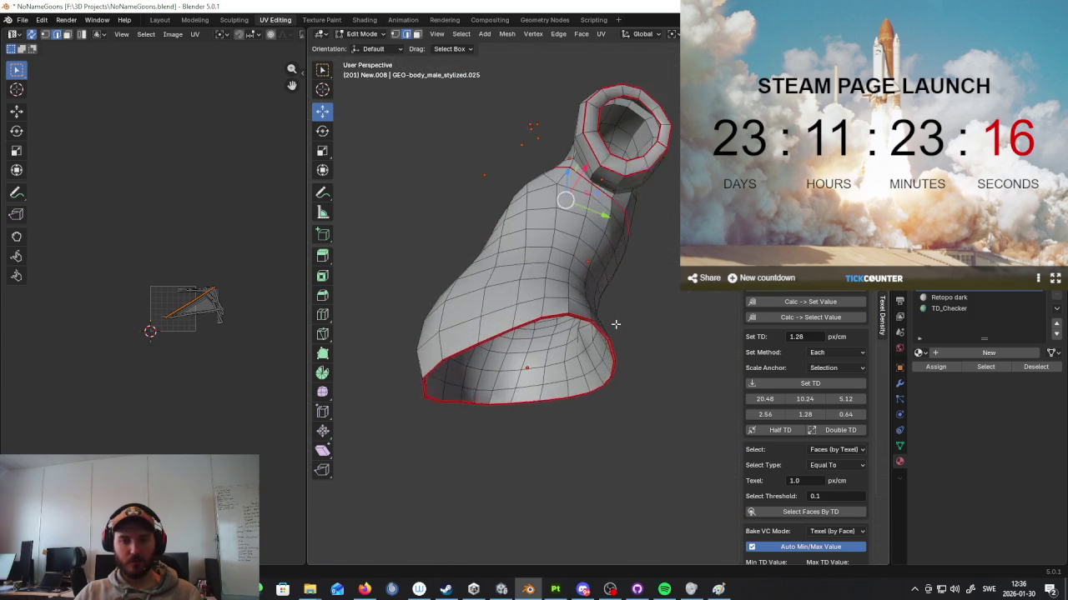
{"action": "scroll", "coordinate": [616, 323], "scroll_direction": "up", "scroll_amount": 2}
{"action": "scroll", "coordinate": [588, 167], "scroll_direction": "down", "scroll_amount": 3}
{"action": "middle_click_drag", "start_coordinate": [587, 167], "coordinate": [631, 275]}
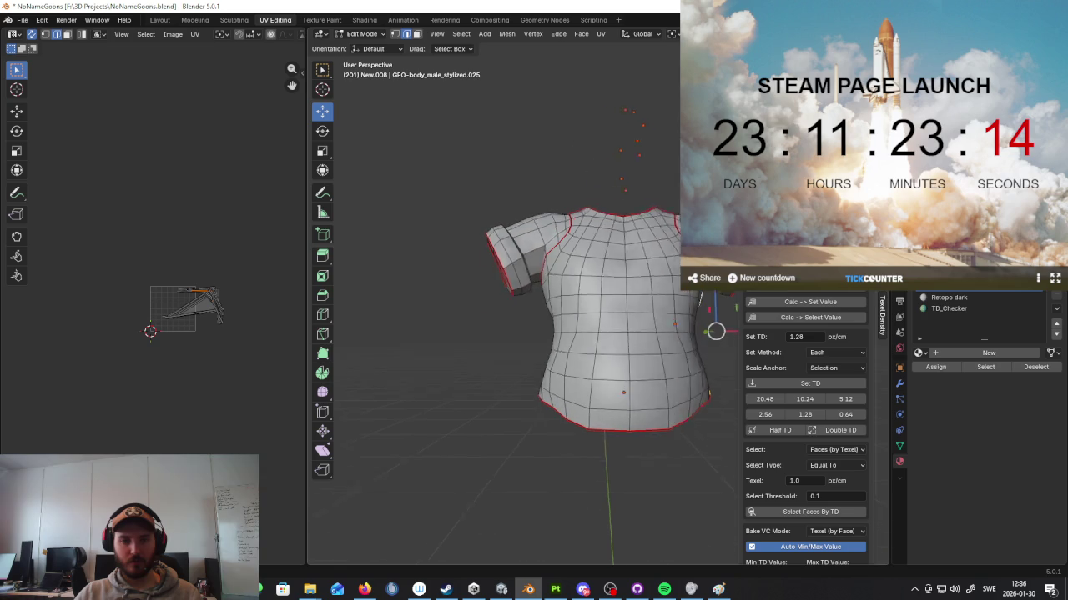
{"action": "right_click", "coordinate": [631, 275]}
{"action": "mouse_move", "coordinate": [542, 329]}
{"action": "middle_mouse_down"}
{"action": "mouse_move", "coordinate": [642, 339]}
{"action": "mouse_move", "coordinate": [547, 331]}
{"action": "mouse_move", "coordinate": [584, 335]}
{"action": "mouse_move", "coordinate": [558, 341]}
{"action": "mouse_move", "coordinate": [596, 334]}
{"action": "middle_mouse_up"}
{"action": "right_click", "coordinate": [713, 332]}
{"action": "left_click", "coordinate": [714, 332]}
{"action": "middle_click_drag", "start_coordinate": [714, 332], "coordinate": [977, 357]}
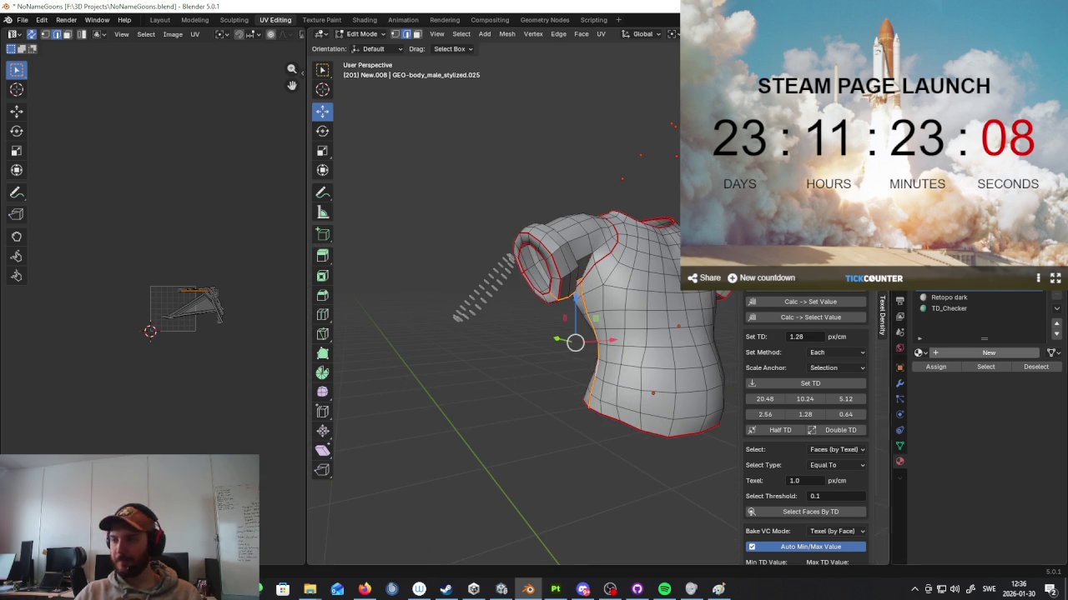
{"action": "middle_click_drag", "start_coordinate": [851, 304], "coordinate": [717, 322]}
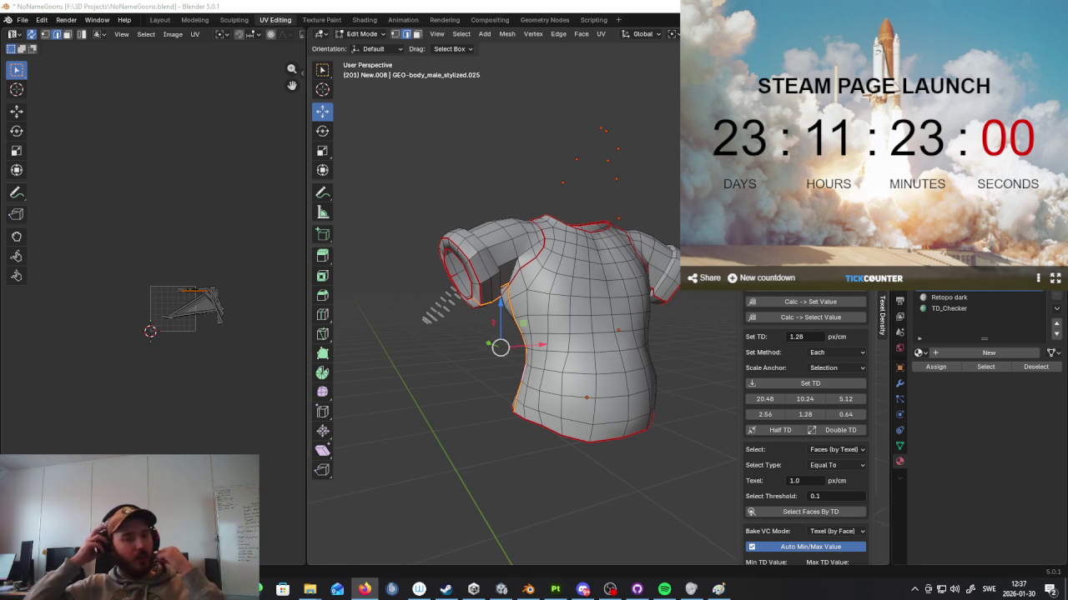
Step: Unwrap the whole shirt mesh and frame its new UV islands in the UV editor
{"action": "key", "text": "XF86AudioLowerVolume"}
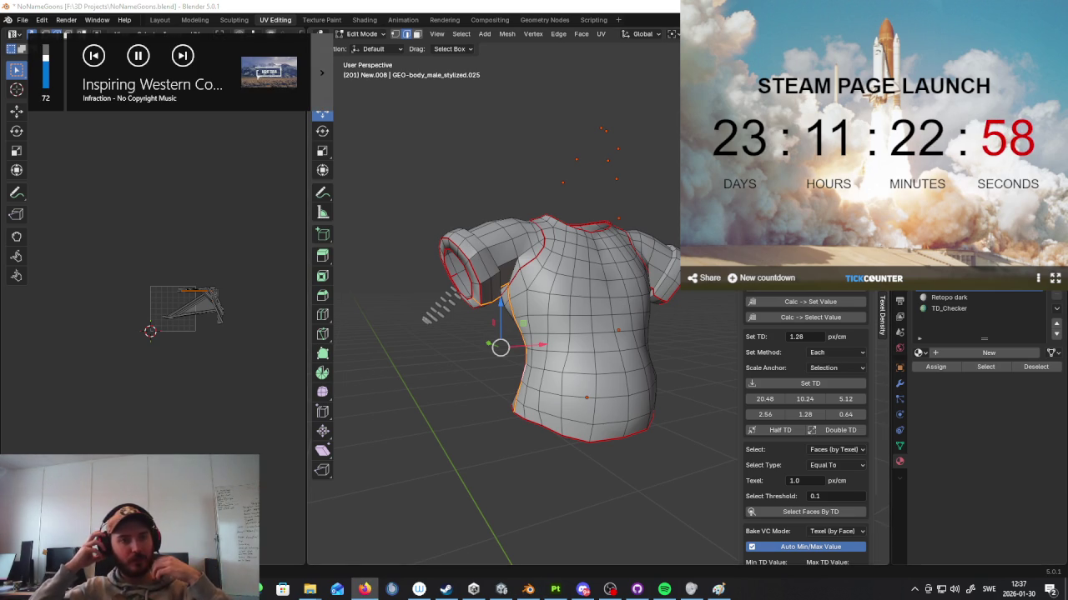
{"action": "mouse_move", "coordinate": [658, 331]}
{"action": "middle_mouse_down"}
{"action": "mouse_move", "coordinate": [515, 353]}
{"action": "mouse_move", "coordinate": [615, 378]}
{"action": "middle_mouse_up"}
{"action": "key", "text": "a"}
{"action": "key", "text": "u"}
{"action": "left_click", "coordinate": [588, 357]}
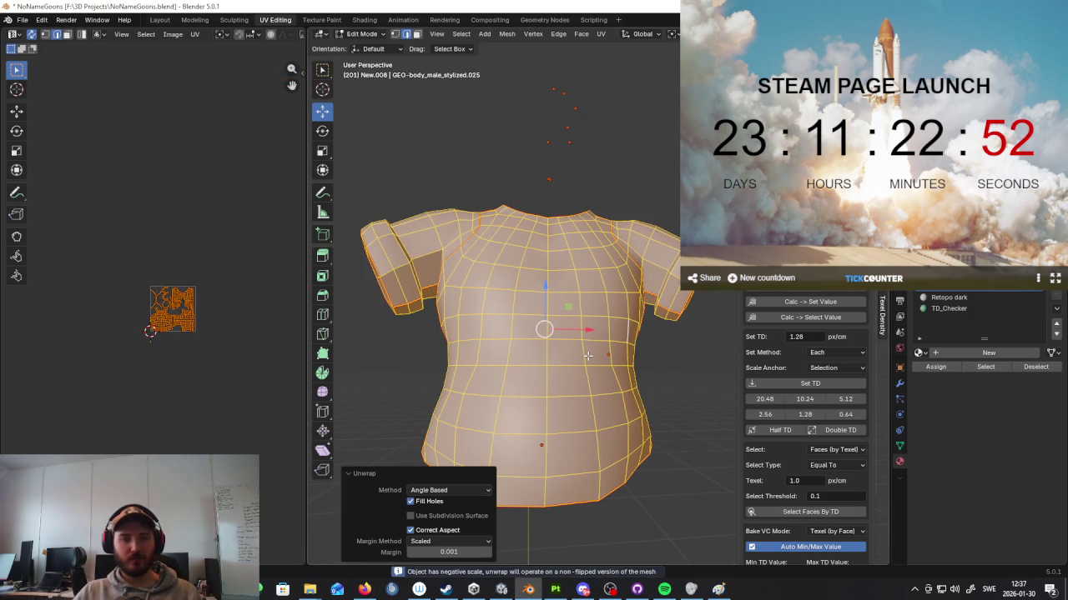
{"action": "scroll", "coordinate": [213, 318], "scroll_direction": "up", "scroll_amount": 5}
{"action": "middle_click_drag", "start_coordinate": [213, 319], "coordinate": [38, 318]}
{"action": "key", "text": "Home"}
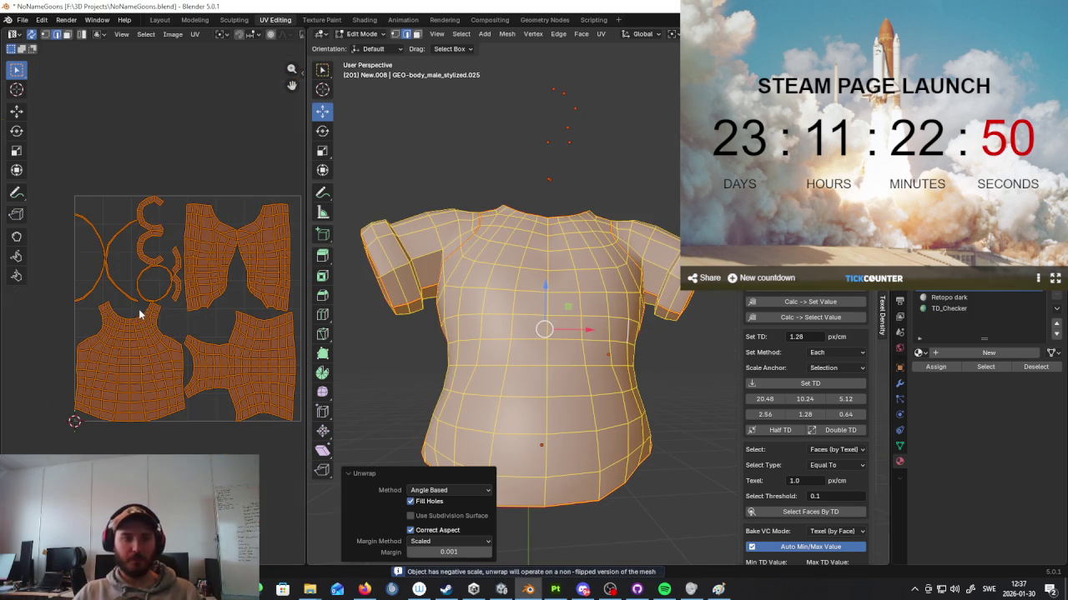
{"action": "middle_click_drag", "start_coordinate": [400, 310], "coordinate": [577, 332]}
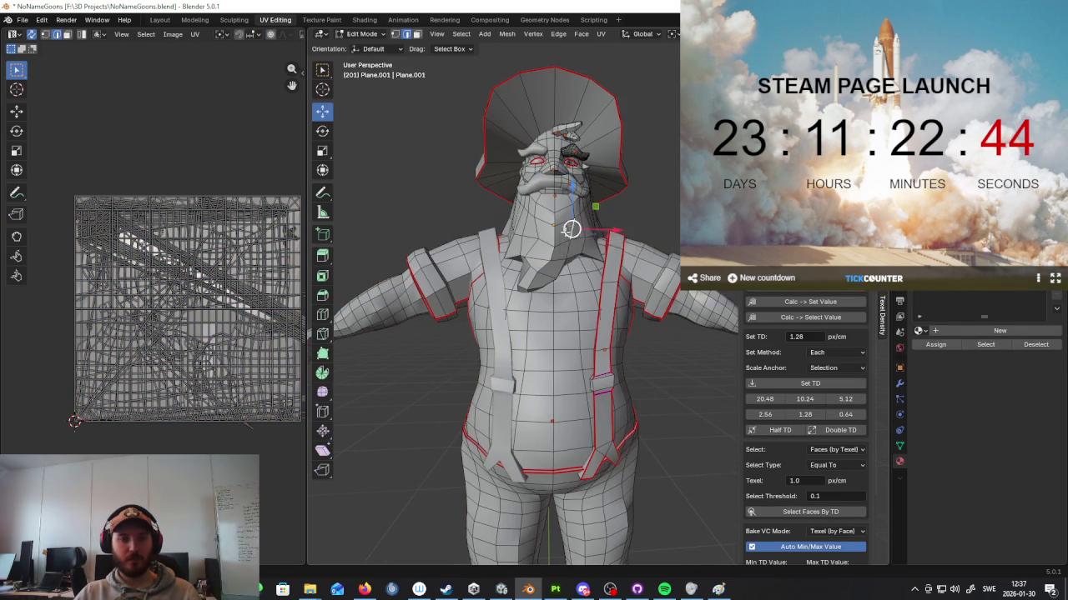
Step: Isolate the pants by hiding all other parts, then unwrap all pants faces
{"action": "key", "text": "KP_Decimal"}
{"action": "key", "text": "l"}
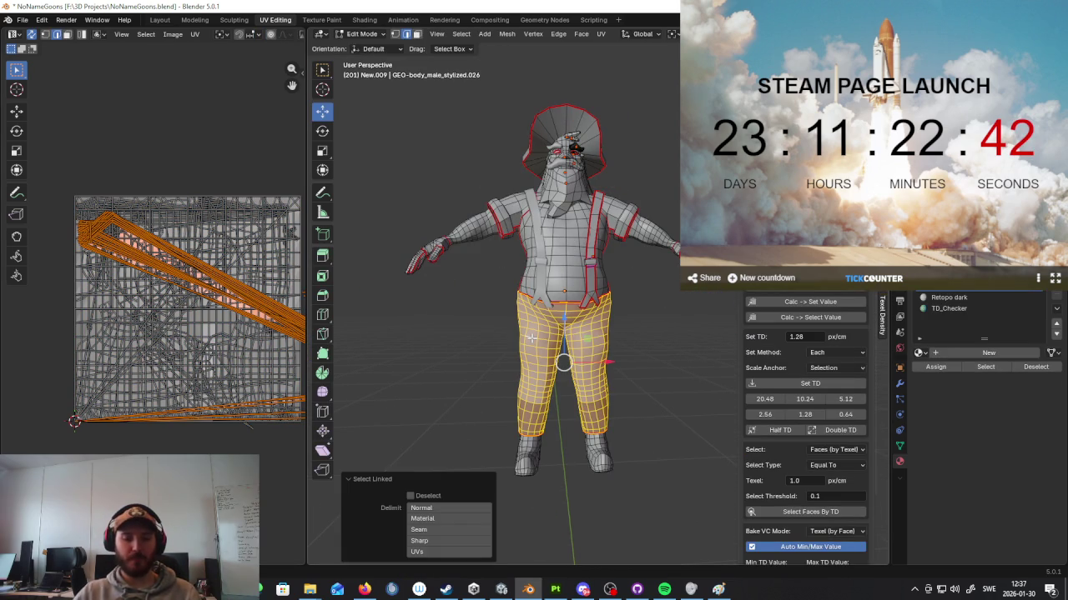
{"action": "key", "text": "ctrl+i"}
{"action": "key", "text": "h"}
{"action": "middle_click_drag", "start_coordinate": [531, 337], "coordinate": [581, 221]}
{"action": "key", "text": "Tab"}
{"action": "key", "text": "Tab"}
{"action": "key", "text": "a"}
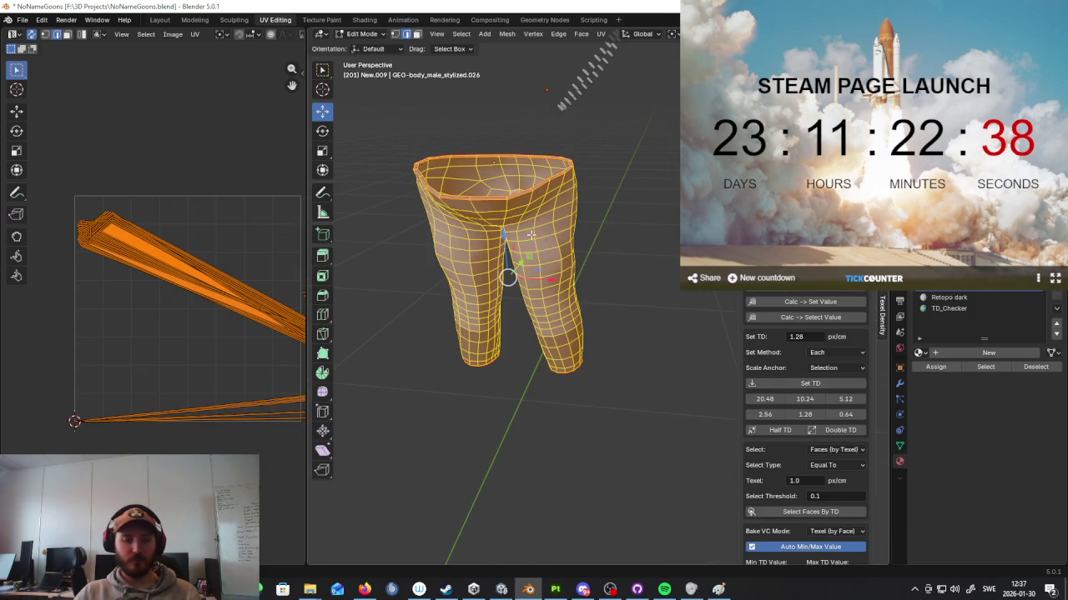
{"action": "key", "text": "u"}
{"action": "left_click", "coordinate": [530, 236]}
{"action": "scroll", "coordinate": [528, 200], "scroll_direction": "up", "scroll_amount": 3}
{"action": "scroll", "coordinate": [527, 170], "scroll_direction": "up", "scroll_amount": 2}
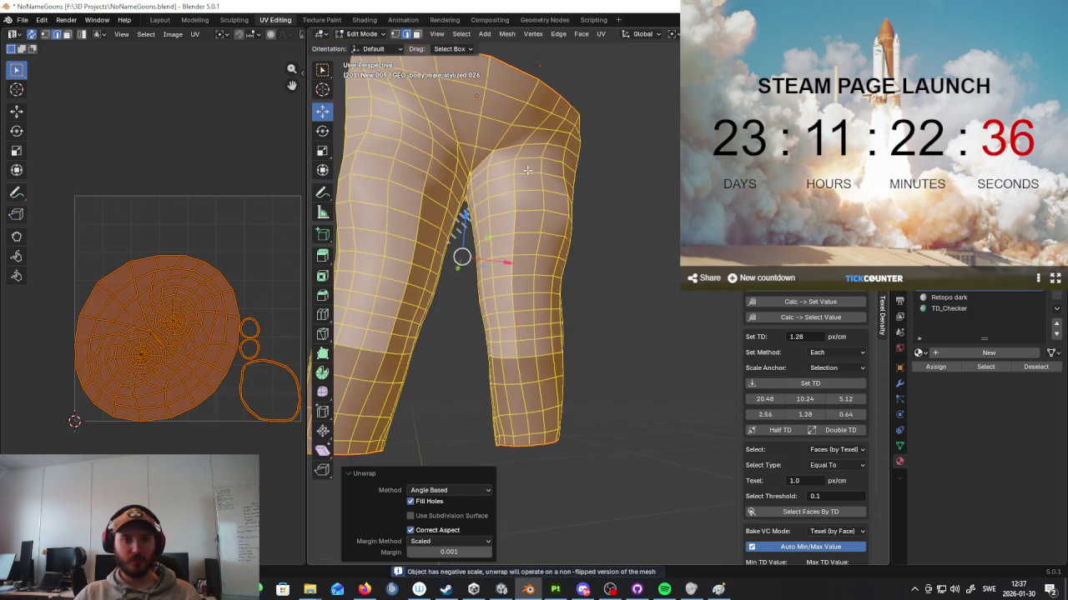
Step: Mark the edge loop around the pants' thigh as a seam
{"action": "left_click", "coordinate": [483, 161]}
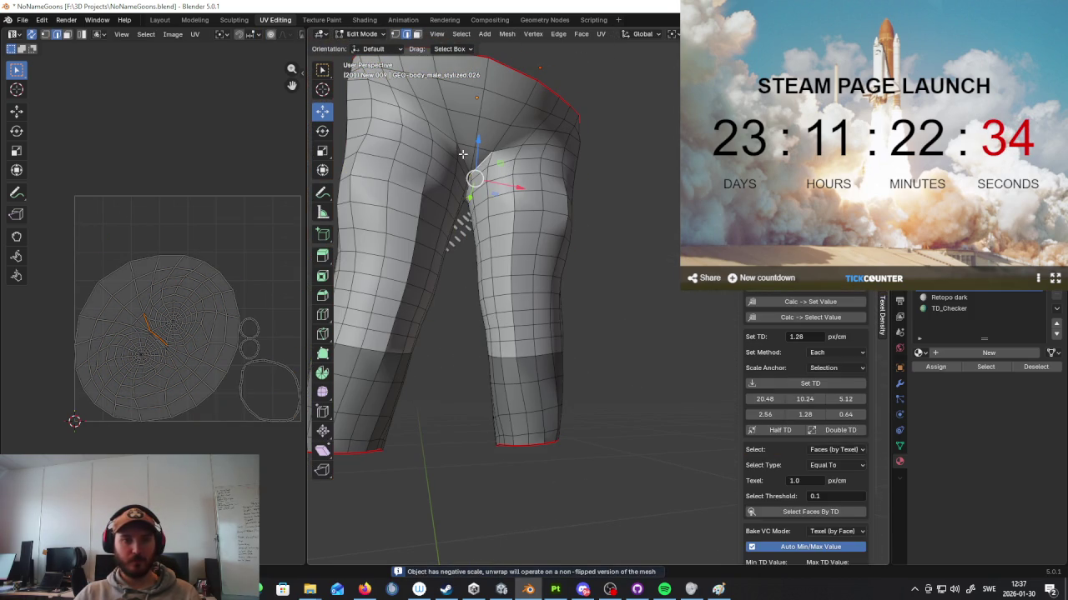
{"action": "left_click", "coordinate": [509, 152], "text": "alt"}
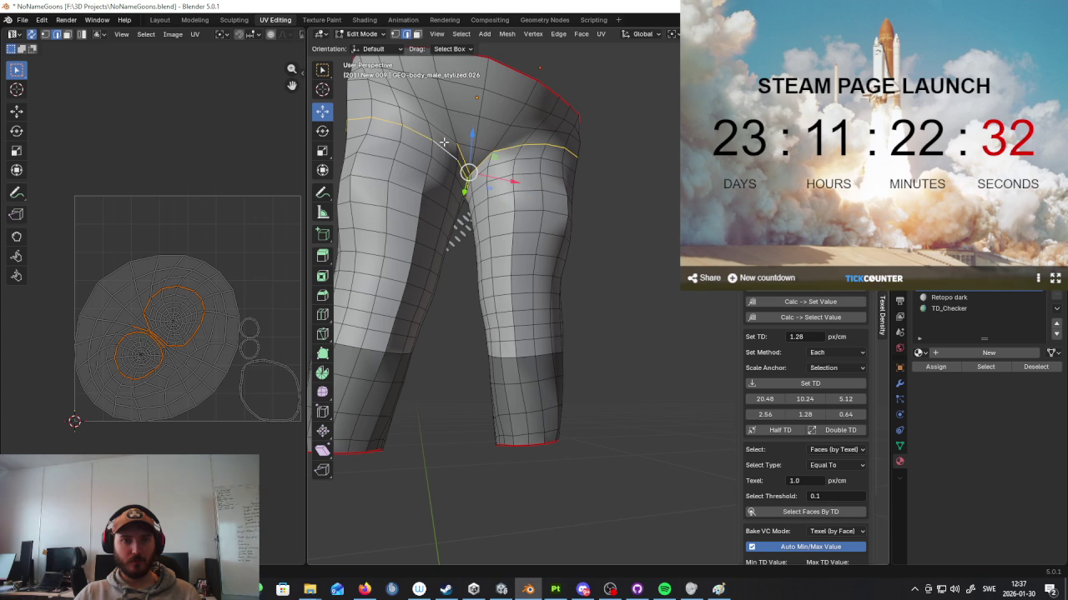
{"action": "mouse_move", "coordinate": [548, 171]}
{"action": "middle_mouse_down"}
{"action": "mouse_move", "coordinate": [369, 183]}
{"action": "mouse_move", "coordinate": [556, 186]}
{"action": "mouse_move", "coordinate": [509, 247]}
{"action": "mouse_move", "coordinate": [523, 191]}
{"action": "middle_mouse_up"}
{"action": "key", "text": "ctrl+e"}
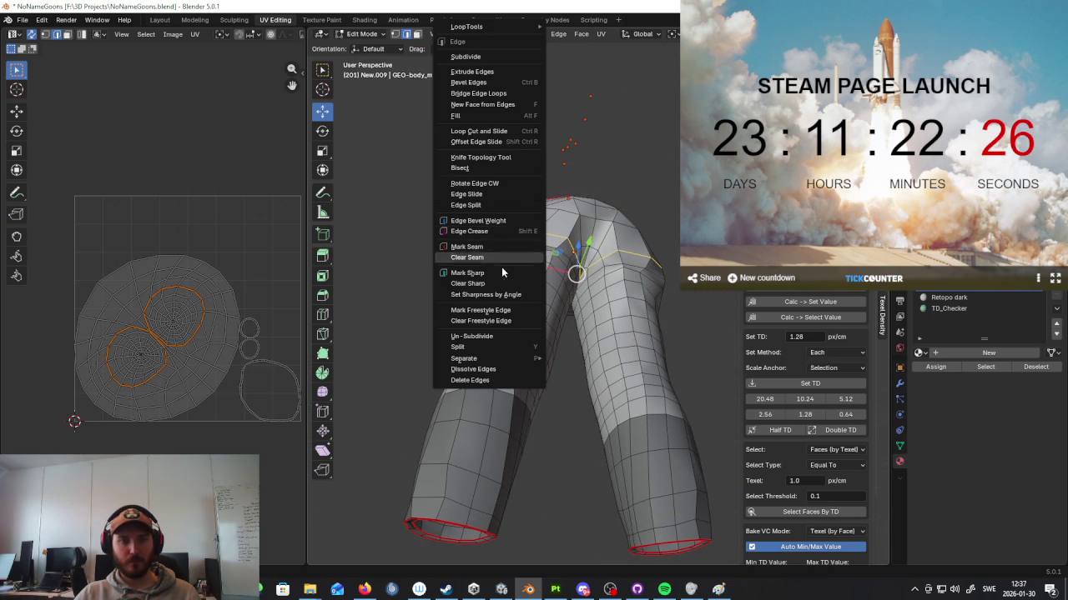
{"action": "left_click", "coordinate": [500, 247]}
{"action": "middle_click_drag", "start_coordinate": [574, 275], "coordinate": [598, 253]}
{"action": "mouse_move", "coordinate": [660, 322]}
{"action": "middle_mouse_down"}
{"action": "mouse_move", "coordinate": [634, 317]}
{"action": "mouse_move", "coordinate": [601, 256]}
{"action": "mouse_move", "coordinate": [634, 359]}
{"action": "middle_mouse_up"}
Step: Mark the vertical edge loop down the right leg as a seam
{"action": "key", "text": "Tab"}
{"action": "key", "text": "Tab"}
{"action": "left_click", "coordinate": [634, 359], "text": "alt"}
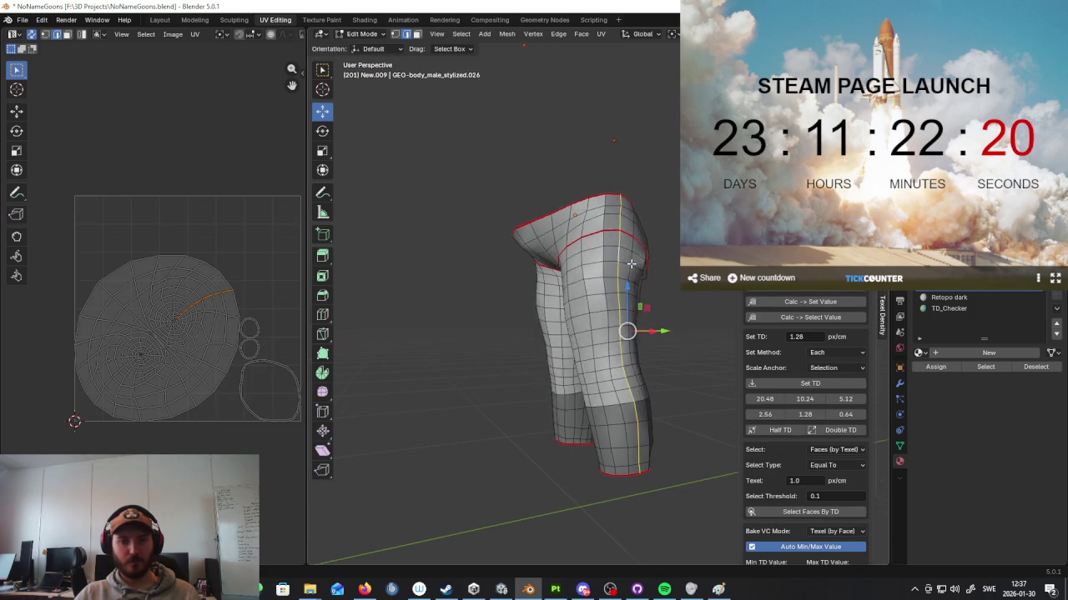
{"action": "left_click", "coordinate": [558, 33]}
{"action": "left_click", "coordinate": [620, 262]}
{"action": "mouse_move", "coordinate": [620, 262]}
{"action": "middle_mouse_down"}
{"action": "mouse_move", "coordinate": [618, 342]}
{"action": "mouse_move", "coordinate": [608, 275]}
{"action": "mouse_move", "coordinate": [648, 271]}
{"action": "middle_mouse_up"}
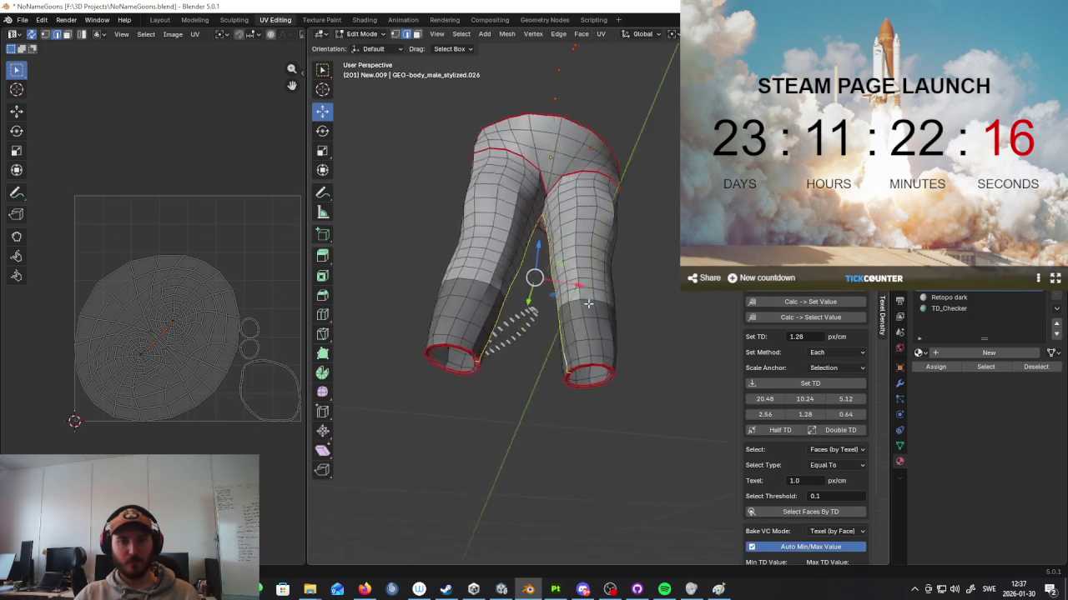
Step: Mark the loops around the pants' leg openings as seams
{"action": "middle_click_drag", "start_coordinate": [618, 333], "coordinate": [558, 230]}
{"action": "scroll", "coordinate": [558, 230], "scroll_direction": "up", "scroll_amount": 4}
{"action": "scroll", "coordinate": [558, 230], "scroll_direction": "down", "scroll_amount": 5}
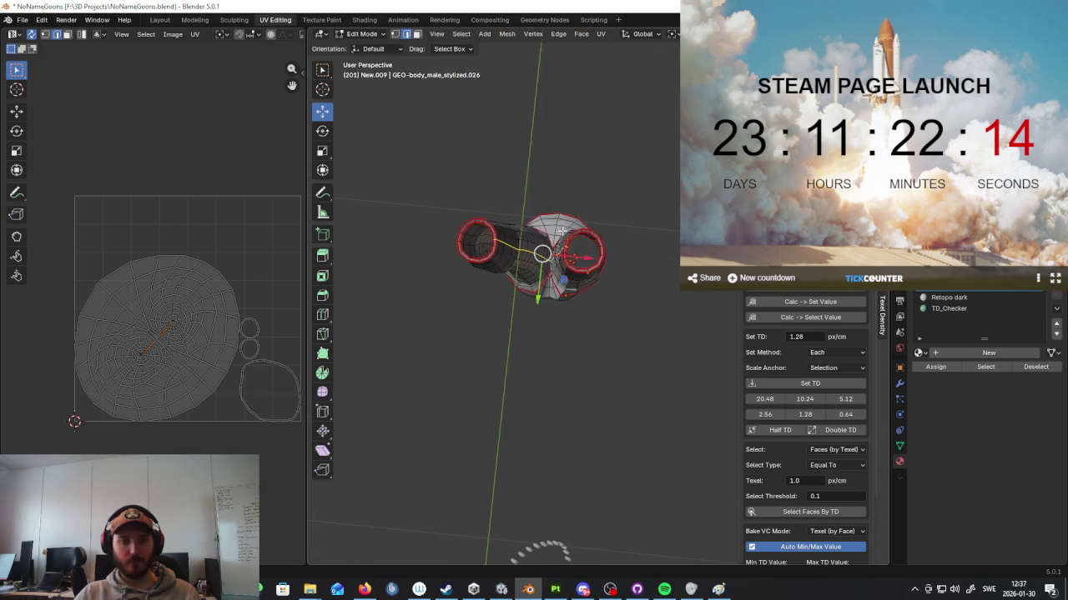
{"action": "key", "text": "ctrl+e"}
{"action": "left_click", "coordinate": [544, 247]}
{"action": "mouse_move", "coordinate": [545, 247]}
{"action": "middle_mouse_down"}
{"action": "mouse_move", "coordinate": [568, 361]}
{"action": "mouse_move", "coordinate": [581, 218]}
{"action": "middle_mouse_up"}
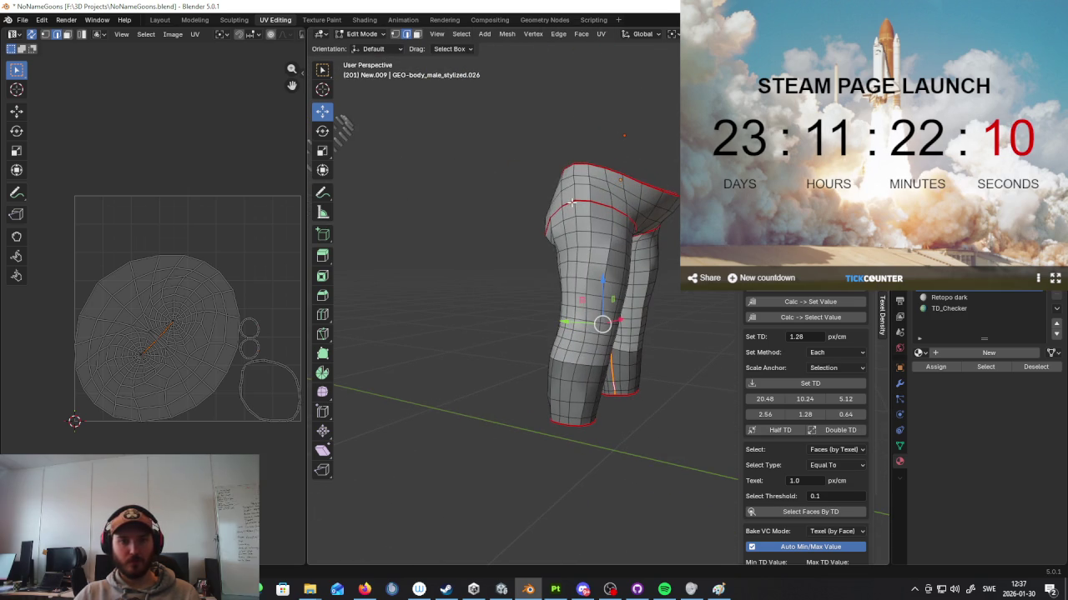
Step: Mark the remaining selected pants edges as a seam
{"action": "key", "text": "ctrl+e"}
{"action": "left_click", "coordinate": [558, 249]}
{"action": "middle_click_drag", "start_coordinate": [558, 248], "coordinate": [497, 210]}
{"action": "mouse_move", "coordinate": [563, 221]}
{"action": "middle_mouse_down"}
{"action": "mouse_move", "coordinate": [634, 242]}
{"action": "mouse_move", "coordinate": [555, 228]}
{"action": "mouse_move", "coordinate": [629, 208]}
{"action": "mouse_move", "coordinate": [606, 257]}
{"action": "mouse_move", "coordinate": [627, 269]}
{"action": "mouse_move", "coordinate": [634, 250]}
{"action": "mouse_move", "coordinate": [659, 241]}
{"action": "mouse_move", "coordinate": [642, 242]}
{"action": "mouse_move", "coordinate": [659, 249]}
{"action": "middle_mouse_up"}
Step: Mark the right-leg edges as a seam, then unwrap the pants into separate UV islands
{"action": "right_click", "coordinate": [658, 249]}
{"action": "left_click", "coordinate": [639, 254]}
{"action": "key", "text": "Tab"}
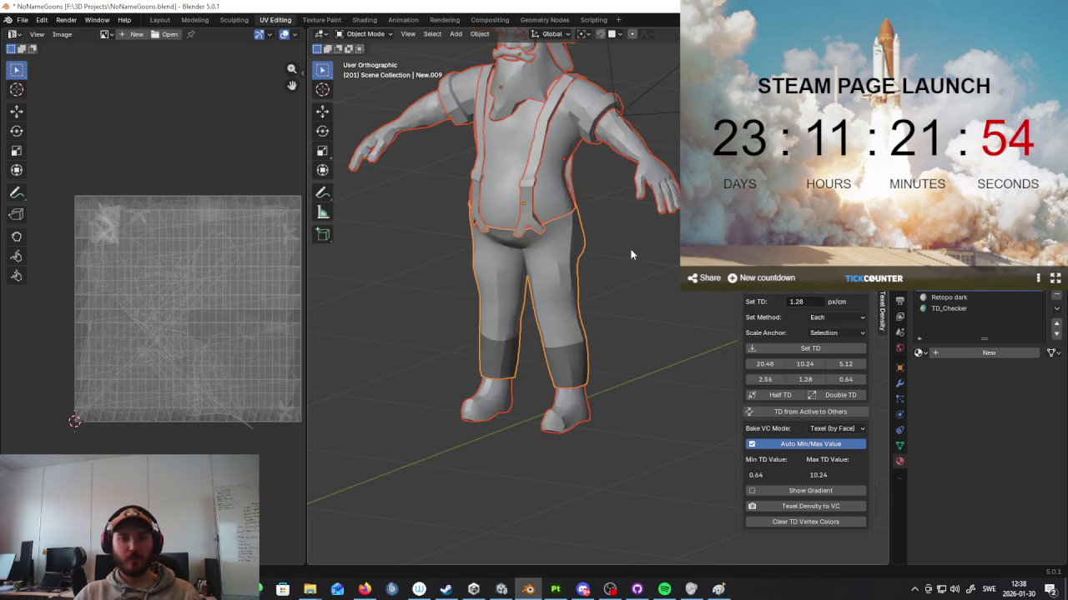
{"action": "key", "text": "Tab"}
{"action": "key", "text": "a"}
{"action": "key", "text": "u"}
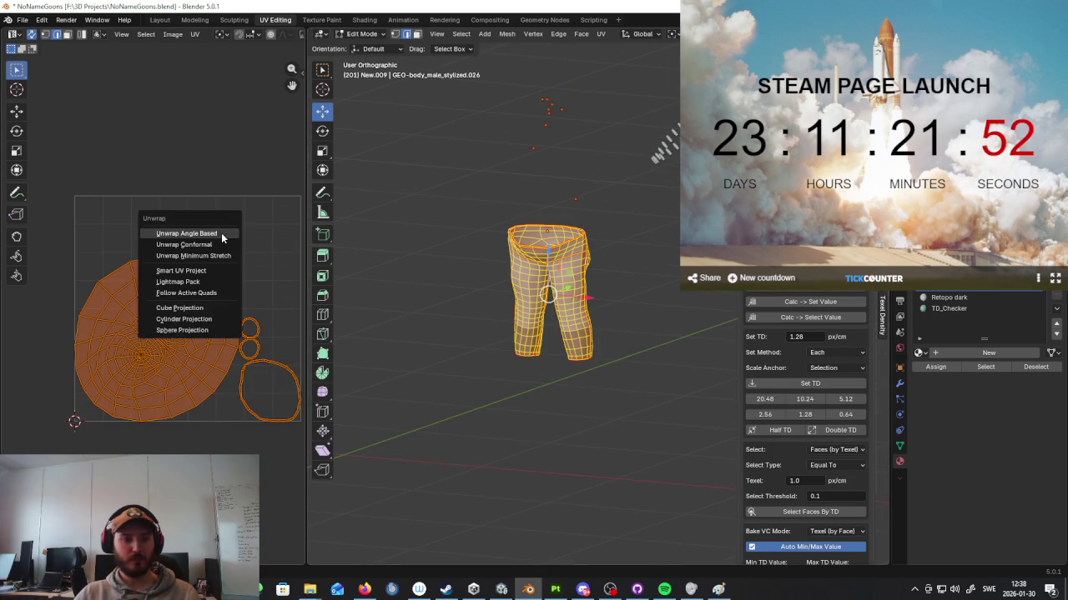
{"action": "left_click", "coordinate": [221, 233]}
Step: Reveal all hidden character parts and leave Edit Mode
{"action": "mouse_move", "coordinate": [507, 270]}
{"action": "middle_mouse_down"}
{"action": "mouse_move", "coordinate": [578, 272]}
{"action": "mouse_move", "coordinate": [554, 276]}
{"action": "middle_mouse_up"}
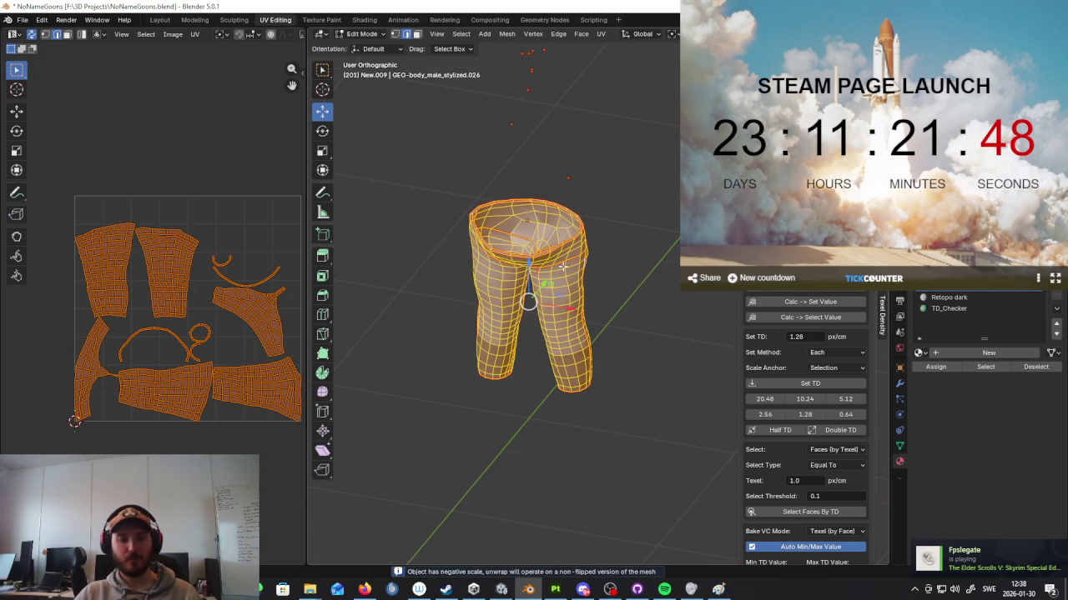
{"action": "key", "text": "alt+h"}
{"action": "middle_click_drag", "start_coordinate": [601, 265], "coordinate": [575, 350]}
{"action": "key", "text": "Tab"}
Step: Open the shoes in Edit Mode to check their UVs
{"action": "key", "text": "Tab"}
{"action": "key", "text": "Tab"}
{"action": "left_click", "coordinate": [557, 475]}
{"action": "key", "text": "Tab"}
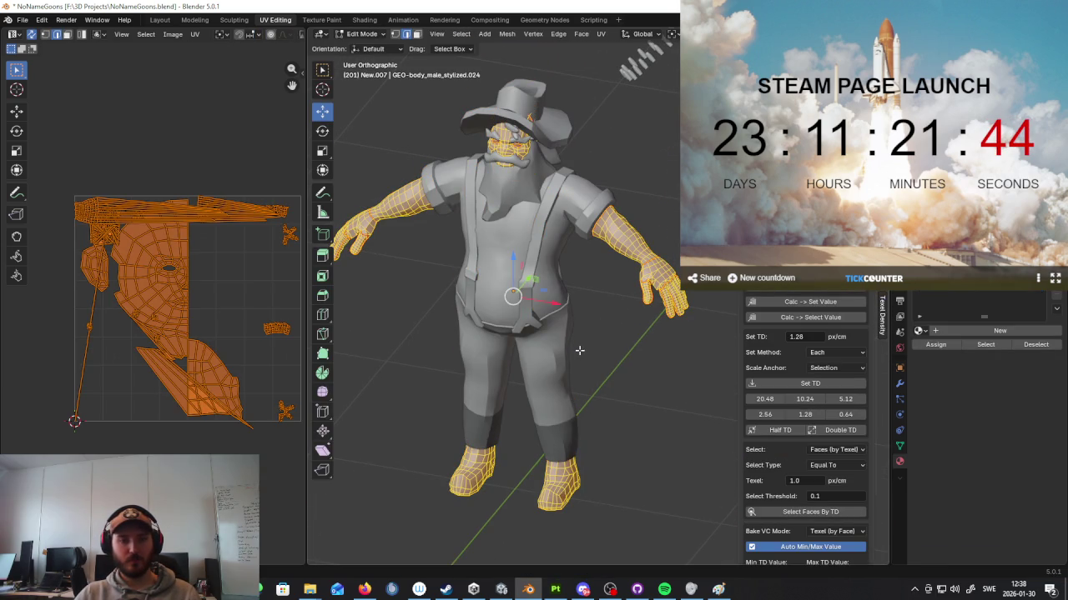
{"action": "key", "text": "Tab"}
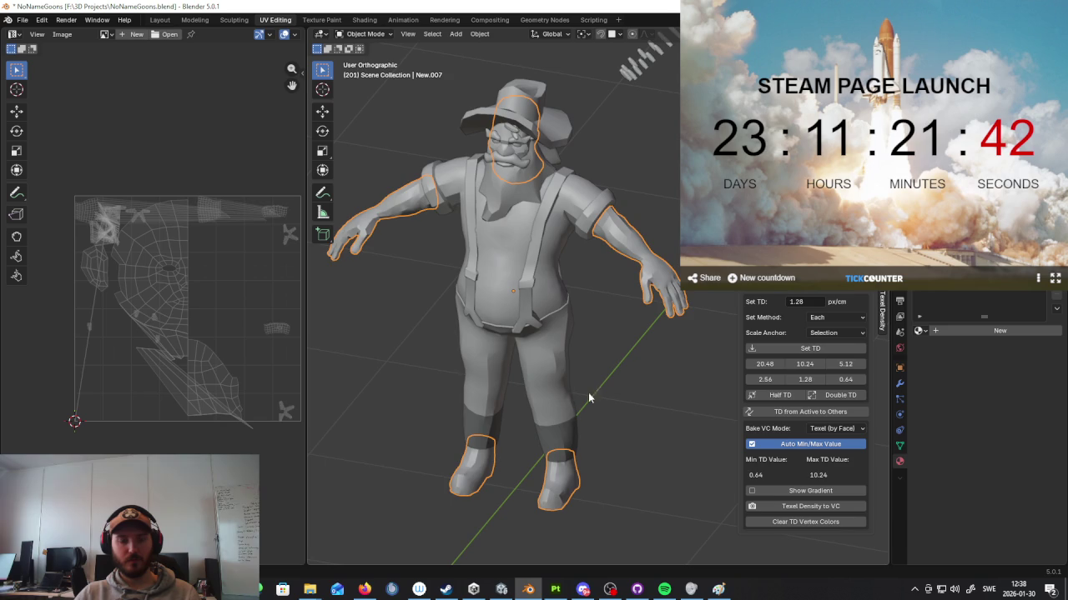
{"action": "scroll", "coordinate": [588, 392], "scroll_direction": "down", "scroll_amount": 3}
{"action": "scroll", "coordinate": [641, 271], "scroll_direction": "down", "scroll_amount": 2}
Step: Return the full character to Object Mode and zoom in closer
{"action": "key", "text": "Tab"}
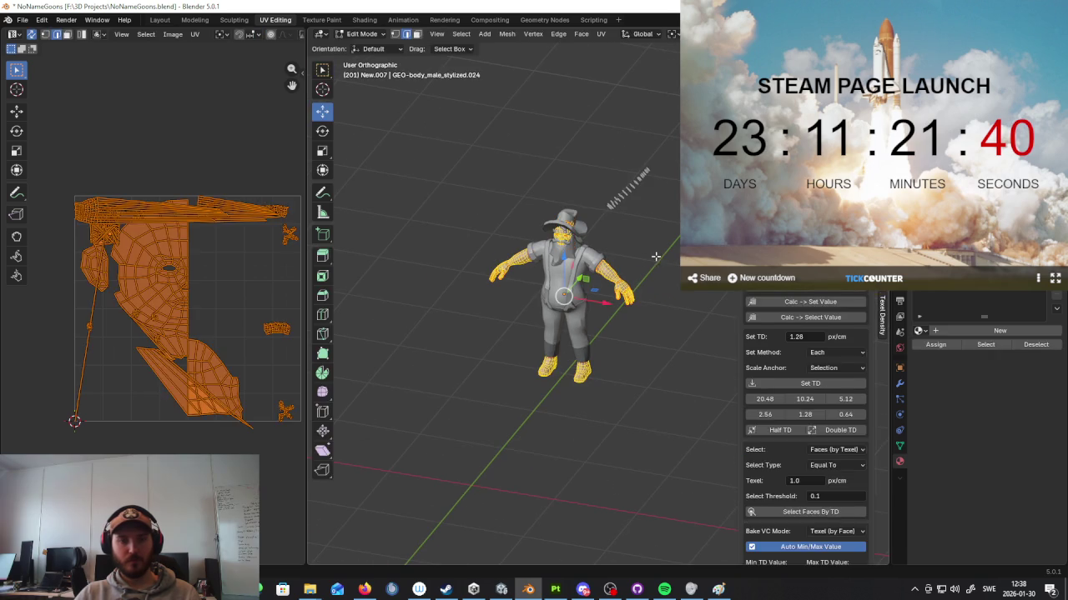
{"action": "key", "text": "Tab"}
{"action": "key", "text": "ctrl+j"}
{"action": "middle_click_drag", "start_coordinate": [639, 275], "coordinate": [625, 275]}
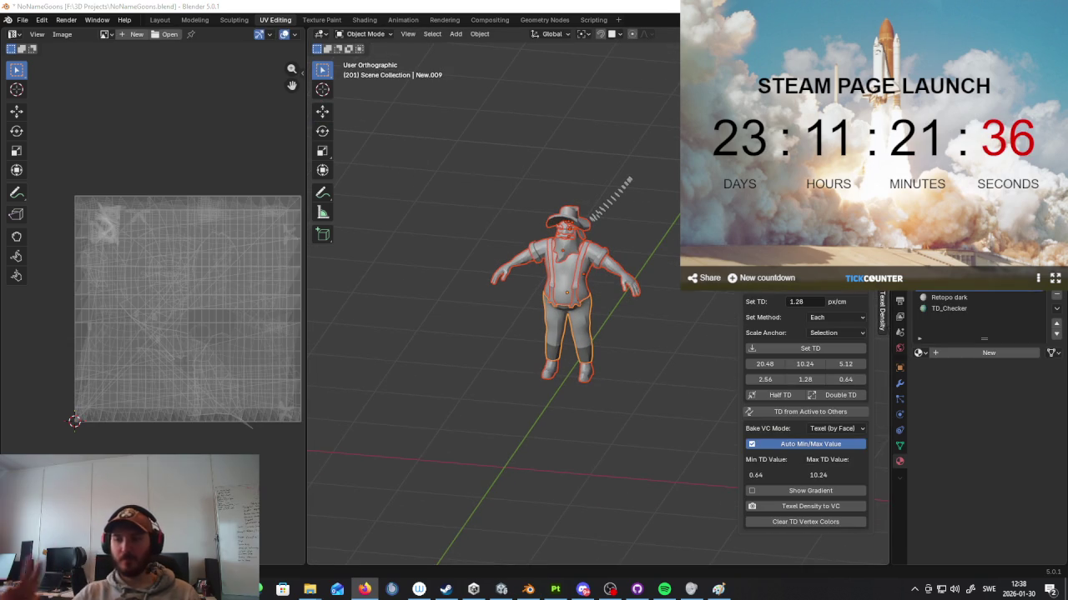
{"action": "scroll", "coordinate": [608, 332], "scroll_direction": "up", "scroll_amount": 1}
{"action": "scroll", "coordinate": [603, 299], "scroll_direction": "up", "scroll_amount": 1}
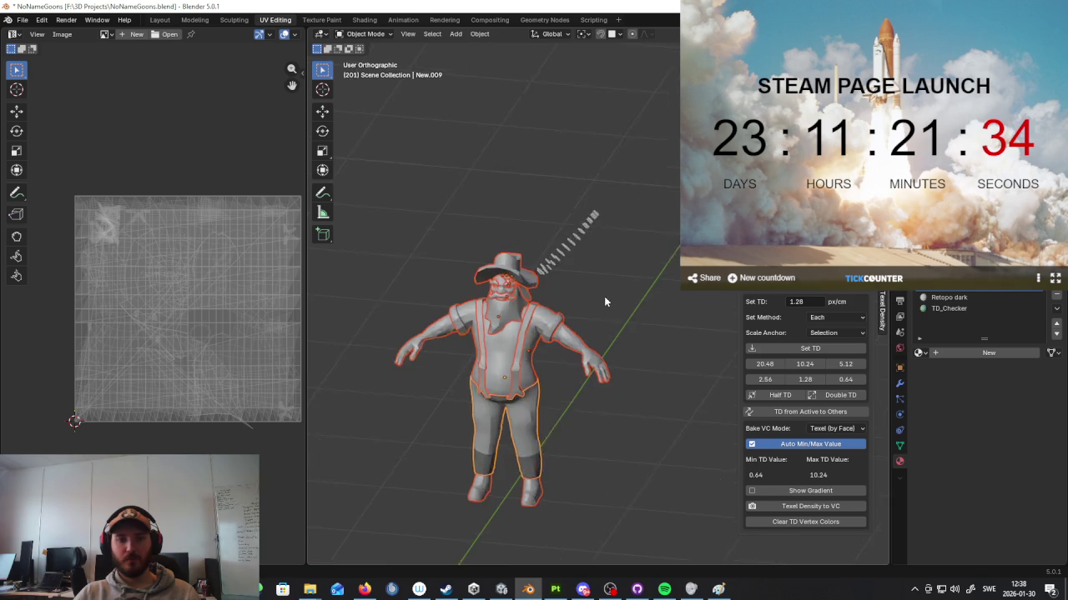
{"action": "scroll", "coordinate": [617, 286], "scroll_direction": "up", "scroll_amount": 2}
{"action": "scroll", "coordinate": [531, 293], "scroll_direction": "up", "scroll_amount": 2}
Step: Unwrap the beard mesh with all its faces selected
{"action": "left_click", "coordinate": [530, 293]}
{"action": "key", "text": "Tab"}
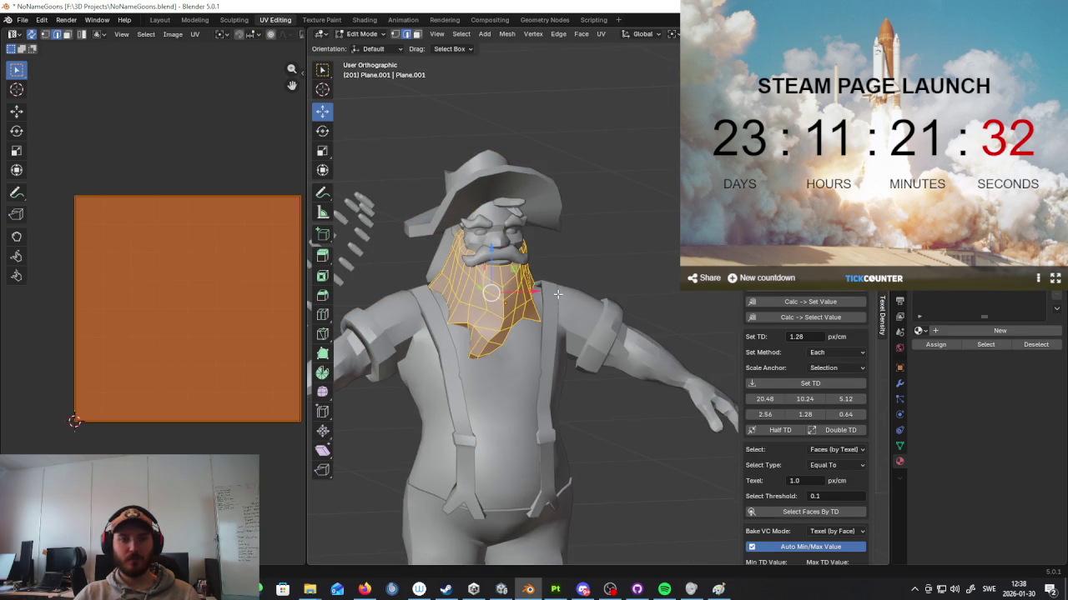
{"action": "key", "text": "u"}
{"action": "left_click", "coordinate": [213, 271]}
{"action": "mouse_move", "coordinate": [492, 292]}
{"action": "middle_mouse_down"}
{"action": "mouse_move", "coordinate": [457, 298]}
{"action": "mouse_move", "coordinate": [426, 285]}
{"action": "middle_mouse_up"}
{"action": "key", "text": "Tab"}
Step: Unwrap the neck collar mesh with all its faces selected
{"action": "left_click", "coordinate": [426, 284]}
{"action": "key", "text": "Tab"}
{"action": "key", "text": "u"}
{"action": "left_click", "coordinate": [239, 275]}
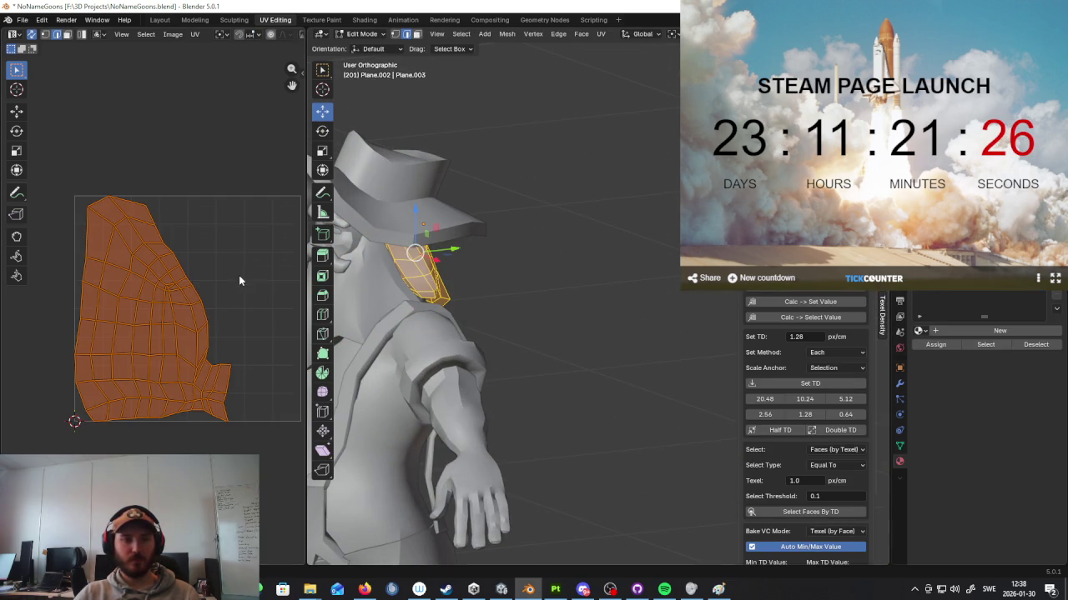
{"action": "mouse_move", "coordinate": [355, 291]}
{"action": "middle_mouse_down"}
{"action": "mouse_move", "coordinate": [517, 292]}
{"action": "mouse_move", "coordinate": [572, 322]}
{"action": "middle_mouse_up"}
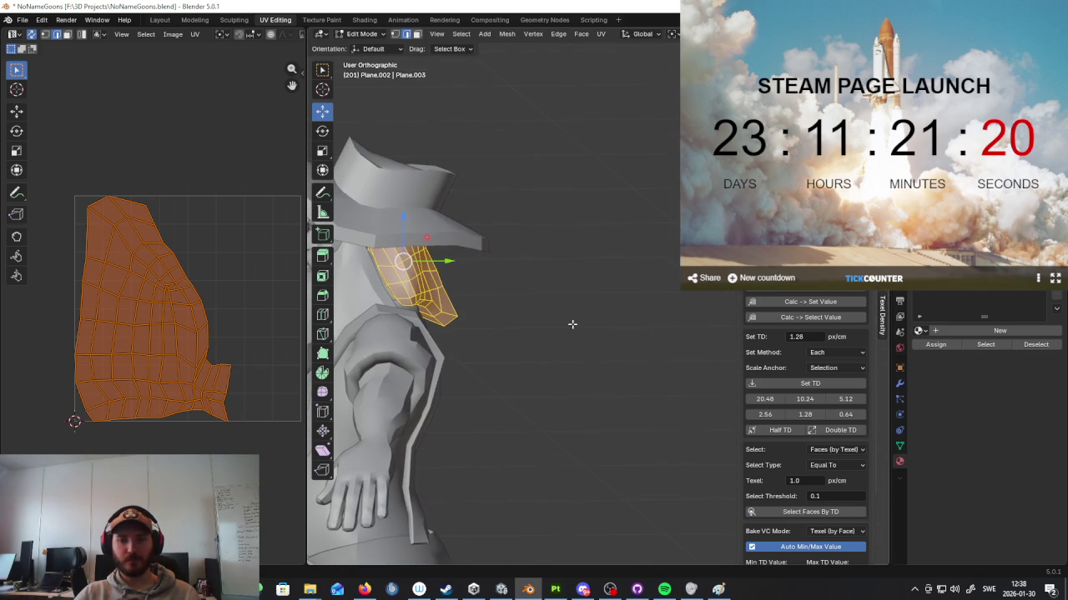
Step: Remove and re-add the collar's Mirror modifier in the Modifier tab
{"action": "left_click", "coordinate": [900, 385]}
{"action": "left_click", "coordinate": [1039, 302]}
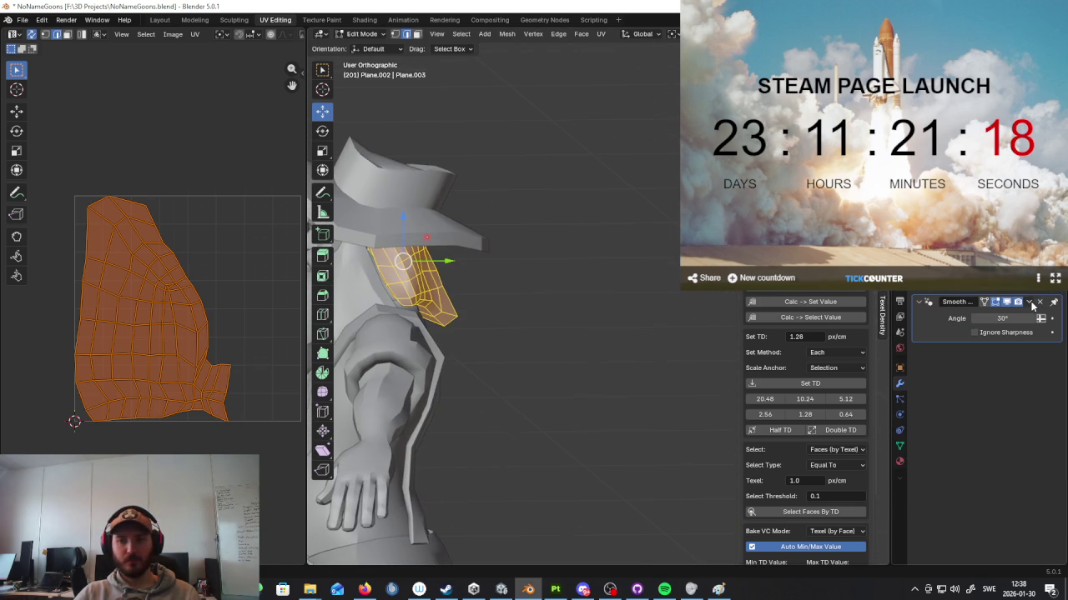
{"action": "middle_click_drag", "start_coordinate": [517, 300], "coordinate": [560, 287]}
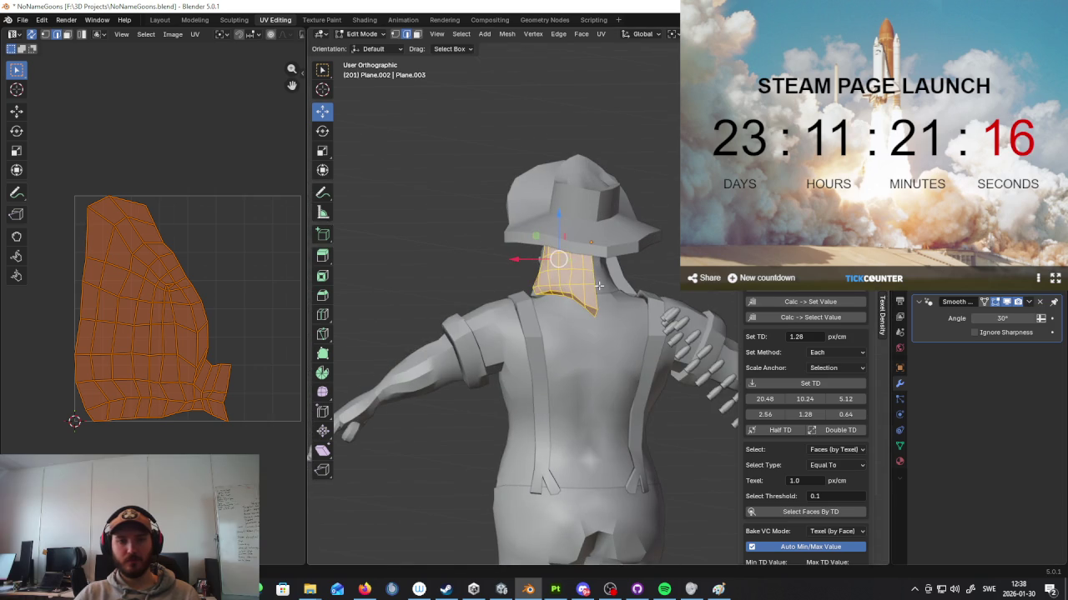
{"action": "key", "text": "ctrl+z"}
{"action": "key", "text": "ctrl+z"}
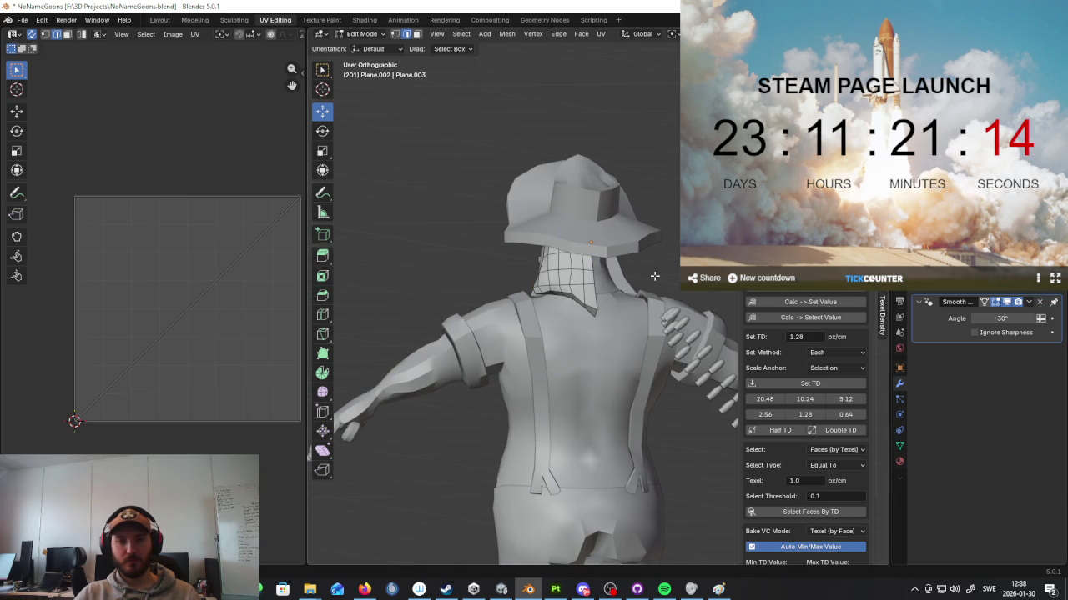
{"action": "key", "text": "shift+a"}
{"action": "left_click", "coordinate": [918, 305]}
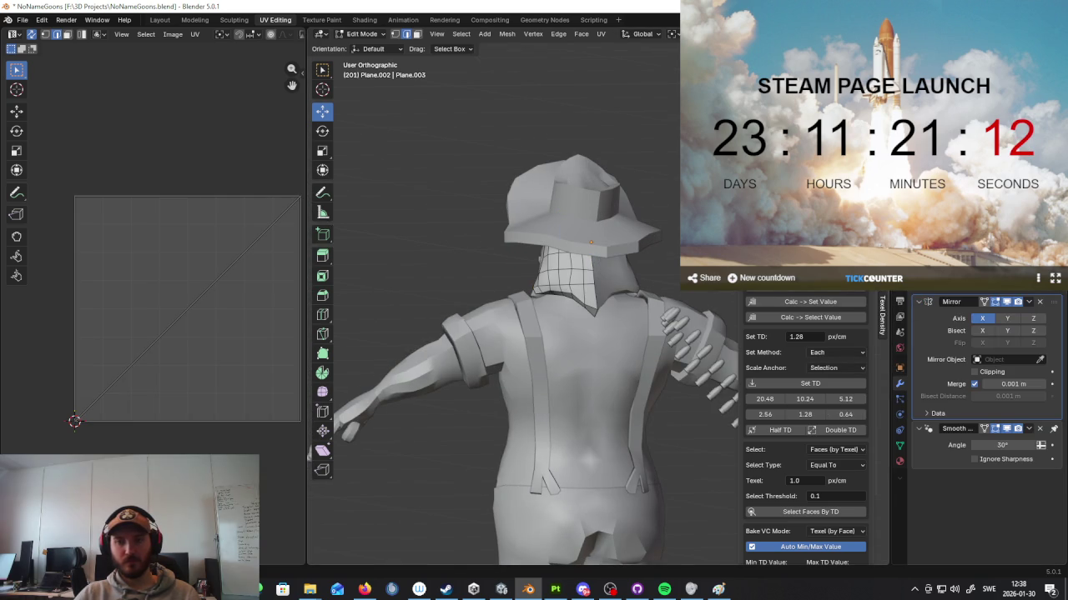
{"action": "scroll", "coordinate": [620, 298], "scroll_direction": "up", "scroll_amount": 3}
{"action": "scroll", "coordinate": [578, 293], "scroll_direction": "up", "scroll_amount": 3}
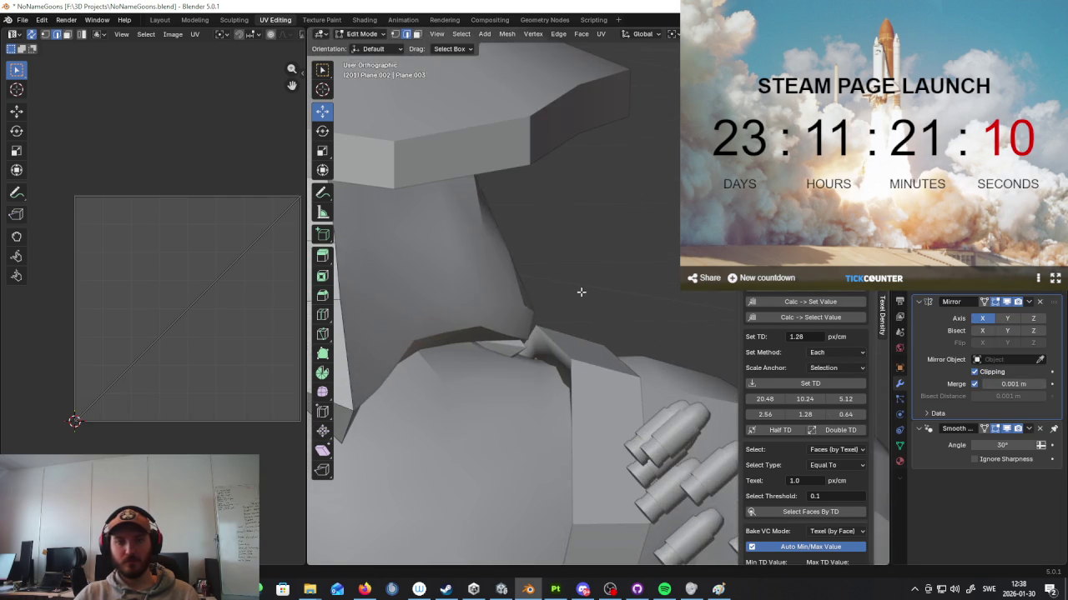
{"action": "key", "text": "Tab"}
{"action": "scroll", "coordinate": [657, 301], "scroll_direction": "down", "scroll_amount": 4}
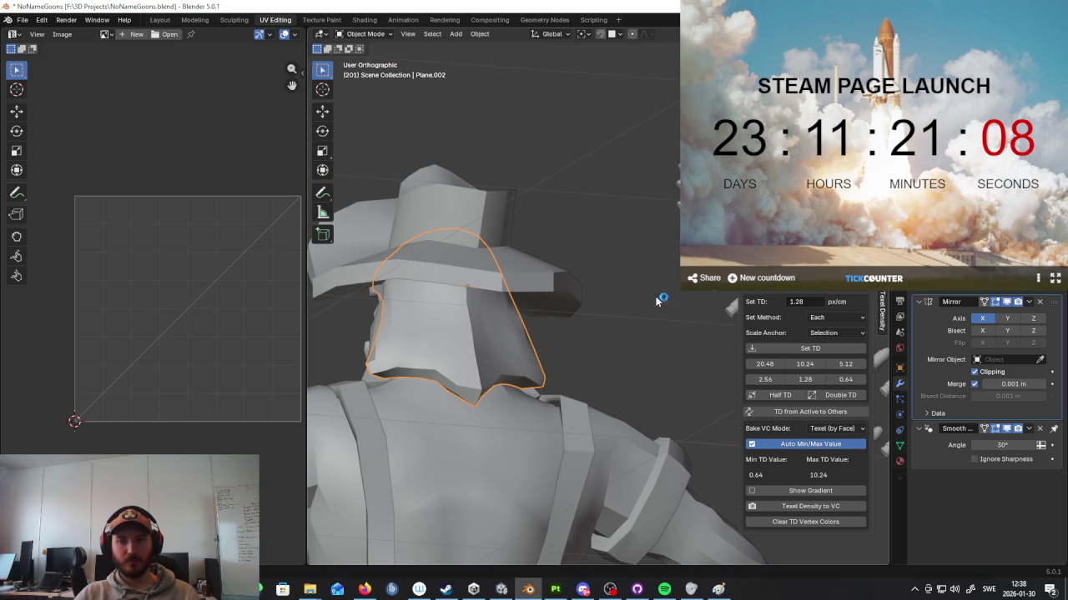
{"action": "left_click", "coordinate": [1039, 301]}
Step: Add a fresh Mirror modifier to the collar and apply it
{"action": "key", "text": "shift+a"}
{"action": "type", "text": "mi"}
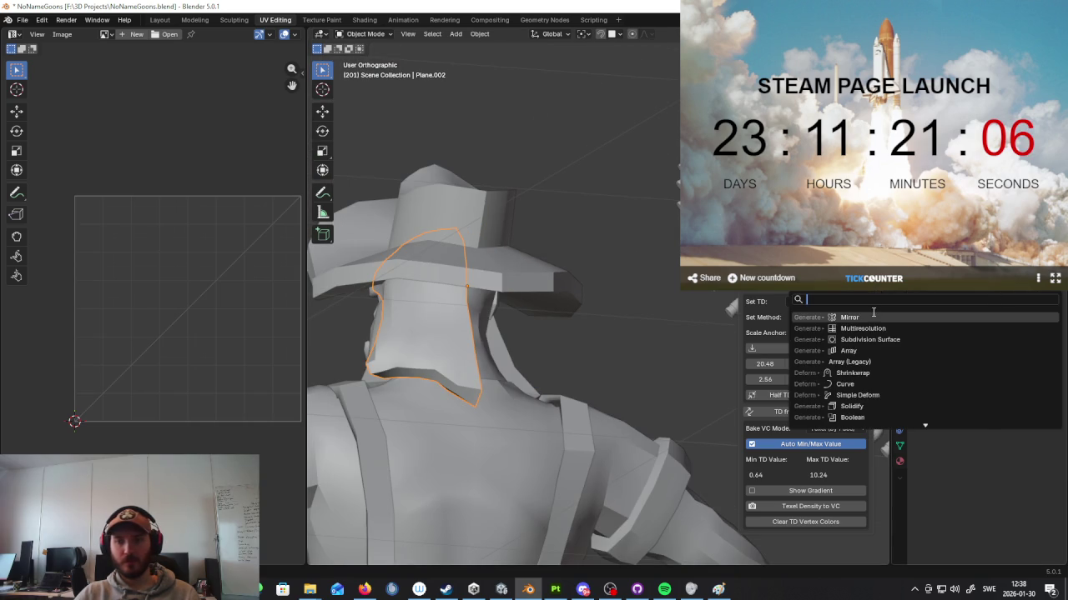
{"action": "key", "text": "Return"}
{"action": "left_click", "coordinate": [1028, 301]}
{"action": "left_click", "coordinate": [1005, 313]}
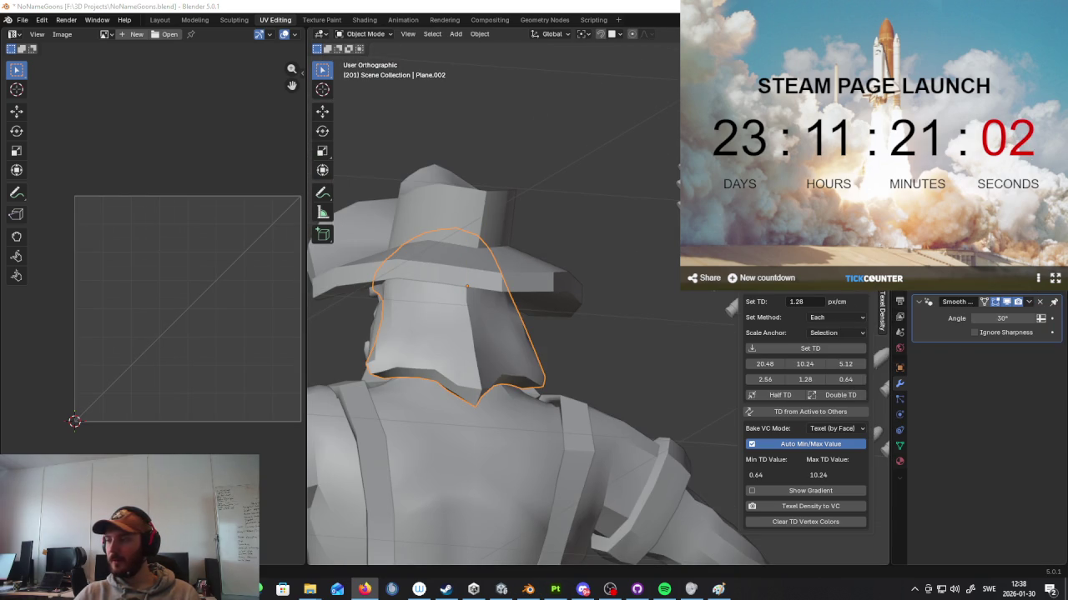
Step: Select all collar faces and unwrap them again into one full symmetric island
{"action": "middle_click_drag", "start_coordinate": [705, 322], "coordinate": [570, 307]}
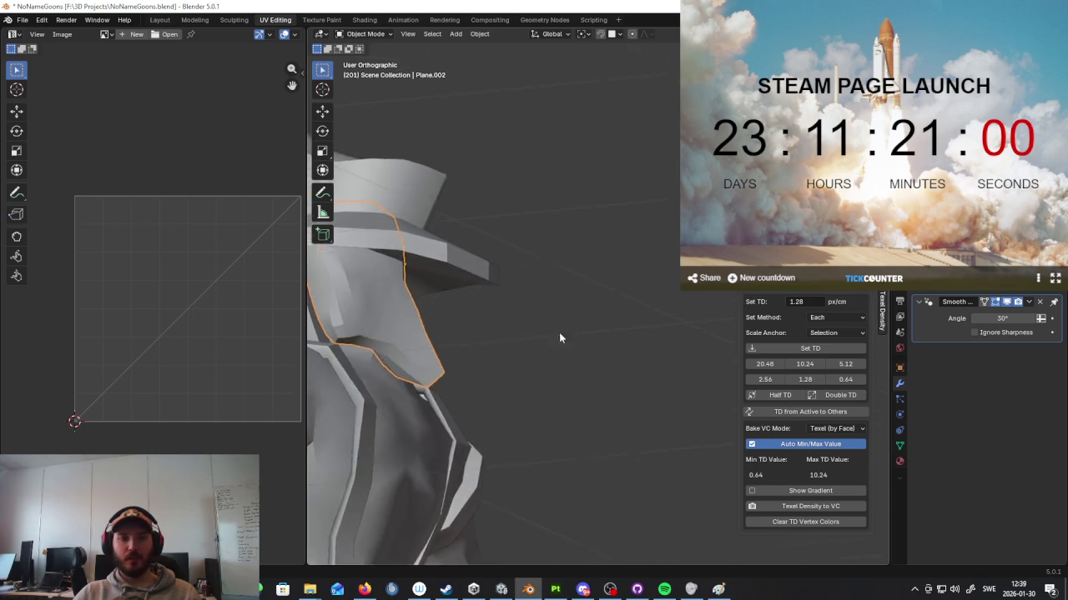
{"action": "scroll", "coordinate": [559, 332], "scroll_direction": "up", "scroll_amount": 3}
{"action": "key", "text": "Tab"}
{"action": "key", "text": "g"}
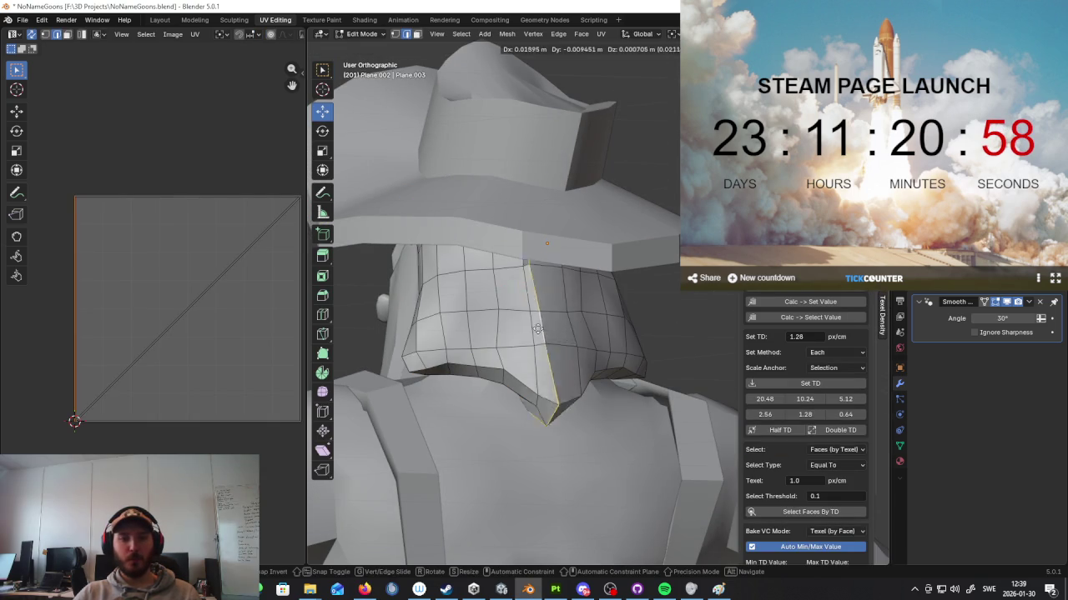
{"action": "key", "text": "Escape"}
{"action": "scroll", "coordinate": [591, 334], "scroll_direction": "down", "scroll_amount": 3}
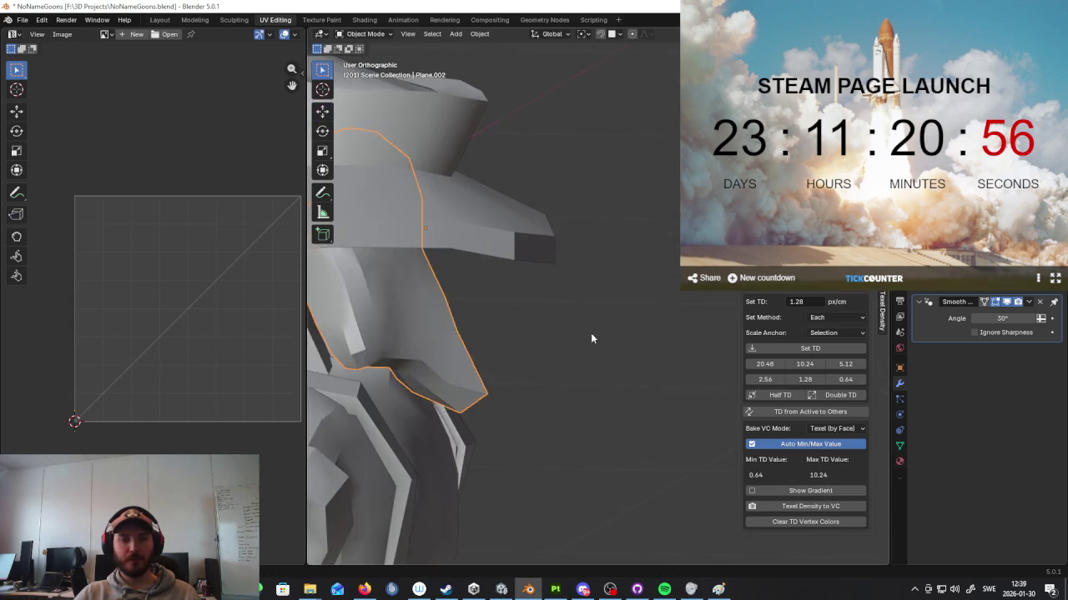
{"action": "scroll", "coordinate": [590, 333], "scroll_direction": "down", "scroll_amount": 3}
{"action": "key", "text": "ctrl+l"}
{"action": "key", "text": "u"}
{"action": "left_click", "coordinate": [242, 285]}
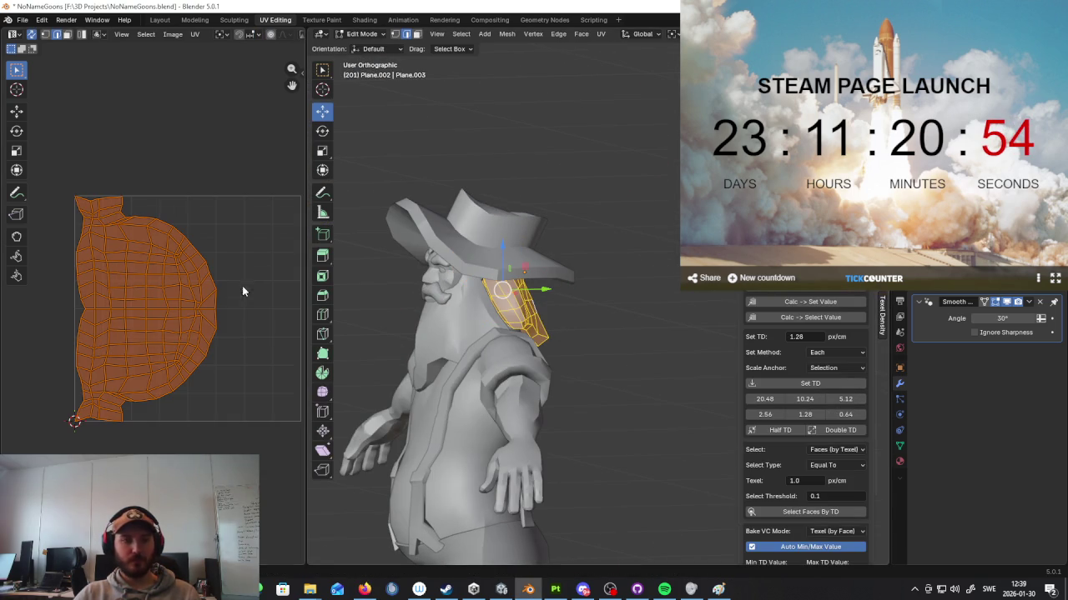
{"action": "middle_click_drag", "start_coordinate": [338, 298], "coordinate": [573, 322]}
{"action": "scroll", "coordinate": [572, 323], "scroll_direction": "up", "scroll_amount": 2}
Step: Select the eyebrow piece, try an unwrap, undo it and rescale its UV layout
{"action": "scroll", "coordinate": [573, 322], "scroll_direction": "up", "scroll_amount": 3}
{"action": "left_click", "coordinate": [534, 248]}
{"action": "key", "text": "ctrl+l"}
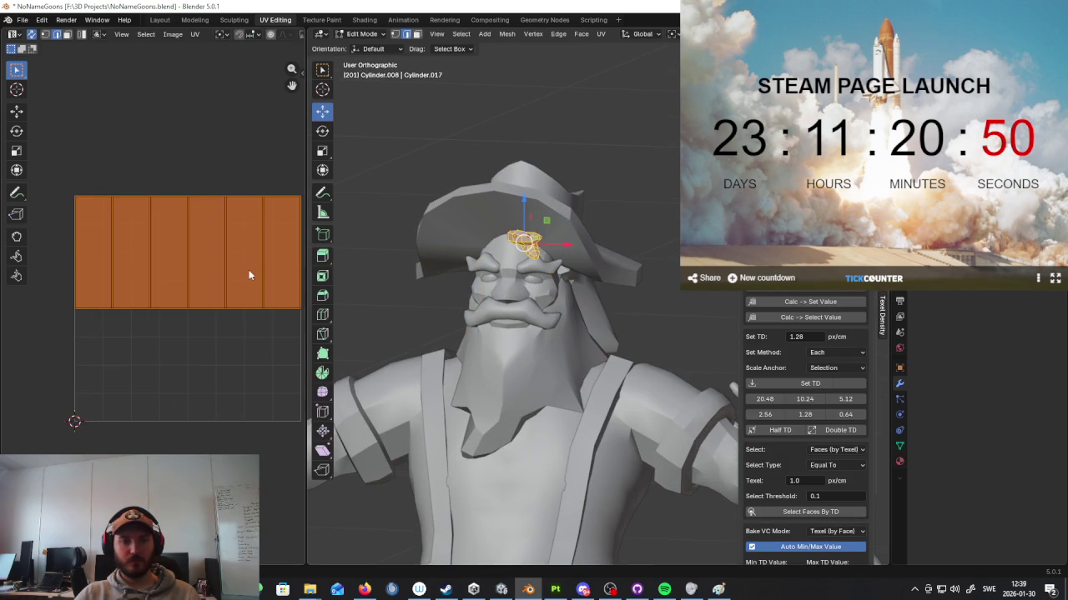
{"action": "key", "text": "u"}
{"action": "left_click", "coordinate": [251, 271]}
{"action": "key", "text": "ctrl+z"}
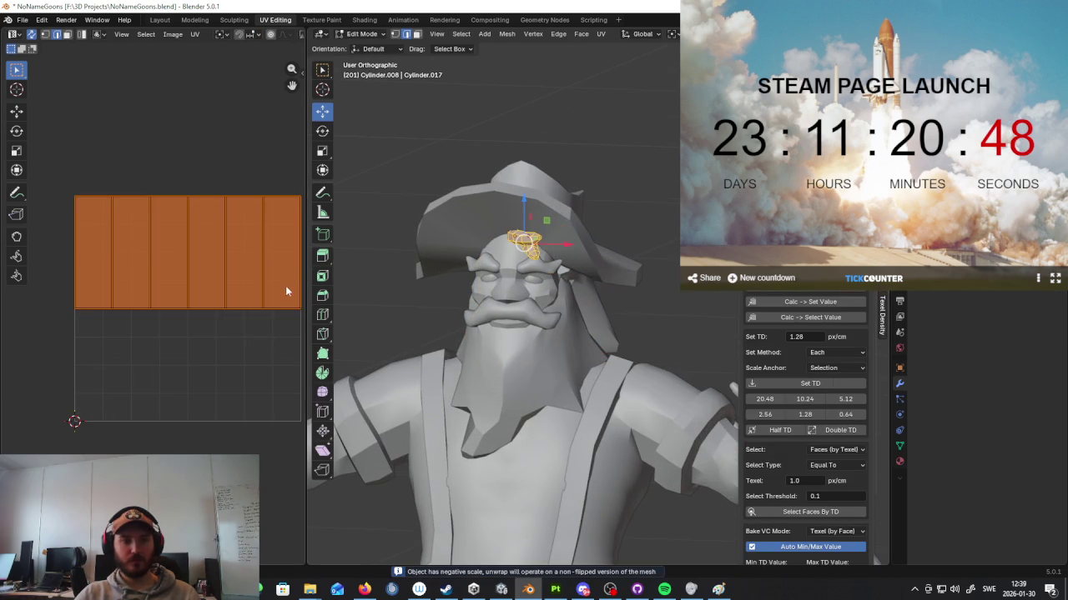
{"action": "key", "text": "s"}
{"action": "left_click", "coordinate": [239, 279]}
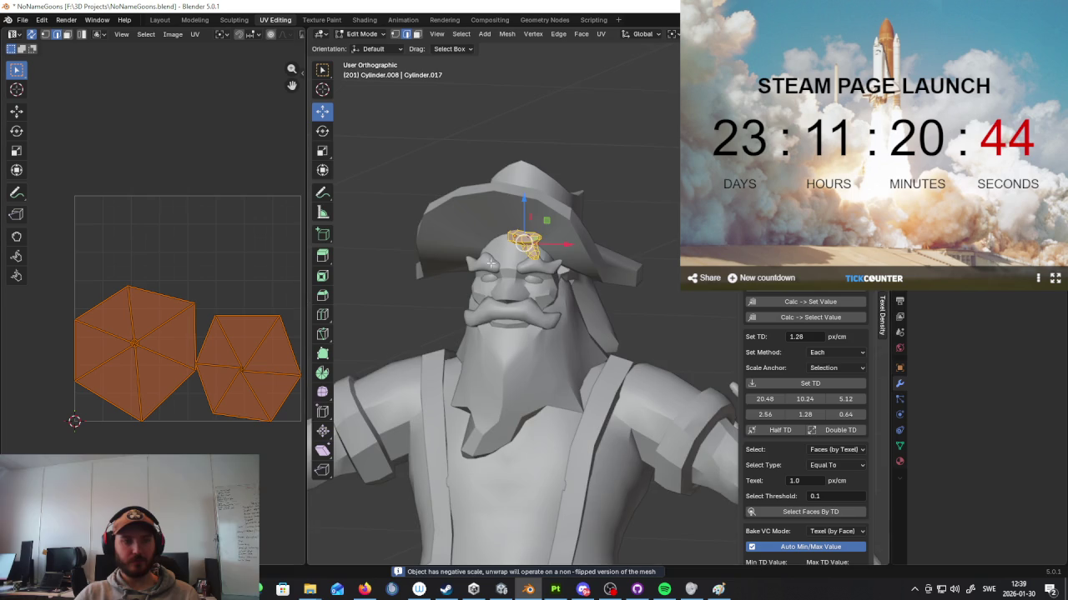
{"action": "key", "text": "KP_Decimal"}
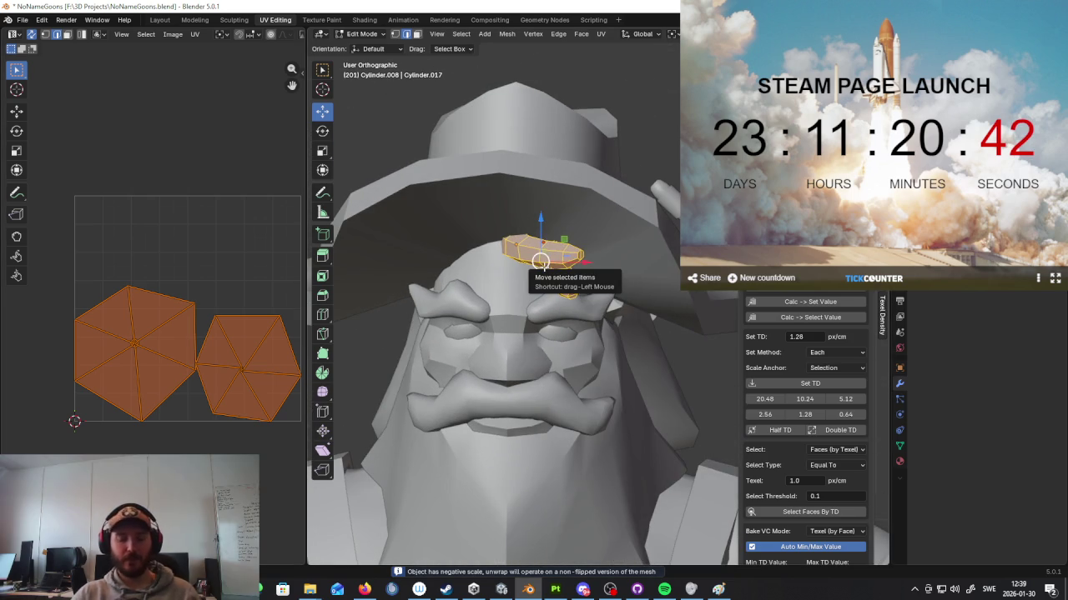
Step: Isolate the eyebrow piece, mark an edge loop as a seam, and unwrap it into four islands
{"action": "key", "text": "KP_Divide"}
{"action": "middle_click_drag", "start_coordinate": [626, 243], "coordinate": [542, 249]}
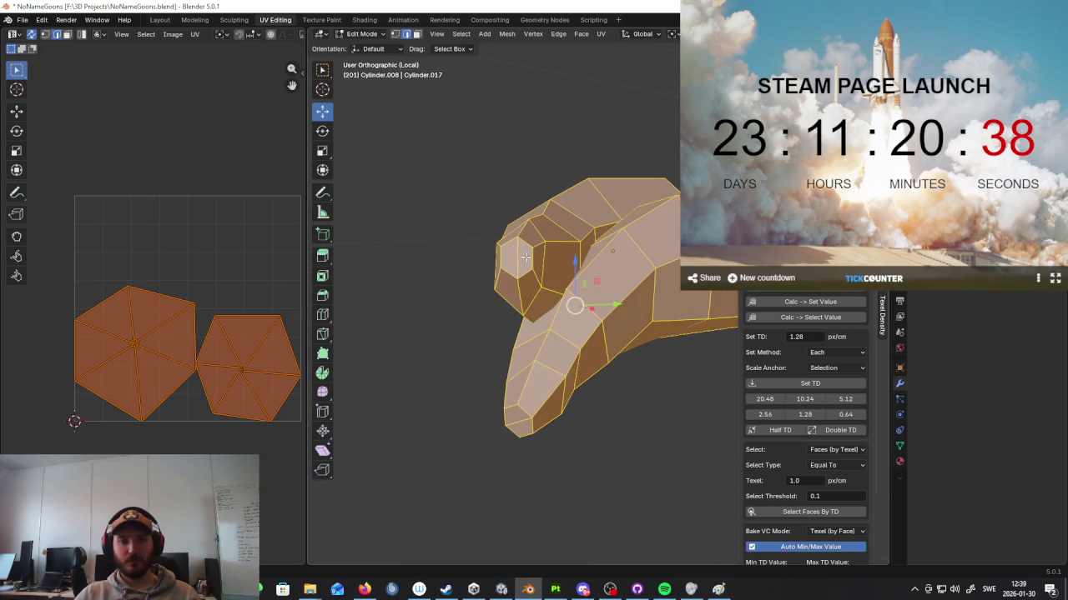
{"action": "left_click", "coordinate": [524, 257], "text": "alt"}
{"action": "middle_click_drag", "start_coordinate": [575, 326], "coordinate": [548, 381]}
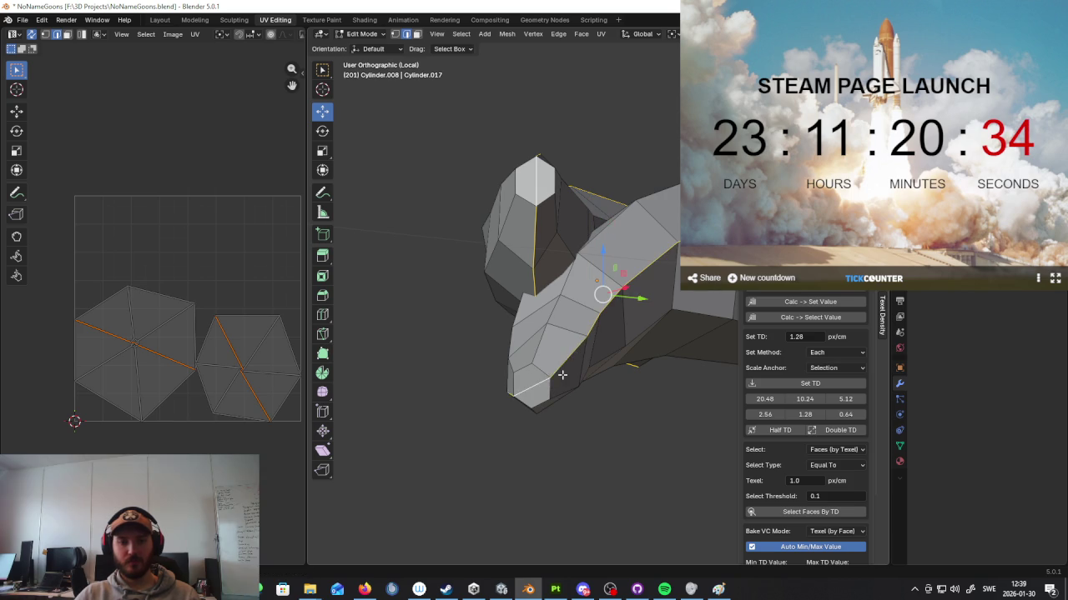
{"action": "right_click", "coordinate": [562, 376]}
{"action": "left_click", "coordinate": [541, 422]}
{"action": "key", "text": "a"}
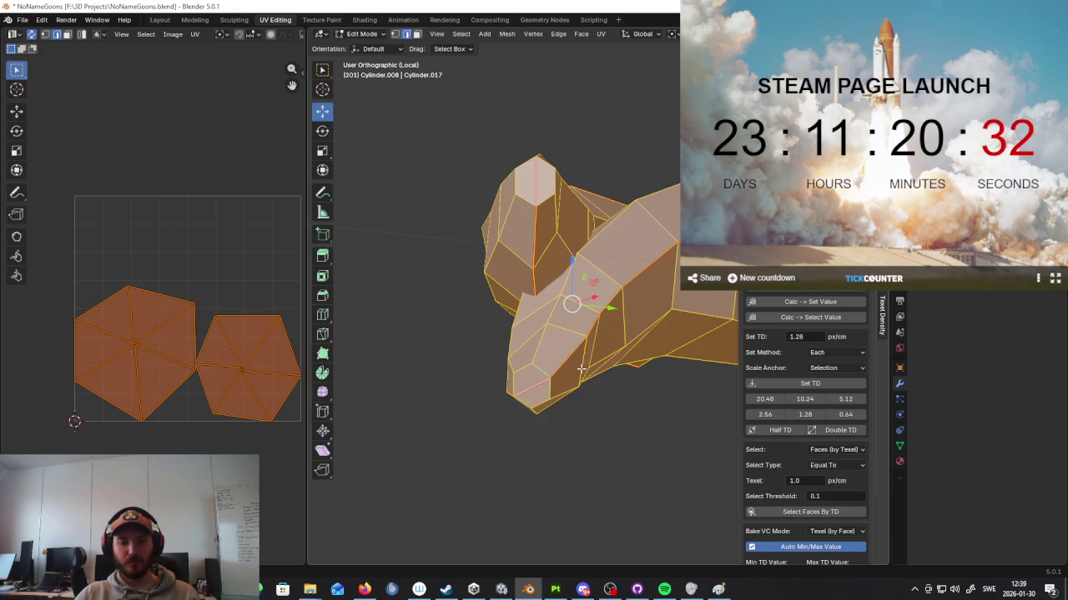
{"action": "key", "text": "u"}
{"action": "left_click", "coordinate": [581, 368]}
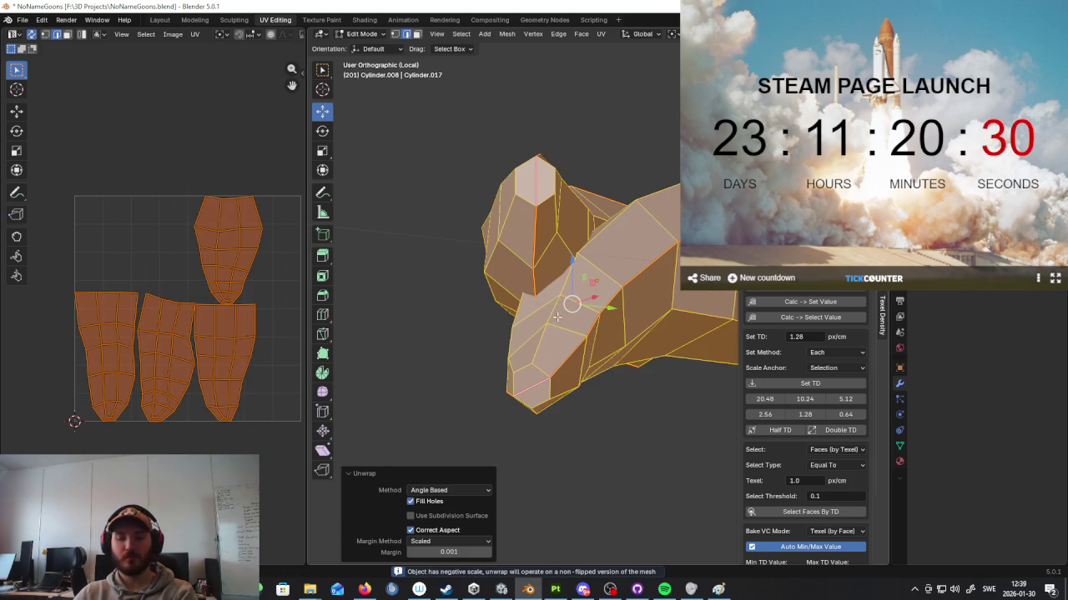
Step: Exit local view and select the mustache
{"action": "key", "text": "KP_Divide"}
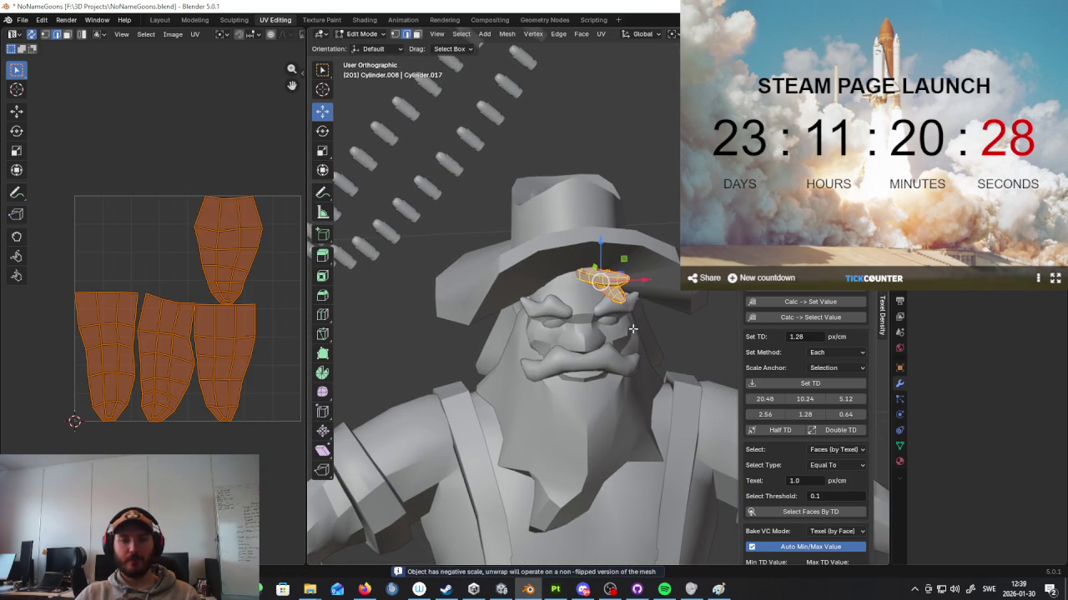
{"action": "middle_click_drag", "start_coordinate": [632, 330], "coordinate": [612, 313]}
{"action": "left_click", "coordinate": [617, 347]}
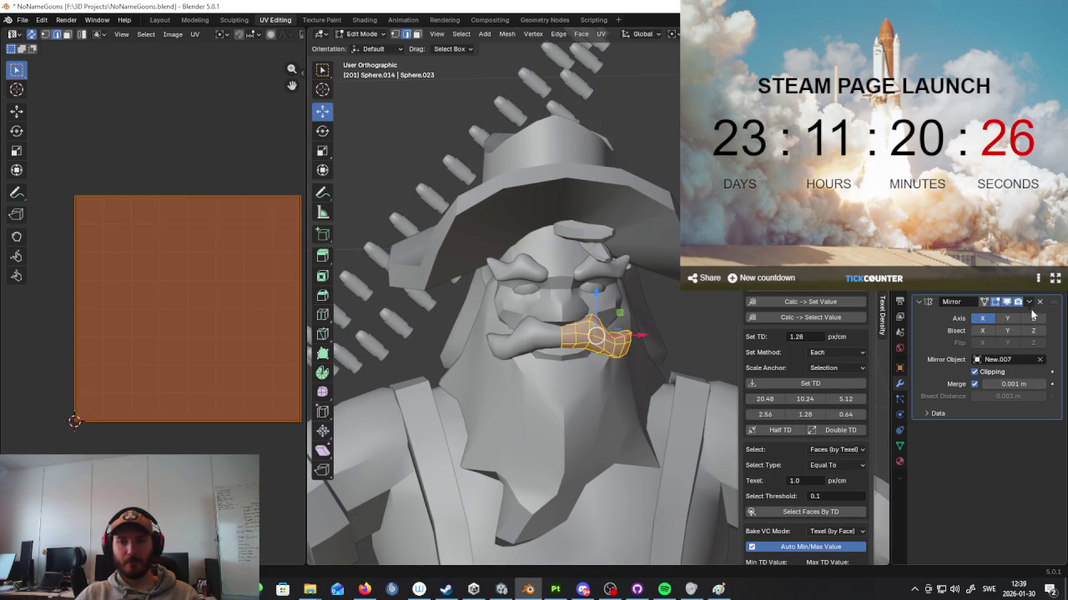
Step: Apply the mustache's Mirror modifier in Object Mode
{"action": "left_click", "coordinate": [1029, 302]}
{"action": "middle_click_drag", "start_coordinate": [584, 309], "coordinate": [608, 298]}
{"action": "key", "text": "Tab"}
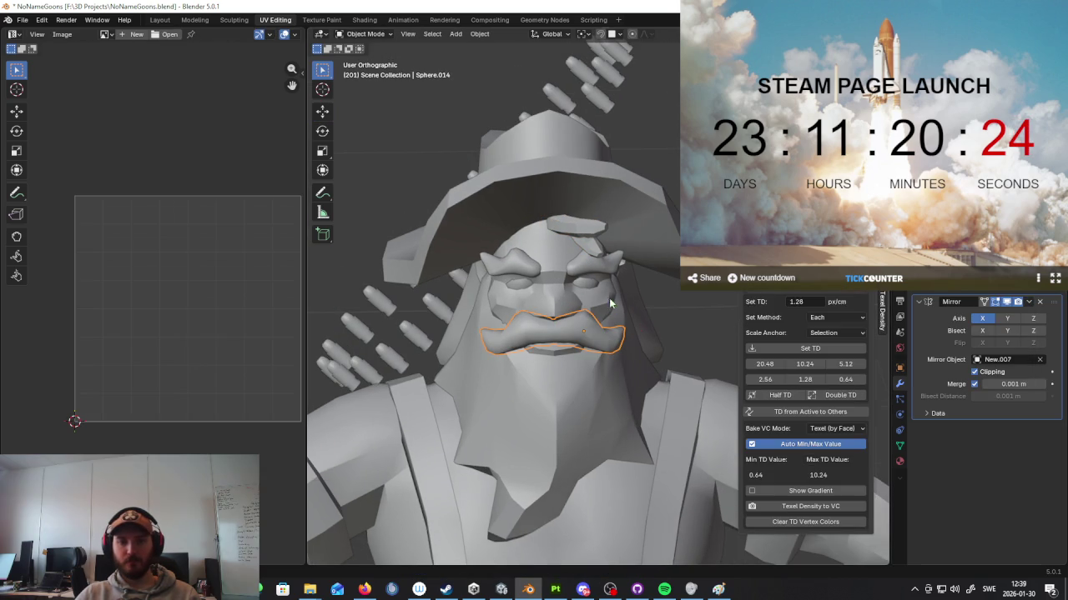
{"action": "left_click", "coordinate": [1027, 302]}
{"action": "left_click", "coordinate": [966, 315]}
Step: Do an initial Unwrap of the mustache mesh in Edit Mode
{"action": "key", "text": "Tab"}
{"action": "scroll", "coordinate": [603, 302], "scroll_direction": "up", "scroll_amount": 4}
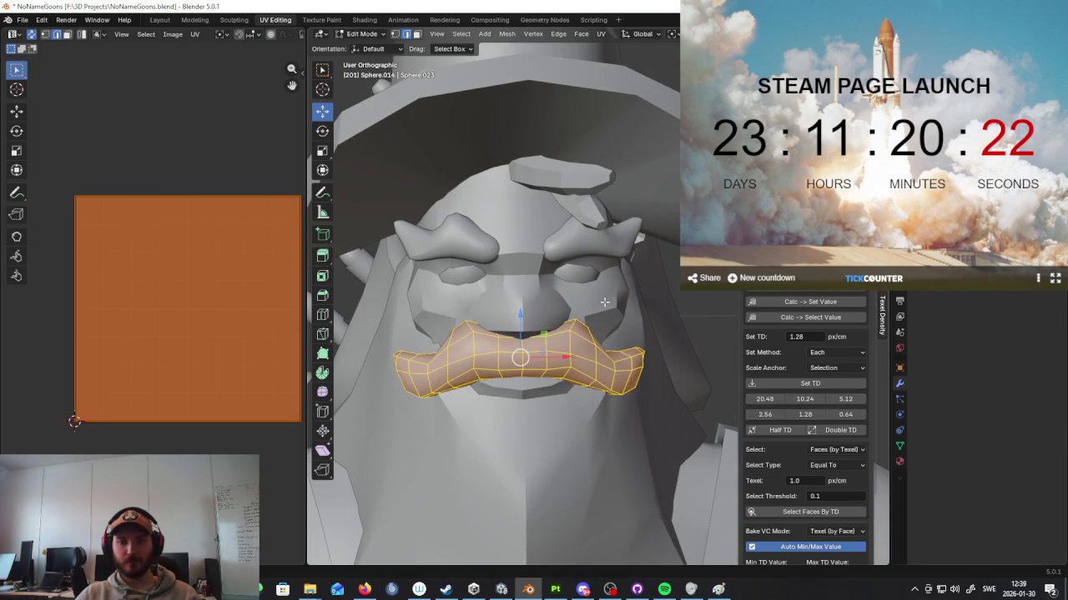
{"action": "key", "text": "u"}
{"action": "left_click", "coordinate": [603, 302]}
{"action": "mouse_move", "coordinate": [603, 302]}
{"action": "middle_mouse_down"}
{"action": "mouse_move", "coordinate": [488, 296]}
{"action": "mouse_move", "coordinate": [415, 308]}
{"action": "middle_mouse_up"}
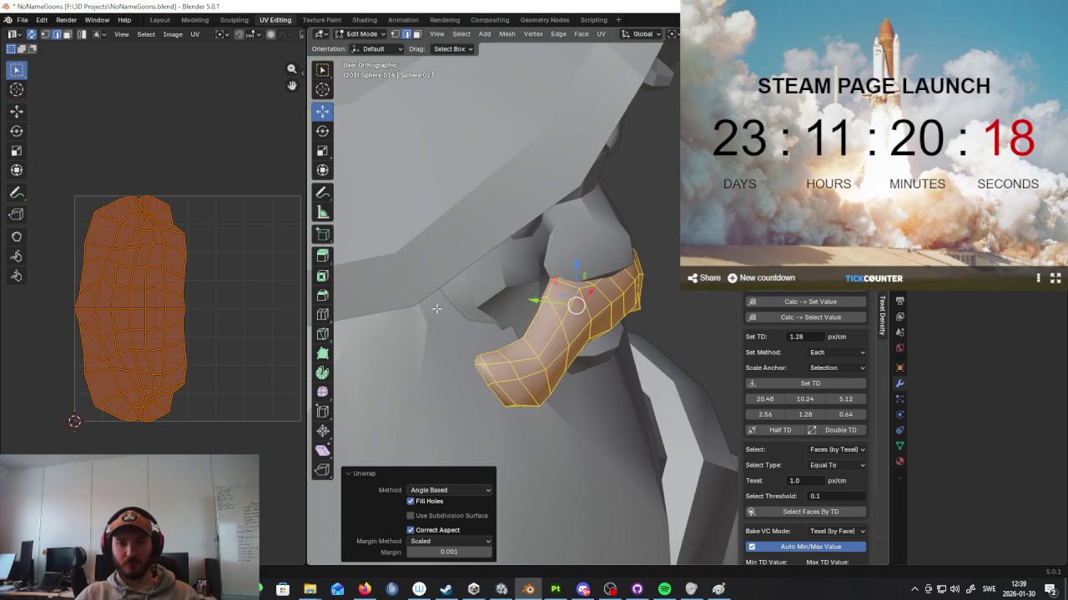
Step: Mark an edge loop along the mustache as a seam and re-unwrap it into two islands
{"action": "left_click", "coordinate": [534, 318], "text": "alt"}
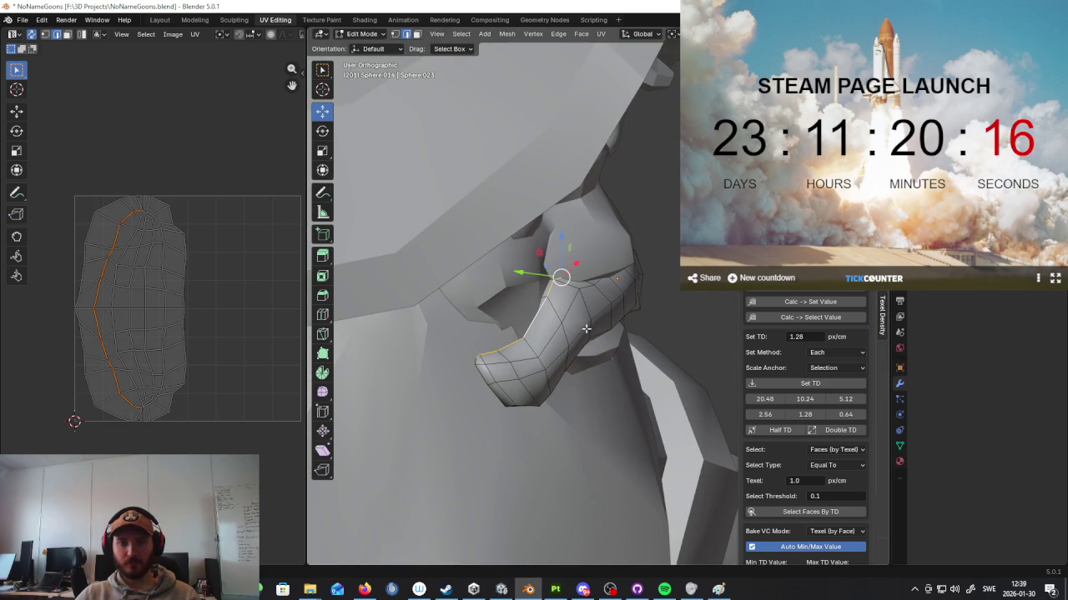
{"action": "mouse_move", "coordinate": [563, 322]}
{"action": "middle_mouse_down"}
{"action": "mouse_move", "coordinate": [643, 250]}
{"action": "mouse_move", "coordinate": [590, 273]}
{"action": "mouse_move", "coordinate": [596, 252]}
{"action": "mouse_move", "coordinate": [651, 296]}
{"action": "middle_mouse_up"}
{"action": "key", "text": "ctrl+e"}
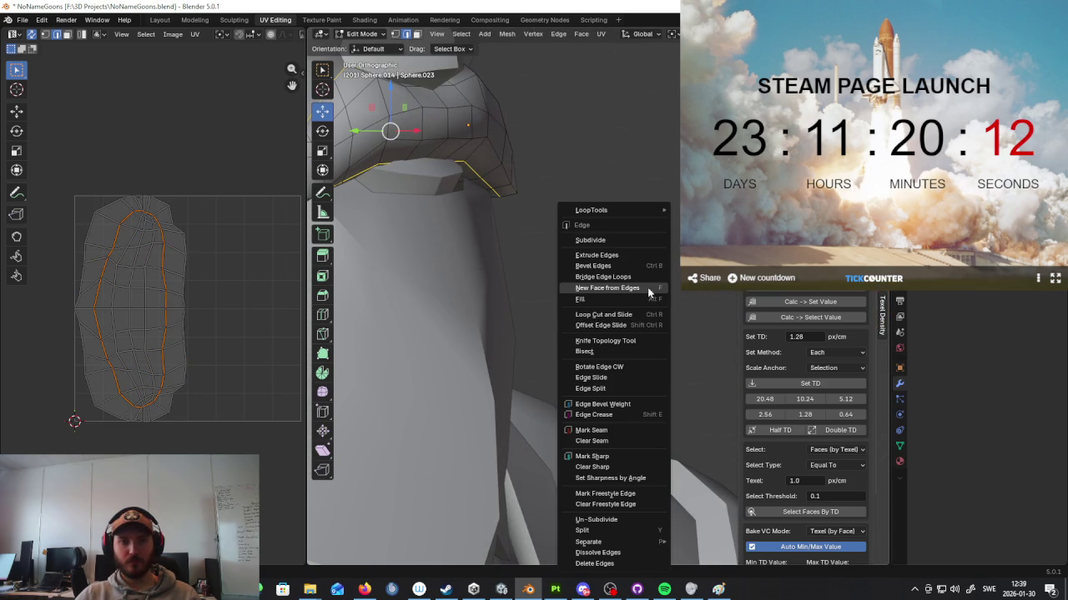
{"action": "left_click", "coordinate": [590, 429]}
{"action": "middle_click_drag", "start_coordinate": [590, 430], "coordinate": [602, 329]}
{"action": "key", "text": "a"}
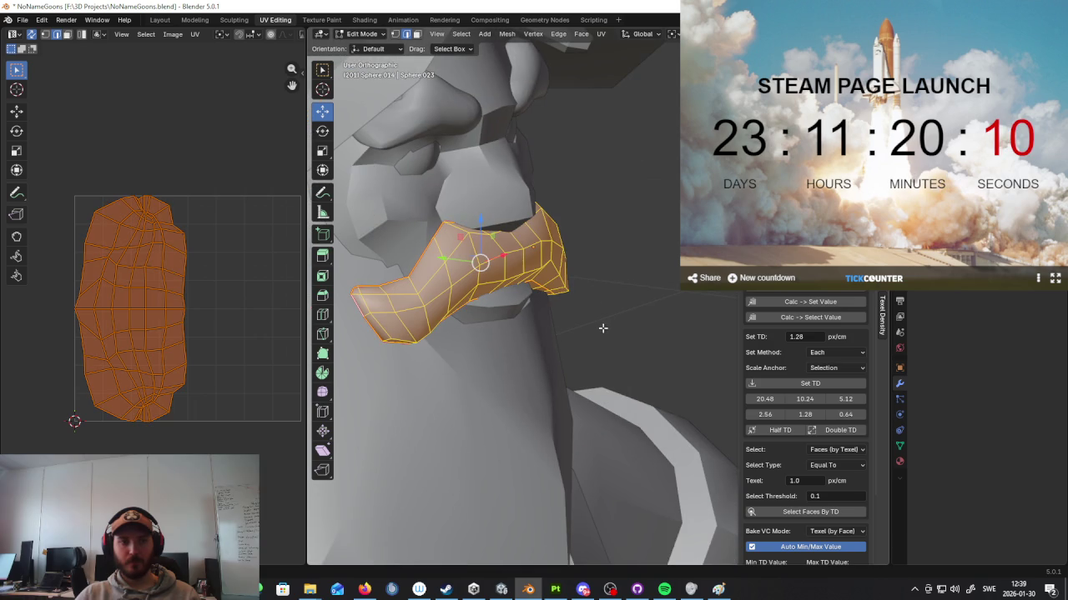
{"action": "key", "text": "u"}
{"action": "left_click", "coordinate": [601, 326]}
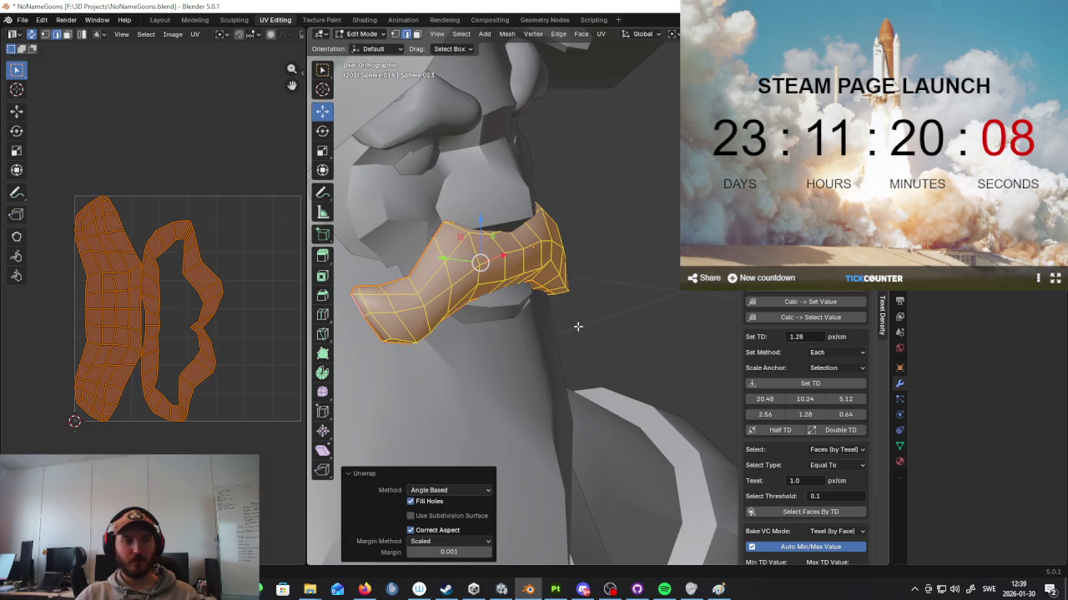
{"action": "mouse_move", "coordinate": [566, 323]}
{"action": "middle_mouse_down"}
{"action": "mouse_move", "coordinate": [584, 317]}
{"action": "mouse_move", "coordinate": [476, 311]}
{"action": "mouse_move", "coordinate": [642, 337]}
{"action": "mouse_move", "coordinate": [474, 200]}
{"action": "middle_mouse_up"}
Step: Return to Object Mode, select the body mesh and isolate it with Numpad /
{"action": "left_click", "coordinate": [350, 37]}
{"action": "left_click", "coordinate": [371, 46]}
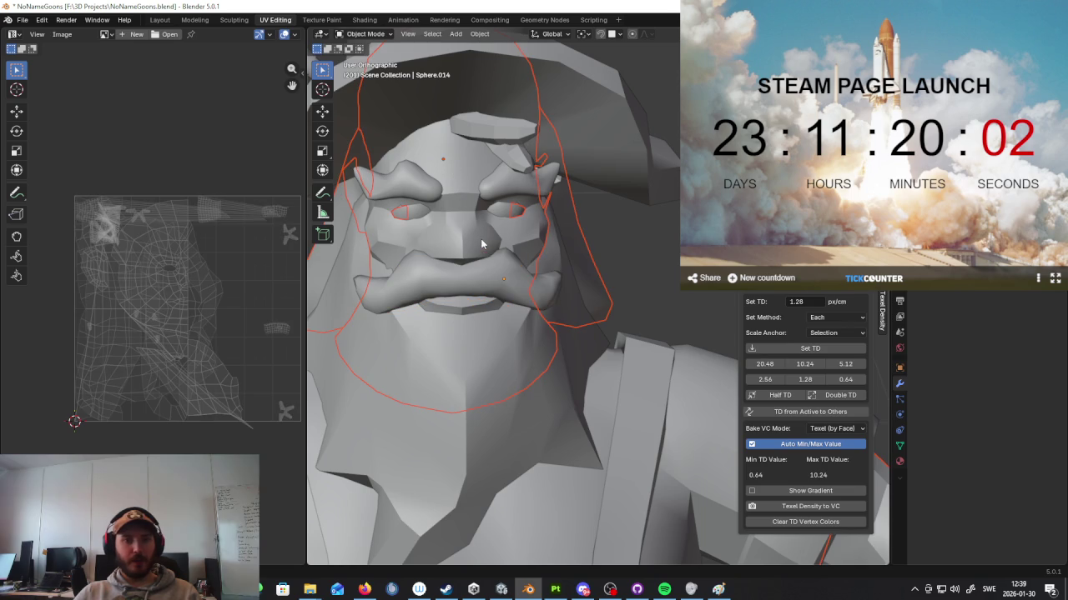
{"action": "key", "text": "Tab"}
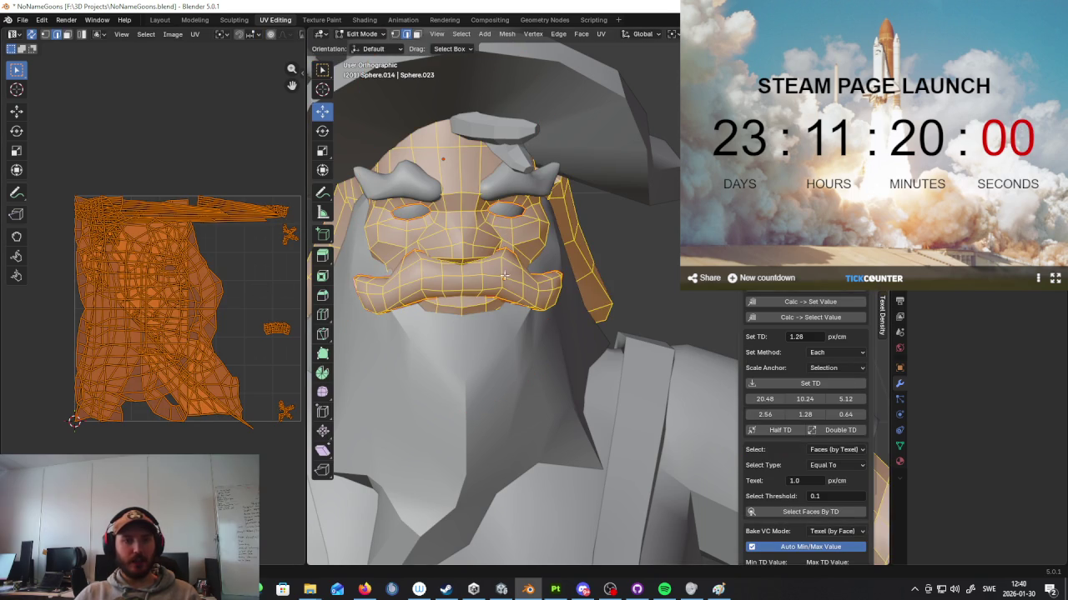
{"action": "scroll", "coordinate": [517, 276], "scroll_direction": "down", "scroll_amount": 5}
{"action": "mouse_move", "coordinate": [517, 275]}
{"action": "middle_mouse_down"}
{"action": "mouse_move", "coordinate": [567, 250]}
{"action": "mouse_move", "coordinate": [580, 205]}
{"action": "middle_mouse_up"}
{"action": "key", "text": "Tab"}
{"action": "left_click", "coordinate": [581, 209]}
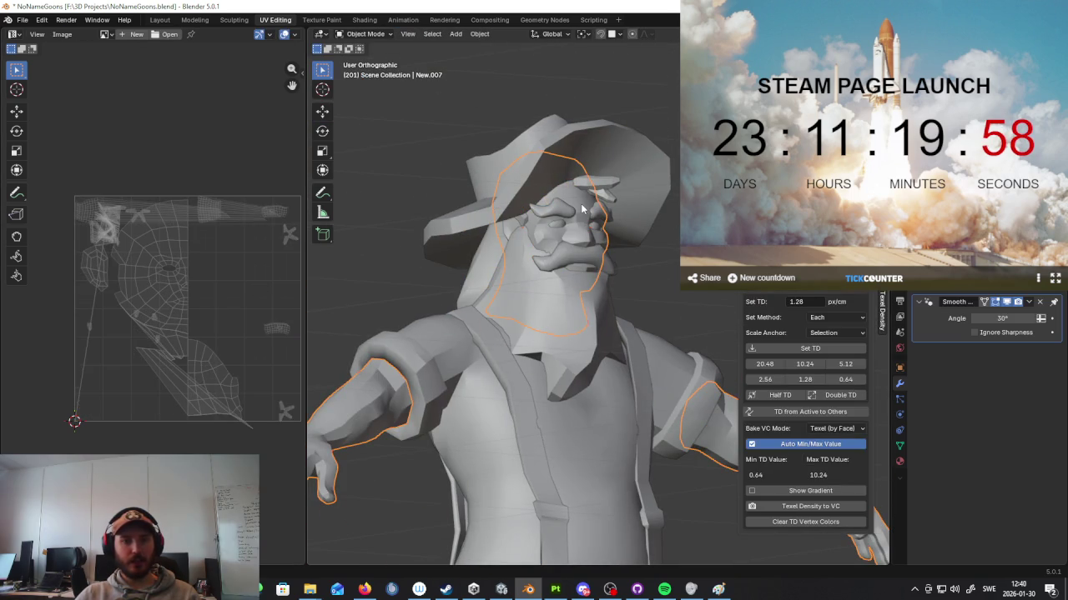
{"action": "key", "text": "KP_Divide"}
Step: Mark an edge loop on the arm as a seam
{"action": "key", "text": "Tab"}
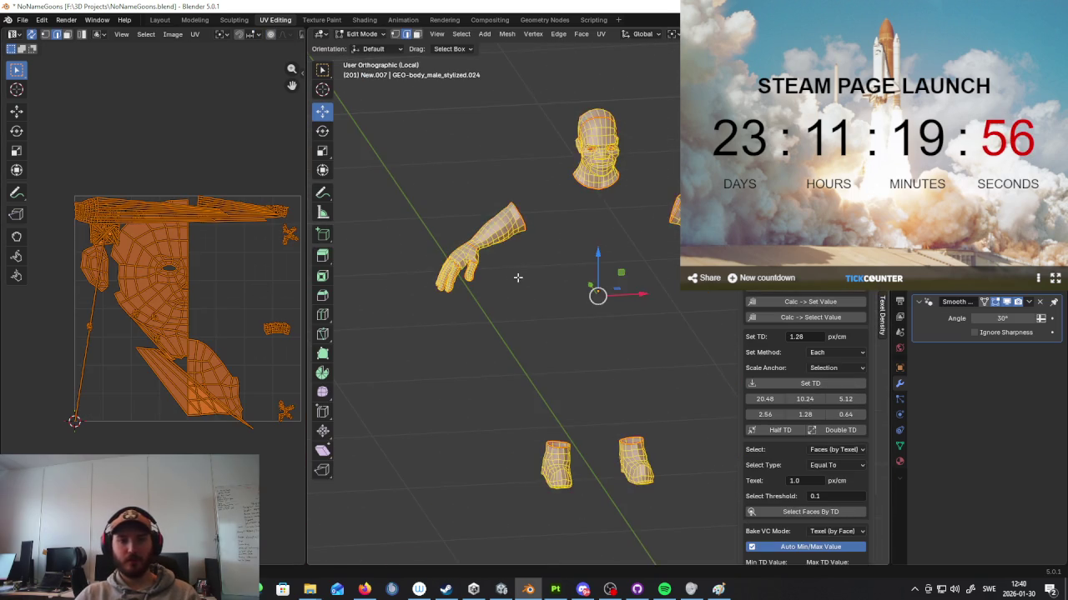
{"action": "scroll", "coordinate": [563, 283], "scroll_direction": "up", "scroll_amount": 3}
{"action": "middle_click_drag", "start_coordinate": [563, 284], "coordinate": [595, 296]}
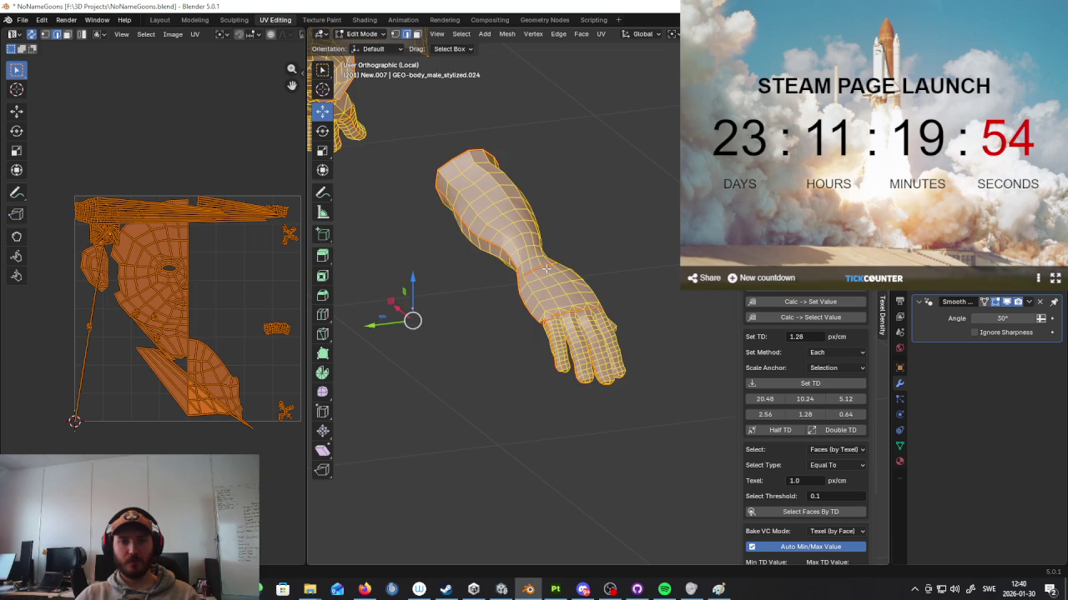
{"action": "scroll", "coordinate": [604, 265], "scroll_direction": "up", "scroll_amount": 3}
{"action": "left_click", "coordinate": [604, 265]}
{"action": "key", "text": "ctrl+e"}
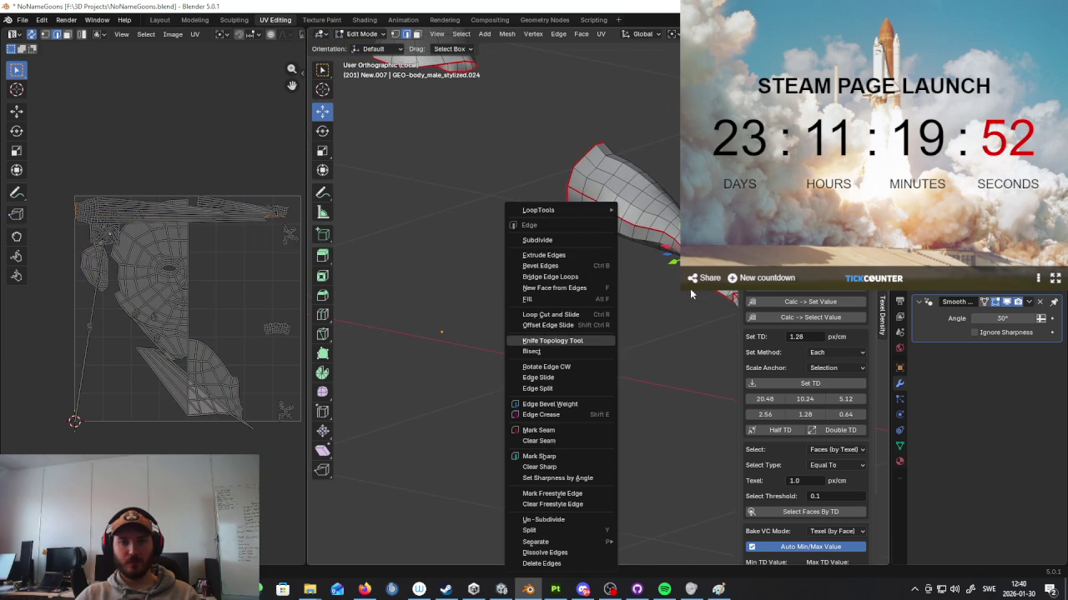
{"action": "scroll", "coordinate": [693, 301], "scroll_direction": "down", "scroll_amount": 3}
{"action": "scroll", "coordinate": [699, 310], "scroll_direction": "down", "scroll_amount": 2}
{"action": "scroll", "coordinate": [701, 312], "scroll_direction": "down", "scroll_amount": 2}
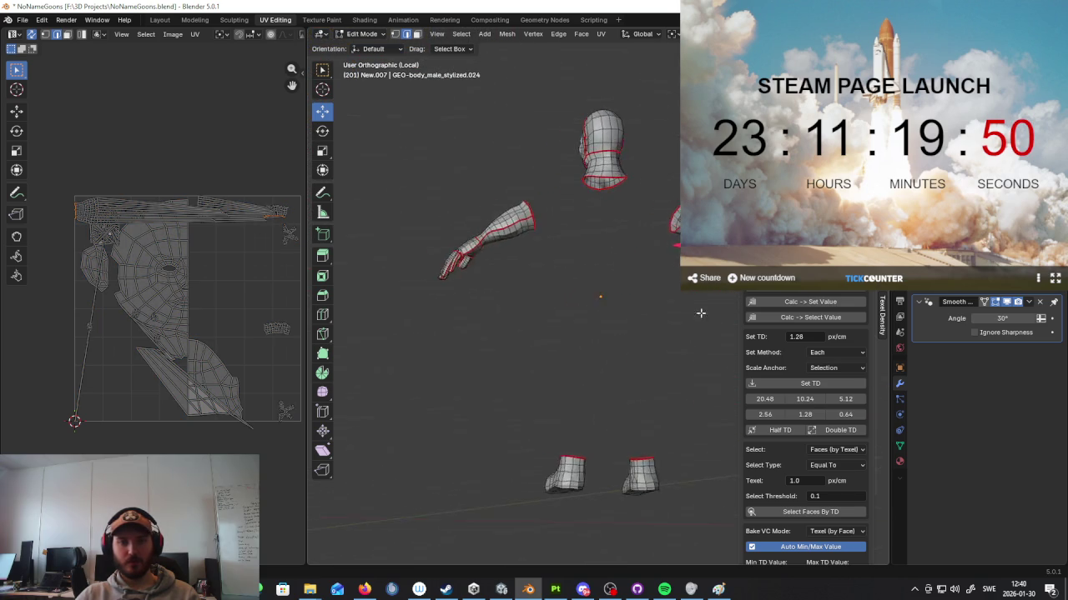
{"action": "scroll", "coordinate": [701, 312], "scroll_direction": "up", "scroll_amount": 2}
{"action": "middle_click_drag", "start_coordinate": [660, 351], "coordinate": [614, 302]}
Step: Select the whole body mesh and re-unwrap it
{"action": "key", "text": "a"}
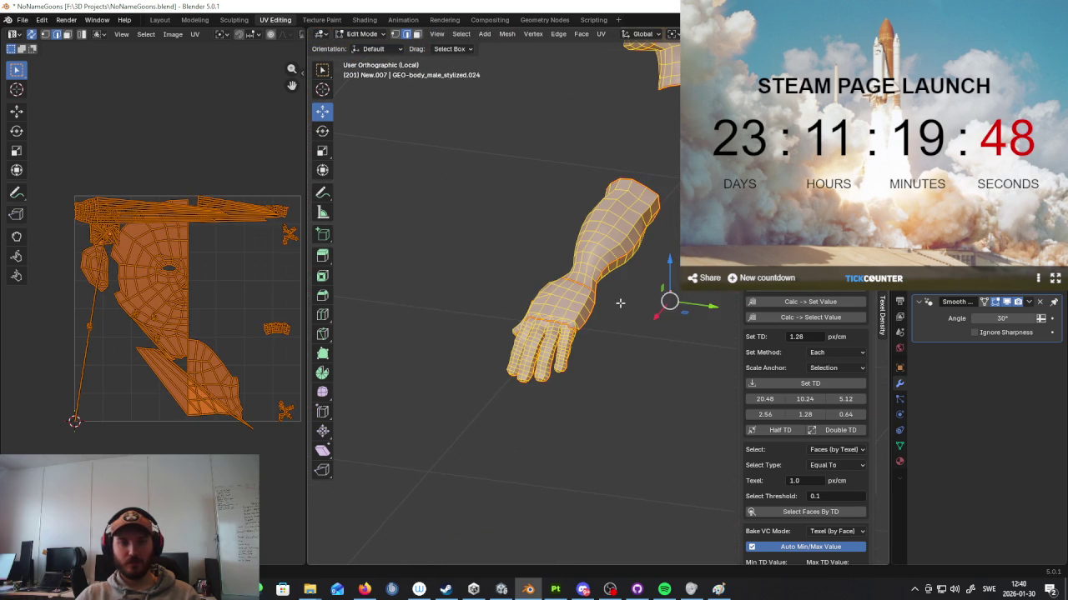
{"action": "key", "text": "u"}
{"action": "left_click", "coordinate": [621, 305]}
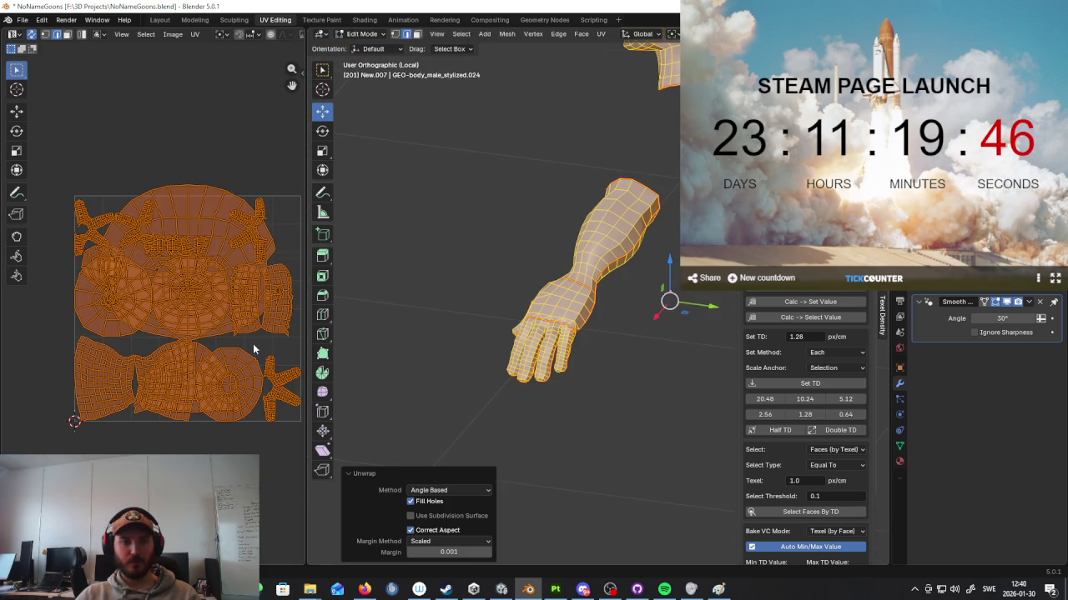
{"action": "scroll", "coordinate": [245, 333], "scroll_direction": "up", "scroll_amount": 2}
{"action": "scroll", "coordinate": [245, 325], "scroll_direction": "up", "scroll_amount": 1}
{"action": "scroll", "coordinate": [663, 384], "scroll_direction": "down", "scroll_amount": 3}
{"action": "scroll", "coordinate": [663, 384], "scroll_direction": "down", "scroll_amount": 1}
Step: Select the edge loop at the top of the boot
{"action": "middle_click_drag", "start_coordinate": [663, 384], "coordinate": [557, 286]}
{"action": "scroll", "coordinate": [584, 233], "scroll_direction": "up", "scroll_amount": 3}
{"action": "scroll", "coordinate": [556, 241], "scroll_direction": "up", "scroll_amount": 2}
{"action": "left_click", "coordinate": [454, 156], "text": "alt"}
{"action": "middle_click_drag", "start_coordinate": [460, 174], "coordinate": [465, 218]}
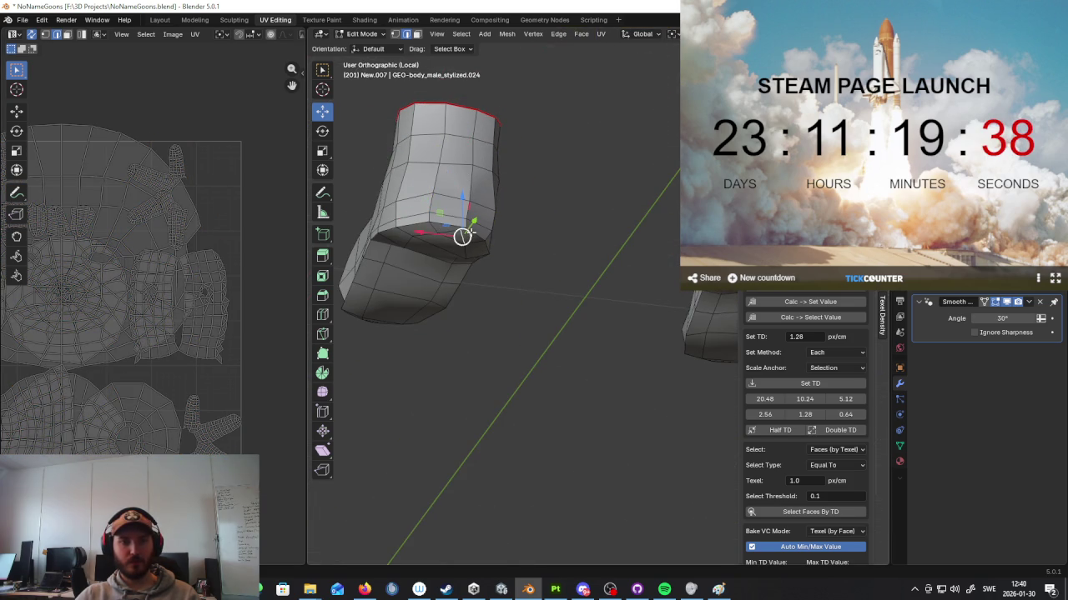
Step: Mark the boot's top loop and sole loop as seams
{"action": "right_click", "coordinate": [449, 382]}
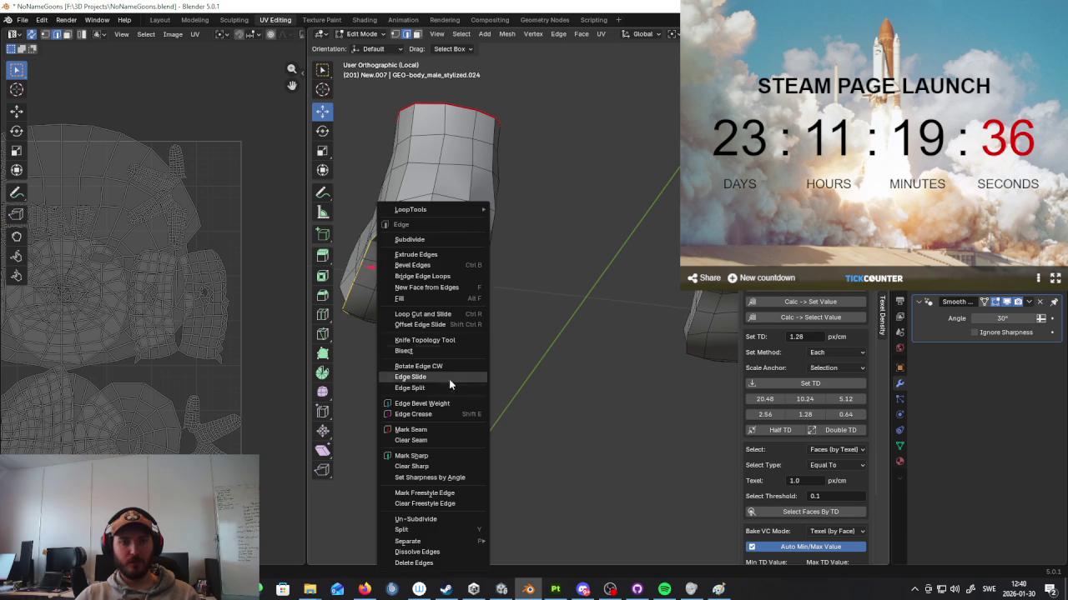
{"action": "left_click", "coordinate": [439, 433]}
{"action": "right_click", "coordinate": [655, 275]}
{"action": "left_click", "coordinate": [655, 275]}
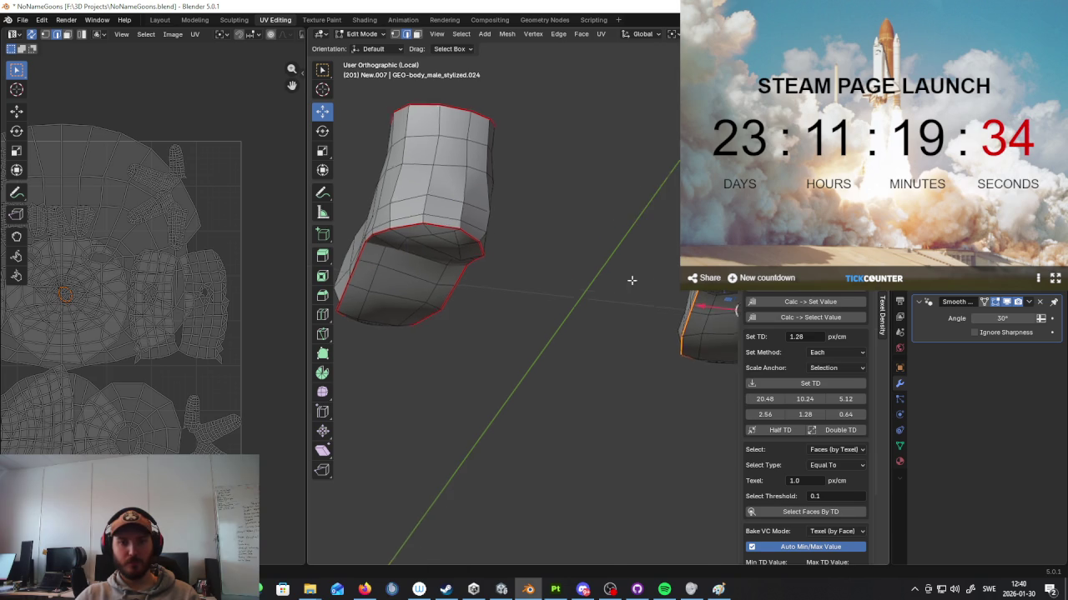
{"action": "key", "text": "KP_Decimal"}
{"action": "left_click", "coordinate": [620, 265], "text": "alt"}
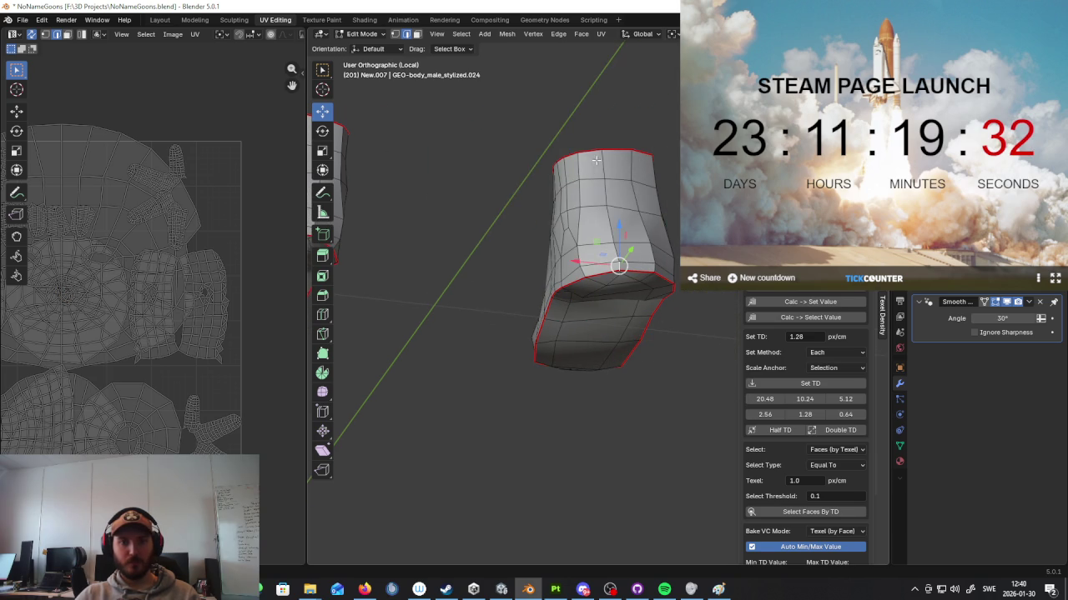
Step: Mark a path of edges up the boot's side as a seam
{"action": "left_click", "coordinate": [605, 163], "text": "ctrl"}
{"action": "mouse_move", "coordinate": [605, 164]}
{"action": "middle_mouse_down"}
{"action": "mouse_move", "coordinate": [617, 234]}
{"action": "mouse_move", "coordinate": [524, 259]}
{"action": "middle_mouse_up"}
{"action": "left_click", "coordinate": [511, 259], "text": "ctrl"}
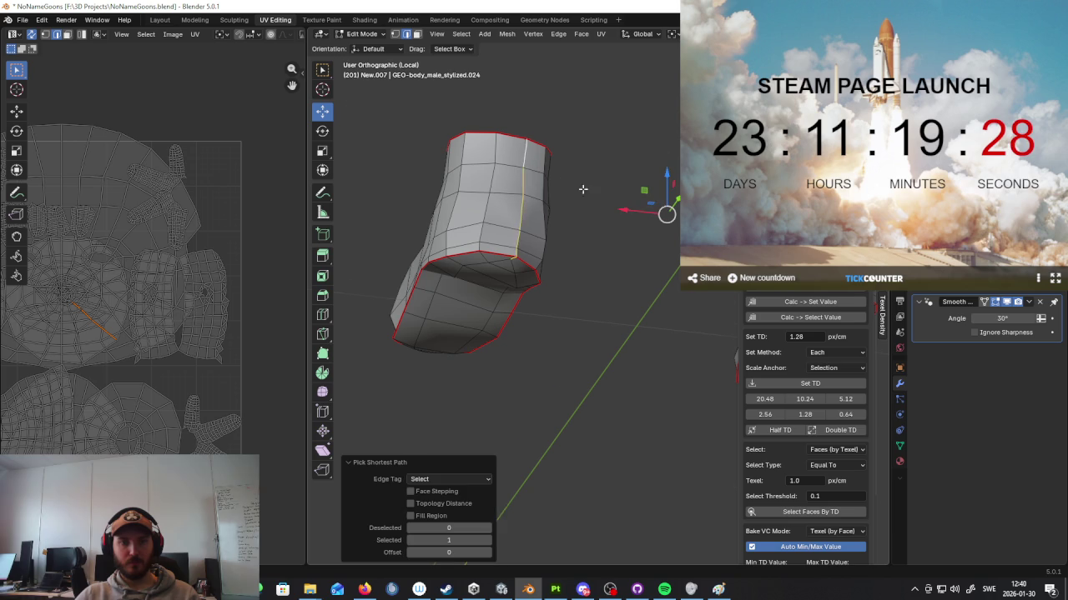
{"action": "key", "text": "ctrl+e"}
{"action": "left_click", "coordinate": [587, 246]}
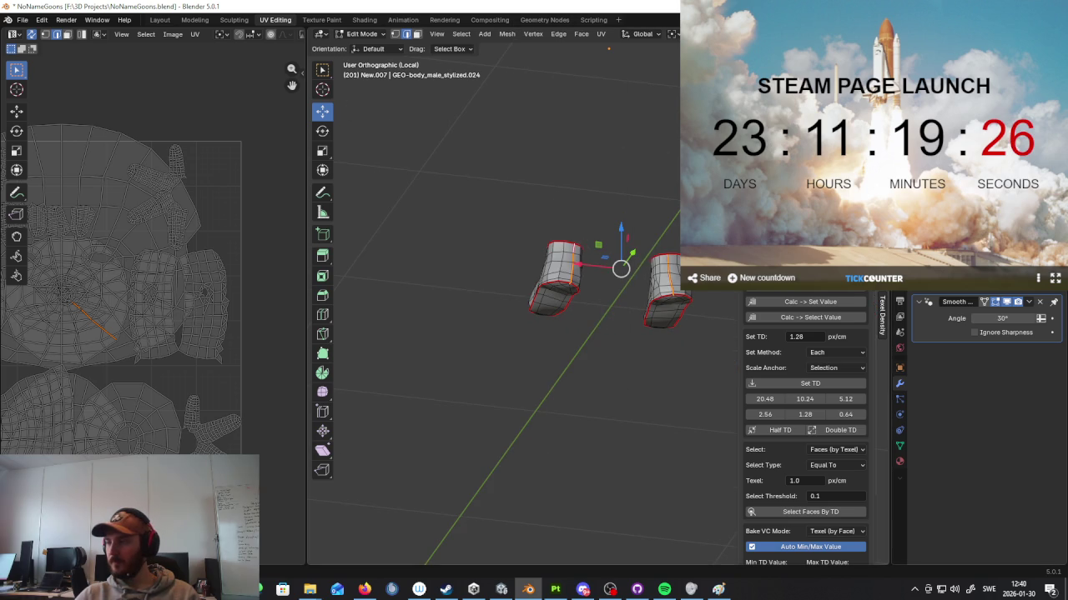
Step: Select the whole body mesh and re-unwrap it with the new boot seams
{"action": "middle_click_drag", "start_coordinate": [609, 275], "coordinate": [634, 345]}
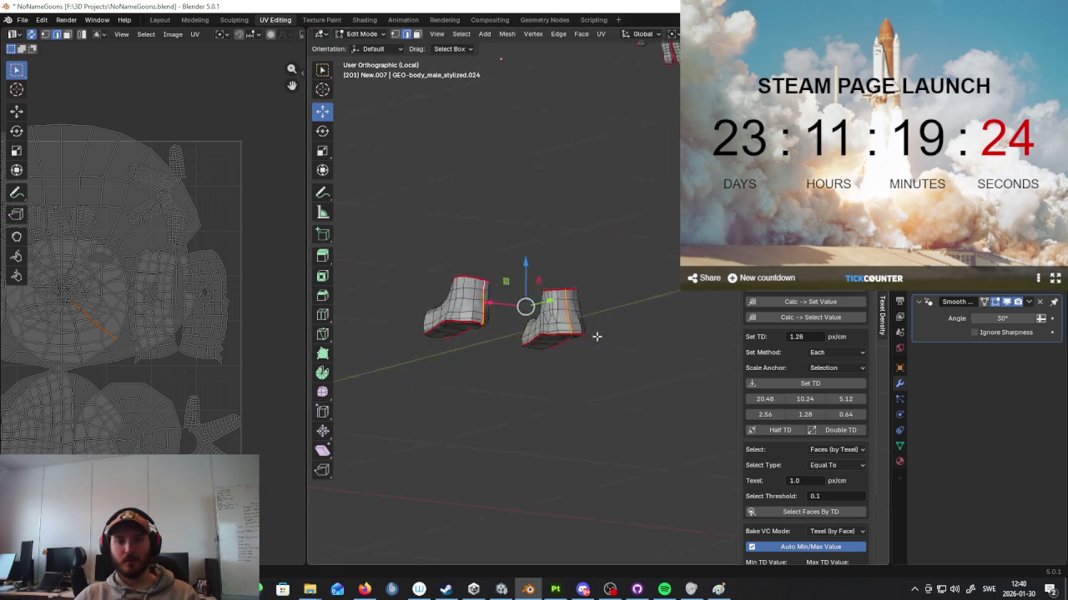
{"action": "key", "text": "a"}
{"action": "key", "text": "u"}
{"action": "left_click", "coordinate": [633, 339]}
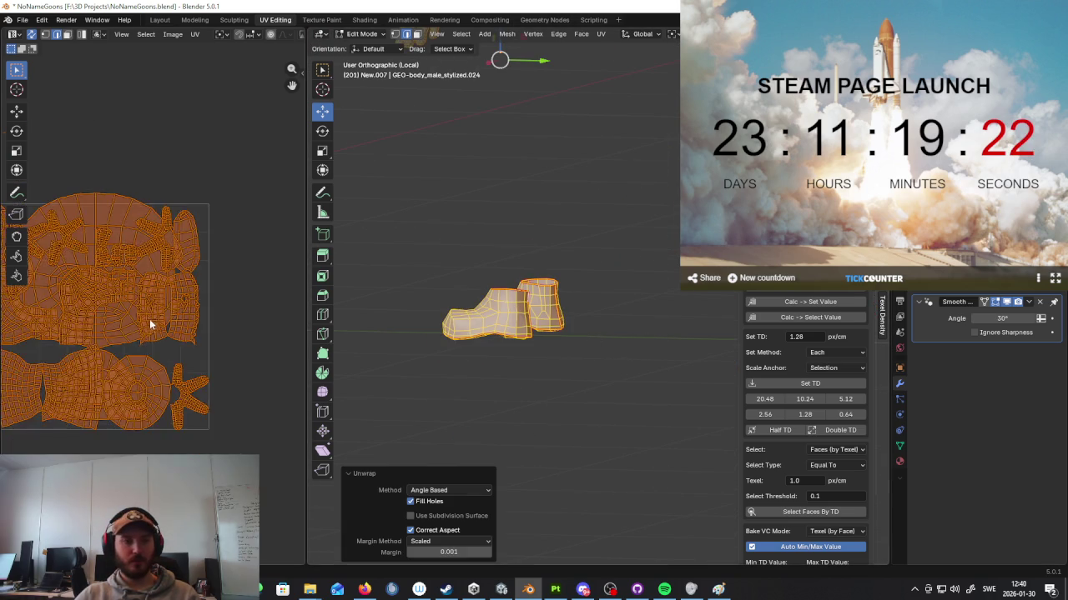
{"action": "scroll", "coordinate": [149, 320], "scroll_direction": "down", "scroll_amount": 2}
{"action": "scroll", "coordinate": [145, 323], "scroll_direction": "up", "scroll_amount": 1}
{"action": "scroll", "coordinate": [193, 321], "scroll_direction": "up", "scroll_amount": 2}
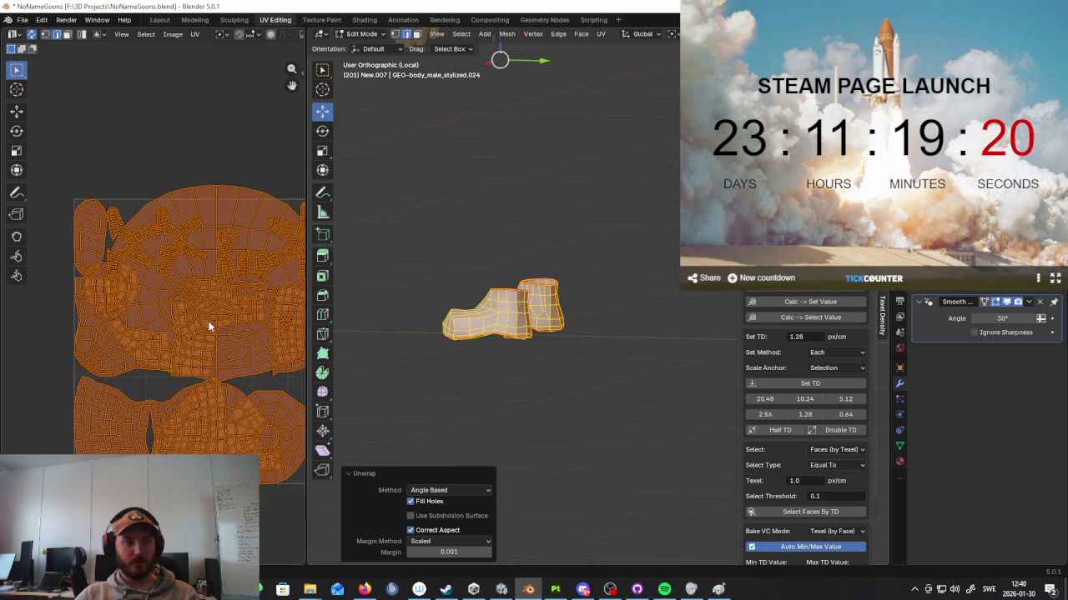
{"action": "scroll", "coordinate": [210, 321], "scroll_direction": "down", "scroll_amount": 1}
{"action": "middle_click_drag", "start_coordinate": [381, 332], "coordinate": [472, 287]}
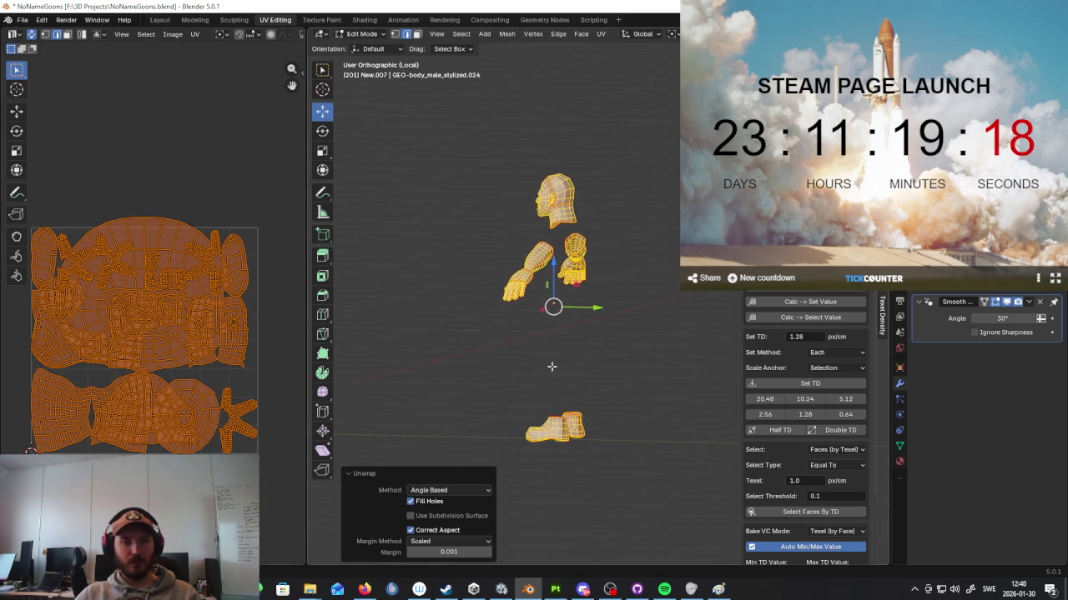
Step: Clear the selection and check the seam-bounded head and neck islands with L
{"action": "key", "text": "alt+a"}
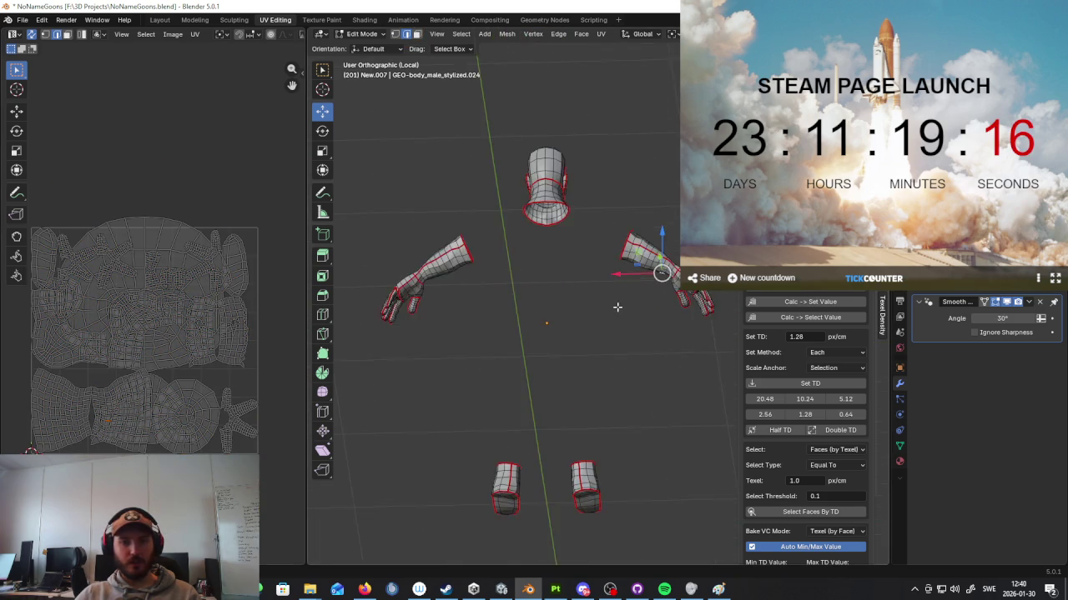
{"action": "middle_click_drag", "start_coordinate": [607, 305], "coordinate": [556, 355]}
{"action": "scroll", "coordinate": [556, 354], "scroll_direction": "up", "scroll_amount": 3}
{"action": "mouse_move", "coordinate": [626, 357]}
{"action": "middle_mouse_down"}
{"action": "mouse_move", "coordinate": [592, 344]}
{"action": "mouse_move", "coordinate": [584, 317]}
{"action": "middle_mouse_up"}
{"action": "scroll", "coordinate": [591, 345], "scroll_direction": "up", "scroll_amount": 2}
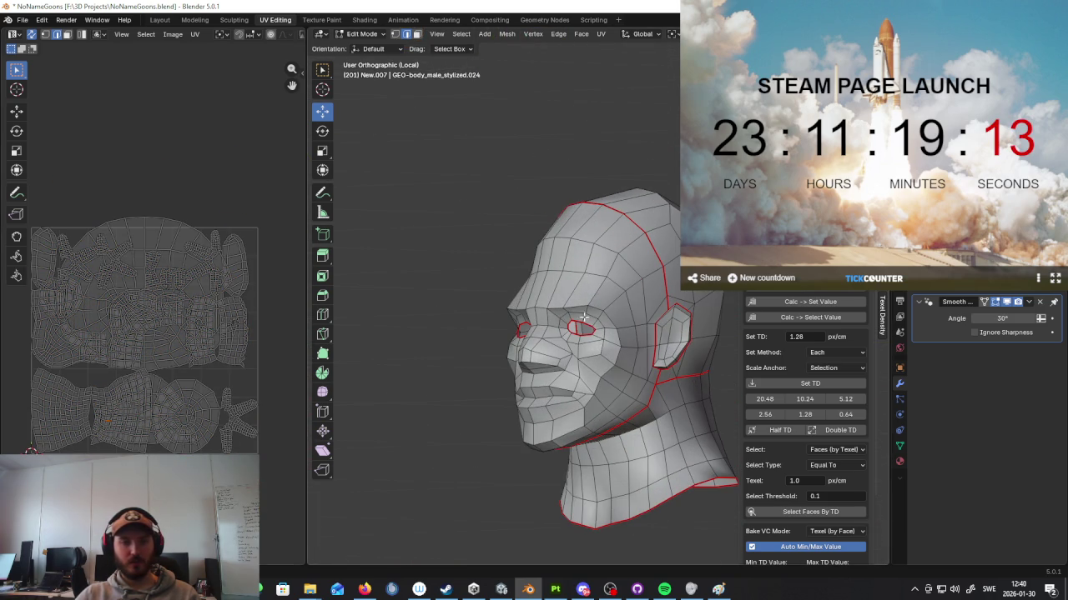
{"action": "left_click", "coordinate": [416, 33]}
{"action": "key", "text": "l"}
{"action": "middle_click_drag", "start_coordinate": [600, 255], "coordinate": [544, 274]}
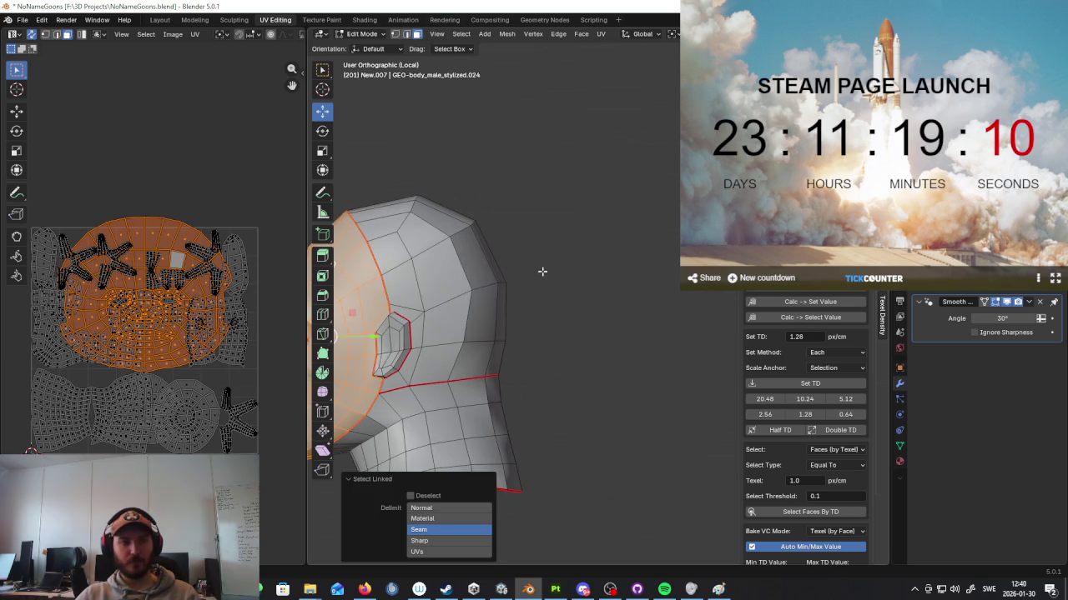
{"action": "middle_click_drag", "start_coordinate": [456, 287], "coordinate": [501, 317]}
{"action": "key", "text": "l"}
Step: Switch to face selection and pick a face on the back of the head
{"action": "scroll", "coordinate": [500, 334], "scroll_direction": "down", "scroll_amount": 3}
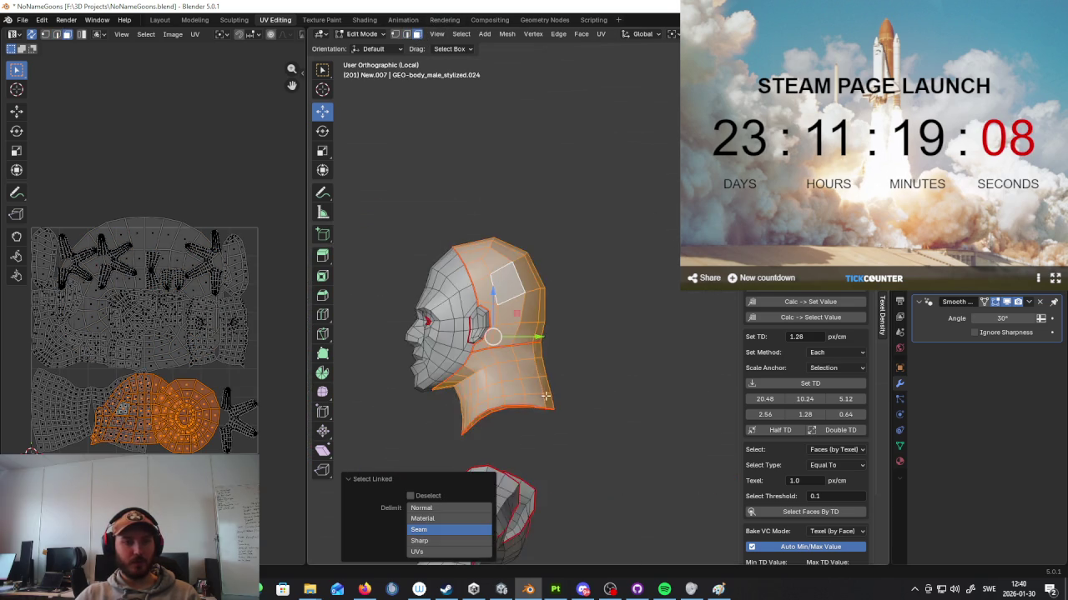
{"action": "left_click", "coordinate": [549, 351]}
{"action": "mouse_move", "coordinate": [550, 351]}
{"action": "middle_mouse_down"}
{"action": "mouse_move", "coordinate": [506, 292]}
{"action": "mouse_move", "coordinate": [522, 297]}
{"action": "middle_mouse_up"}
{"action": "left_click", "coordinate": [417, 36], "text": "shift"}
{"action": "left_click", "coordinate": [520, 347], "text": "ctrl"}
{"action": "right_click", "coordinate": [552, 327]}
Step: Select the entire body mesh and unwrap it along its seams
{"action": "key", "text": "a"}
{"action": "middle_click_drag", "start_coordinate": [553, 327], "coordinate": [561, 293]}
{"action": "key", "text": "u"}
{"action": "left_click", "coordinate": [561, 293]}
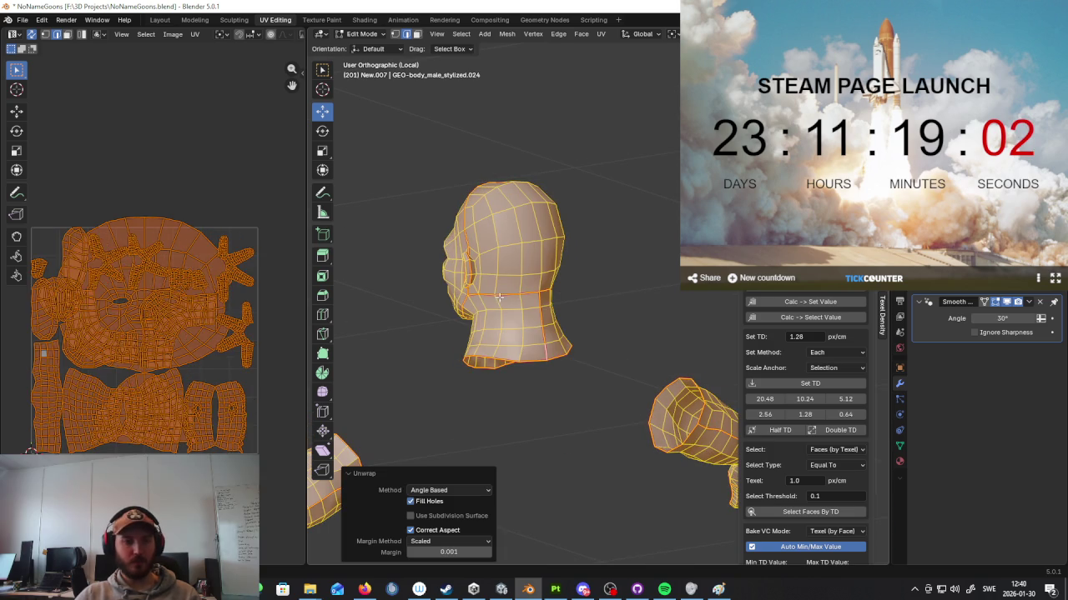
{"action": "scroll", "coordinate": [236, 306], "scroll_direction": "down", "scroll_amount": 5}
{"action": "scroll", "coordinate": [172, 341], "scroll_direction": "up", "scroll_amount": 7}
{"action": "scroll", "coordinate": [214, 364], "scroll_direction": "up", "scroll_amount": 3}
{"action": "scroll", "coordinate": [215, 363], "scroll_direction": "down", "scroll_amount": 4}
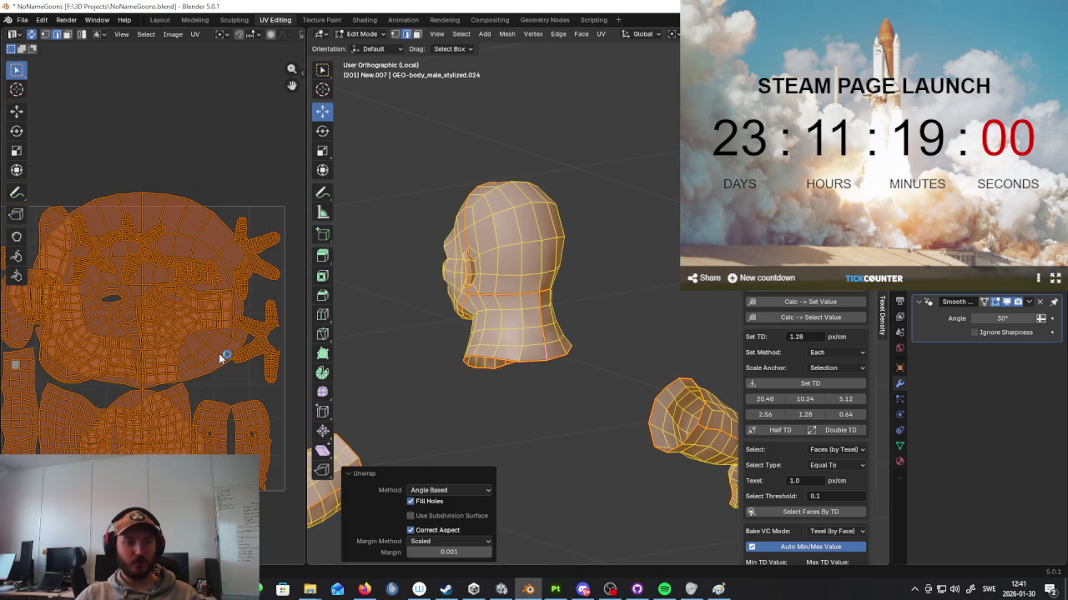
Step: Exit local view to show the whole miner character again
{"action": "middle_click_drag", "start_coordinate": [605, 332], "coordinate": [527, 223]}
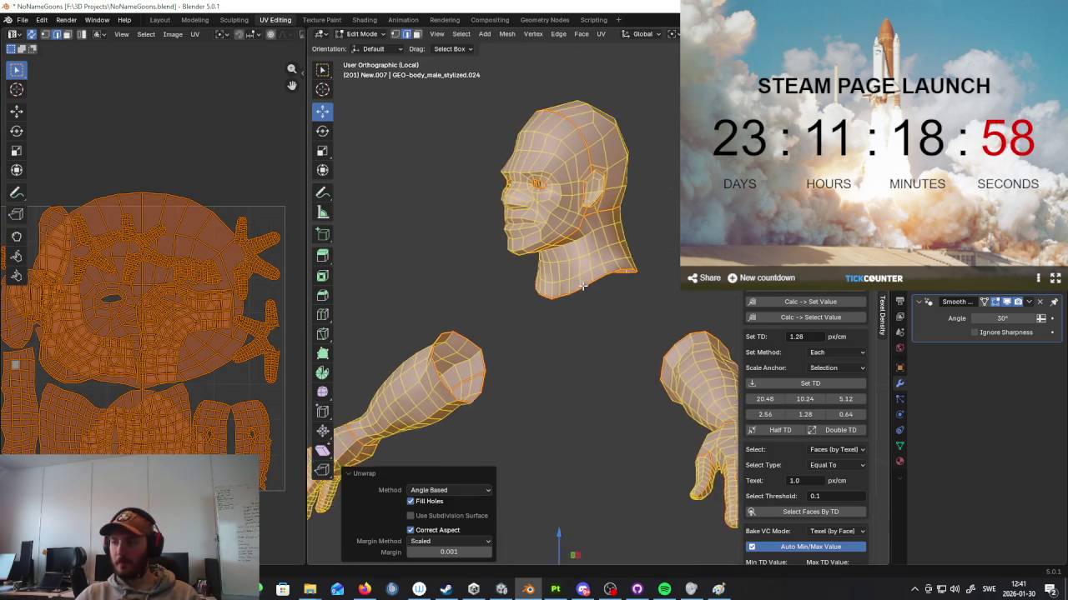
{"action": "scroll", "coordinate": [527, 223], "scroll_direction": "down", "scroll_amount": 3}
{"action": "key", "text": "slash"}
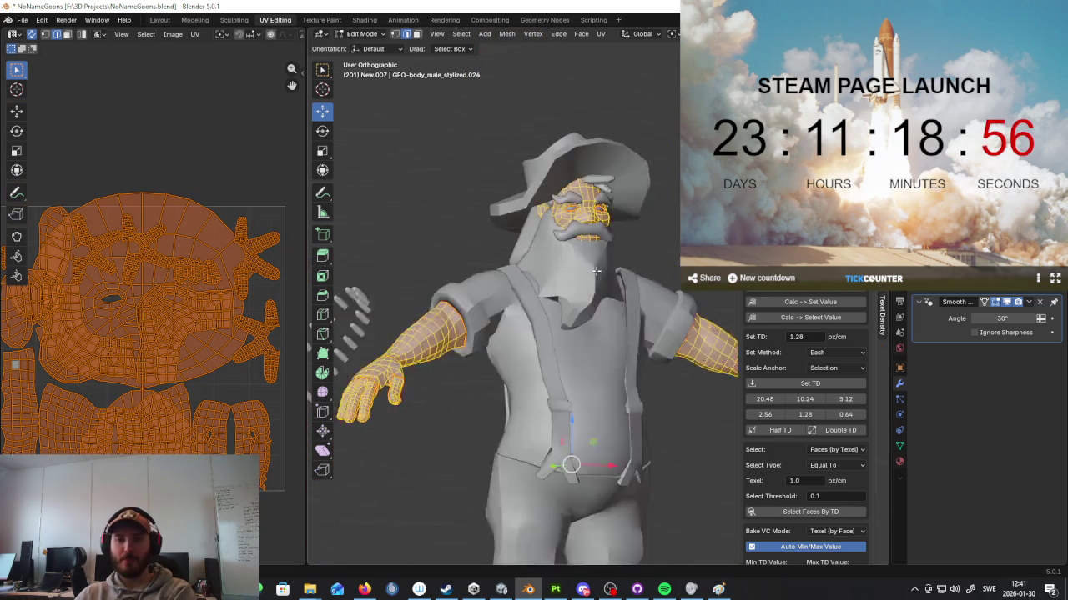
Step: Return to Object Mode and select the eyebrows object on the head
{"action": "key", "text": "Tab"}
{"action": "left_click", "coordinate": [581, 308]}
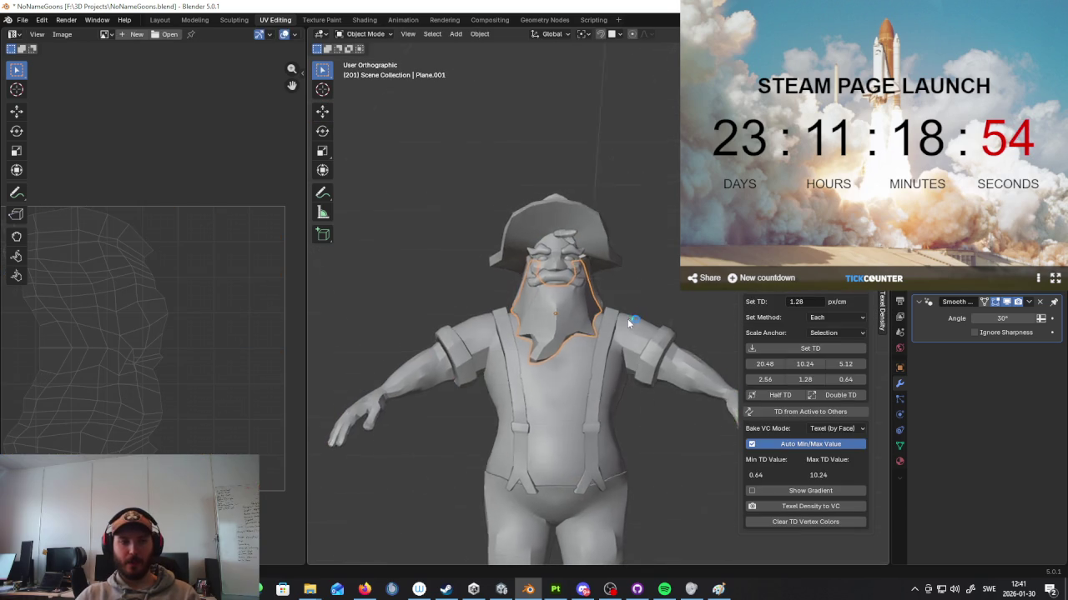
{"action": "middle_click_drag", "start_coordinate": [627, 319], "coordinate": [569, 295]}
{"action": "scroll", "coordinate": [550, 282], "scroll_direction": "up", "scroll_amount": 3}
{"action": "left_click", "coordinate": [544, 258]}
{"action": "key", "text": "Tab"}
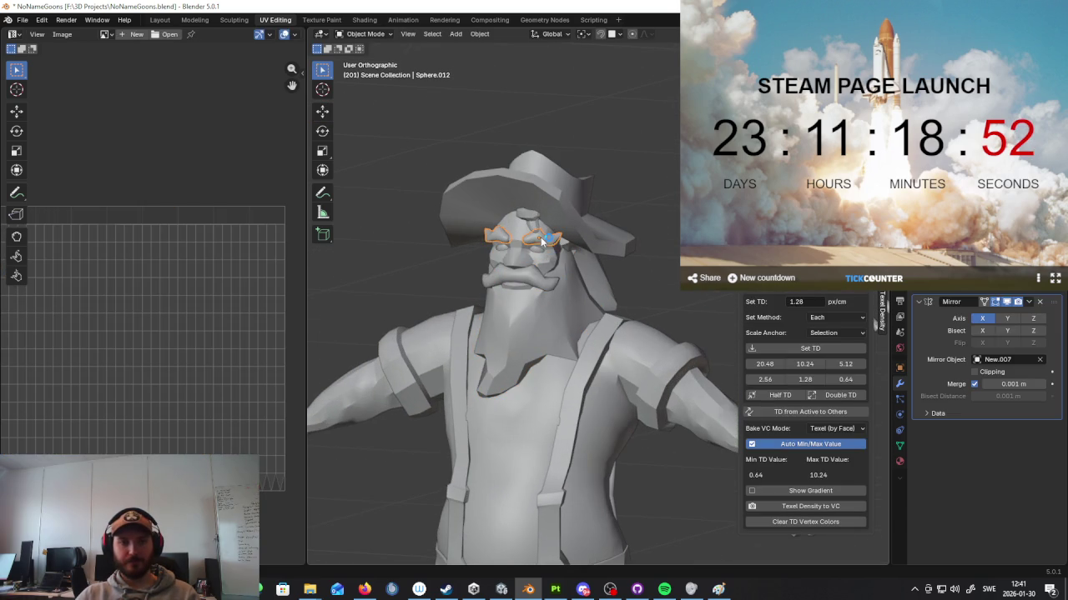
{"action": "scroll", "coordinate": [564, 284], "scroll_direction": "up", "scroll_amount": 2}
{"action": "scroll", "coordinate": [567, 282], "scroll_direction": "up", "scroll_amount": 2}
{"action": "key", "text": "Tab"}
{"action": "middle_click_drag", "start_coordinate": [568, 282], "coordinate": [533, 325]}
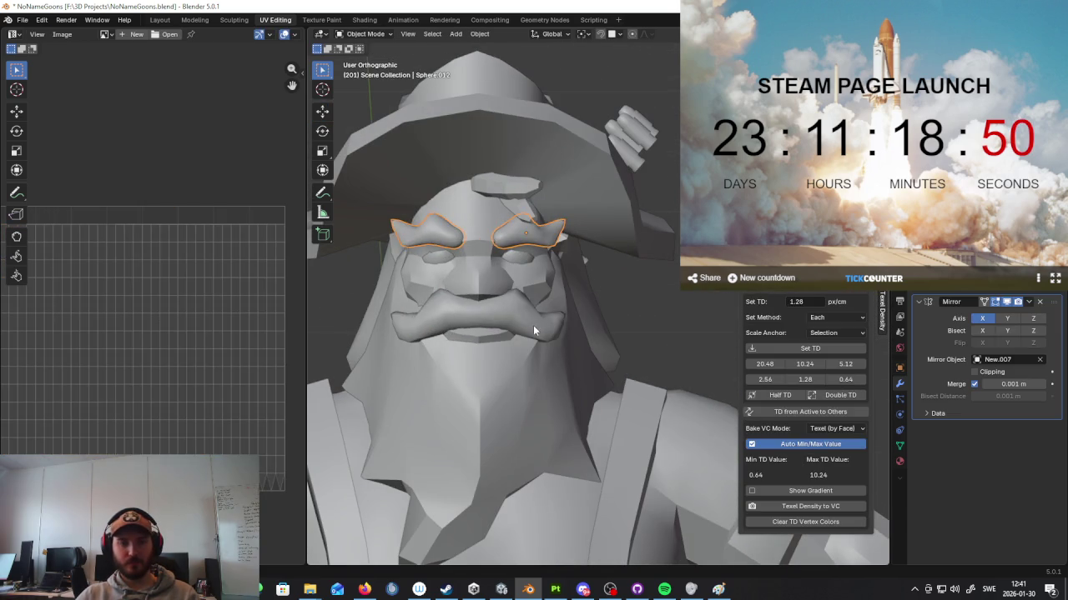
Step: Select the thick brow piece and move it to a new position
{"action": "left_click", "coordinate": [544, 317]}
{"action": "key", "text": "g"}
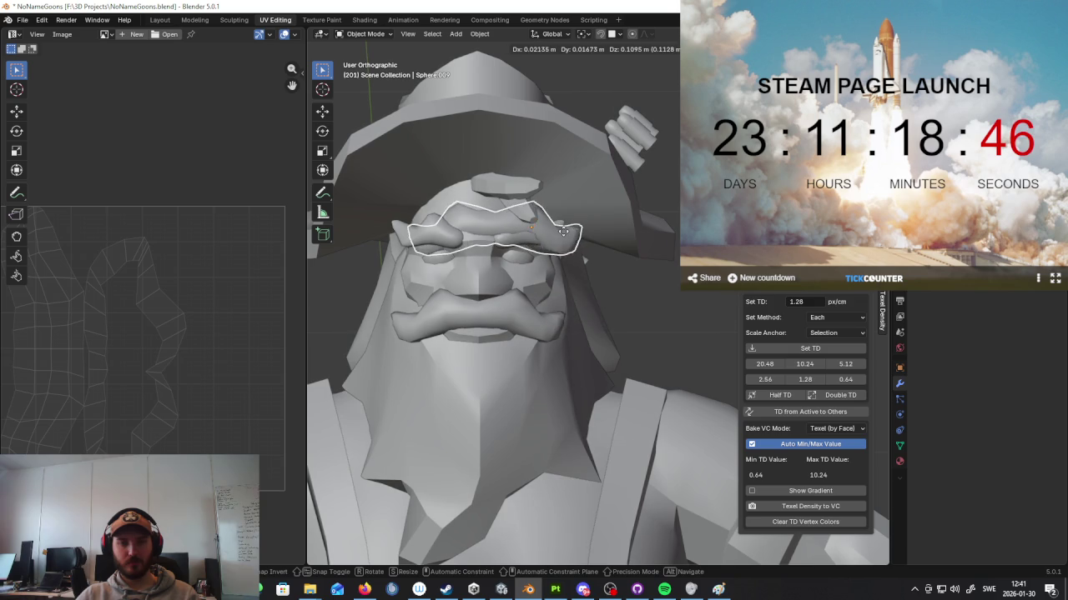
{"action": "left_click", "coordinate": [564, 231]}
{"action": "scroll", "coordinate": [583, 267], "scroll_direction": "up", "scroll_amount": 5}
Step: Isolate the brow mesh in Edit Mode and delete the vertices of its left half
{"action": "key", "text": "Tab"}
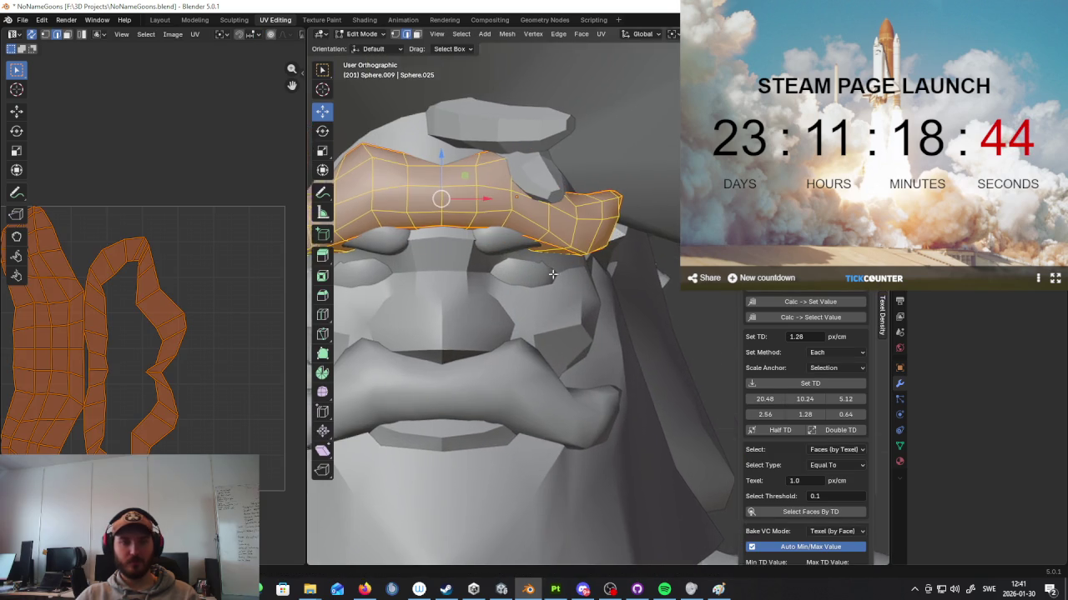
{"action": "middle_click_drag", "start_coordinate": [552, 273], "coordinate": [506, 248]}
{"action": "key", "text": "slash"}
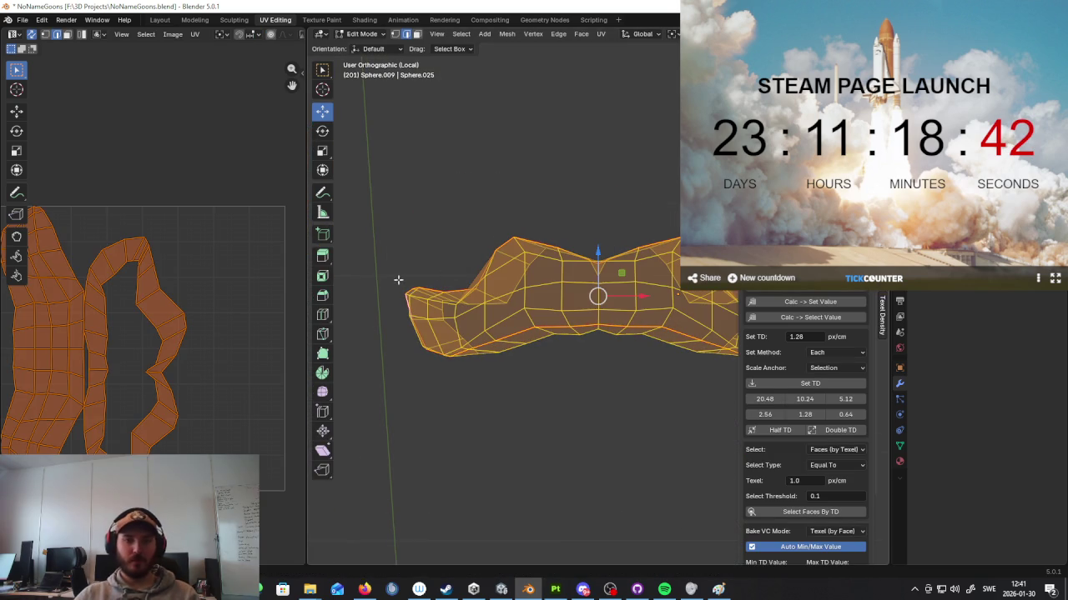
{"action": "left_click", "coordinate": [397, 35]}
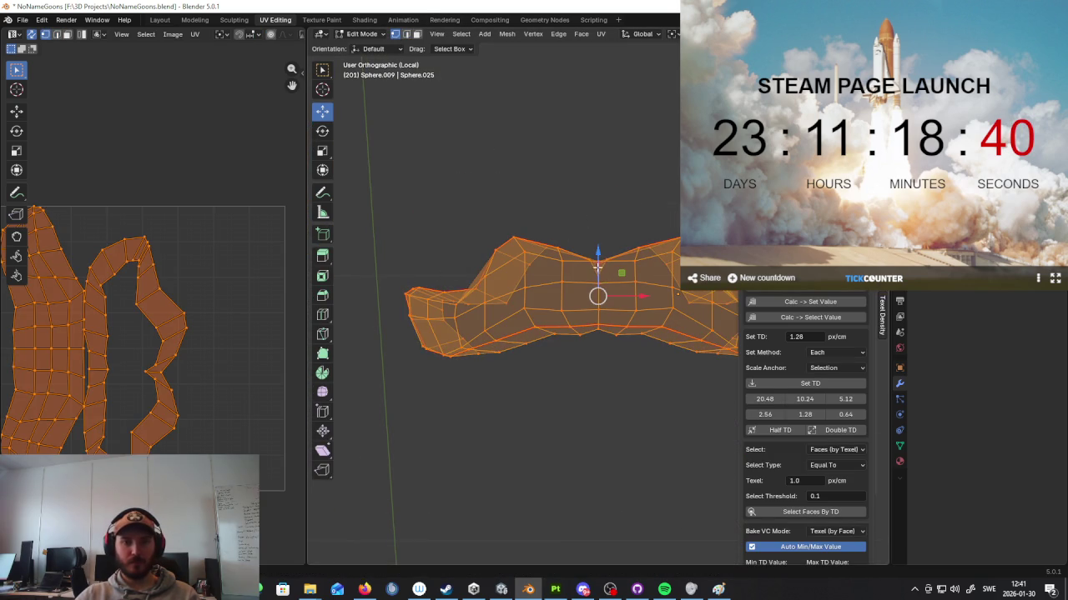
{"action": "left_click", "coordinate": [593, 219]}
{"action": "left_click_drag", "start_coordinate": [575, 289], "coordinate": [416, 399]}
{"action": "key", "text": "x"}
{"action": "left_click", "coordinate": [621, 317]}
Step: Switch the viewport to solid shading and return to Object Mode with the whole head shown
{"action": "key", "text": "z"}
{"action": "left_click", "coordinate": [652, 298]}
{"action": "key", "text": "Tab"}
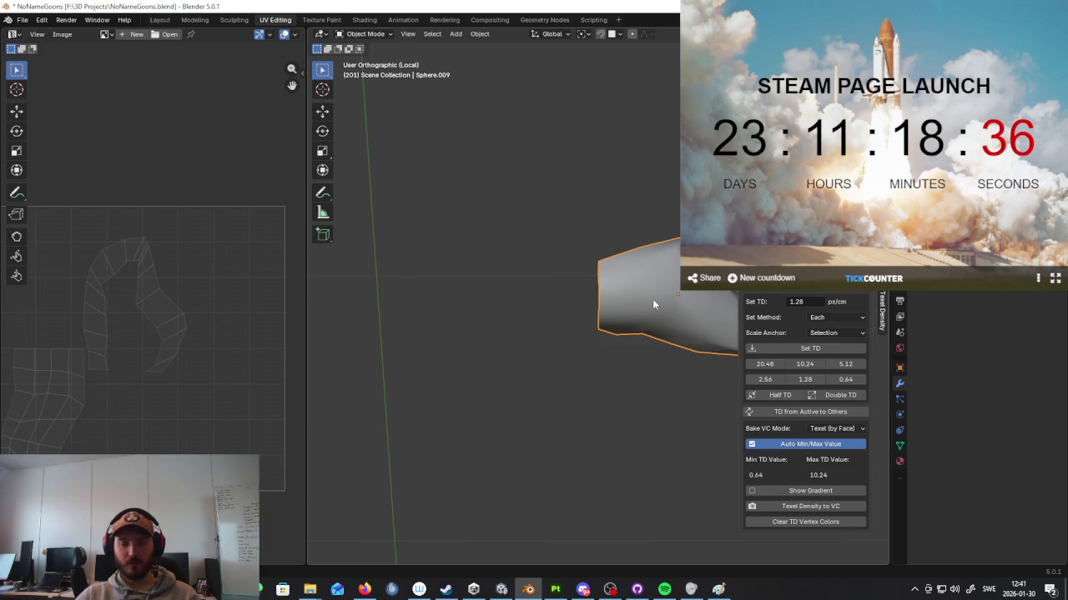
{"action": "key", "text": "slash"}
{"action": "scroll", "coordinate": [652, 298], "scroll_direction": "up", "scroll_amount": 3}
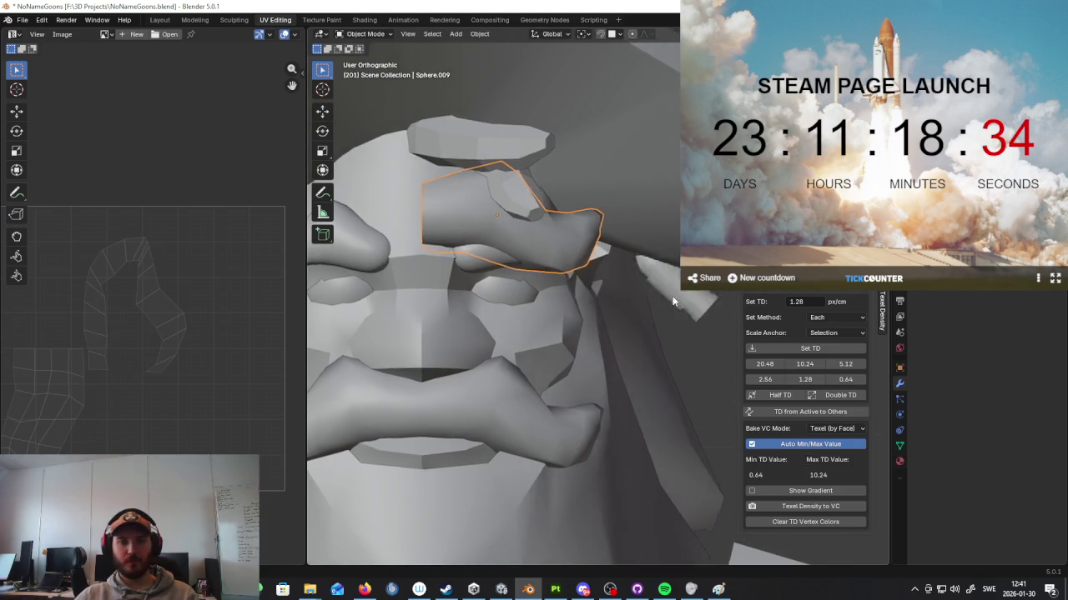
Step: Try a Z rotation and a move on the brow piece, cancelling both
{"action": "key", "text": "r"}
{"action": "key", "text": "z"}
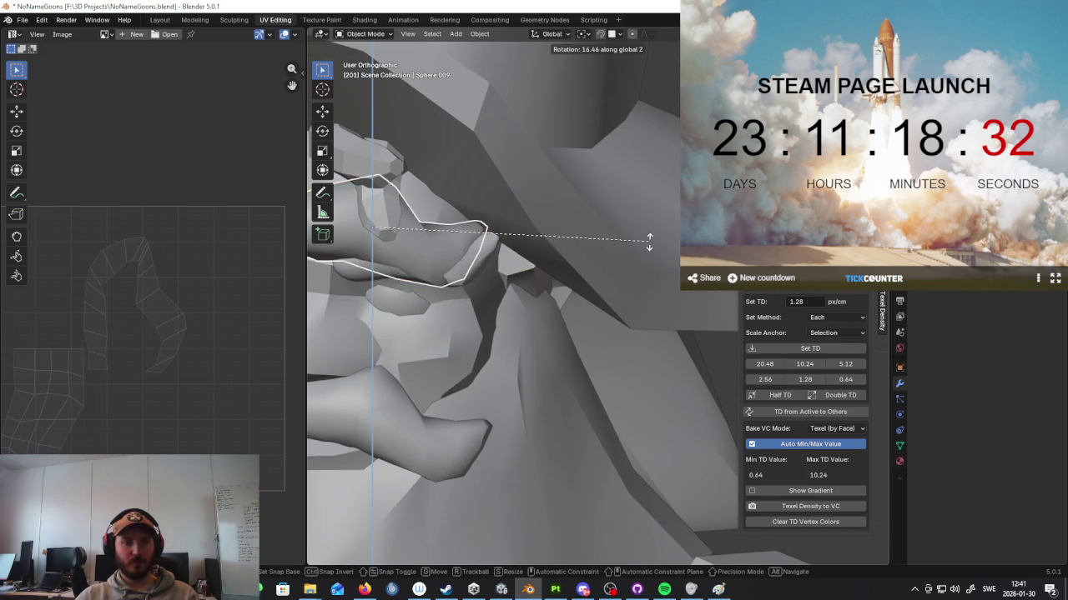
{"action": "key", "text": "Escape"}
{"action": "scroll", "coordinate": [634, 250], "scroll_direction": "down", "scroll_amount": 3}
{"action": "key", "text": "g"}
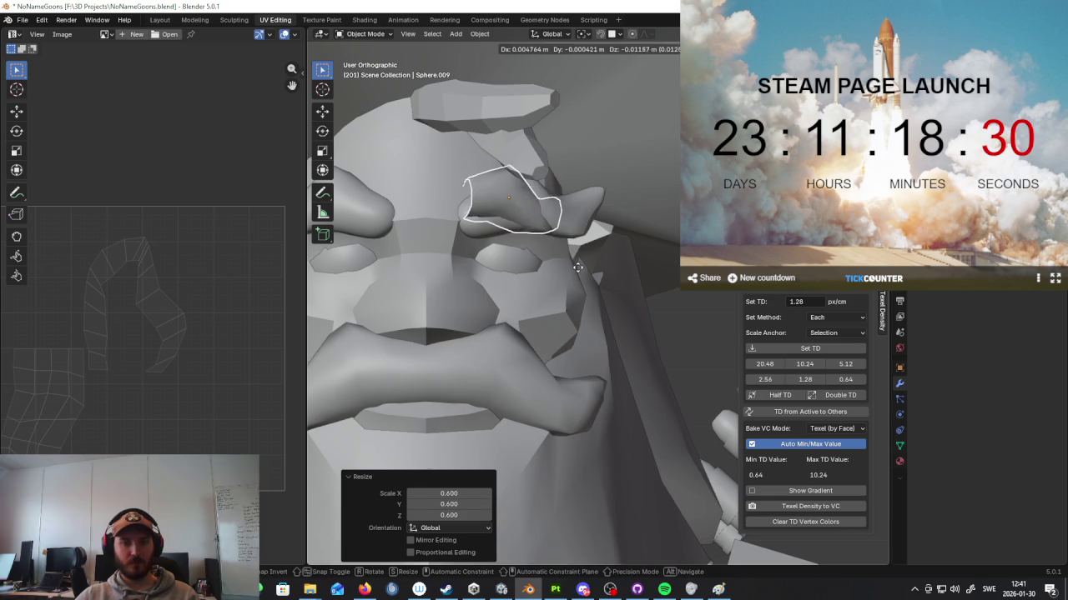
{"action": "key", "text": "Escape"}
Step: Rotate the brow piece about Z by roughly -9.4° to -9.68°
{"action": "key", "text": "r"}
{"action": "left_click", "coordinate": [620, 305]}
{"action": "key", "text": "r"}
{"action": "key", "text": "z"}
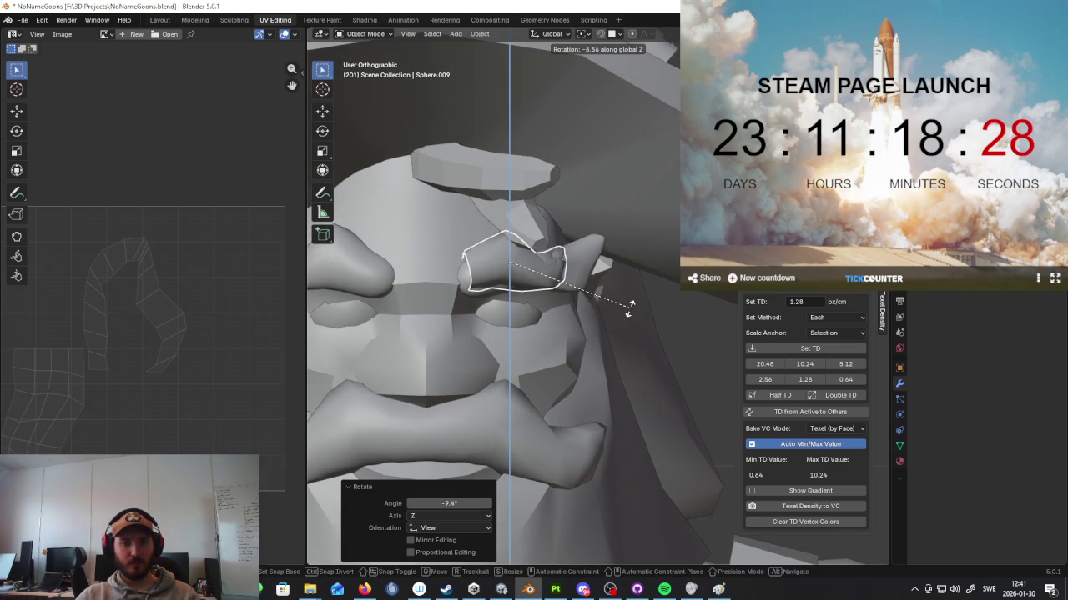
{"action": "left_click", "coordinate": [612, 312]}
{"action": "key", "text": "r"}
{"action": "key", "text": "Escape"}
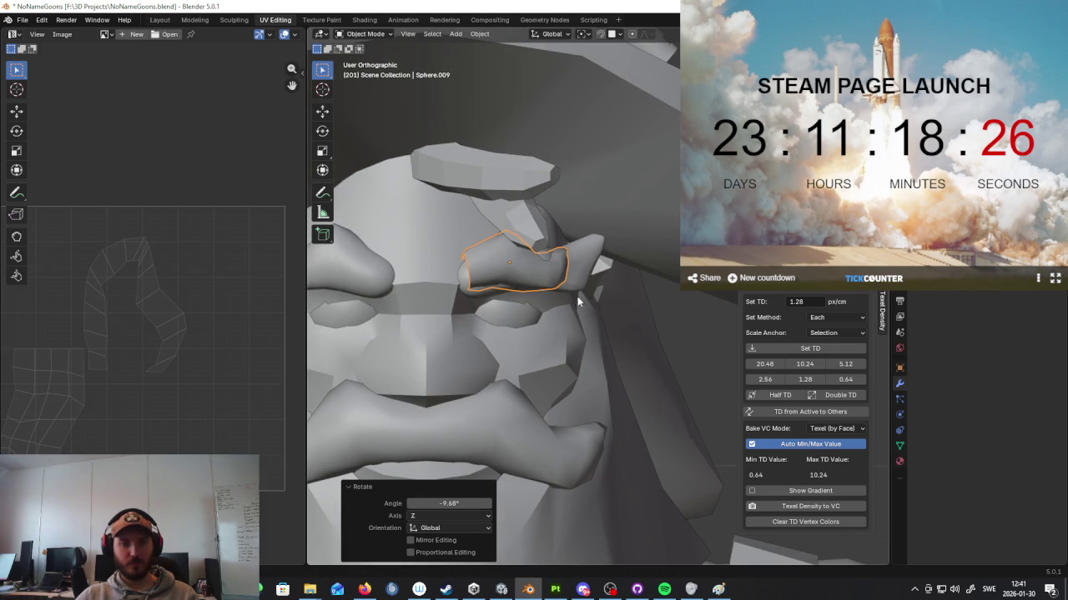
Step: Isolate both brow pieces and select only Sphere.009
{"action": "left_click", "coordinate": [584, 266], "text": "shift"}
{"action": "key", "text": "slash"}
{"action": "mouse_move", "coordinate": [584, 267]}
{"action": "middle_mouse_down"}
{"action": "mouse_move", "coordinate": [546, 360]}
{"action": "mouse_move", "coordinate": [537, 358]}
{"action": "mouse_move", "coordinate": [625, 334]}
{"action": "mouse_move", "coordinate": [683, 409]}
{"action": "mouse_move", "coordinate": [543, 345]}
{"action": "middle_mouse_up"}
{"action": "left_click", "coordinate": [536, 358]}
Step: Rotate and shift Sphere.009, scaling it to 1.351 and then back to 0.977
{"action": "key", "text": "r"}
{"action": "left_click", "coordinate": [641, 321]}
{"action": "key", "text": "g"}
{"action": "left_click", "coordinate": [670, 350]}
{"action": "key", "text": "s"}
{"action": "left_click", "coordinate": [715, 406]}
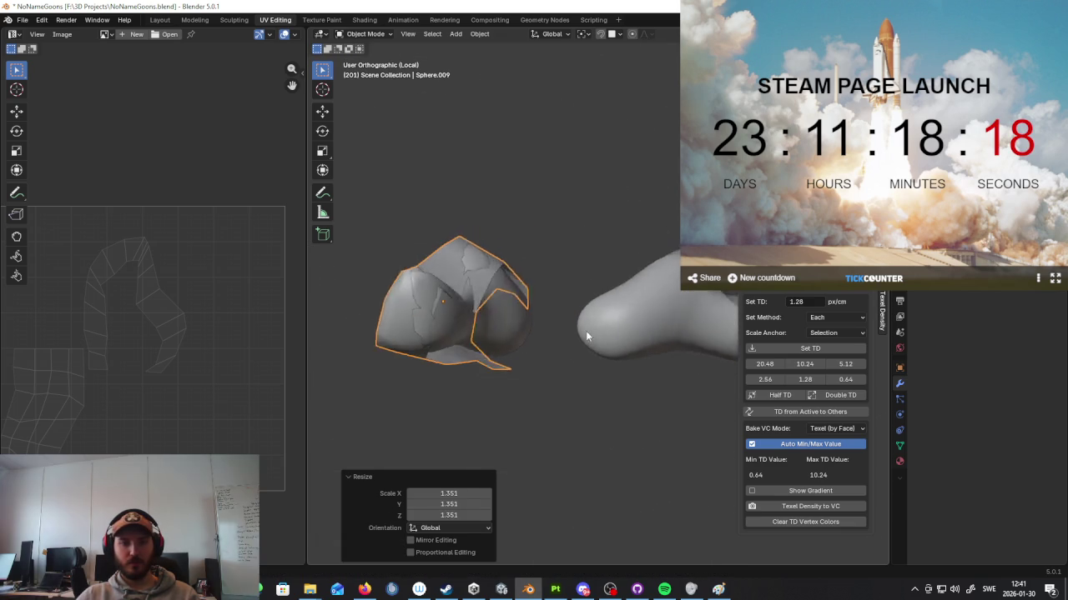
{"action": "key", "text": "s"}
{"action": "left_click", "coordinate": [540, 342]}
Step: Lower Sphere.009 slightly along Z and nudge it along Y against the face
{"action": "mouse_move", "coordinate": [541, 343]}
{"action": "middle_mouse_down"}
{"action": "mouse_move", "coordinate": [680, 331]}
{"action": "mouse_move", "coordinate": [723, 346]}
{"action": "mouse_move", "coordinate": [635, 325]}
{"action": "middle_mouse_up"}
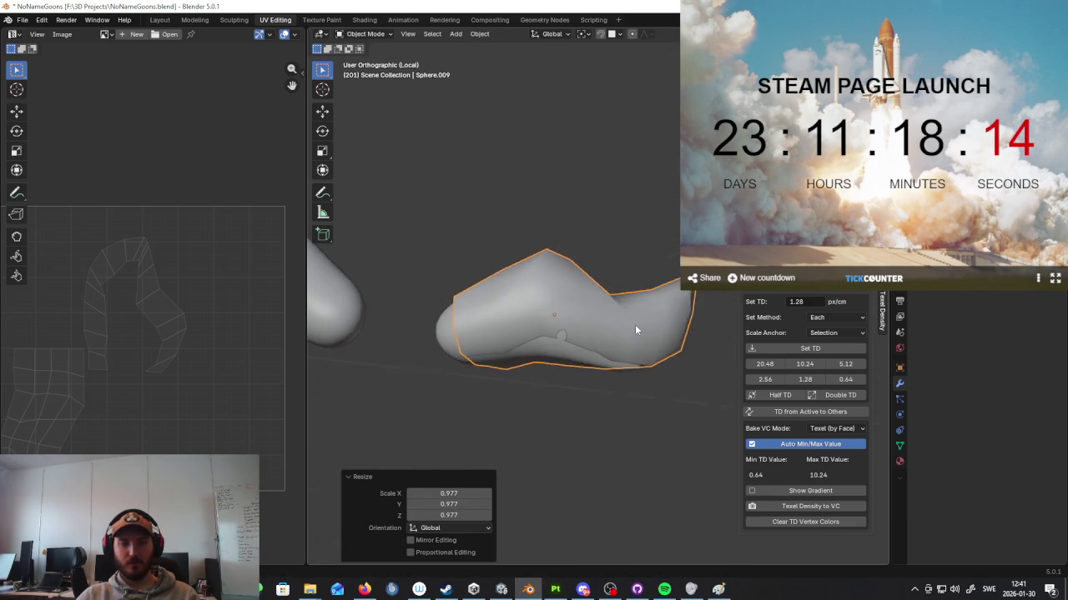
{"action": "key", "text": "g"}
{"action": "key", "text": "z"}
{"action": "left_click", "coordinate": [644, 329]}
{"action": "key", "text": "s"}
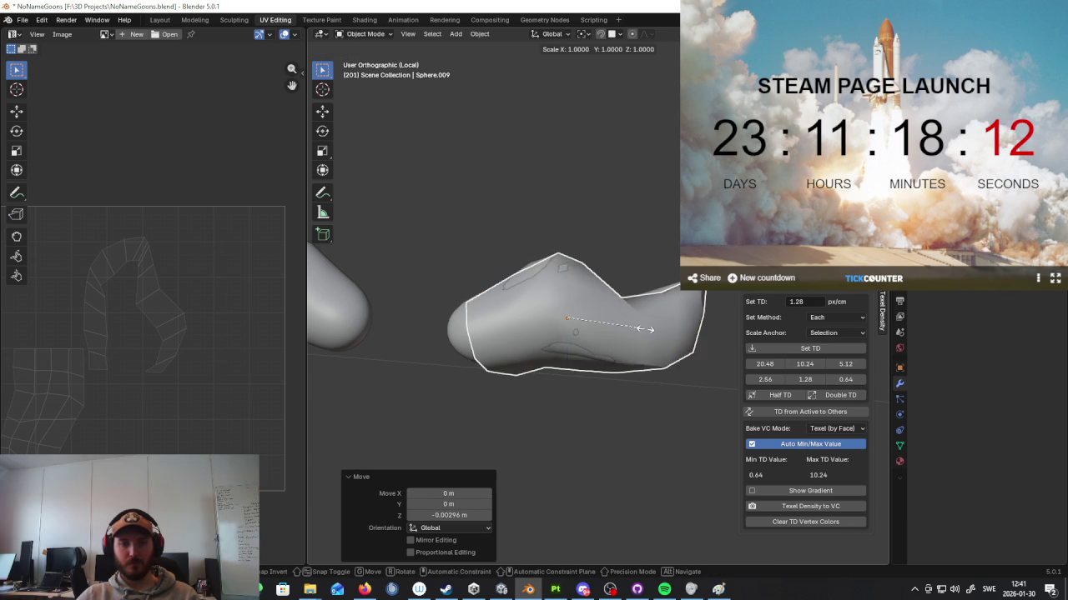
{"action": "key", "text": "g"}
{"action": "left_click", "coordinate": [643, 327]}
{"action": "mouse_move", "coordinate": [643, 326]}
{"action": "middle_mouse_down"}
{"action": "mouse_move", "coordinate": [546, 350]}
{"action": "mouse_move", "coordinate": [627, 330]}
{"action": "mouse_move", "coordinate": [601, 353]}
{"action": "middle_mouse_up"}
{"action": "key", "text": "g"}
{"action": "key", "text": "y"}
{"action": "left_click", "coordinate": [552, 343]}
Step: Rotate Sphere.009 by 0.586° about Z and enter Edit Mode
{"action": "key", "text": "r"}
{"action": "key", "text": "z"}
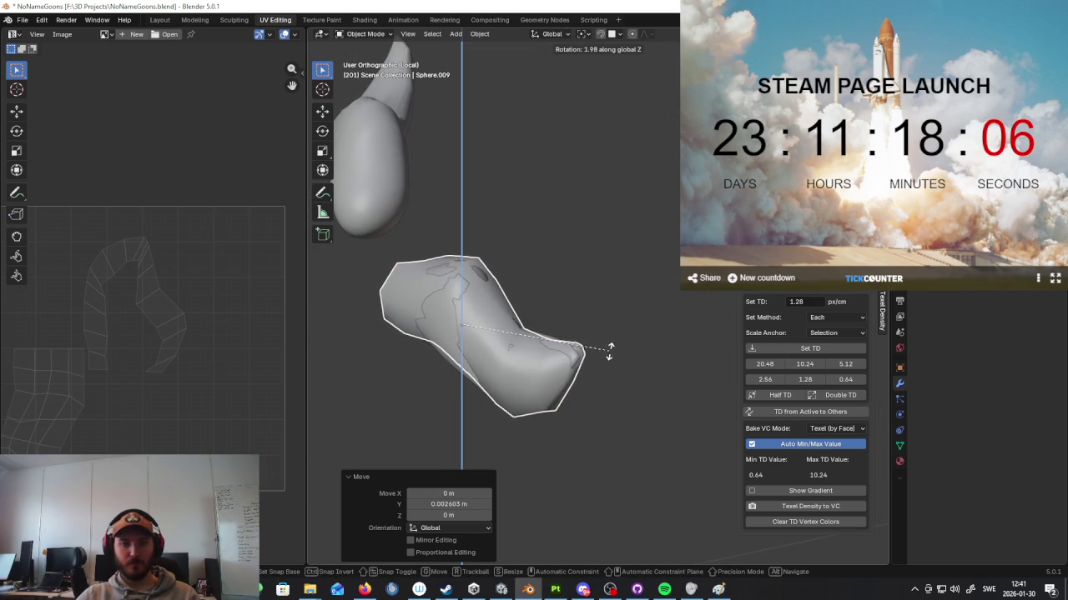
{"action": "left_click", "coordinate": [602, 354]}
{"action": "key", "text": "s"}
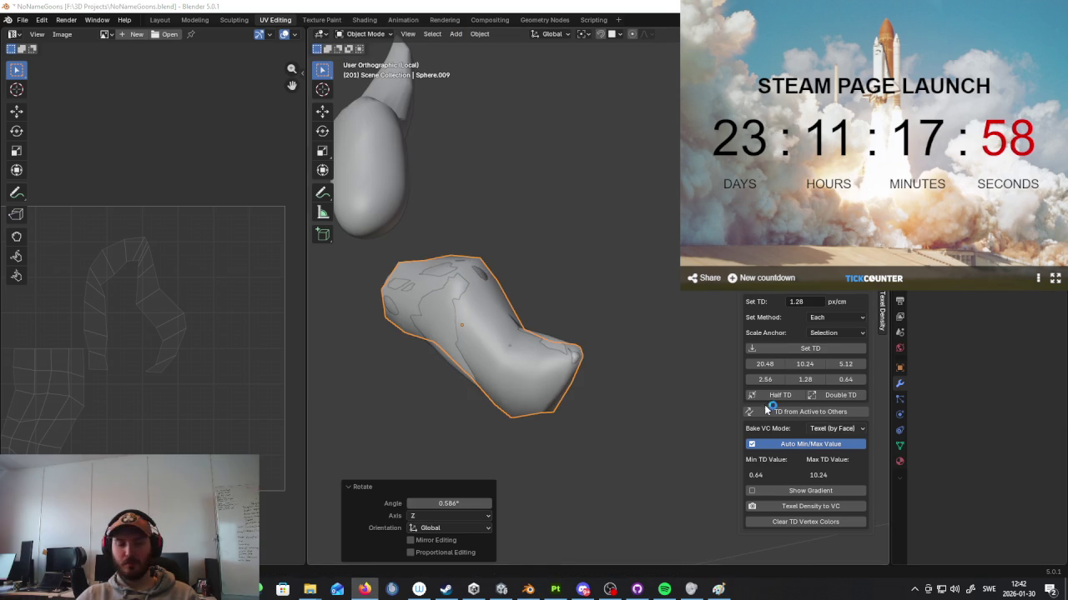
{"action": "mouse_move", "coordinate": [734, 376]}
{"action": "middle_mouse_down"}
{"action": "mouse_move", "coordinate": [600, 339]}
{"action": "mouse_move", "coordinate": [626, 322]}
{"action": "middle_mouse_up"}
{"action": "key", "text": "Tab"}
{"action": "key", "text": "Tab"}
{"action": "key", "text": "Tab"}
Step: Extrude the brow's bottom open edge in place, then enlarge and nudge the new loop
{"action": "left_click", "coordinate": [594, 345]}
{"action": "key", "text": "e"}
{"action": "right_click", "coordinate": [587, 321]}
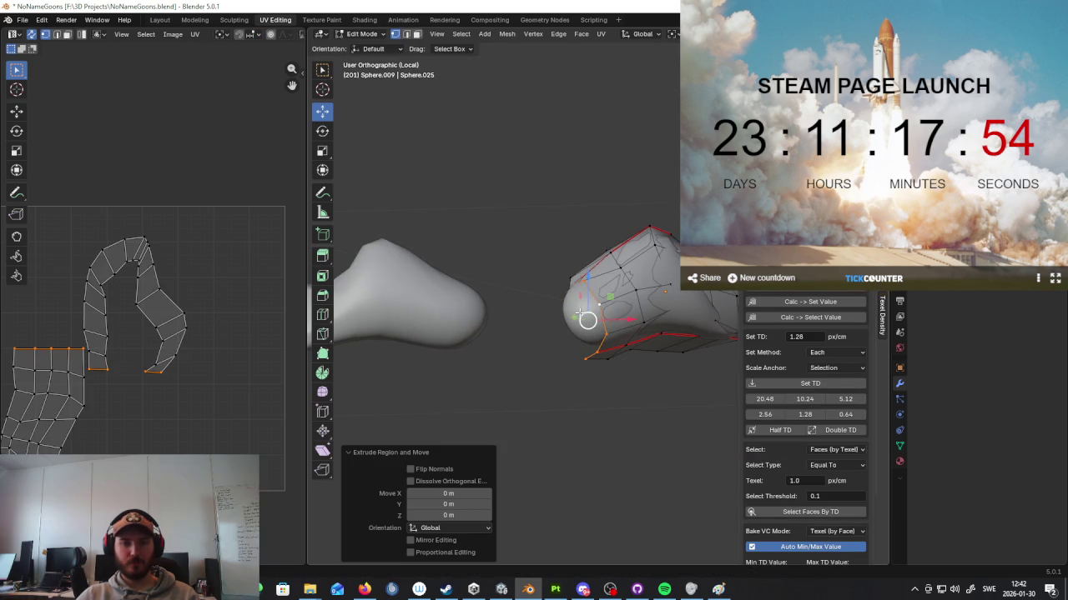
{"action": "key", "text": "s"}
{"action": "left_click", "coordinate": [575, 312]}
{"action": "key", "text": "g"}
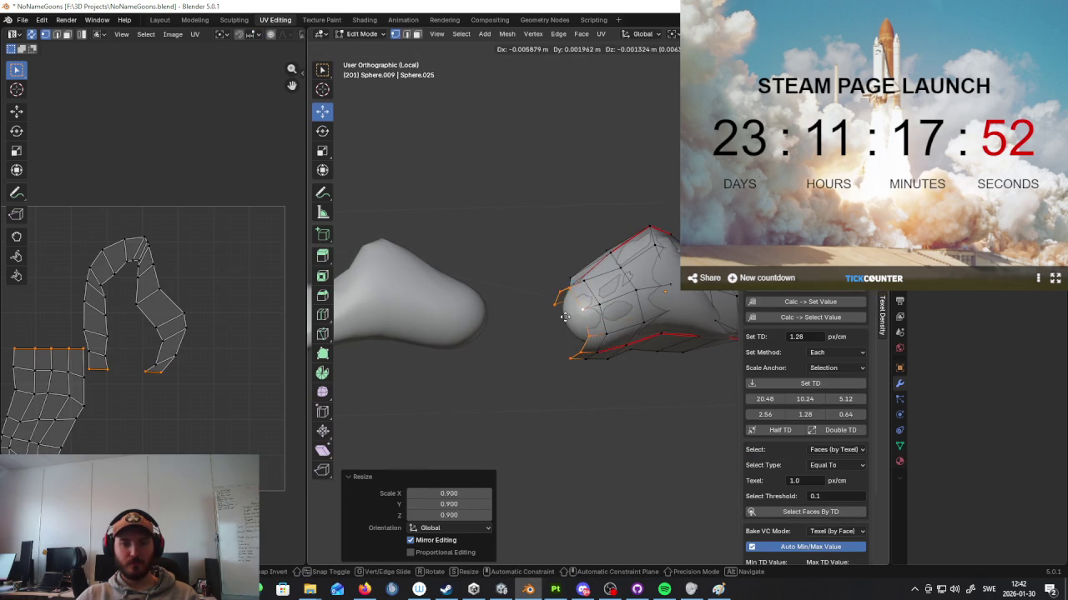
{"action": "left_click", "coordinate": [579, 319]}
{"action": "mouse_move", "coordinate": [580, 319]}
{"action": "middle_mouse_down"}
{"action": "mouse_move", "coordinate": [589, 325]}
{"action": "mouse_move", "coordinate": [564, 339]}
{"action": "mouse_move", "coordinate": [639, 322]}
{"action": "middle_mouse_up"}
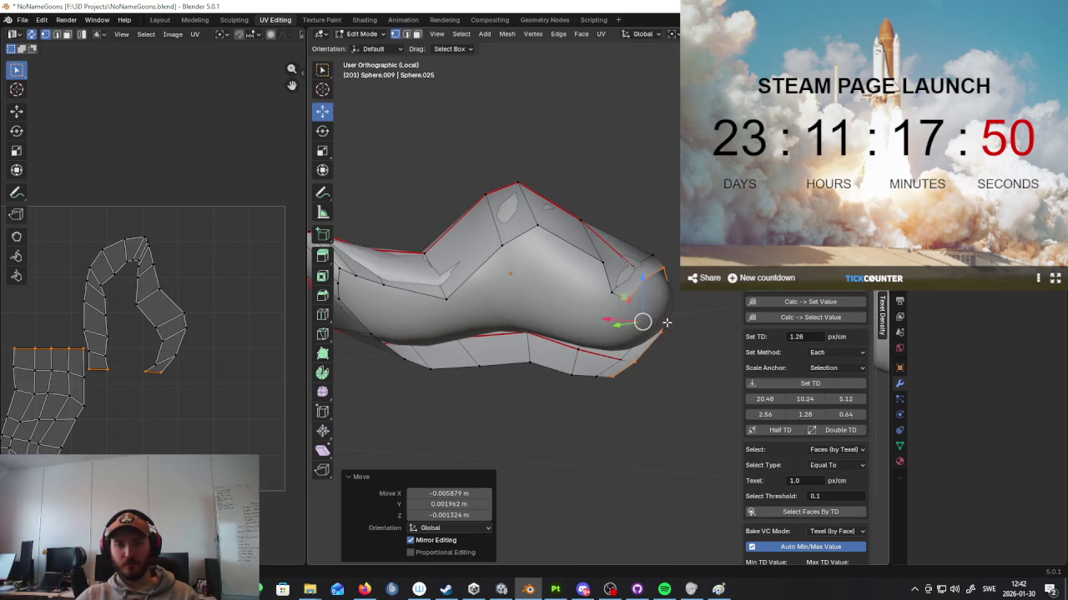
Step: Scale the selected eyebrow vertices to 0.9 and inspect the brow shape
{"action": "key", "text": "s"}
{"action": "left_click", "coordinate": [678, 332]}
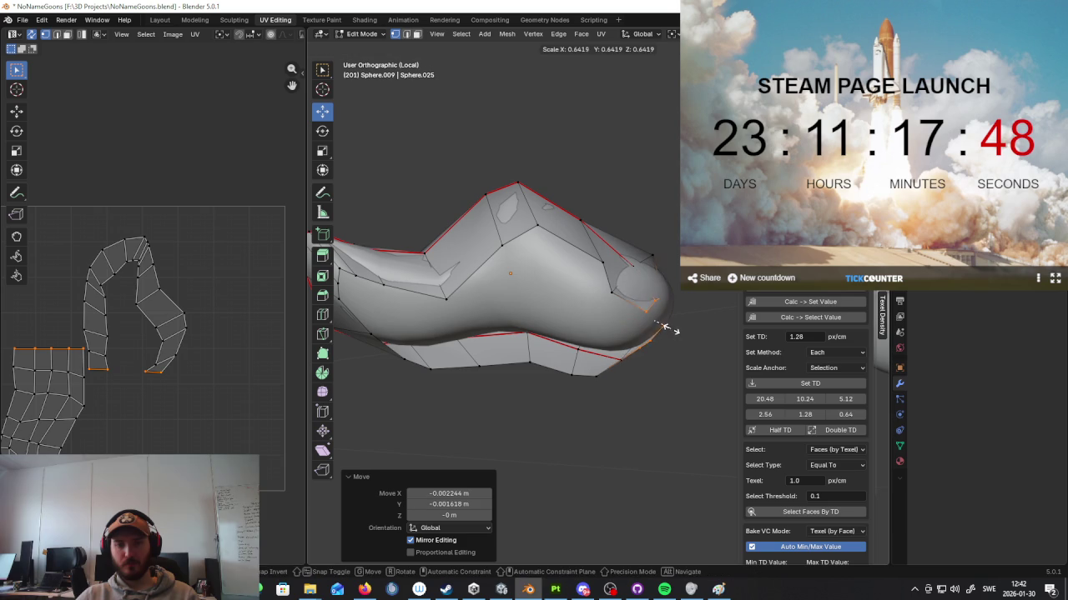
{"action": "mouse_move", "coordinate": [681, 328]}
{"action": "middle_mouse_down"}
{"action": "mouse_move", "coordinate": [567, 353]}
{"action": "mouse_move", "coordinate": [625, 393]}
{"action": "mouse_move", "coordinate": [610, 350]}
{"action": "mouse_move", "coordinate": [627, 348]}
{"action": "middle_mouse_up"}
{"action": "left_click", "coordinate": [455, 315]}
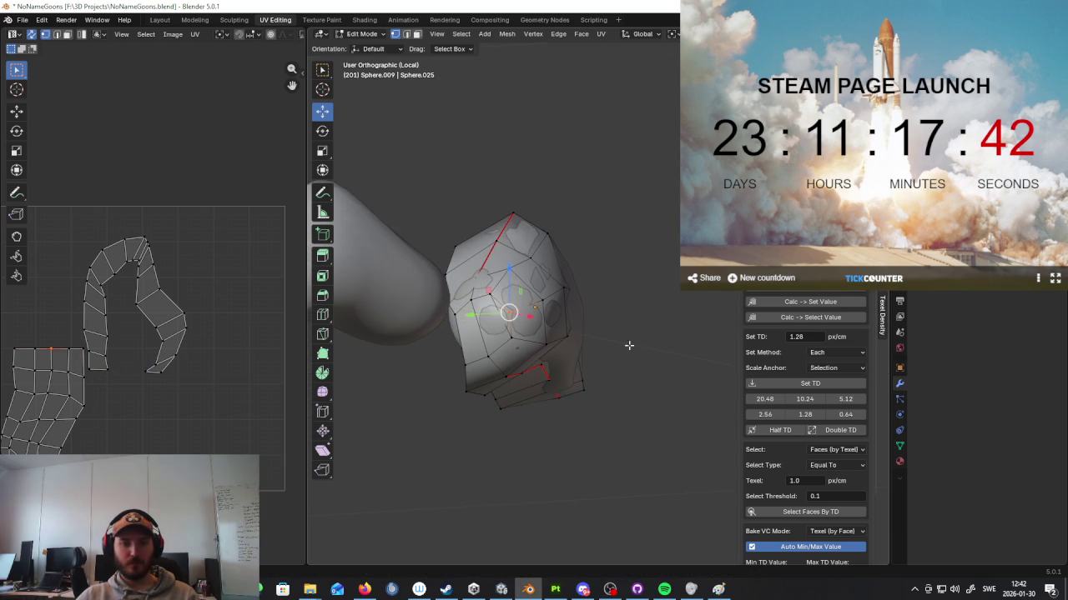
{"action": "mouse_move", "coordinate": [670, 334]}
{"action": "middle_mouse_down"}
{"action": "mouse_move", "coordinate": [626, 345]}
{"action": "mouse_move", "coordinate": [559, 296]}
{"action": "middle_mouse_up"}
Step: Return to Object Mode and leave Local view to show the full character
{"action": "key", "text": "Tab"}
{"action": "key", "text": "KP_Divide"}
{"action": "scroll", "coordinate": [559, 296], "scroll_direction": "up", "scroll_amount": 3}
{"action": "key", "text": "shift+a"}
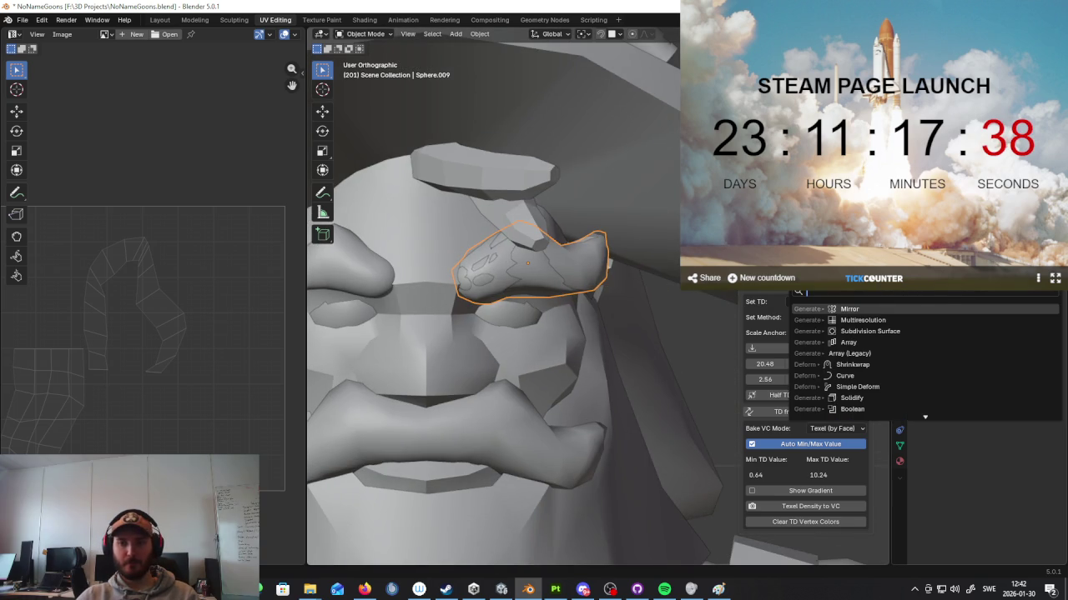
Step: Add an X-axis Mirror modifier to the eyebrow and delete the opposite eyebrow
{"action": "left_click", "coordinate": [917, 308]}
{"action": "left_click", "coordinate": [498, 273]}
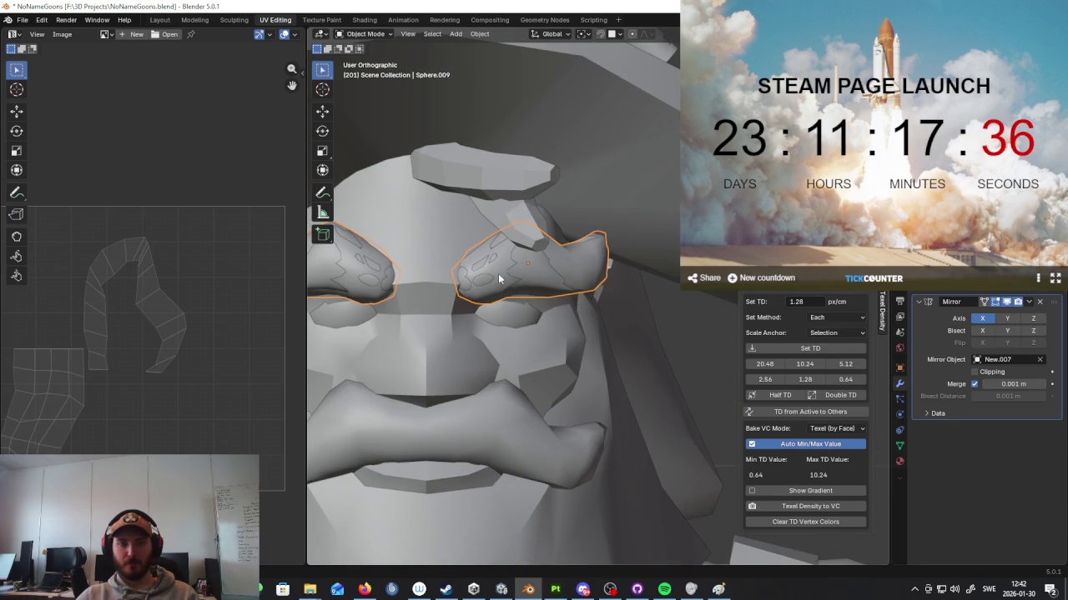
{"action": "key", "text": "x"}
{"action": "left_click", "coordinate": [559, 267]}
Step: Move the eyebrow's selected vertices in Edit Mode, then return to Object Mode
{"action": "mouse_move", "coordinate": [621, 272]}
{"action": "middle_mouse_down"}
{"action": "mouse_move", "coordinate": [578, 267]}
{"action": "mouse_move", "coordinate": [597, 290]}
{"action": "mouse_move", "coordinate": [520, 247]}
{"action": "middle_mouse_up"}
{"action": "left_click", "coordinate": [574, 260]}
{"action": "key", "text": "Tab"}
{"action": "key", "text": "g"}
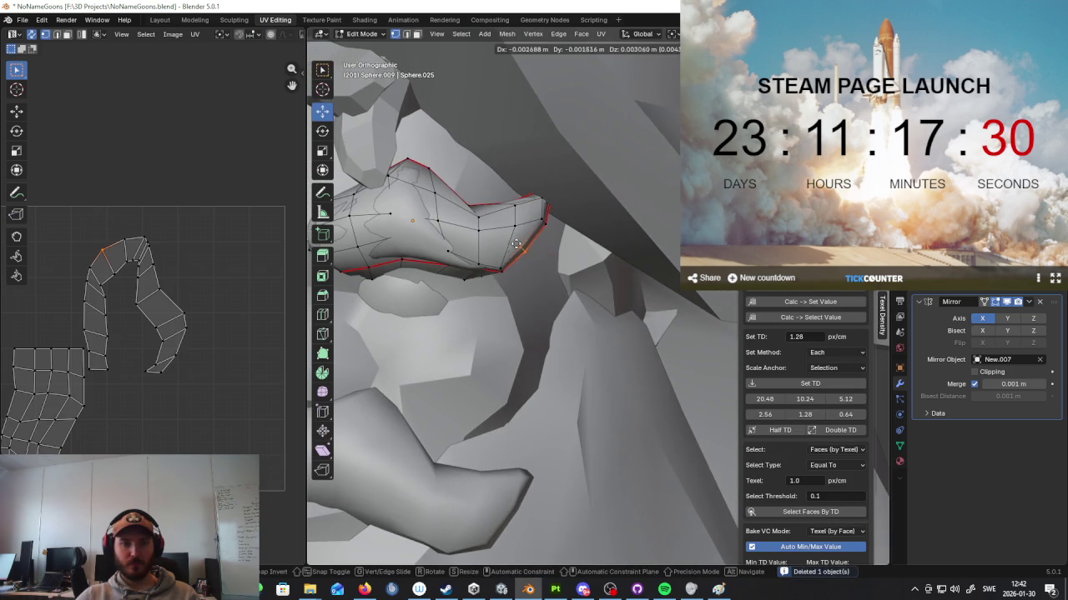
{"action": "left_click", "coordinate": [518, 246]}
{"action": "mouse_move", "coordinate": [518, 246]}
{"action": "middle_mouse_down"}
{"action": "mouse_move", "coordinate": [615, 312]}
{"action": "mouse_move", "coordinate": [493, 191]}
{"action": "mouse_move", "coordinate": [456, 231]}
{"action": "mouse_move", "coordinate": [598, 309]}
{"action": "middle_mouse_up"}
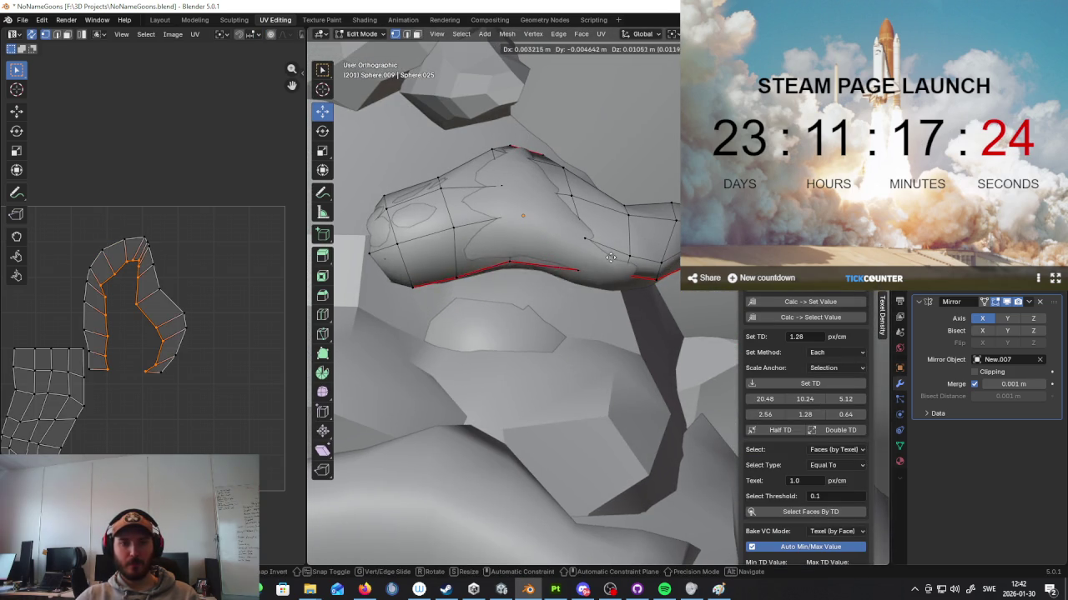
{"action": "left_click", "coordinate": [609, 275]}
{"action": "middle_click_drag", "start_coordinate": [525, 239], "coordinate": [477, 278]}
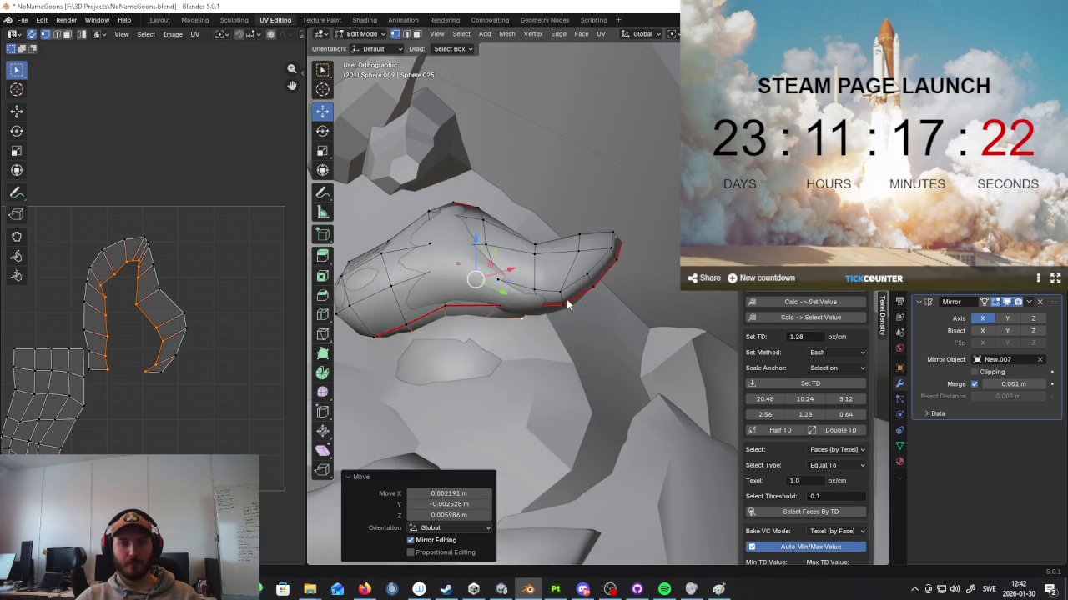
{"action": "key", "text": "Tab"}
Step: Isolate the eyebrow and scale its selected vertices to 0.913
{"action": "key", "text": "KP_Divide"}
{"action": "key", "text": "Tab"}
{"action": "mouse_move", "coordinate": [523, 312]}
{"action": "middle_mouse_down"}
{"action": "mouse_move", "coordinate": [543, 341]}
{"action": "mouse_move", "coordinate": [551, 300]}
{"action": "mouse_move", "coordinate": [629, 372]}
{"action": "middle_mouse_up"}
{"action": "key", "text": "ctrl+z"}
{"action": "key", "text": "ctrl+z"}
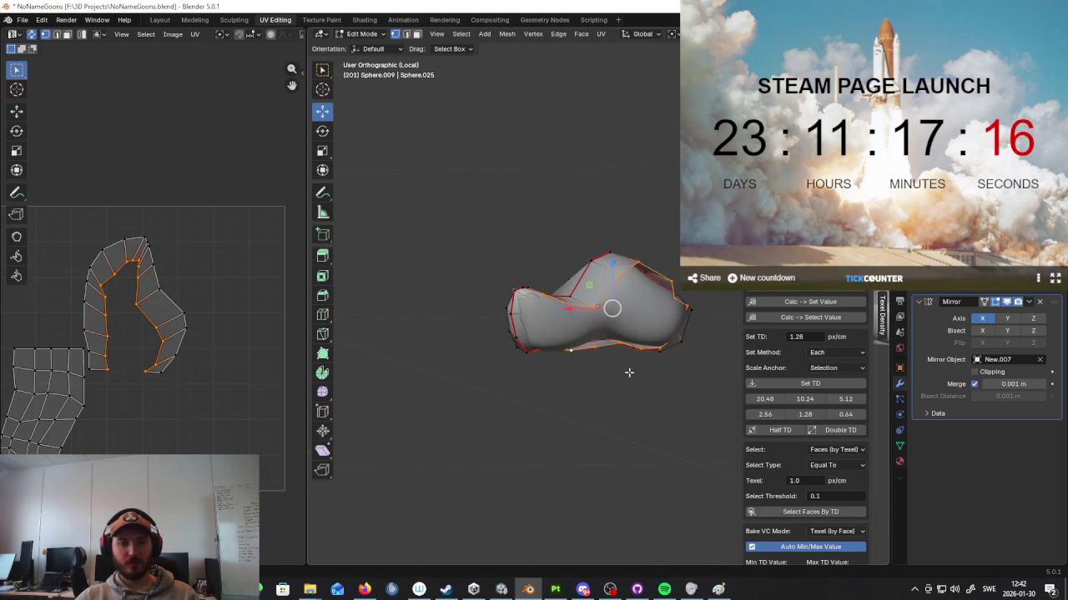
{"action": "left_click", "coordinate": [624, 357]}
{"action": "key", "text": "g"}
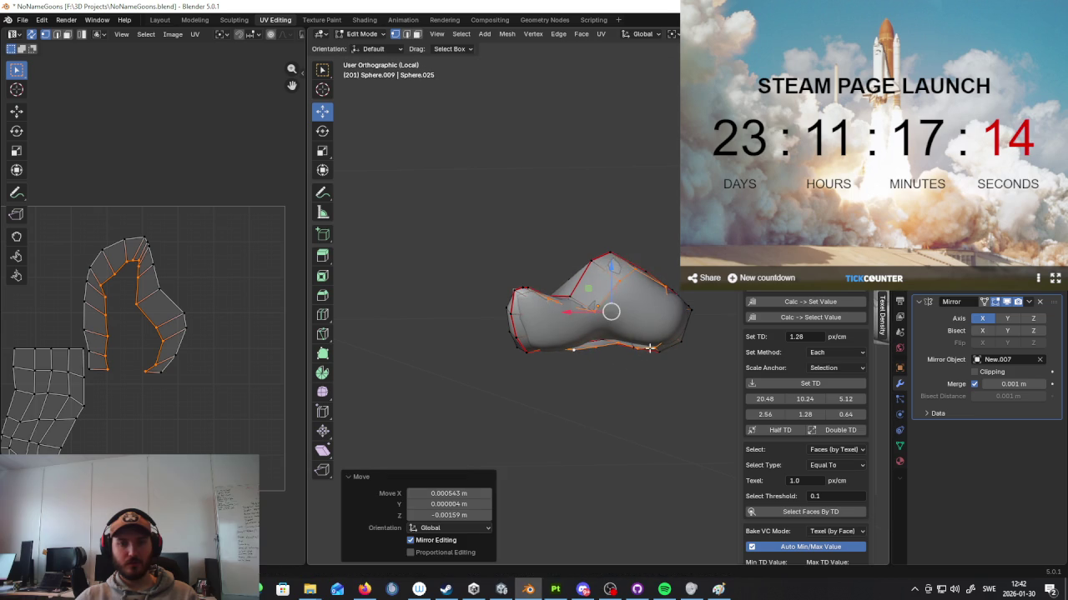
{"action": "middle_click_drag", "start_coordinate": [650, 348], "coordinate": [699, 356]}
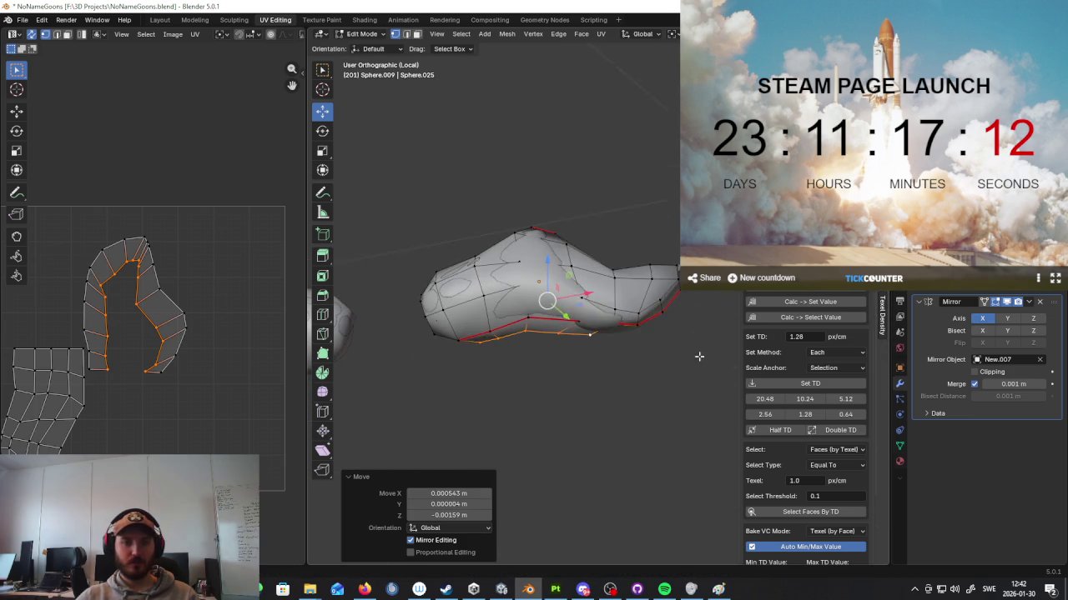
Step: Select and move a lengthwise edge loop on the eyebrow, then deselect in Object Mode
{"action": "left_click", "coordinate": [609, 330], "text": "alt"}
{"action": "left_click", "coordinate": [600, 328], "text": "alt"}
{"action": "middle_click_drag", "start_coordinate": [600, 328], "coordinate": [602, 285]}
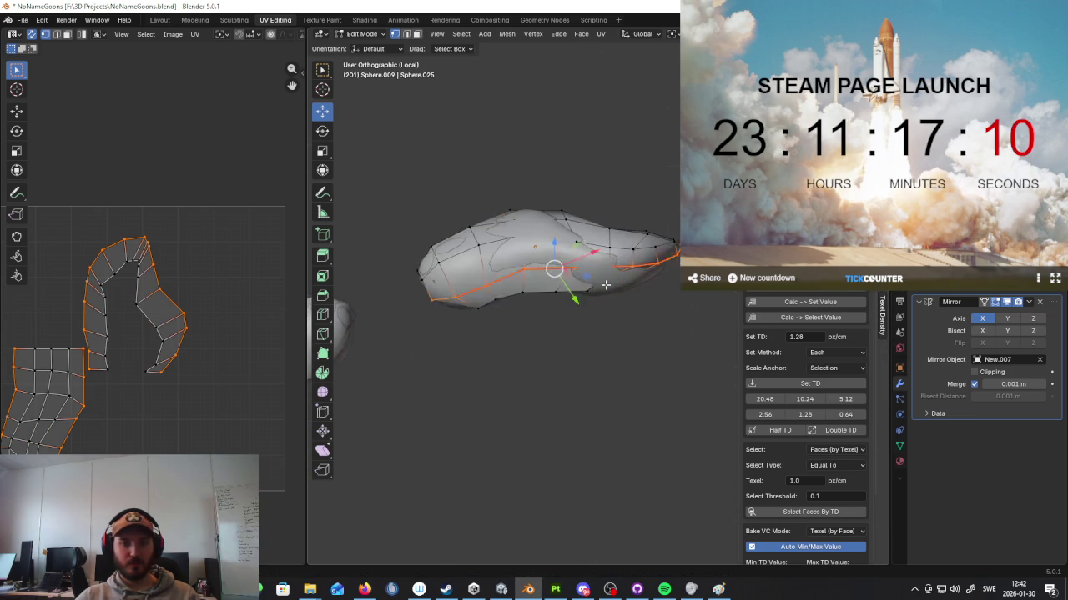
{"action": "key", "text": "g"}
{"action": "left_click", "coordinate": [613, 282]}
{"action": "mouse_move", "coordinate": [627, 329]}
{"action": "middle_mouse_down"}
{"action": "mouse_move", "coordinate": [553, 401]}
{"action": "mouse_move", "coordinate": [677, 364]}
{"action": "middle_mouse_up"}
{"action": "key", "text": "Tab"}
{"action": "key", "text": "Tab"}
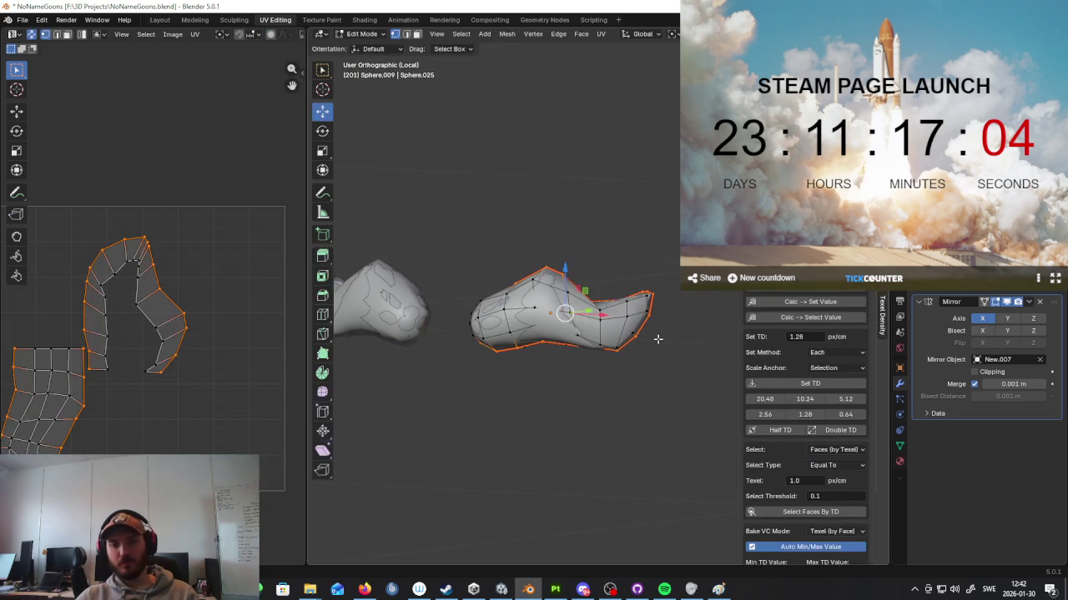
{"action": "key", "text": "Tab"}
{"action": "key", "text": "Tab"}
{"action": "key", "text": "Tab"}
{"action": "left_click", "coordinate": [654, 327]}
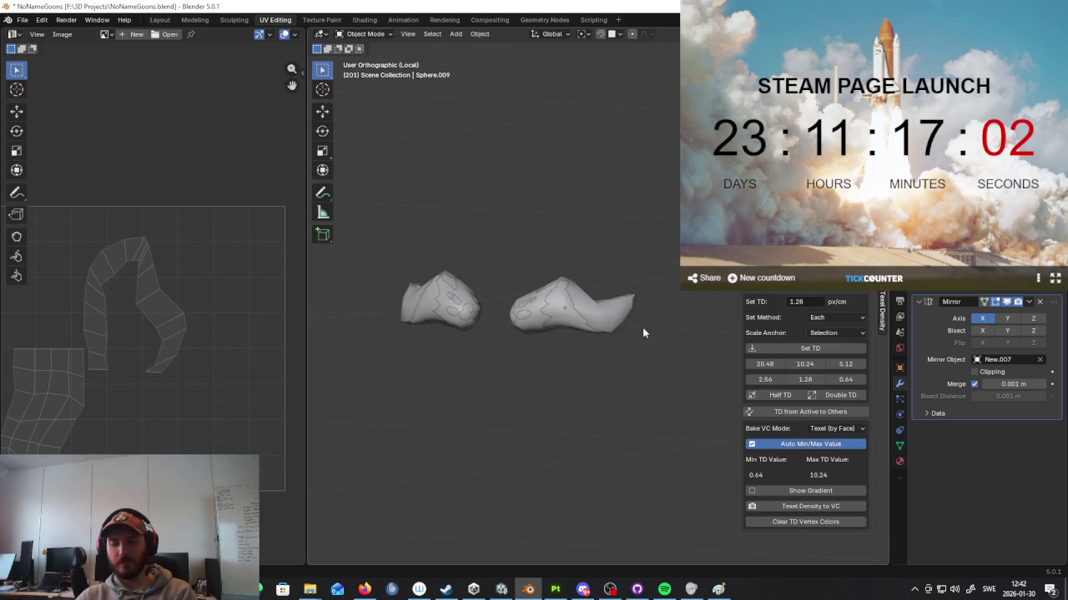
Step: Delete the leftover duplicate eyebrow object in the full character view
{"action": "key", "text": "KP_Divide"}
{"action": "left_click", "coordinate": [551, 286]}
{"action": "left_click", "coordinate": [554, 275]}
{"action": "mouse_move", "coordinate": [555, 271]}
{"action": "middle_mouse_down"}
{"action": "mouse_move", "coordinate": [581, 314]}
{"action": "mouse_move", "coordinate": [544, 311]}
{"action": "mouse_move", "coordinate": [575, 310]}
{"action": "middle_mouse_up"}
{"action": "key", "text": "Delete"}
{"action": "scroll", "coordinate": [588, 336], "scroll_direction": "down", "scroll_amount": 3}
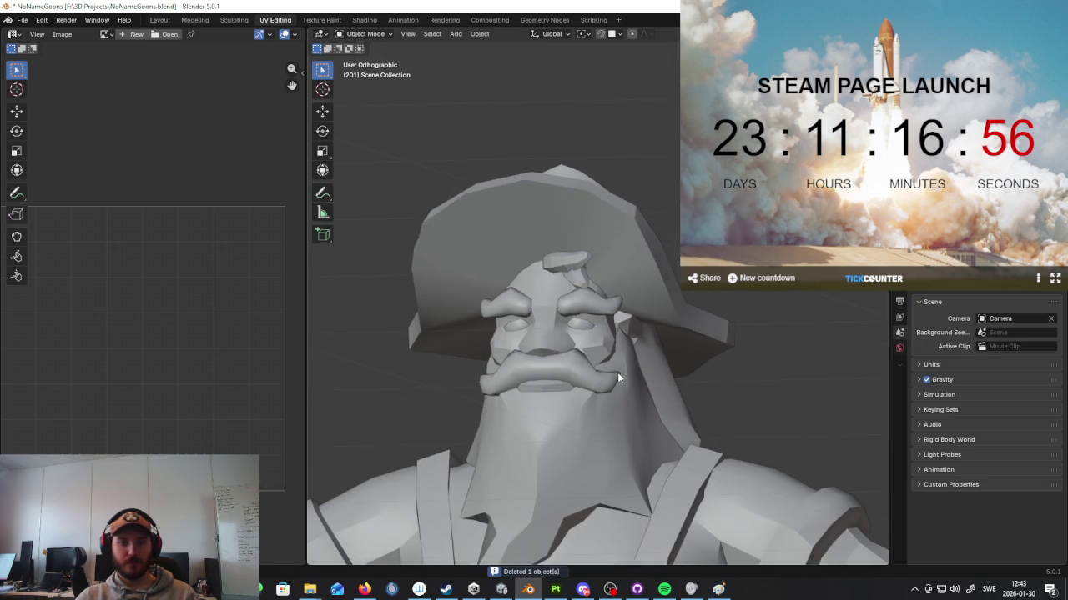
{"action": "scroll", "coordinate": [617, 372], "scroll_direction": "down", "scroll_amount": 2}
{"action": "scroll", "coordinate": [638, 340], "scroll_direction": "down", "scroll_amount": 3}
Step: Apply Shade Smooth to the small piece under the hat brim and another head object
{"action": "left_click", "coordinate": [591, 247]}
{"action": "right_click", "coordinate": [593, 248]}
{"action": "left_click", "coordinate": [593, 248]}
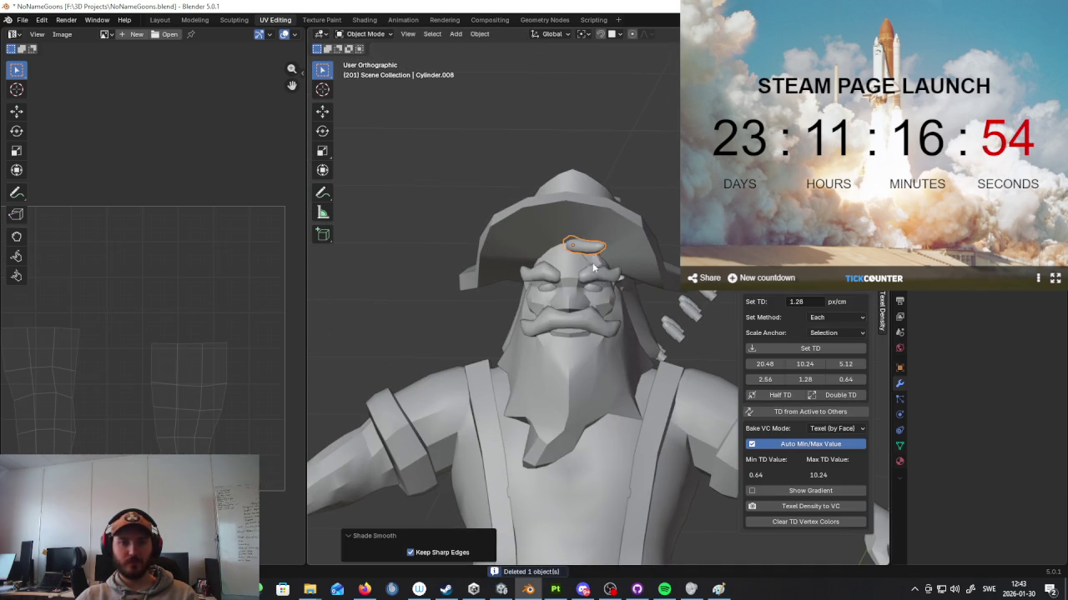
{"action": "left_click", "coordinate": [597, 251]}
{"action": "right_click", "coordinate": [597, 250]}
{"action": "left_click", "coordinate": [597, 245]}
Step: Unwrap all eyebrow faces (Angle Based), then isolate the eyebrow and stand it upright
{"action": "key", "text": "Tab"}
{"action": "key", "text": "a"}
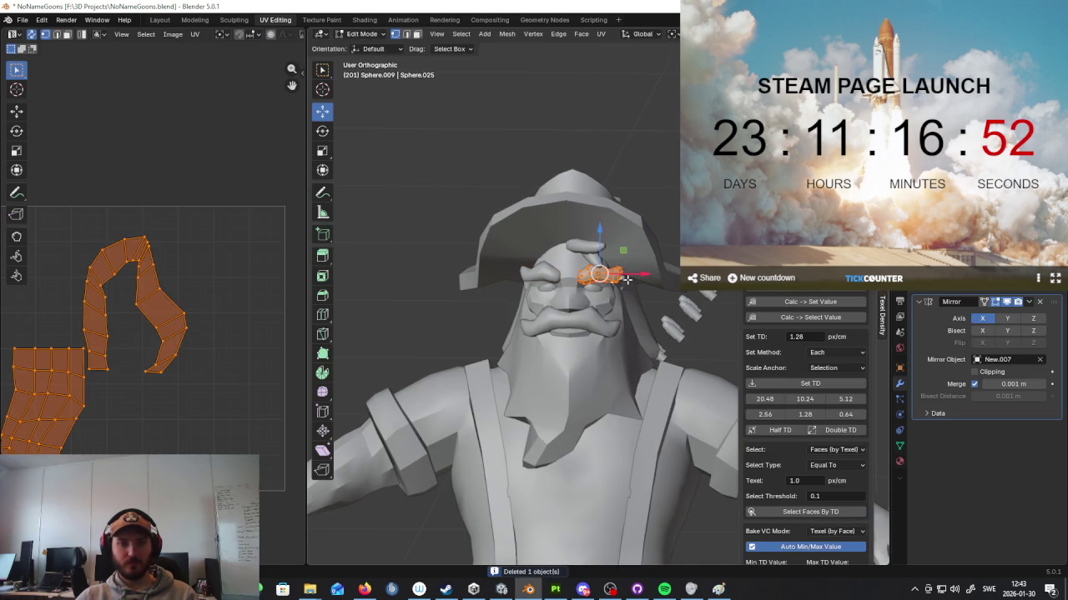
{"action": "key", "text": "u"}
{"action": "left_click", "coordinate": [444, 259]}
{"action": "scroll", "coordinate": [433, 309], "scroll_direction": "up", "scroll_amount": 3}
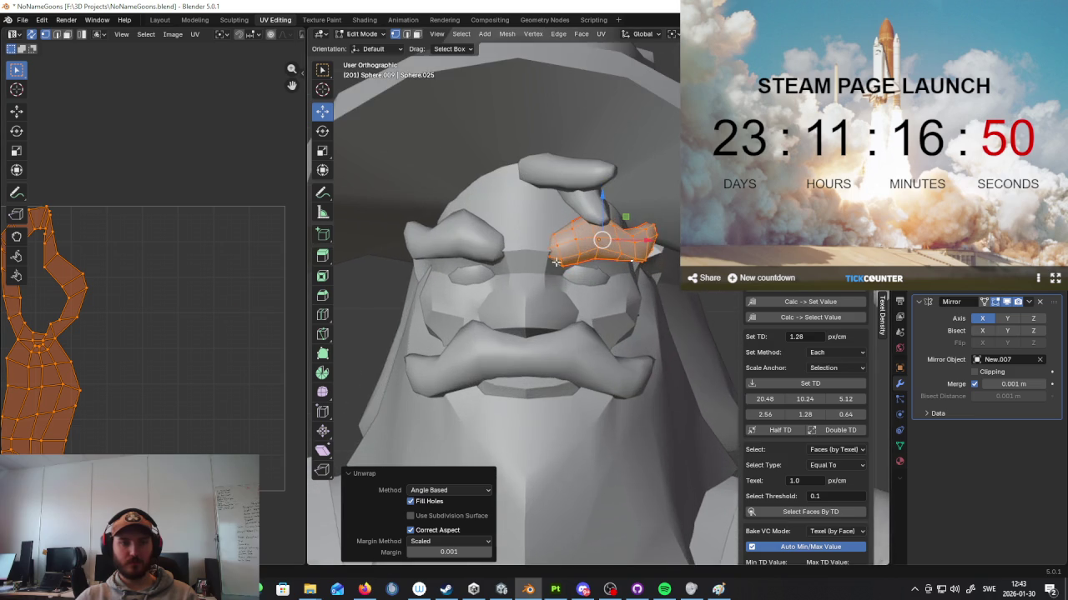
{"action": "key", "text": "slash"}
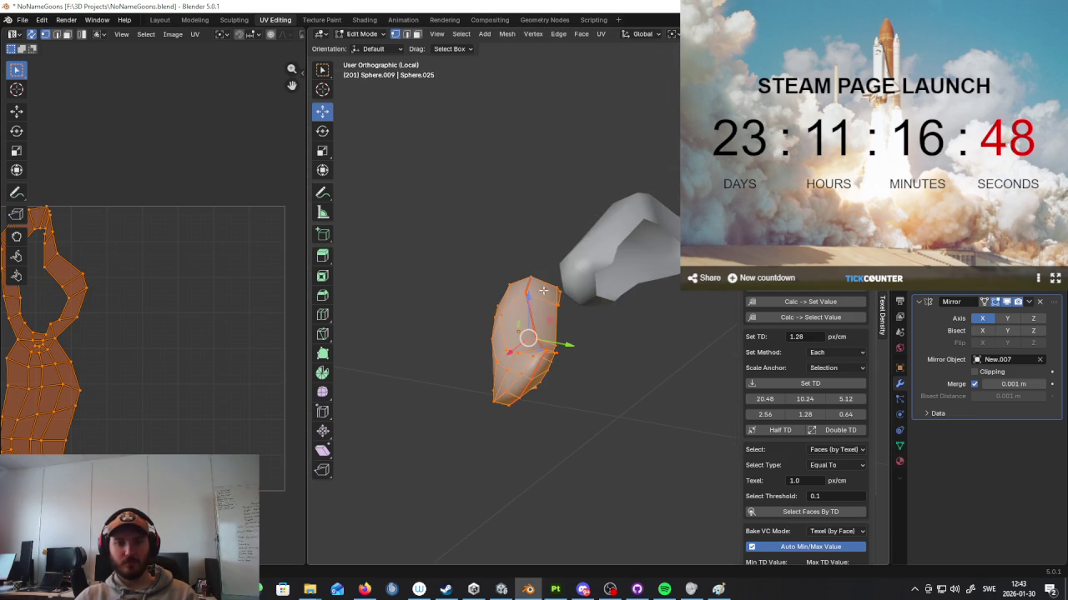
{"action": "key", "text": "alt+a"}
{"action": "mouse_move", "coordinate": [587, 312]}
{"action": "middle_mouse_down"}
{"action": "mouse_move", "coordinate": [529, 266]}
{"action": "mouse_move", "coordinate": [539, 238]}
{"action": "mouse_move", "coordinate": [548, 241]}
{"action": "mouse_move", "coordinate": [471, 286]}
{"action": "middle_mouse_up"}
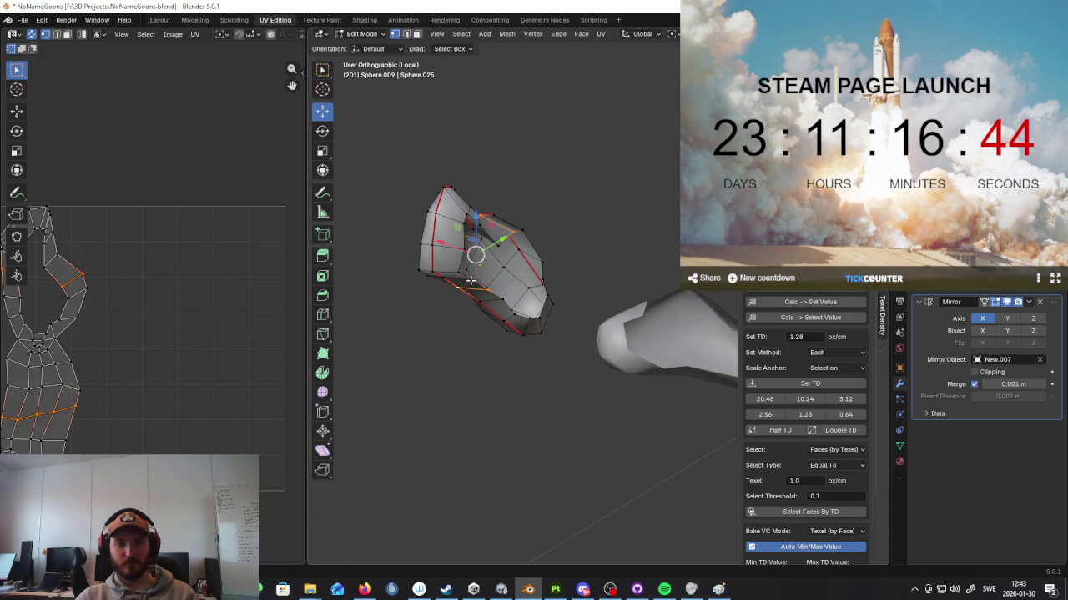
{"action": "scroll", "coordinate": [567, 286], "scroll_direction": "up", "scroll_amount": 2}
{"action": "middle_click_drag", "start_coordinate": [529, 303], "coordinate": [601, 261]}
{"action": "right_click", "coordinate": [582, 429]}
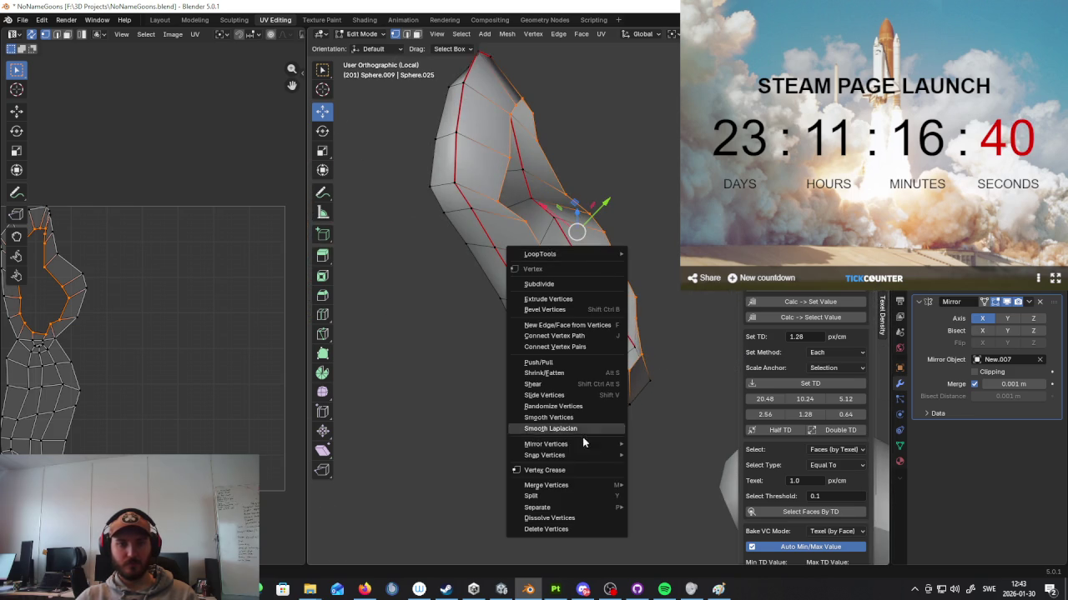
Step: Mark a seam on the eyebrow's lengthwise edge loop, then show the full head in Object Mode
{"action": "left_click", "coordinate": [409, 34]}
{"action": "right_click", "coordinate": [569, 230]}
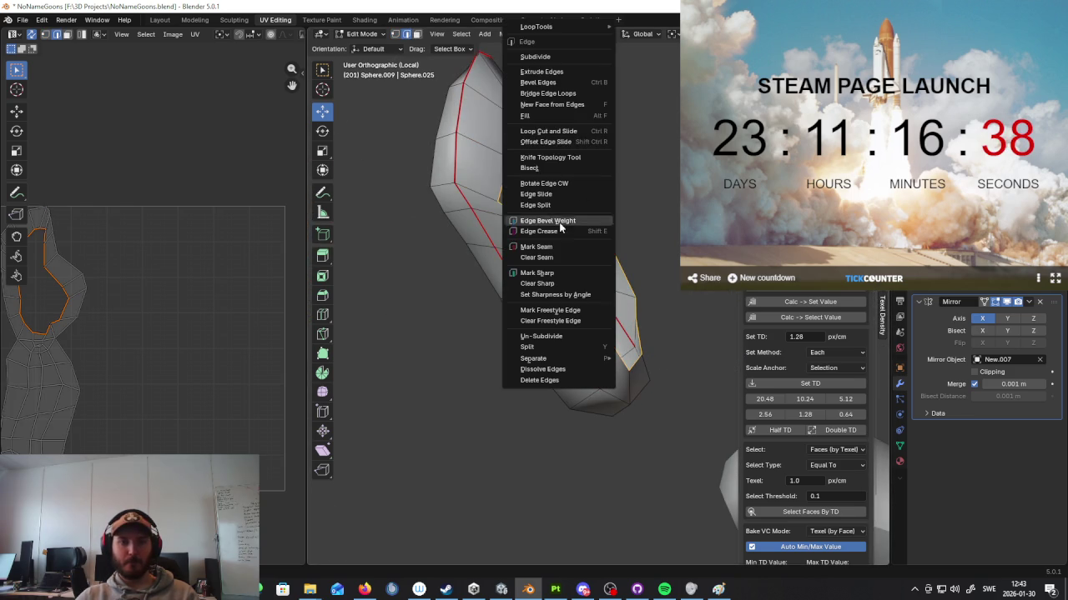
{"action": "left_click", "coordinate": [555, 248]}
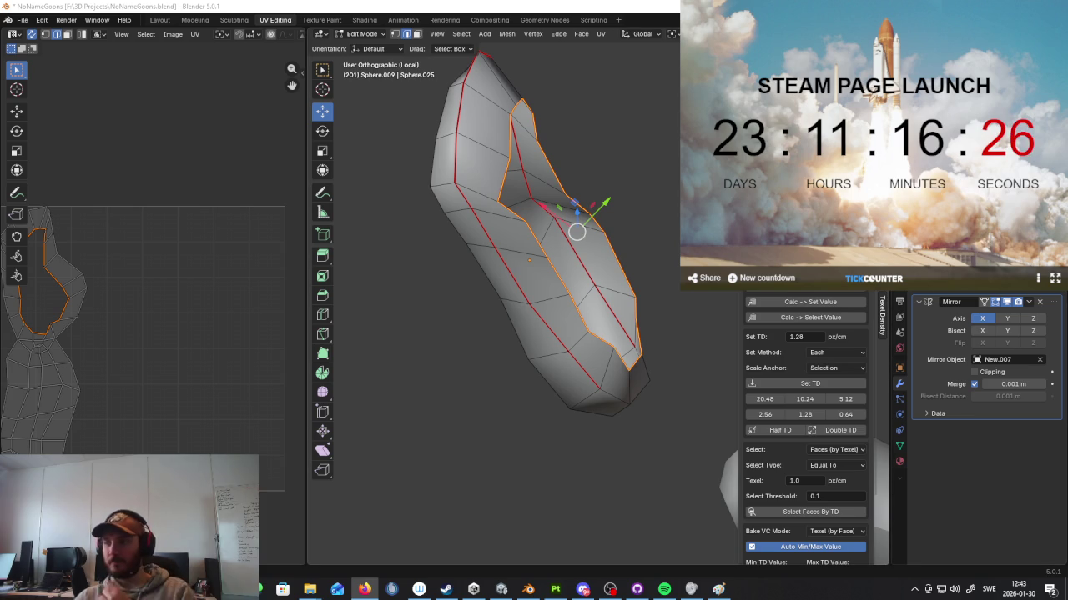
{"action": "middle_click_drag", "start_coordinate": [387, 225], "coordinate": [605, 343]}
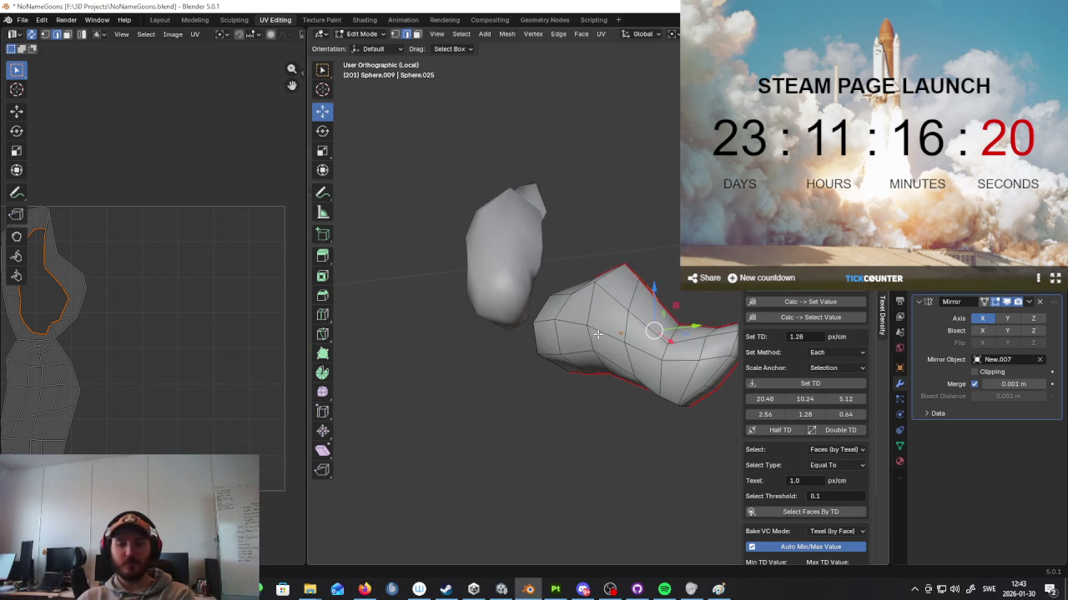
{"action": "key", "text": "KP_Divide"}
{"action": "key", "text": "Tab"}
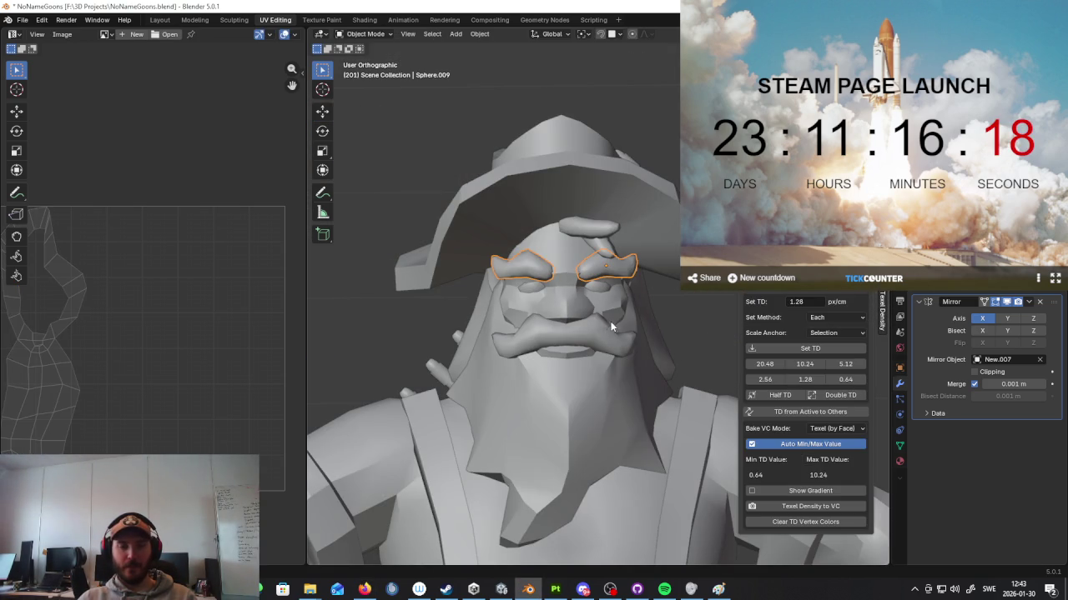
Step: Isolate the eye spheres in Edit Mode and mark a vertical edge loop as a seam
{"action": "left_click", "coordinate": [598, 291]}
{"action": "key", "text": "Tab"}
{"action": "key", "text": "KP_Divide"}
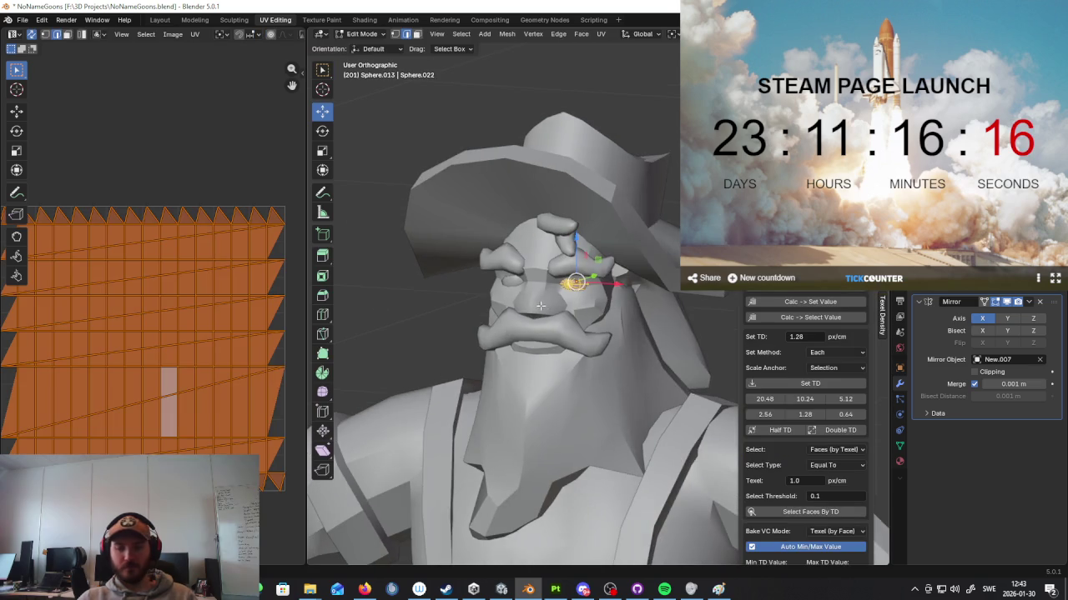
{"action": "key", "text": "KP_Decimal"}
{"action": "middle_click_drag", "start_coordinate": [590, 316], "coordinate": [589, 271]}
{"action": "left_click", "coordinate": [588, 271], "text": "alt"}
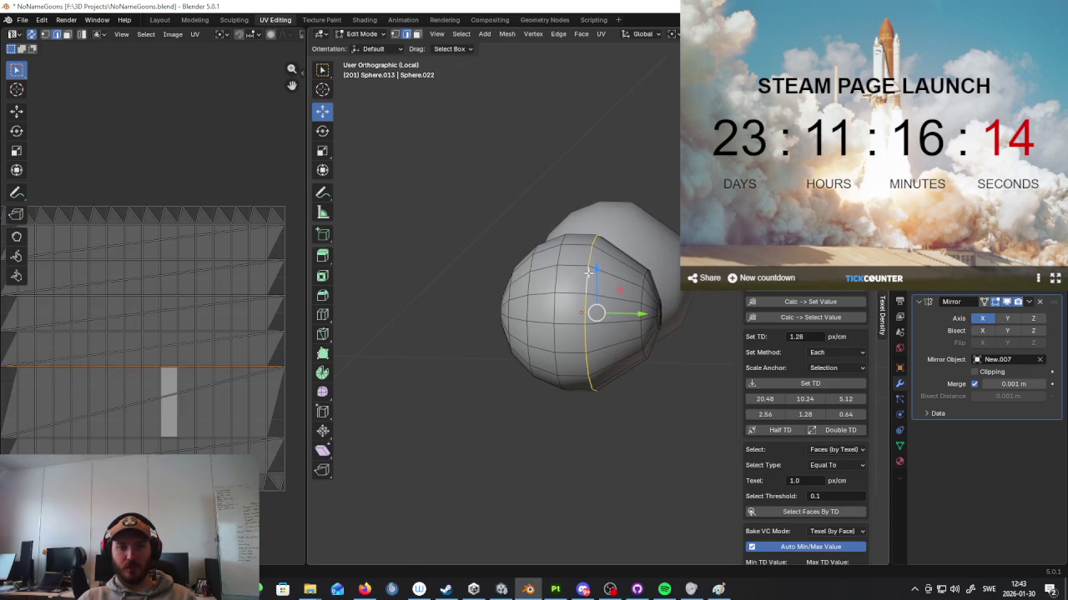
{"action": "right_click", "coordinate": [591, 273]}
{"action": "left_click", "coordinate": [580, 279]}
Step: Unwrap the eye spheres into two circular UV islands and return to Object Mode
{"action": "key", "text": "a"}
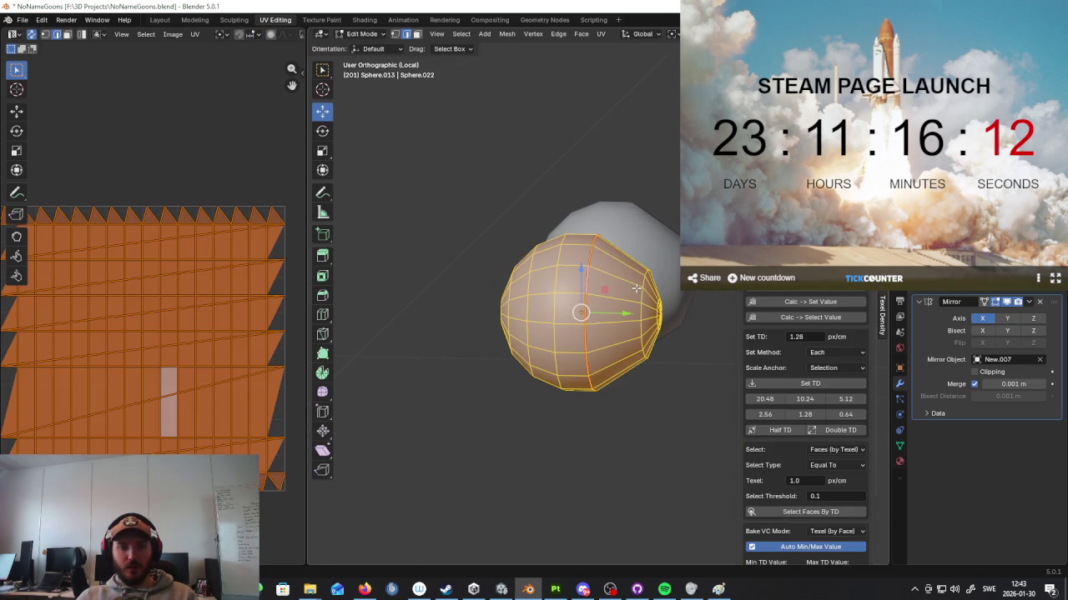
{"action": "key", "text": "u"}
{"action": "left_click", "coordinate": [636, 288]}
{"action": "middle_click_drag", "start_coordinate": [617, 307], "coordinate": [615, 310]}
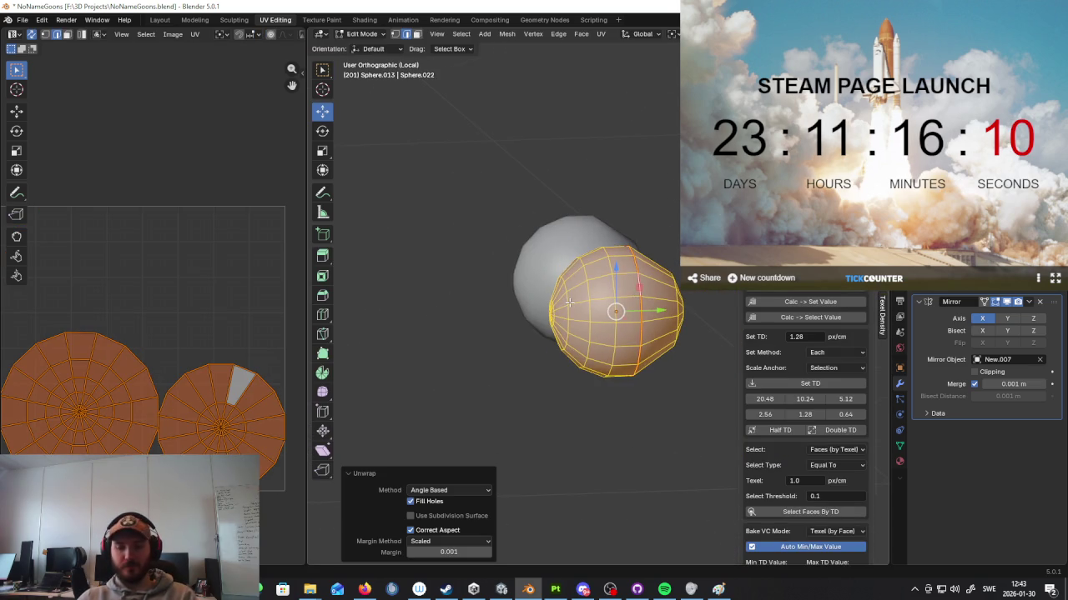
{"action": "key", "text": "KP_Divide"}
{"action": "scroll", "coordinate": [588, 296], "scroll_direction": "down", "scroll_amount": 4}
{"action": "key", "text": "Tab"}
Step: Select the back strap Cylinder.016 and enter Edit Mode on it
{"action": "middle_click_drag", "start_coordinate": [617, 334], "coordinate": [648, 360]}
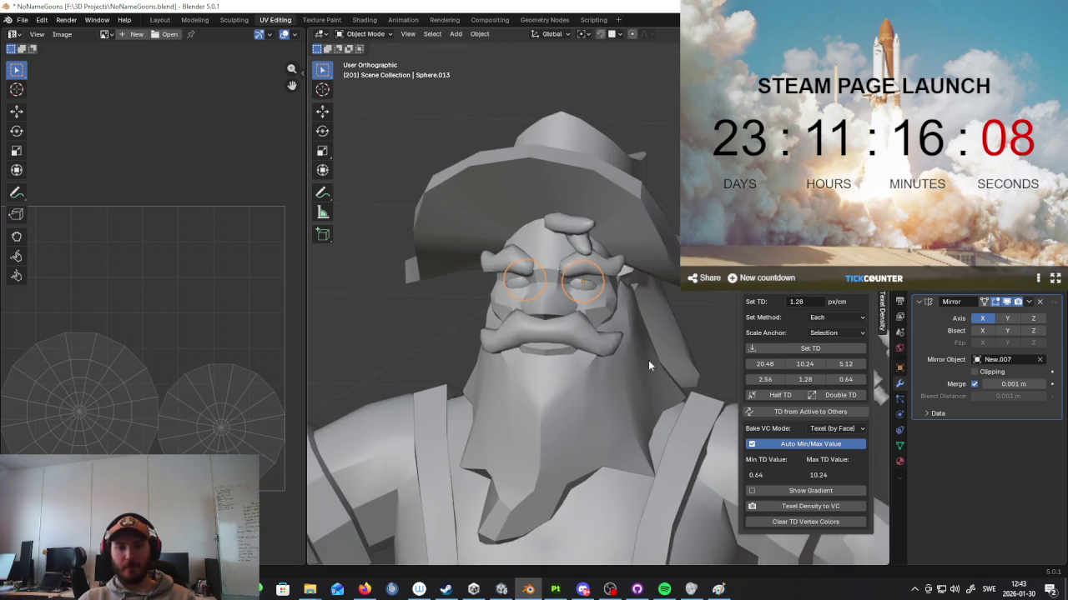
{"action": "scroll", "coordinate": [648, 360], "scroll_direction": "down", "scroll_amount": 3}
{"action": "scroll", "coordinate": [583, 353], "scroll_direction": "down", "scroll_amount": 2}
{"action": "left_click", "coordinate": [564, 366]}
{"action": "key", "text": "Tab"}
{"action": "middle_click_drag", "start_coordinate": [564, 365], "coordinate": [520, 349]}
{"action": "scroll", "coordinate": [520, 349], "scroll_direction": "up", "scroll_amount": 2}
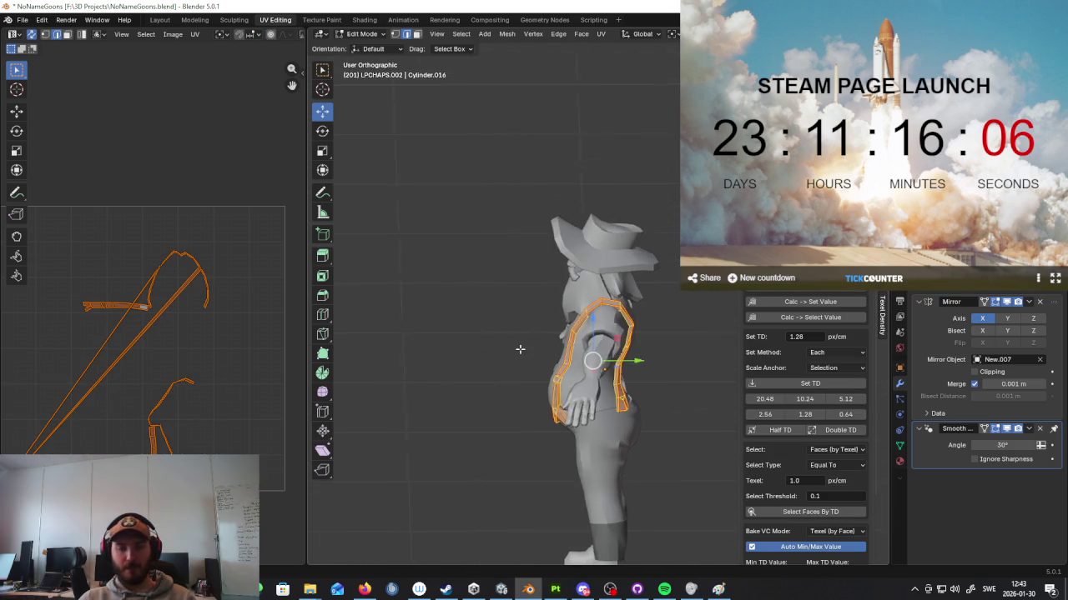
Step: Isolate the strap in local view and give it a first unwrap
{"action": "key", "text": "KP_Divide"}
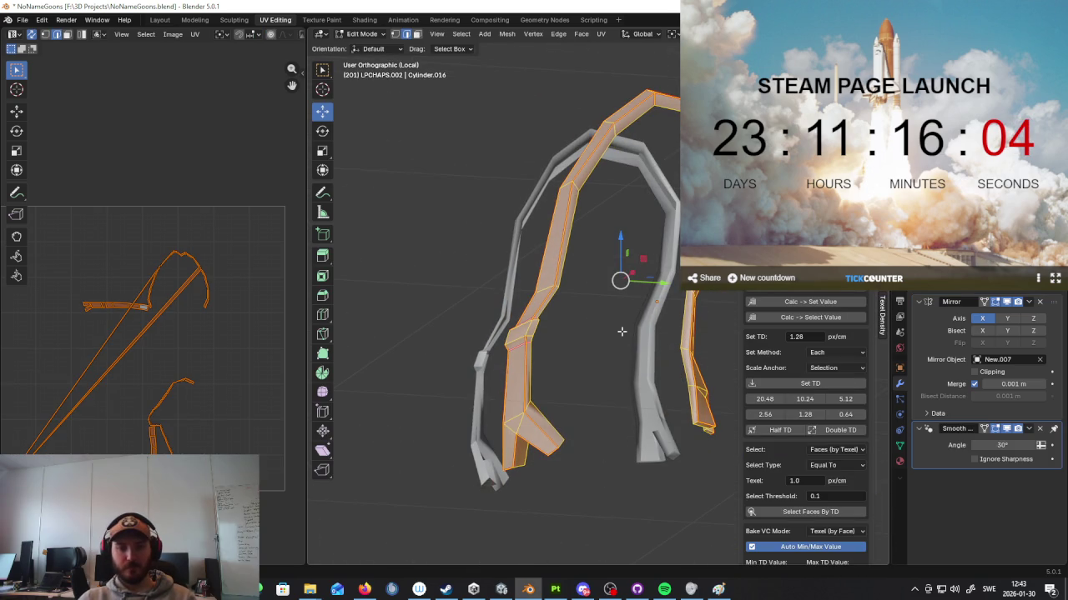
{"action": "key", "text": "u"}
{"action": "key", "text": "Return"}
{"action": "mouse_move", "coordinate": [624, 335]}
{"action": "middle_mouse_down"}
{"action": "mouse_move", "coordinate": [636, 350]}
{"action": "mouse_move", "coordinate": [581, 331]}
{"action": "mouse_move", "coordinate": [587, 400]}
{"action": "mouse_move", "coordinate": [589, 347]}
{"action": "mouse_move", "coordinate": [514, 325]}
{"action": "mouse_move", "coordinate": [476, 441]}
{"action": "mouse_move", "coordinate": [429, 341]}
{"action": "mouse_move", "coordinate": [632, 357]}
{"action": "mouse_move", "coordinate": [609, 342]}
{"action": "mouse_move", "coordinate": [644, 343]}
{"action": "mouse_move", "coordinate": [608, 350]}
{"action": "mouse_move", "coordinate": [419, 308]}
{"action": "mouse_move", "coordinate": [522, 319]}
{"action": "middle_mouse_up"}
{"action": "key", "text": "alt+a"}
Step: Select the whole connected strap with Ctrl+L and re-unwrap it
{"action": "right_click", "coordinate": [623, 362]}
{"action": "key", "text": "Escape"}
{"action": "key", "text": "ctrl+l"}
{"action": "key", "text": "u"}
{"action": "left_click", "coordinate": [643, 343]}
{"action": "scroll", "coordinate": [666, 342], "scroll_direction": "up", "scroll_amount": 4}
{"action": "key", "text": "alt+a"}
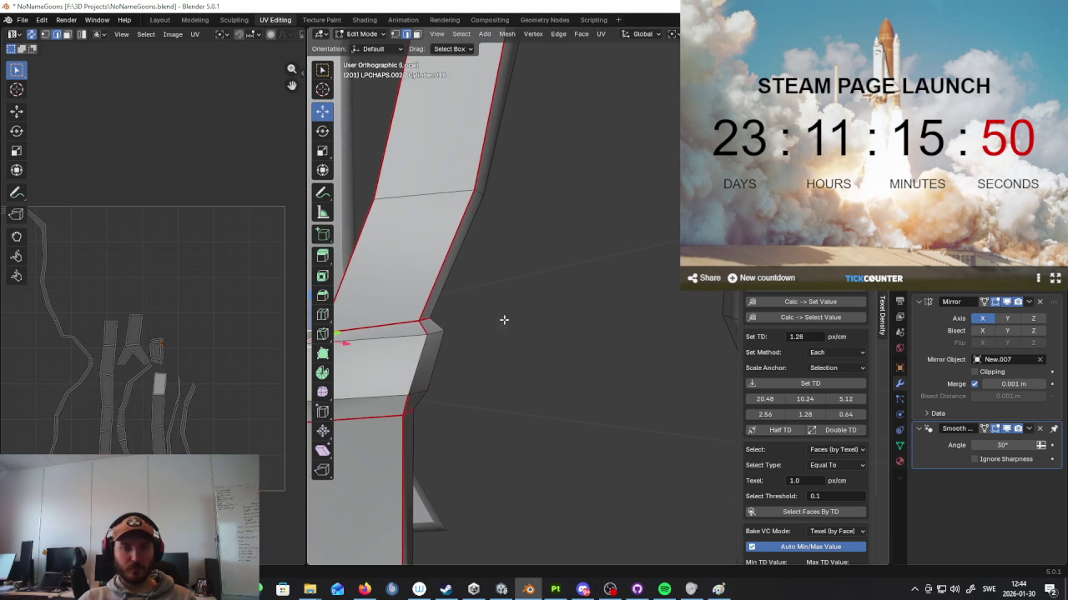
Step: Mark an edge loop across the strap as a seam and unwrap it Angle Based
{"action": "middle_click_drag", "start_coordinate": [454, 368], "coordinate": [511, 348]}
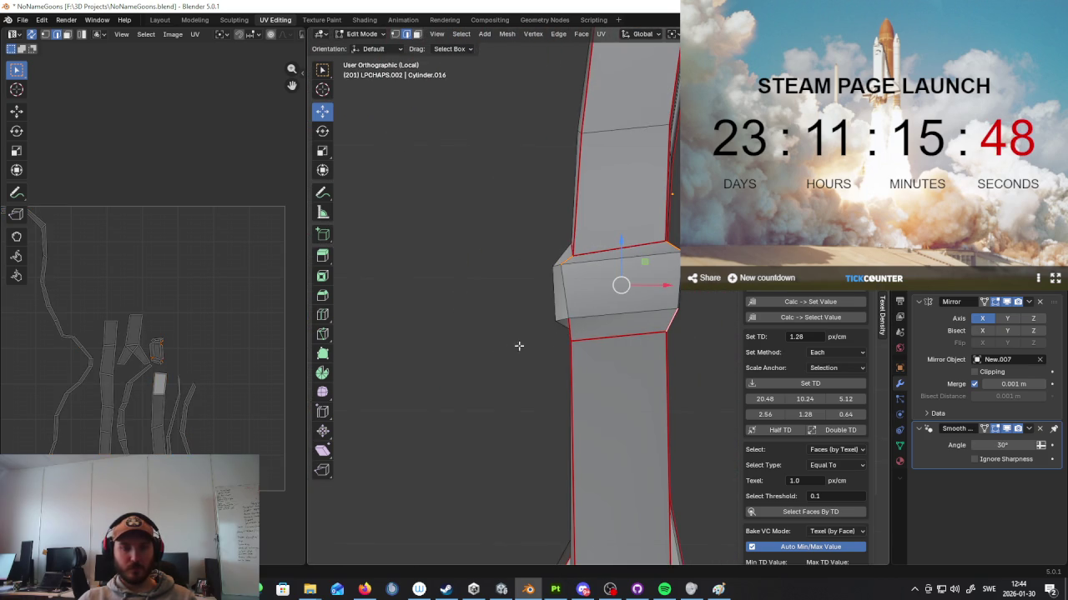
{"action": "left_click", "coordinate": [570, 328], "text": "alt"}
{"action": "key", "text": "ctrl+e"}
{"action": "left_click", "coordinate": [472, 336]}
{"action": "key", "text": "a"}
{"action": "key", "text": "u"}
{"action": "left_click", "coordinate": [537, 330]}
Step: Return to Object Mode and leave local view to show the whole character
{"action": "middle_click_drag", "start_coordinate": [345, 351], "coordinate": [589, 404]}
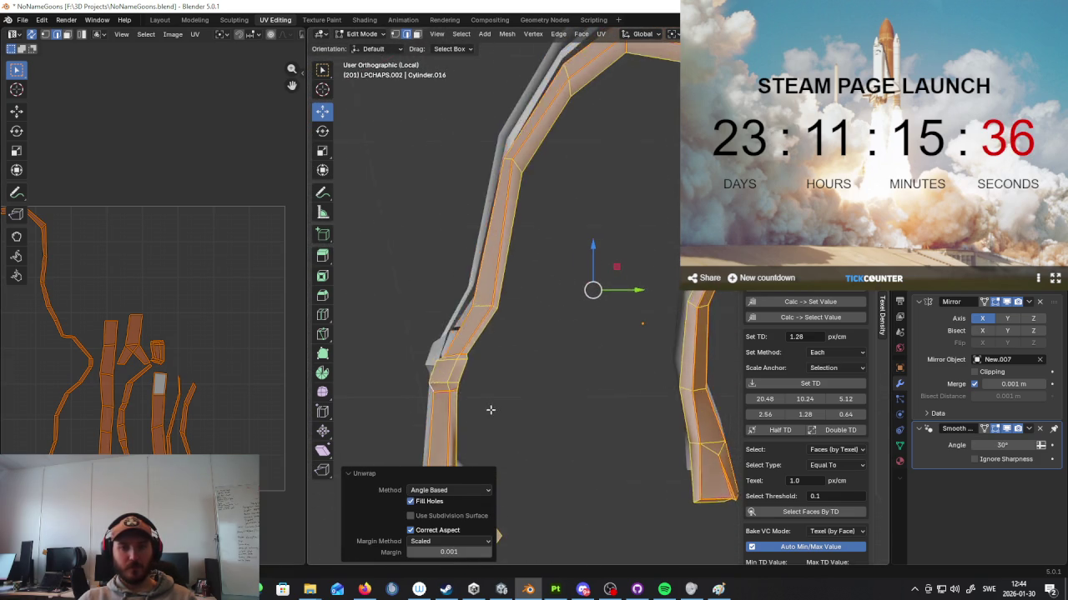
{"action": "scroll", "coordinate": [102, 313], "scroll_direction": "down", "scroll_amount": 3}
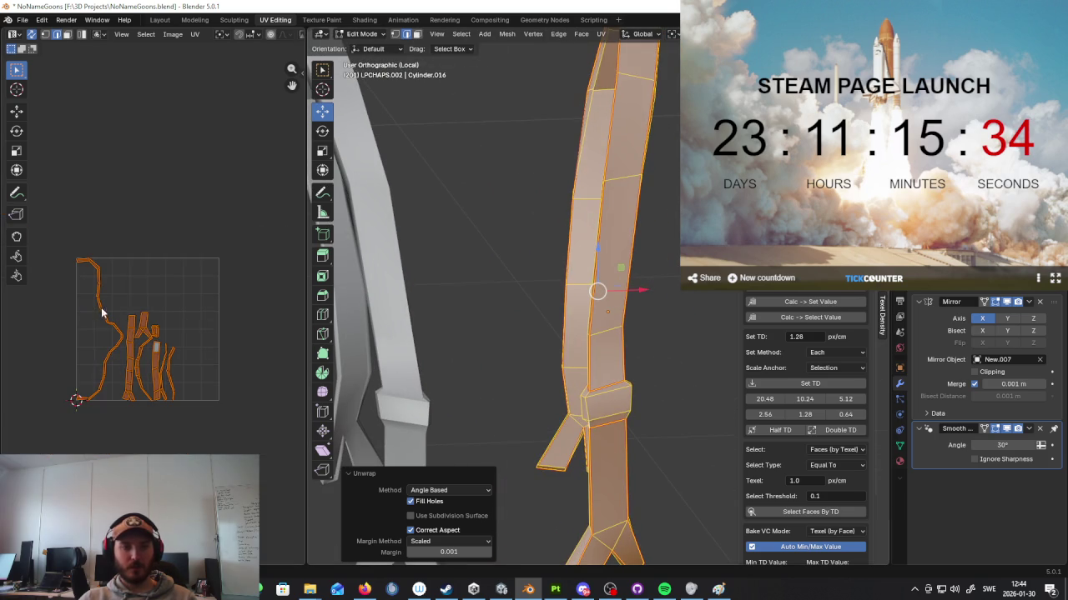
{"action": "key", "text": "Tab"}
{"action": "scroll", "coordinate": [493, 405], "scroll_direction": "down", "scroll_amount": 3}
{"action": "key", "text": "KP_Divide"}
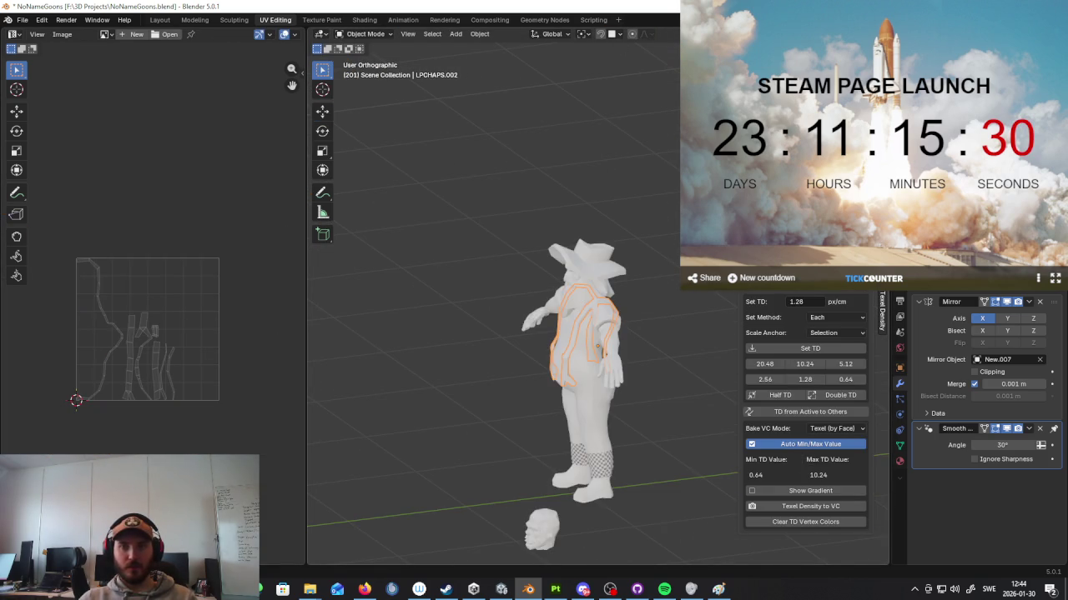
Step: Select all character parts and remove the Retopo dark material slot from the pants
{"action": "middle_click_drag", "start_coordinate": [563, 279], "coordinate": [309, 286]}
{"action": "left_click", "coordinate": [899, 460]}
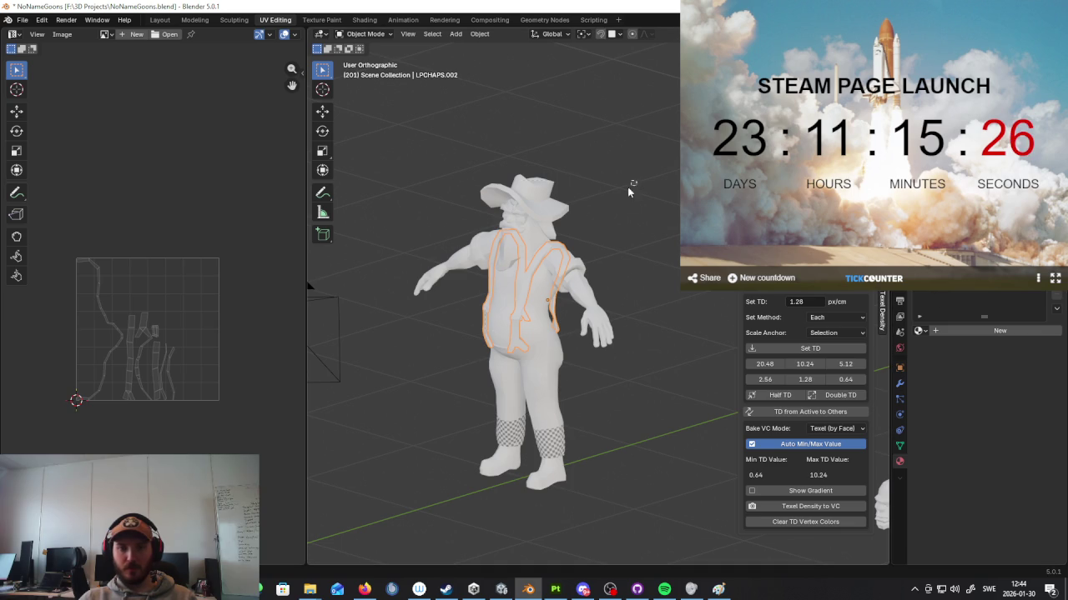
{"action": "key", "text": "a"}
{"action": "left_click", "coordinate": [550, 440]}
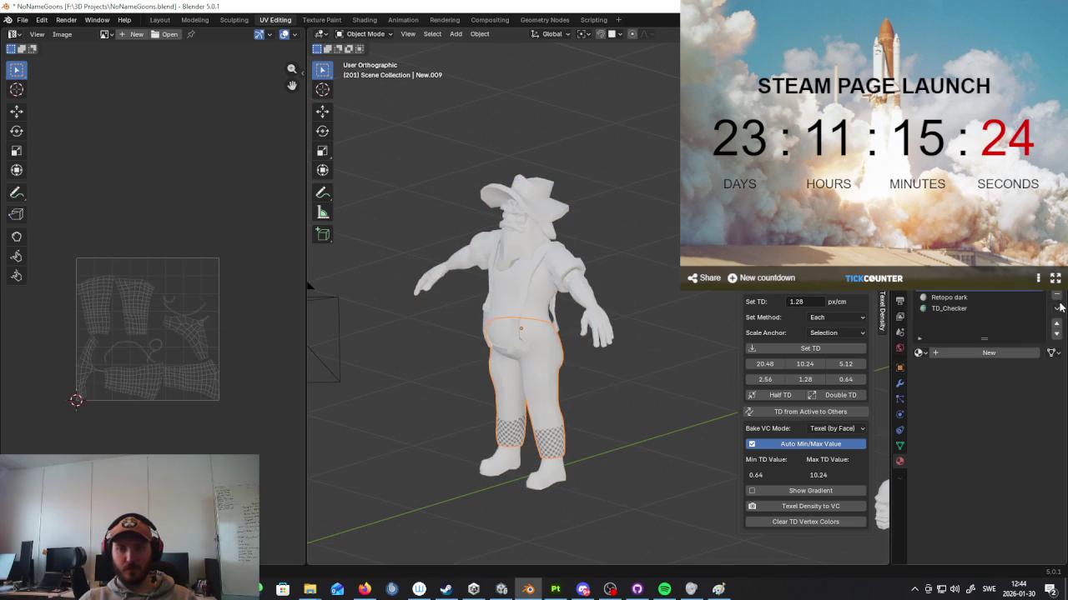
{"action": "left_click", "coordinate": [995, 300]}
{"action": "left_click", "coordinate": [1057, 298]}
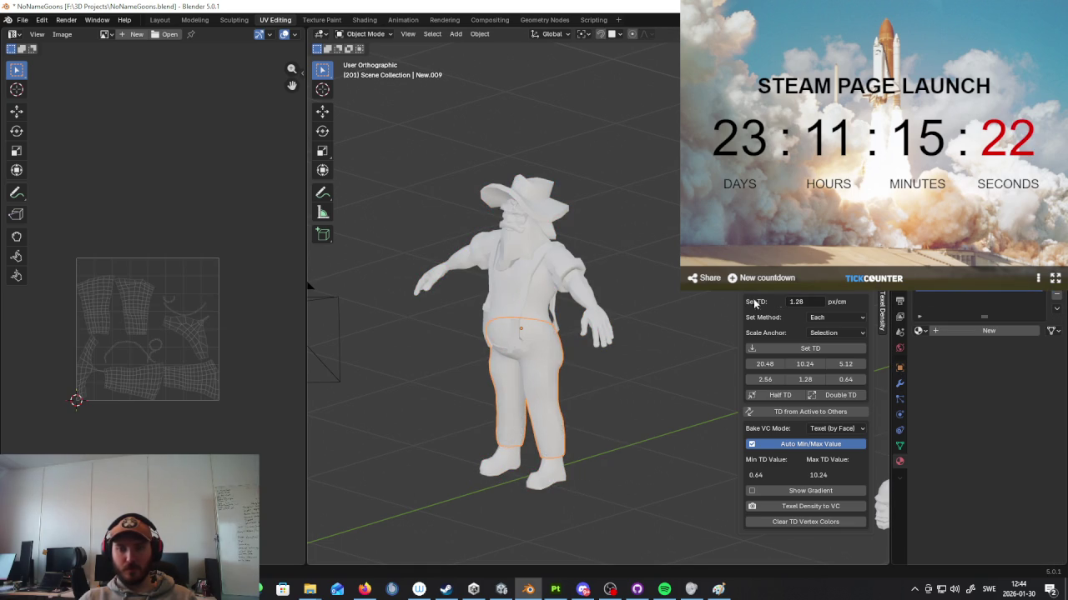
Step: Box-select the character and give the shirt the TD_Checker material
{"action": "left_click_drag", "start_coordinate": [678, 153], "coordinate": [422, 491]}
{"action": "scroll", "coordinate": [590, 392], "scroll_direction": "up", "scroll_amount": 2}
{"action": "middle_click_drag", "start_coordinate": [590, 392], "coordinate": [567, 377]}
{"action": "key", "text": "ctrl+z"}
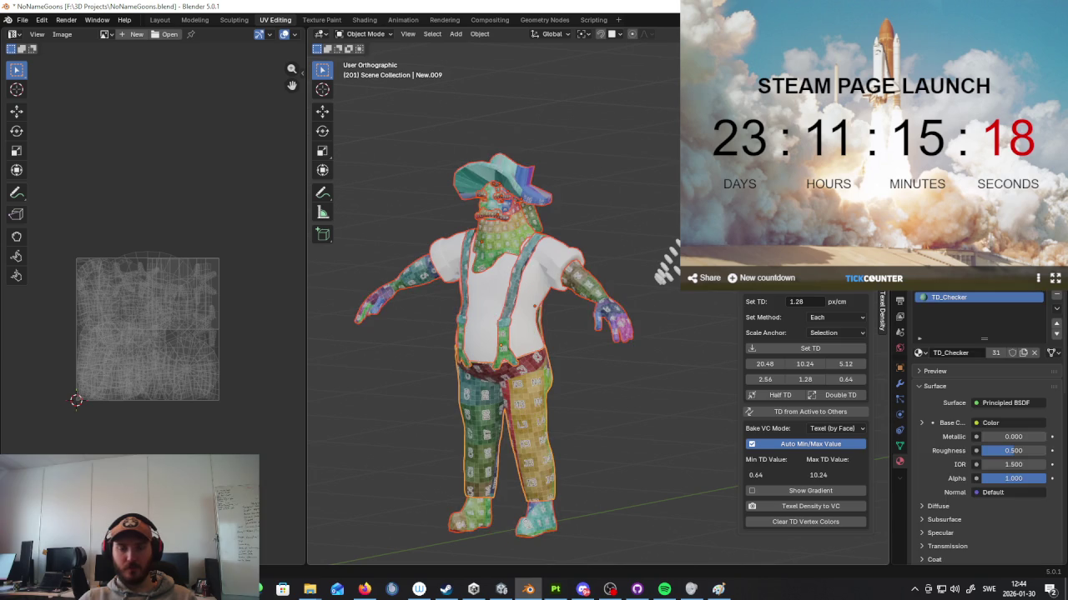
{"action": "scroll", "coordinate": [484, 294], "scroll_direction": "up", "scroll_amount": 2}
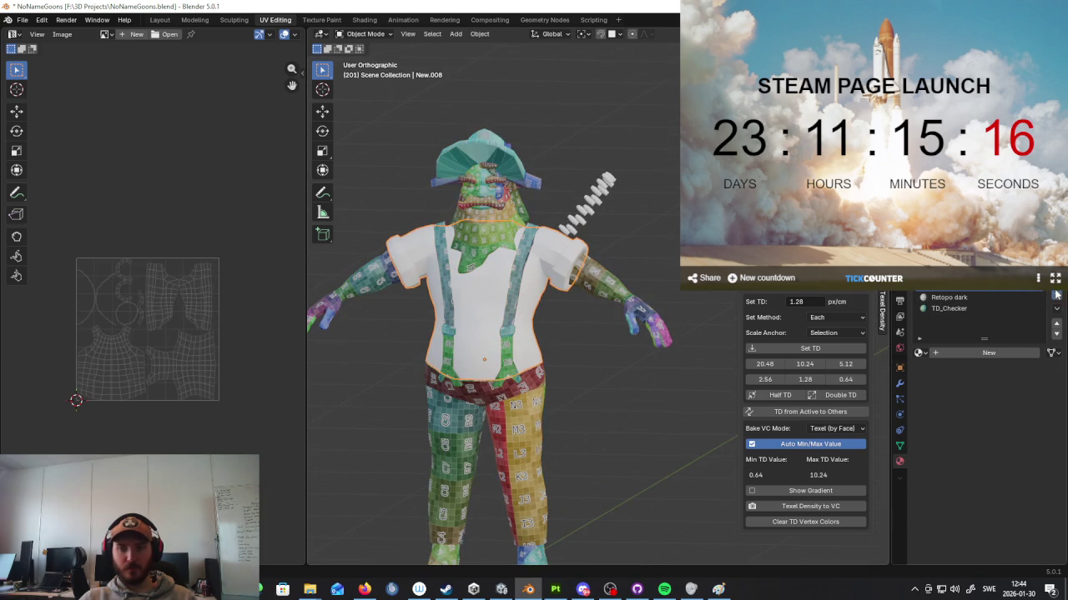
{"action": "key", "text": "ctrl+z"}
{"action": "key", "text": "ctrl+z"}
{"action": "mouse_move", "coordinate": [567, 400]}
{"action": "middle_mouse_down"}
{"action": "mouse_move", "coordinate": [620, 317]}
{"action": "mouse_move", "coordinate": [495, 329]}
{"action": "mouse_move", "coordinate": [526, 145]}
{"action": "middle_mouse_up"}
Step: Select the hat Cylinder.015 in Edit Mode and give it an initial Angle Based unwrap
{"action": "left_click", "coordinate": [526, 145]}
{"action": "key", "text": "Tab"}
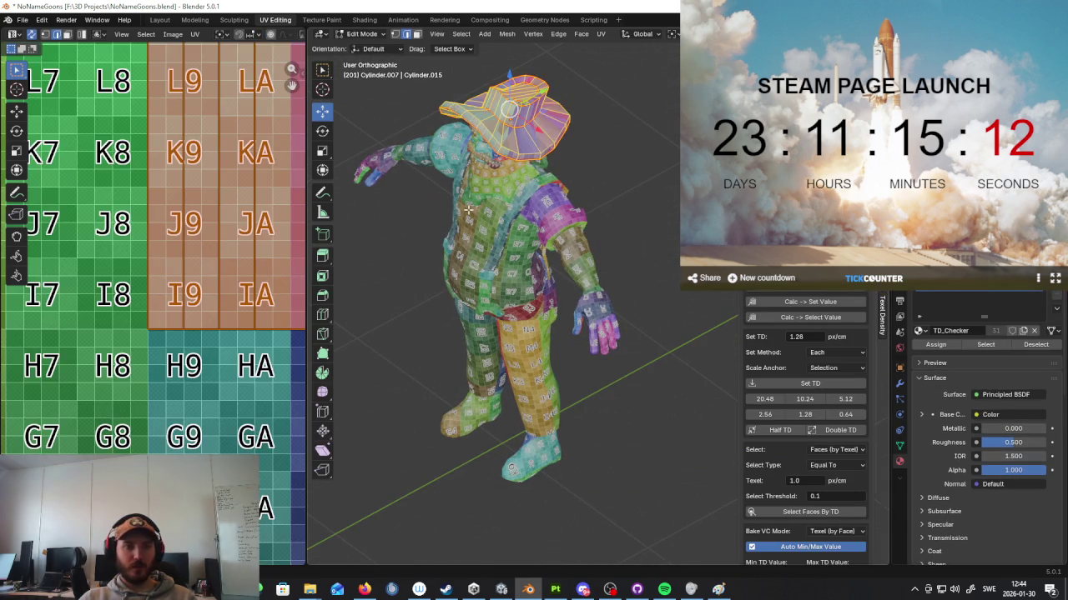
{"action": "scroll", "coordinate": [473, 211], "scroll_direction": "up", "scroll_amount": 2}
{"action": "scroll", "coordinate": [472, 211], "scroll_direction": "up", "scroll_amount": 2}
{"action": "scroll", "coordinate": [473, 211], "scroll_direction": "up", "scroll_amount": 1}
{"action": "key", "text": "u"}
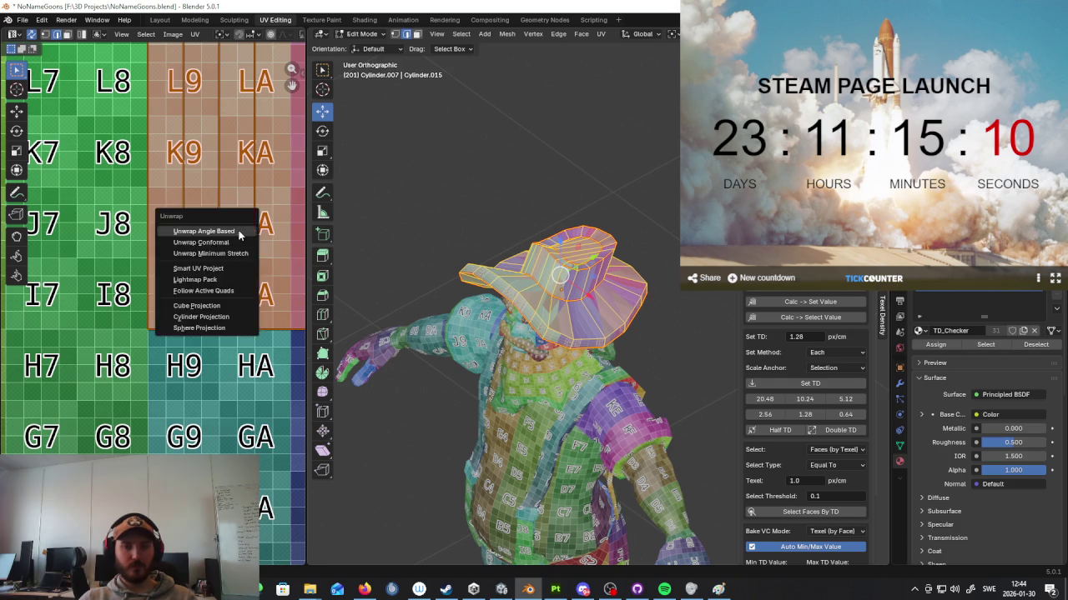
{"action": "left_click", "coordinate": [239, 236]}
Step: Mark the selected hat edges as seams and re-unwrap the hat
{"action": "middle_click_drag", "start_coordinate": [340, 242], "coordinate": [376, 238]}
{"action": "scroll", "coordinate": [203, 267], "scroll_direction": "down", "scroll_amount": 3}
{"action": "scroll", "coordinate": [203, 266], "scroll_direction": "down", "scroll_amount": 1}
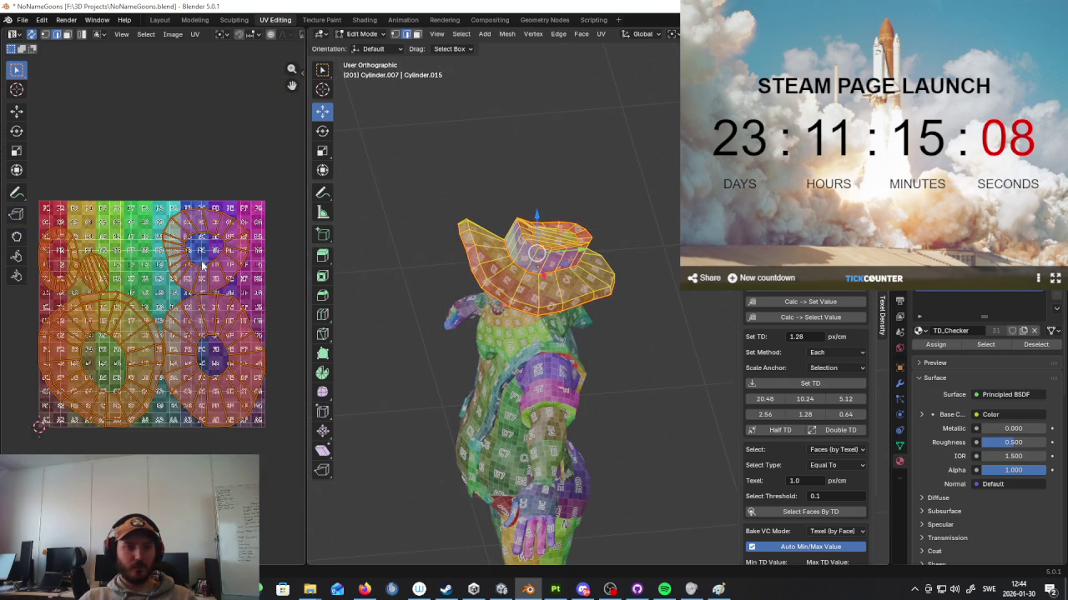
{"action": "scroll", "coordinate": [203, 266], "scroll_direction": "up", "scroll_amount": 2}
{"action": "mouse_move", "coordinate": [575, 209]}
{"action": "middle_mouse_down"}
{"action": "mouse_move", "coordinate": [541, 194]}
{"action": "mouse_move", "coordinate": [589, 237]}
{"action": "mouse_move", "coordinate": [557, 275]}
{"action": "mouse_move", "coordinate": [565, 173]}
{"action": "middle_mouse_up"}
{"action": "key", "text": "alt+a"}
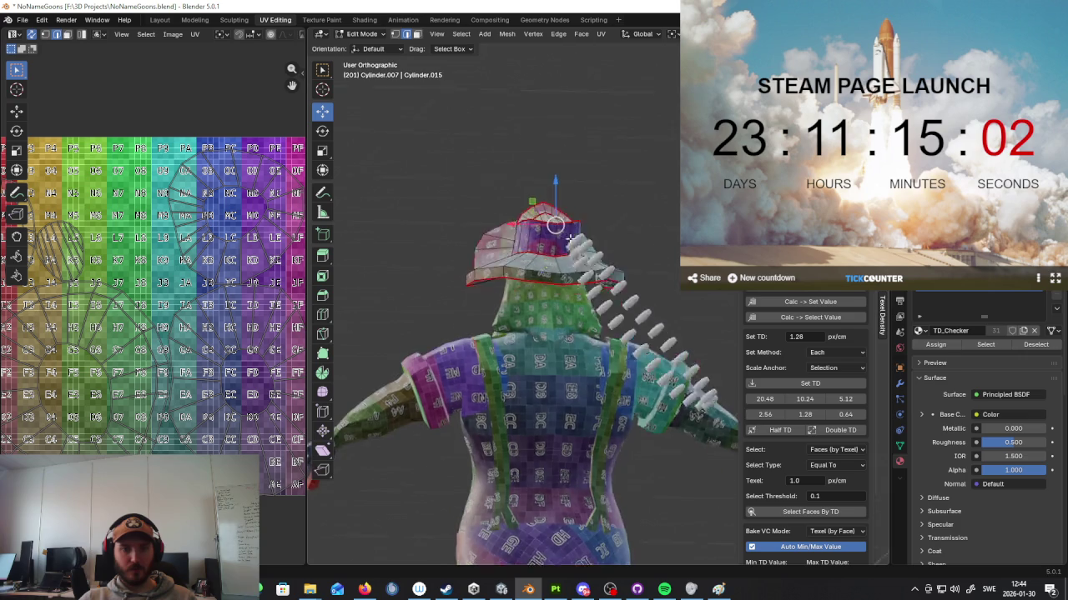
{"action": "right_click", "coordinate": [576, 247]}
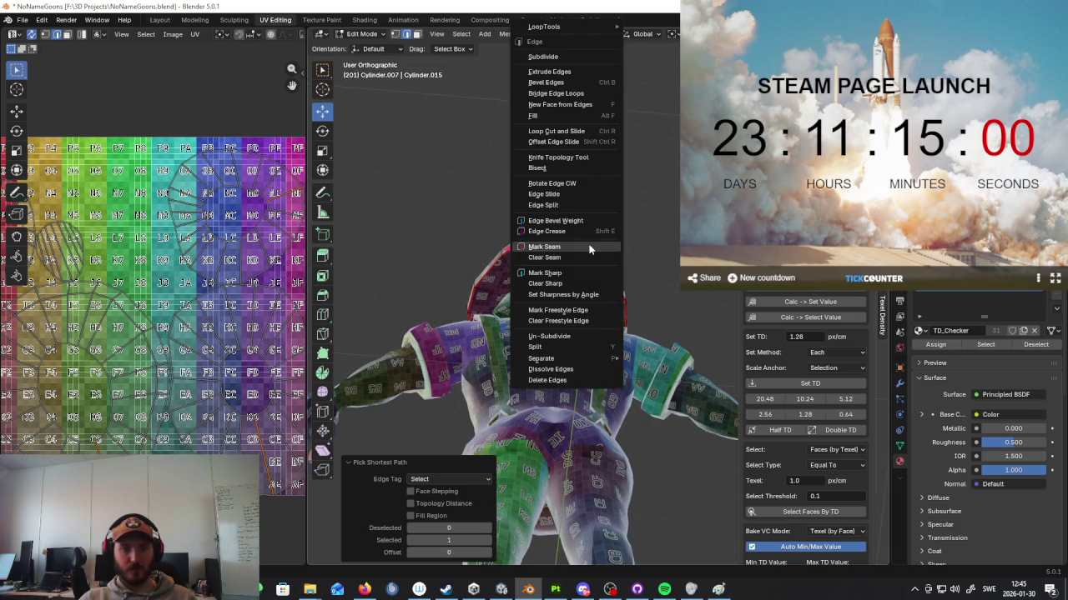
{"action": "left_click", "coordinate": [596, 245]}
{"action": "key", "text": "u"}
{"action": "left_click", "coordinate": [629, 243]}
Step: Mark another hat edge loop as a seam and unwrap the hat again
{"action": "mouse_move", "coordinate": [628, 243]}
{"action": "middle_mouse_down"}
{"action": "mouse_move", "coordinate": [631, 364]}
{"action": "mouse_move", "coordinate": [540, 274]}
{"action": "middle_mouse_up"}
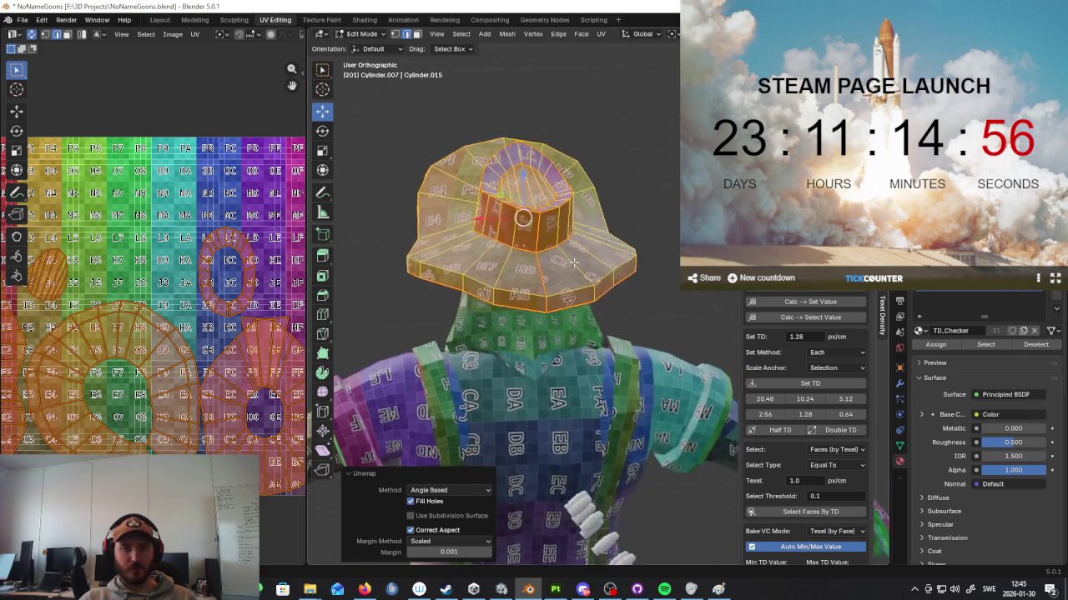
{"action": "left_click", "coordinate": [541, 269]}
{"action": "right_click", "coordinate": [541, 267]}
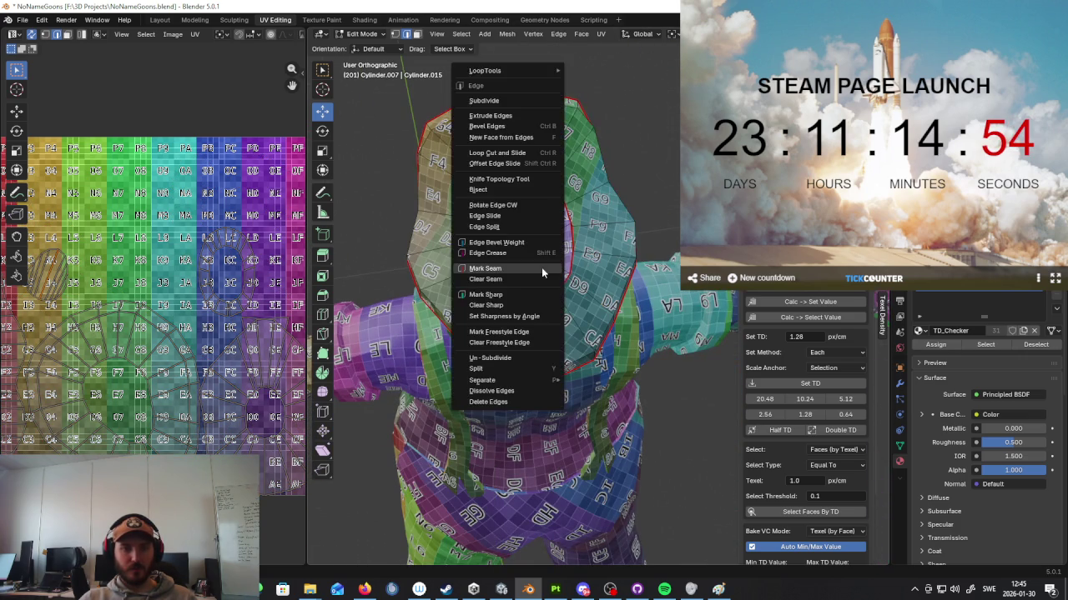
{"action": "left_click", "coordinate": [541, 267]}
{"action": "key", "text": "u"}
{"action": "left_click", "coordinate": [634, 281]}
{"action": "scroll", "coordinate": [167, 314], "scroll_direction": "down", "scroll_amount": 2}
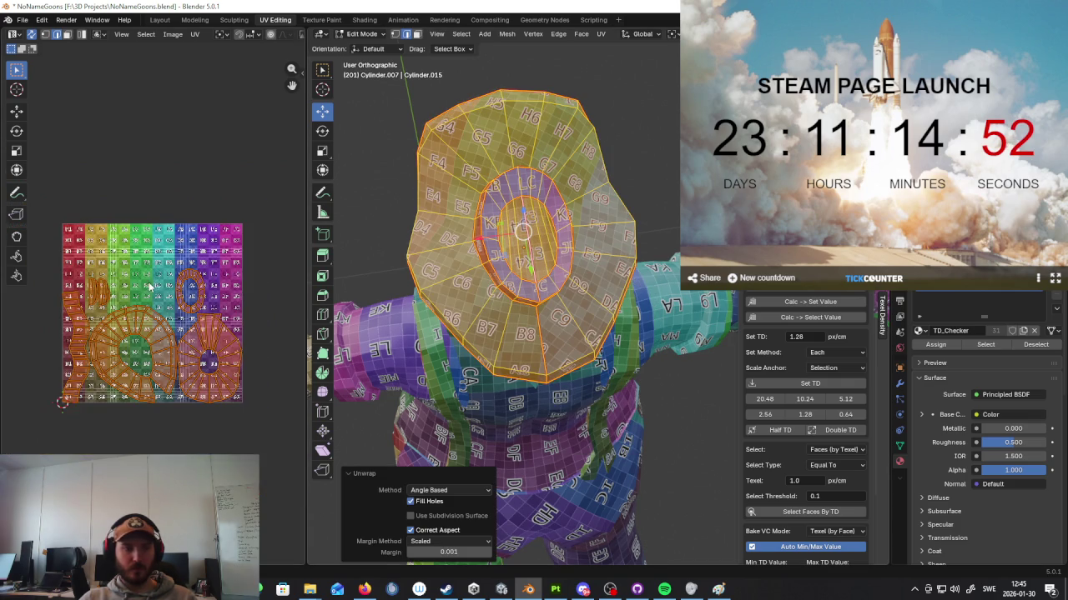
{"action": "mouse_move", "coordinate": [520, 325]}
{"action": "middle_mouse_down"}
{"action": "mouse_move", "coordinate": [584, 205]}
{"action": "mouse_move", "coordinate": [622, 323]}
{"action": "middle_mouse_up"}
Step: Inspect the seamed hat from an angled side view and return to Object Mode
{"action": "key", "text": "Tab"}
{"action": "scroll", "coordinate": [622, 322], "scroll_direction": "down", "scroll_amount": 3}
{"action": "key", "text": "Tab"}
{"action": "scroll", "coordinate": [622, 323], "scroll_direction": "down", "scroll_amount": 2}
{"action": "mouse_move", "coordinate": [622, 322]}
{"action": "middle_mouse_down"}
{"action": "mouse_move", "coordinate": [625, 355]}
{"action": "mouse_move", "coordinate": [627, 278]}
{"action": "middle_mouse_up"}
{"action": "key", "text": "Tab"}
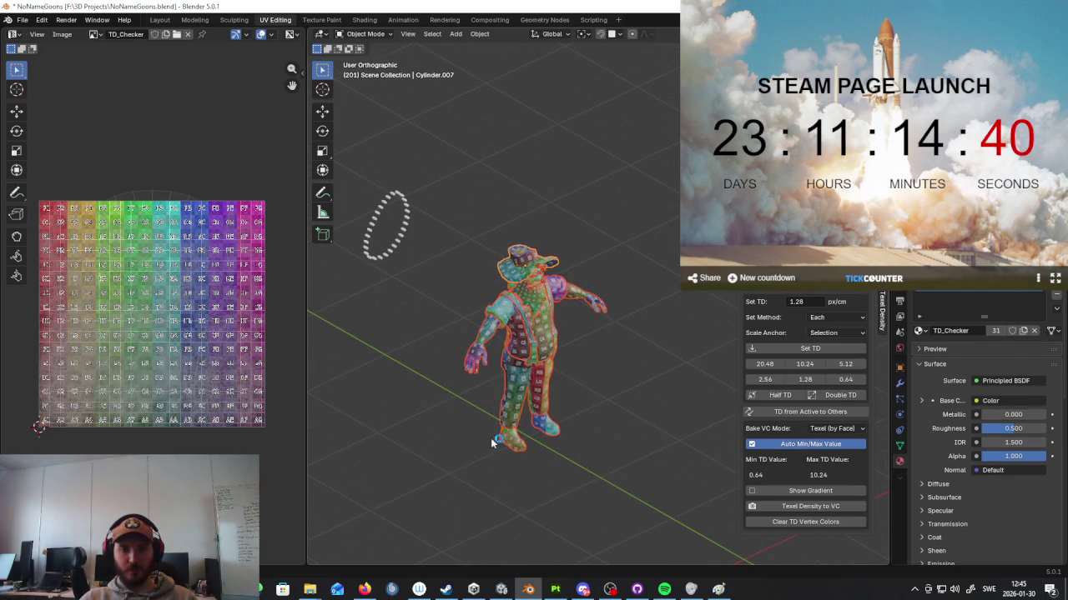
Step: Unwrap all the miner's meshes together in Edit Mode
{"action": "key", "text": "Tab"}
{"action": "key", "text": "u"}
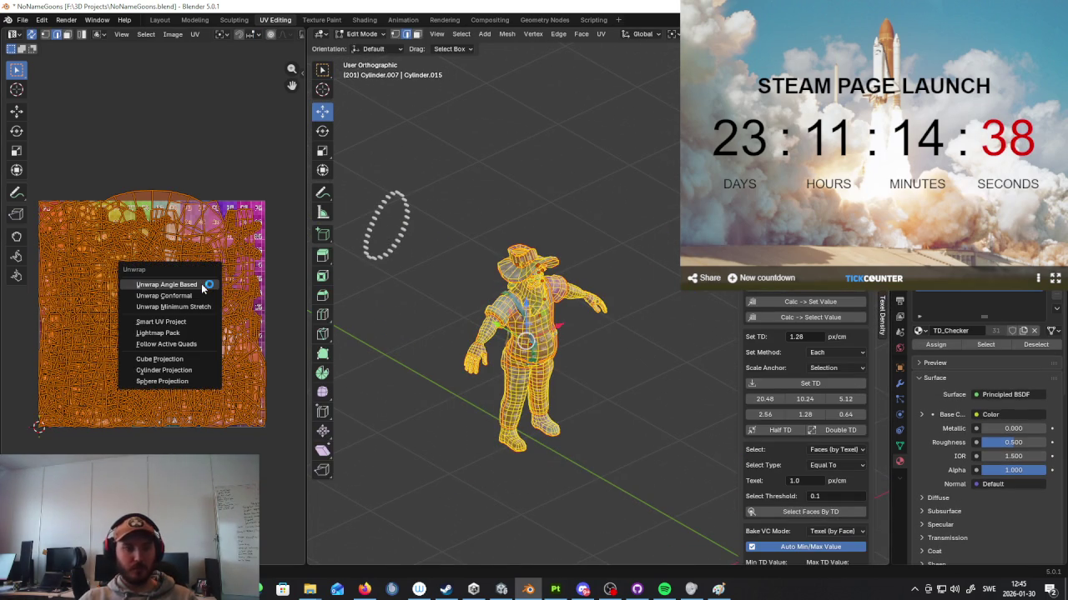
{"action": "left_click", "coordinate": [201, 284]}
{"action": "scroll", "coordinate": [211, 313], "scroll_direction": "up", "scroll_amount": 2}
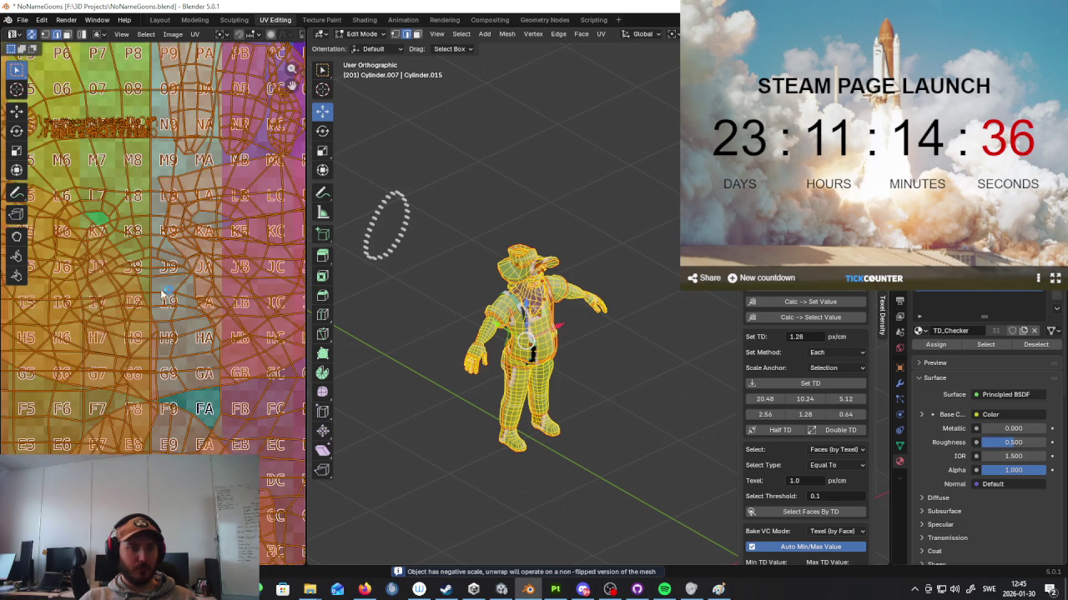
{"action": "scroll", "coordinate": [173, 303], "scroll_direction": "up", "scroll_amount": 3}
{"action": "scroll", "coordinate": [169, 280], "scroll_direction": "up", "scroll_amount": 5}
{"action": "scroll", "coordinate": [196, 338], "scroll_direction": "down", "scroll_amount": 3}
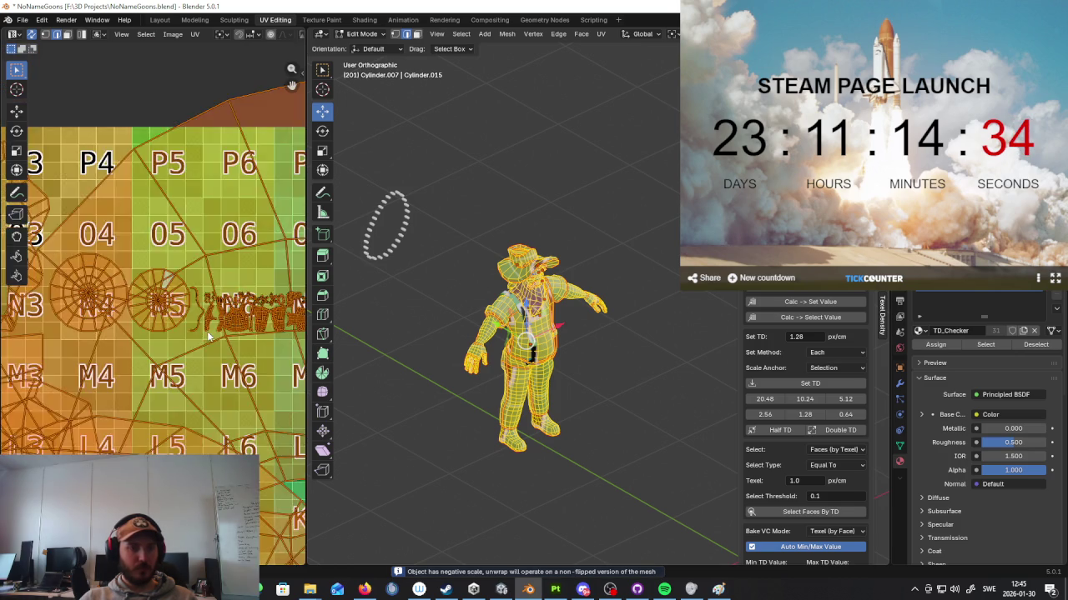
{"action": "scroll", "coordinate": [207, 331], "scroll_direction": "down", "scroll_amount": 3}
{"action": "scroll", "coordinate": [251, 363], "scroll_direction": "down", "scroll_amount": 2}
Step: Switch to face selection and scale the head UV island down to 0.6, then 0.4
{"action": "left_click", "coordinate": [194, 34]}
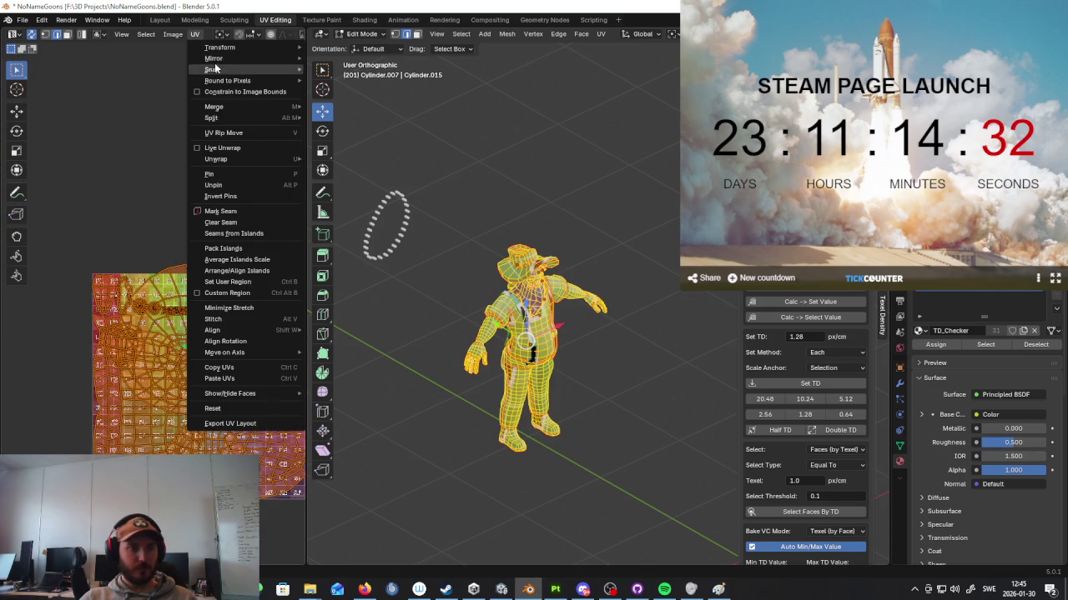
{"action": "left_click", "coordinate": [234, 277]}
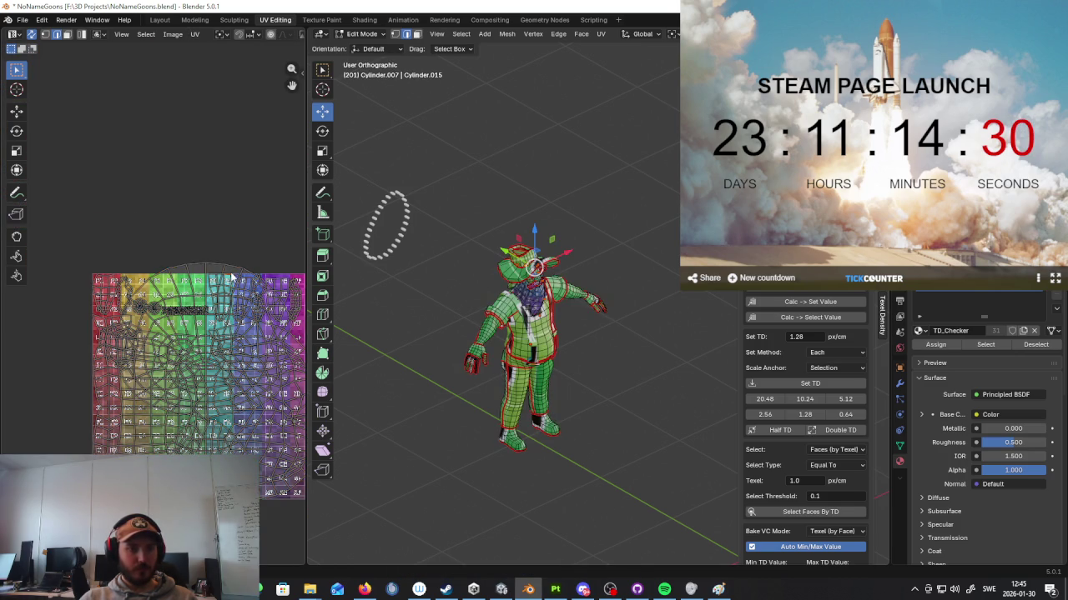
{"action": "left_click", "coordinate": [67, 34]}
{"action": "scroll", "coordinate": [173, 239], "scroll_direction": "up", "scroll_amount": 1}
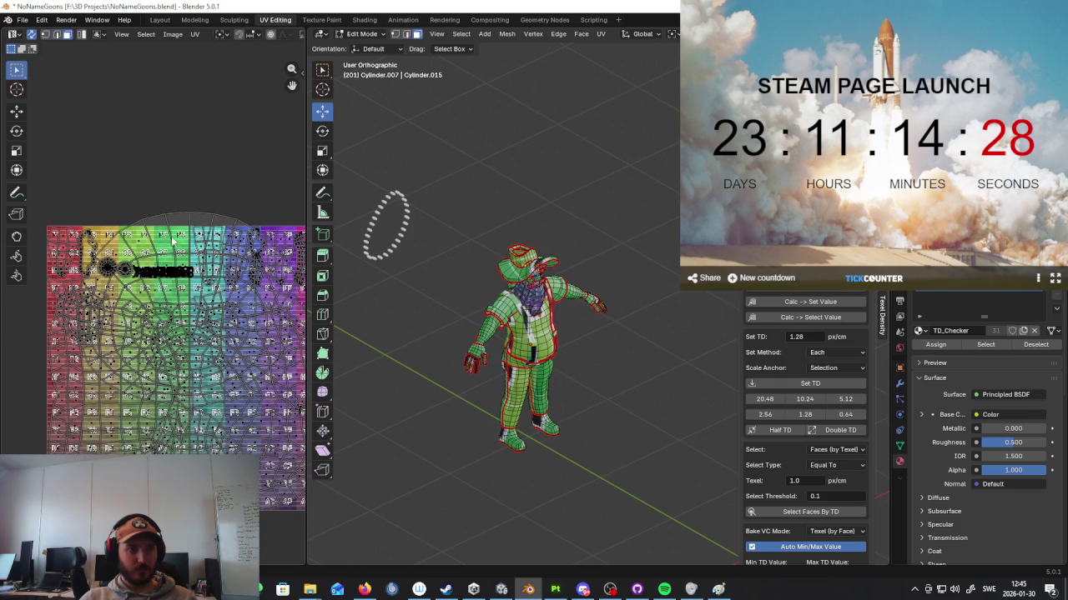
{"action": "key", "text": "s"}
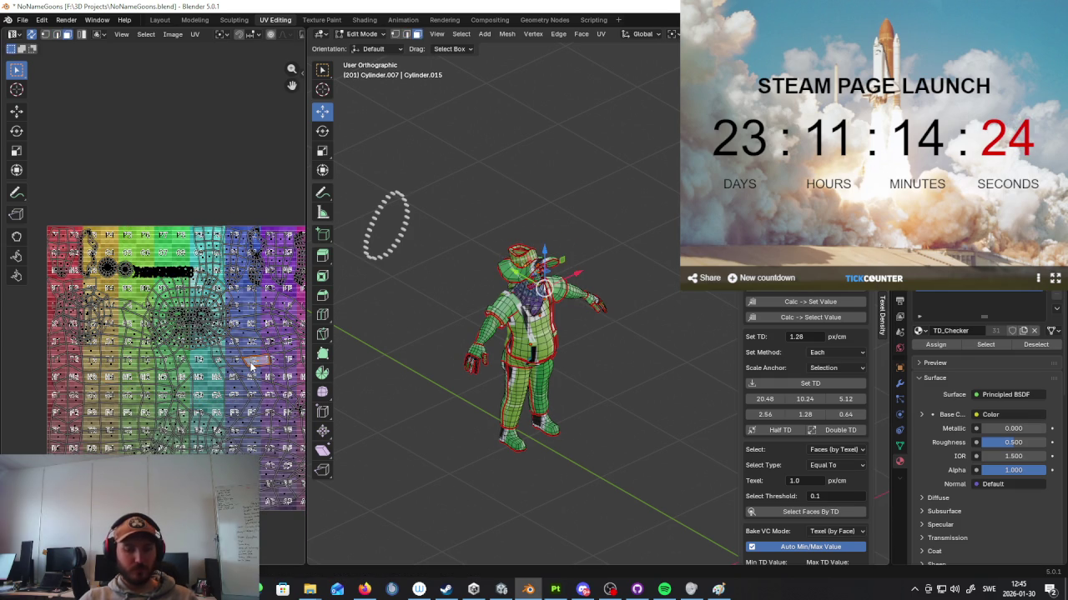
{"action": "key", "text": "s"}
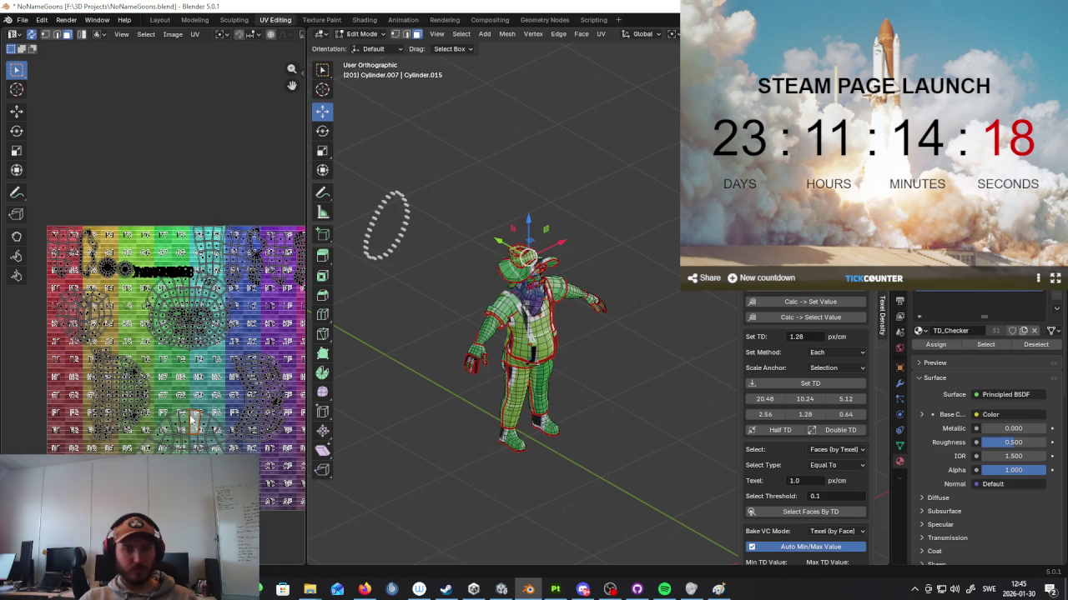
Step: Move the face island down in the UV layout
{"action": "scroll", "coordinate": [192, 421], "scroll_direction": "up", "scroll_amount": 2}
{"action": "mouse_move", "coordinate": [500, 333]}
{"action": "middle_mouse_down"}
{"action": "mouse_move", "coordinate": [560, 256]}
{"action": "mouse_move", "coordinate": [579, 381]}
{"action": "mouse_move", "coordinate": [549, 312]}
{"action": "mouse_move", "coordinate": [526, 317]}
{"action": "middle_mouse_up"}
{"action": "scroll", "coordinate": [560, 256], "scroll_direction": "up", "scroll_amount": 2}
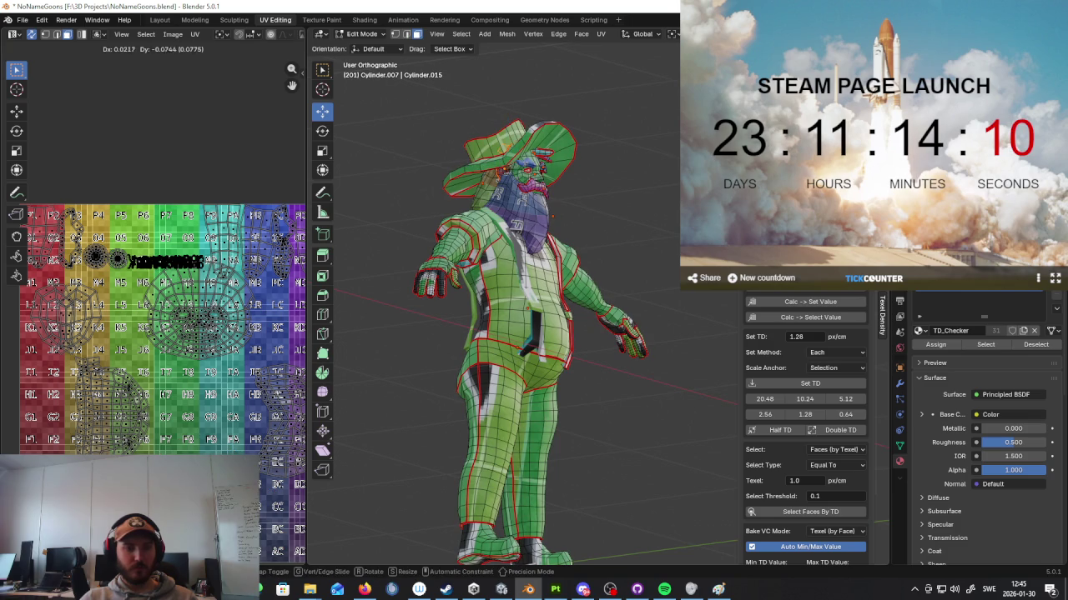
{"action": "scroll", "coordinate": [204, 406], "scroll_direction": "down", "scroll_amount": 2}
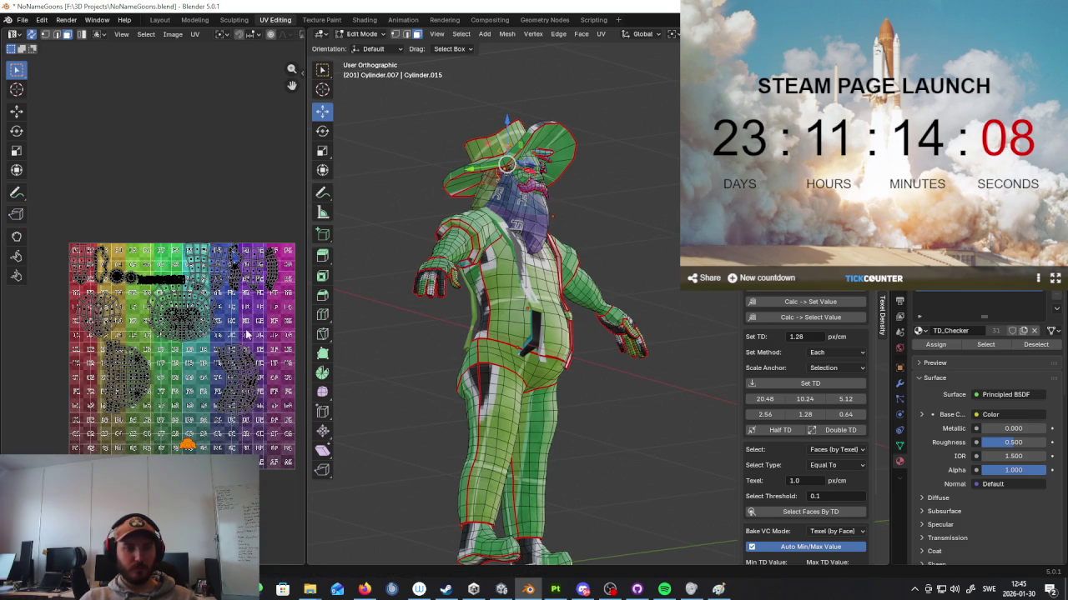
{"action": "scroll", "coordinate": [199, 351], "scroll_direction": "up", "scroll_amount": 2}
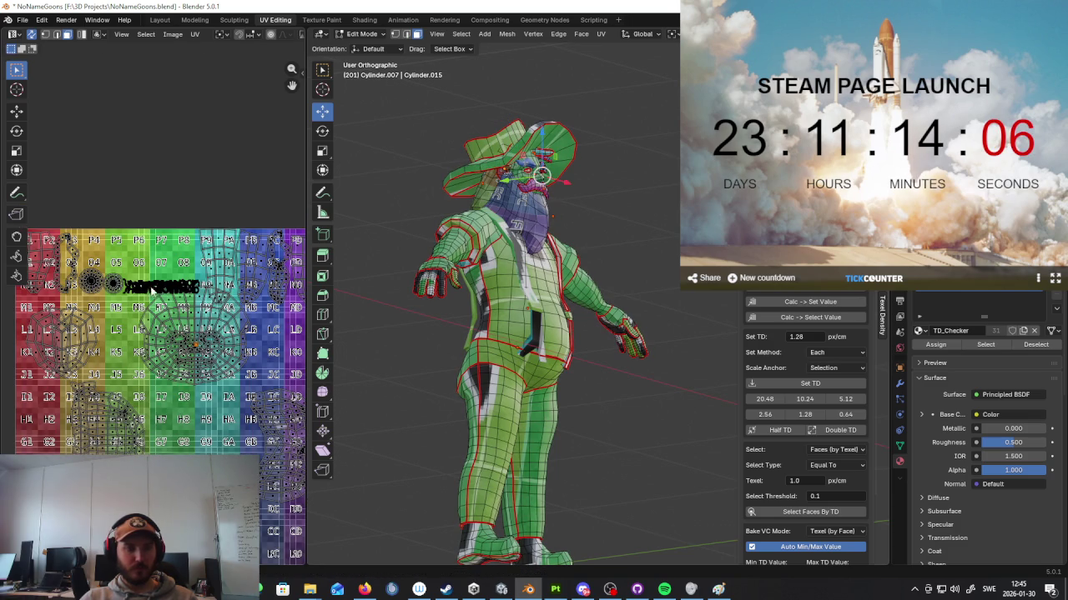
{"action": "scroll", "coordinate": [152, 289], "scroll_direction": "up", "scroll_amount": 5}
{"action": "scroll", "coordinate": [147, 268], "scroll_direction": "up", "scroll_amount": 2}
{"action": "scroll", "coordinate": [196, 351], "scroll_direction": "down", "scroll_amount": 5}
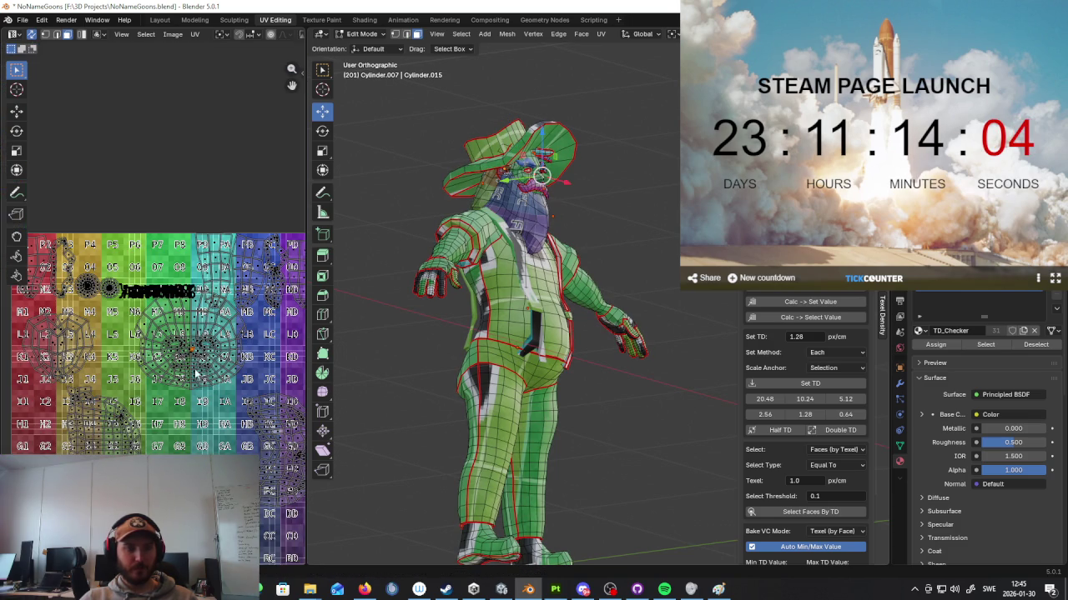
{"action": "scroll", "coordinate": [213, 360], "scroll_direction": "down", "scroll_amount": 2}
{"action": "key", "text": "g"}
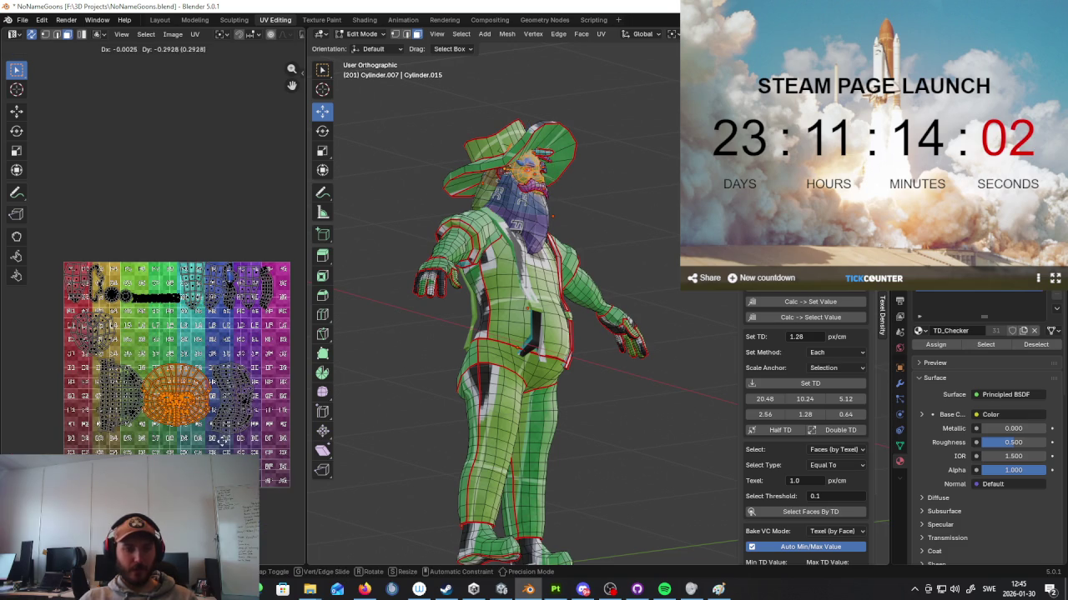
Step: Scale the beard and face UV islands down and move them lower on the texture
{"action": "left_click", "coordinate": [244, 413]}
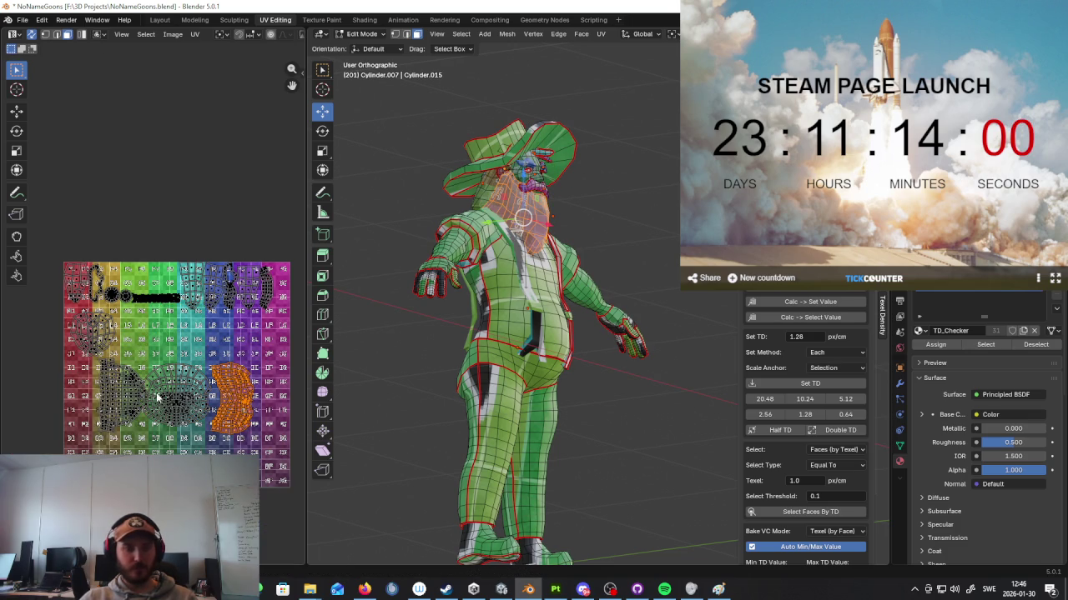
{"action": "key", "text": "s"}
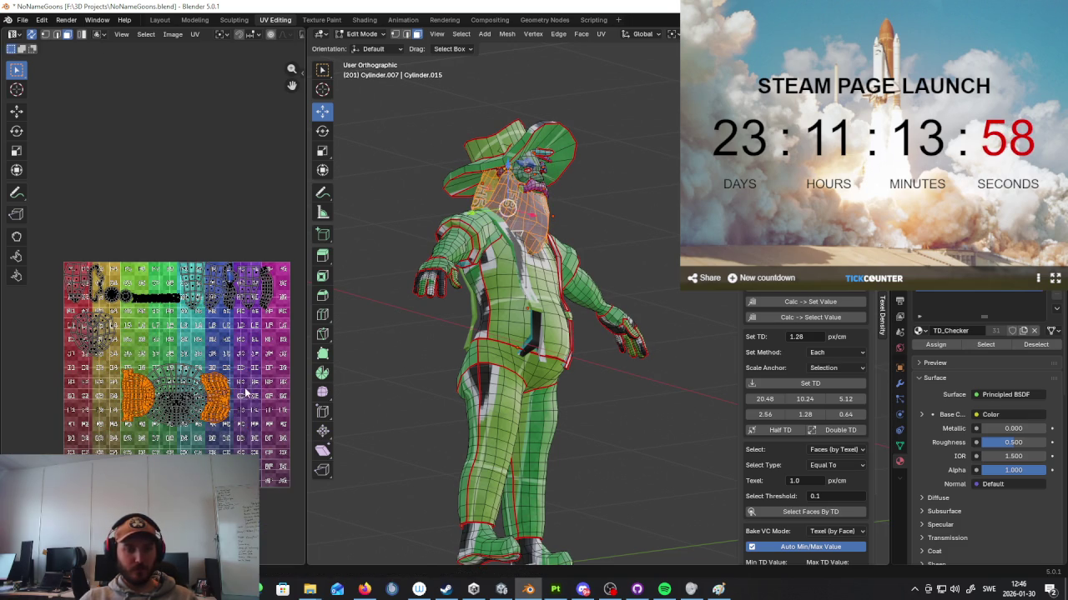
{"action": "key", "text": "g"}
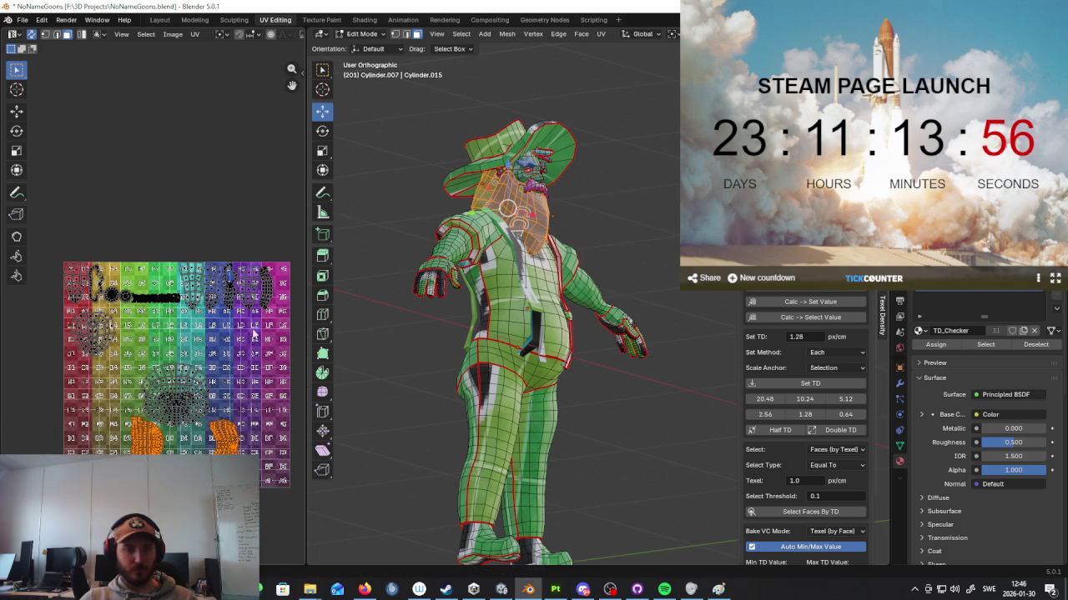
{"action": "scroll", "coordinate": [254, 334], "scroll_direction": "up", "scroll_amount": 2}
{"action": "scroll", "coordinate": [238, 305], "scroll_direction": "up", "scroll_amount": 1}
{"action": "scroll", "coordinate": [221, 272], "scroll_direction": "up", "scroll_amount": 1}
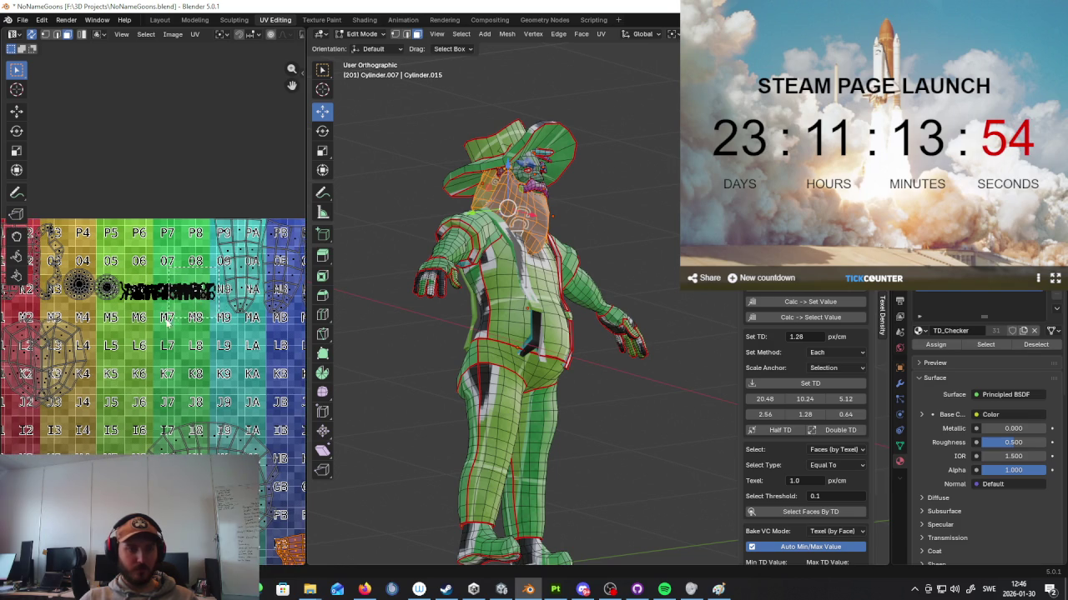
Step: Box-select the strip of small islands, enlarge and move them, then undo the enlargement
{"action": "left_click_drag", "start_coordinate": [219, 271], "coordinate": [130, 333]}
{"action": "scroll", "coordinate": [125, 317], "scroll_direction": "down", "scroll_amount": 2}
{"action": "scroll", "coordinate": [92, 279], "scroll_direction": "up", "scroll_amount": 4}
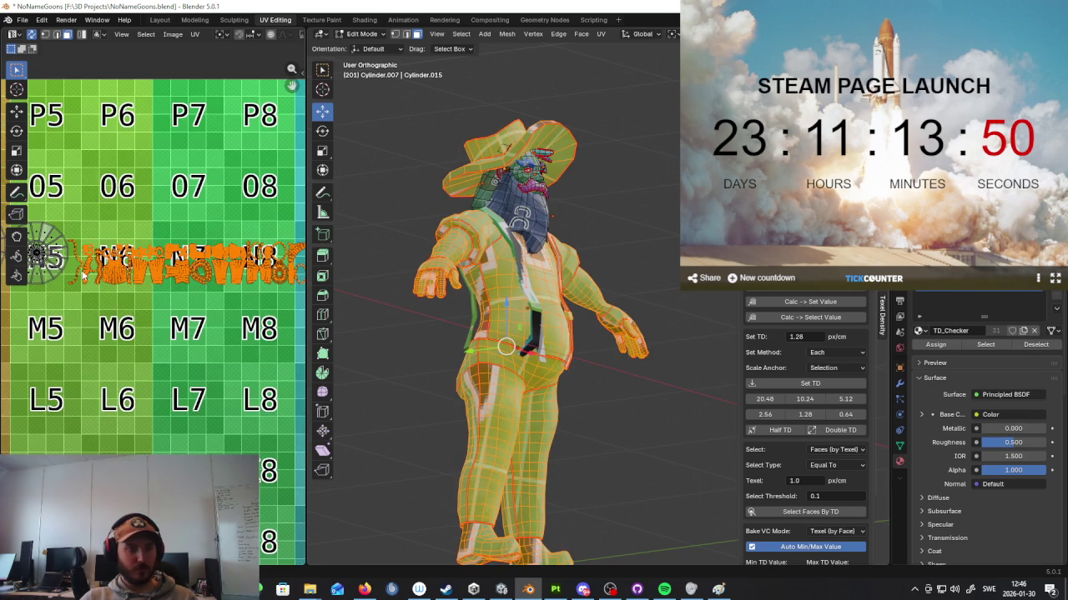
{"action": "scroll", "coordinate": [129, 265], "scroll_direction": "down", "scroll_amount": 5}
{"action": "key", "text": "s"}
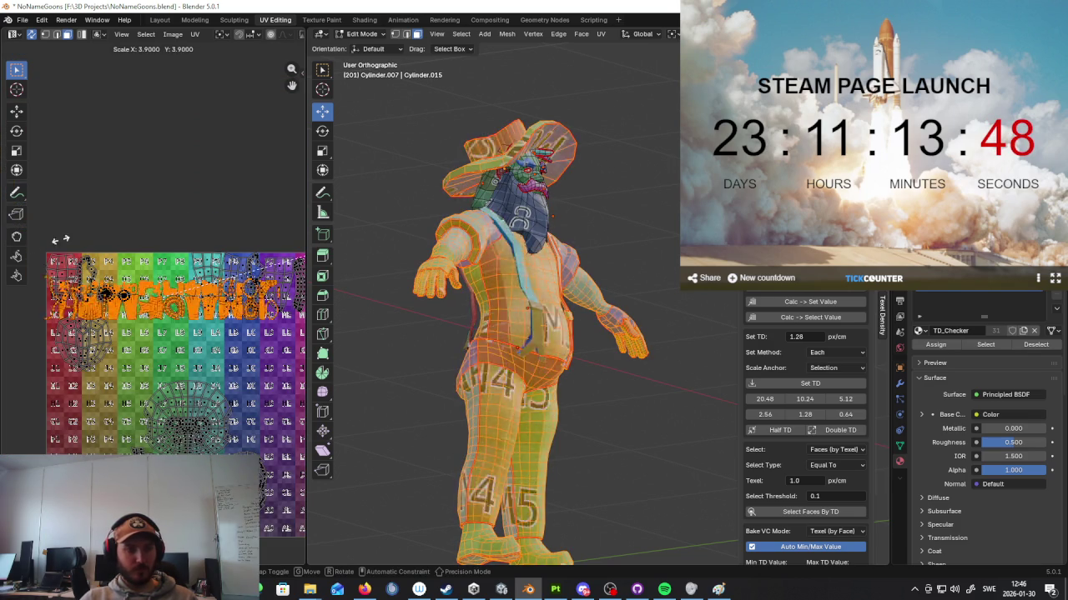
{"action": "left_click", "coordinate": [237, 51]}
{"action": "scroll", "coordinate": [195, 166], "scroll_direction": "down", "scroll_amount": 5}
{"action": "key", "text": "g"}
{"action": "left_click", "coordinate": [175, 273]}
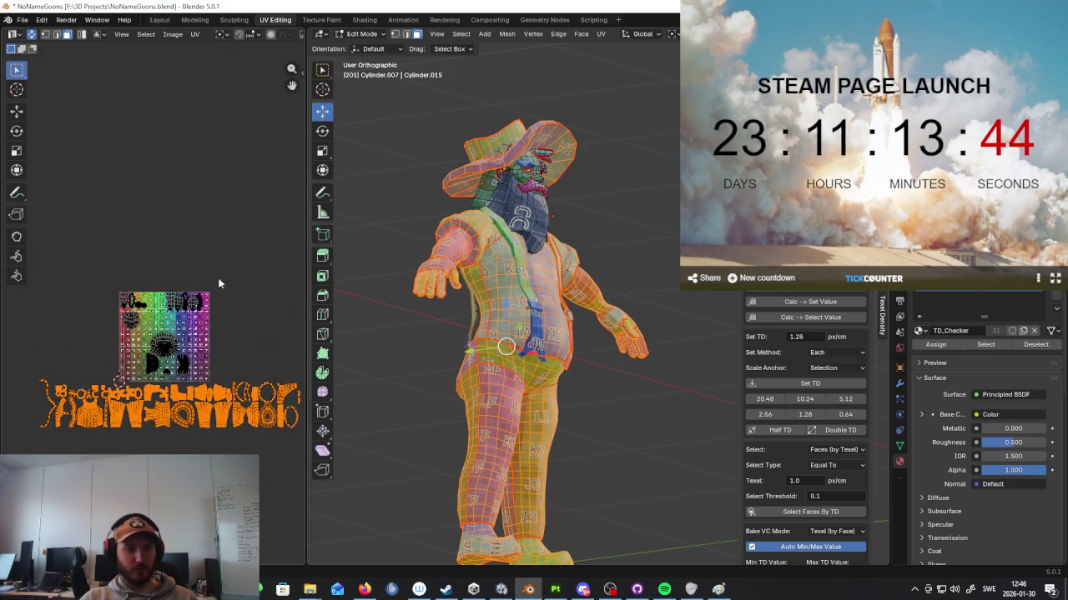
{"action": "scroll", "coordinate": [219, 283], "scroll_direction": "up", "scroll_amount": 4}
{"action": "key", "text": "ctrl+z"}
{"action": "key", "text": "ctrl+z"}
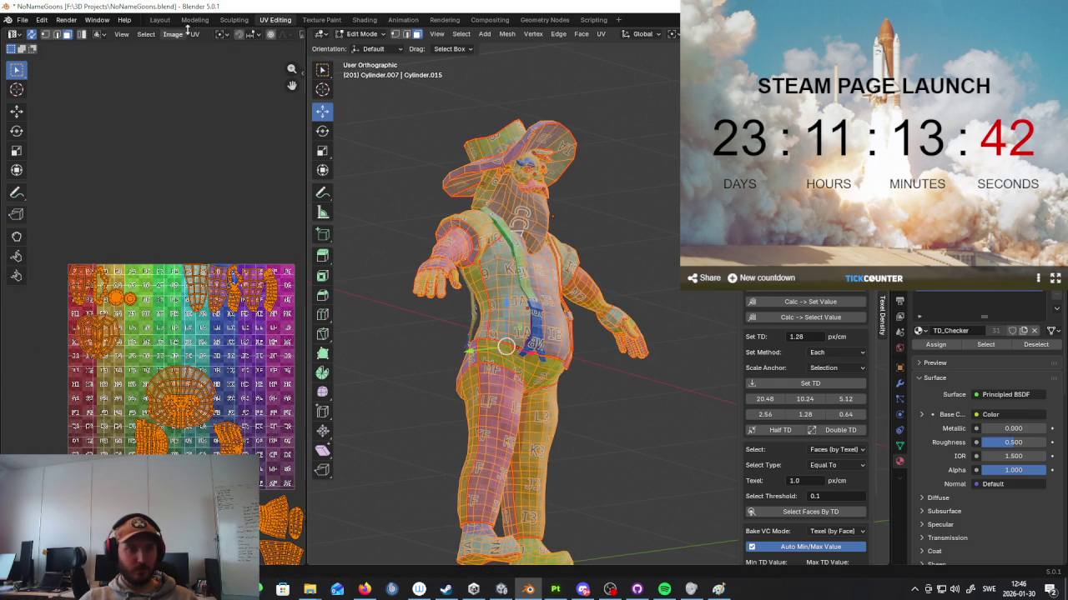
Step: Pack all the character's UV islands into the checker square with default settings
{"action": "left_click", "coordinate": [194, 34]}
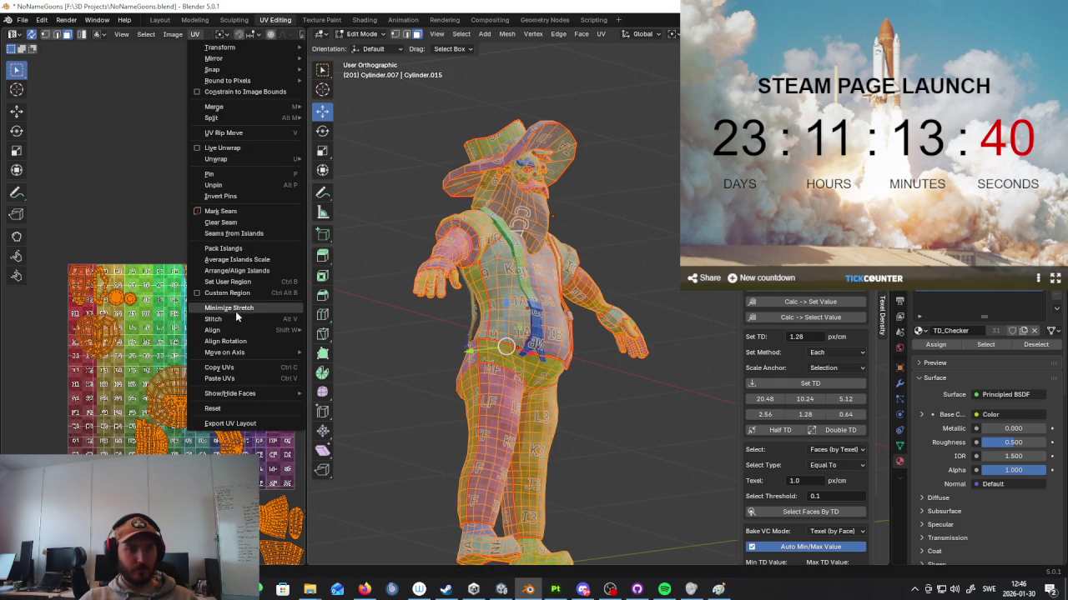
{"action": "left_click", "coordinate": [224, 248]}
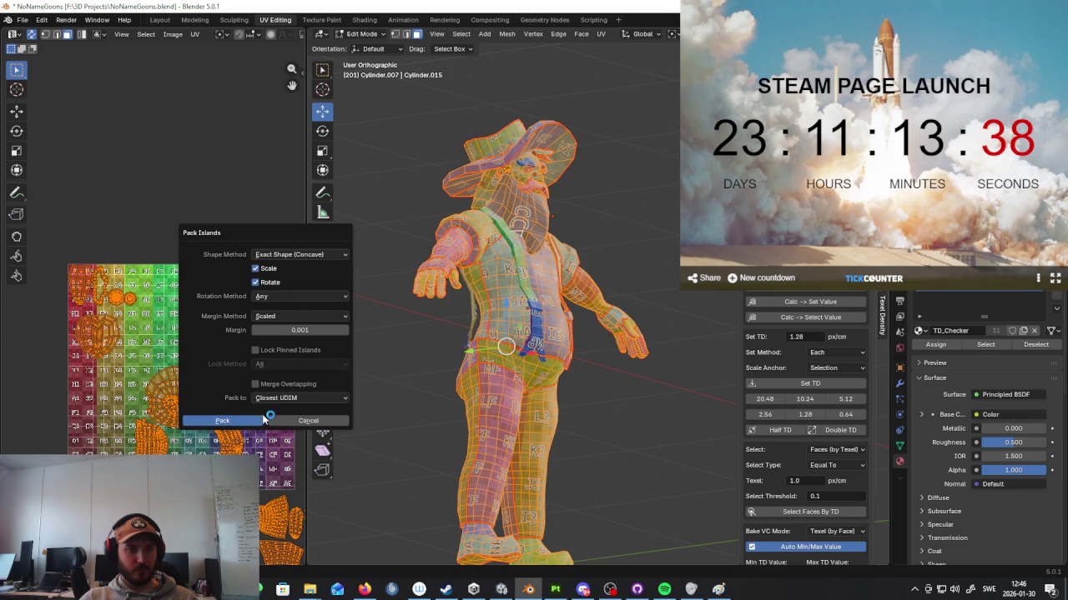
{"action": "left_click", "coordinate": [246, 419]}
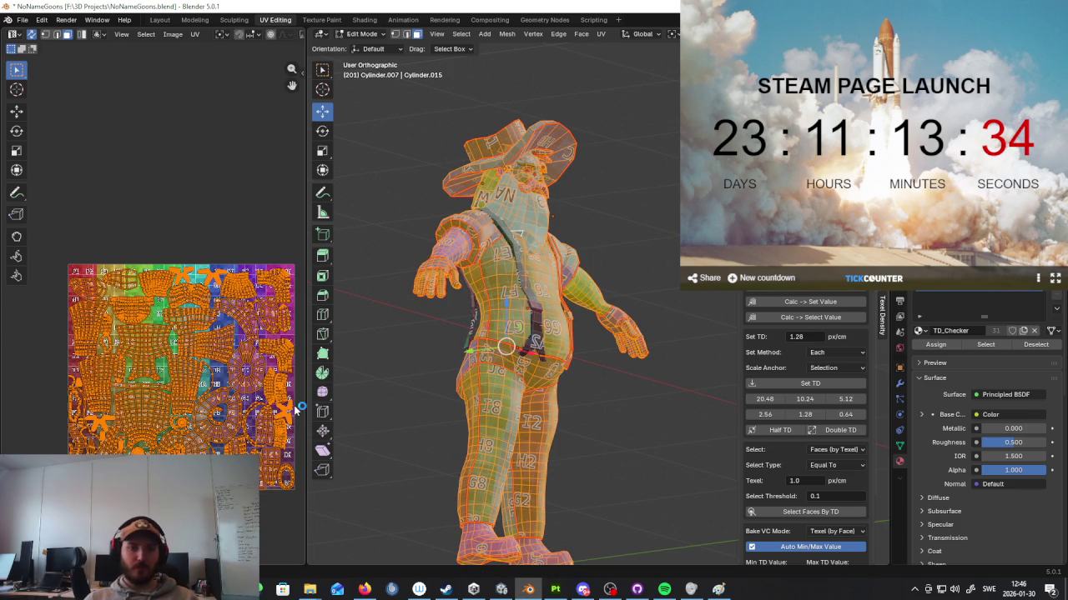
{"action": "middle_click_drag", "start_coordinate": [553, 298], "coordinate": [553, 324]}
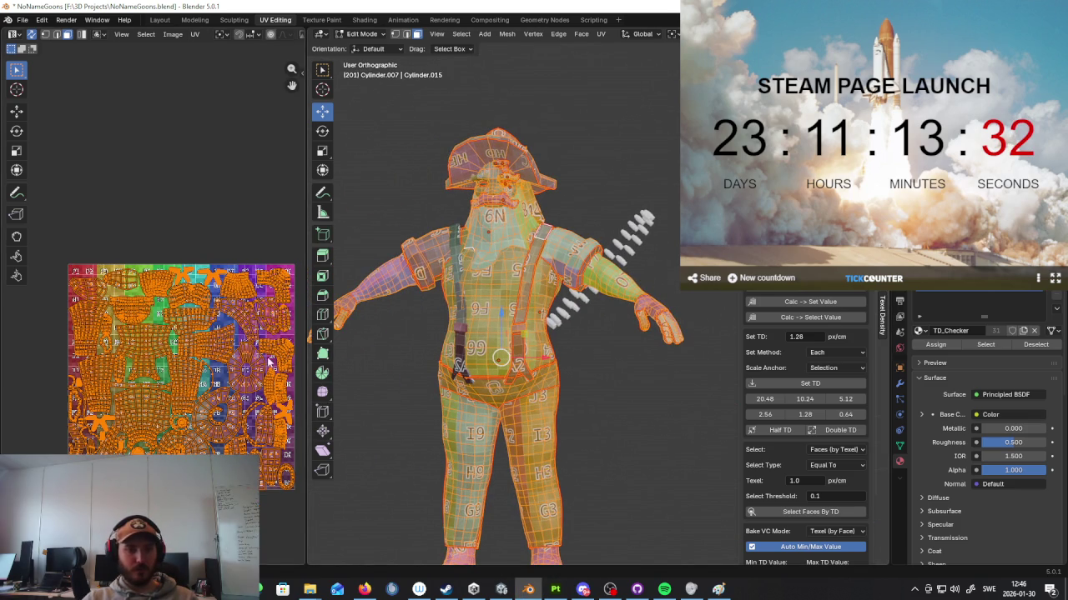
{"action": "scroll", "coordinate": [276, 361], "scroll_direction": "up", "scroll_amount": 2}
{"action": "scroll", "coordinate": [276, 360], "scroll_direction": "up", "scroll_amount": 2}
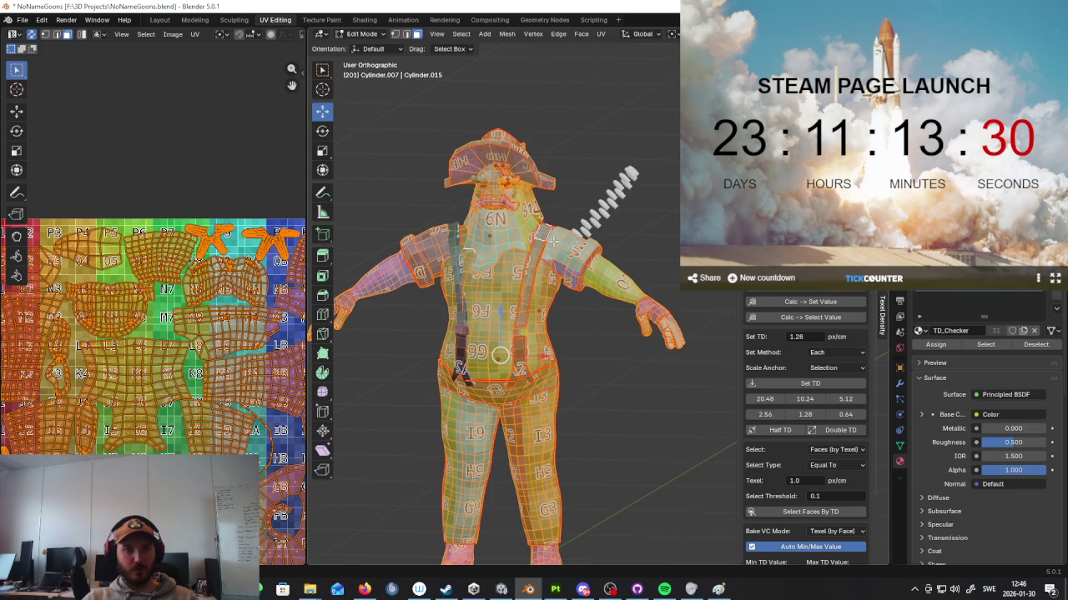
Step: Inspect the checker pattern in Object Mode from the side, then return to Edit Mode
{"action": "key", "text": "Tab"}
{"action": "mouse_move", "coordinate": [595, 241]}
{"action": "middle_mouse_down"}
{"action": "mouse_move", "coordinate": [612, 244]}
{"action": "mouse_move", "coordinate": [352, 231]}
{"action": "mouse_move", "coordinate": [417, 311]}
{"action": "mouse_move", "coordinate": [644, 301]}
{"action": "mouse_move", "coordinate": [575, 317]}
{"action": "middle_mouse_up"}
{"action": "key", "text": "Tab"}
Step: Clear the old seams from the selected shin face loop
{"action": "scroll", "coordinate": [576, 316], "scroll_direction": "up", "scroll_amount": 3}
{"action": "left_click", "coordinate": [568, 287], "text": "alt"}
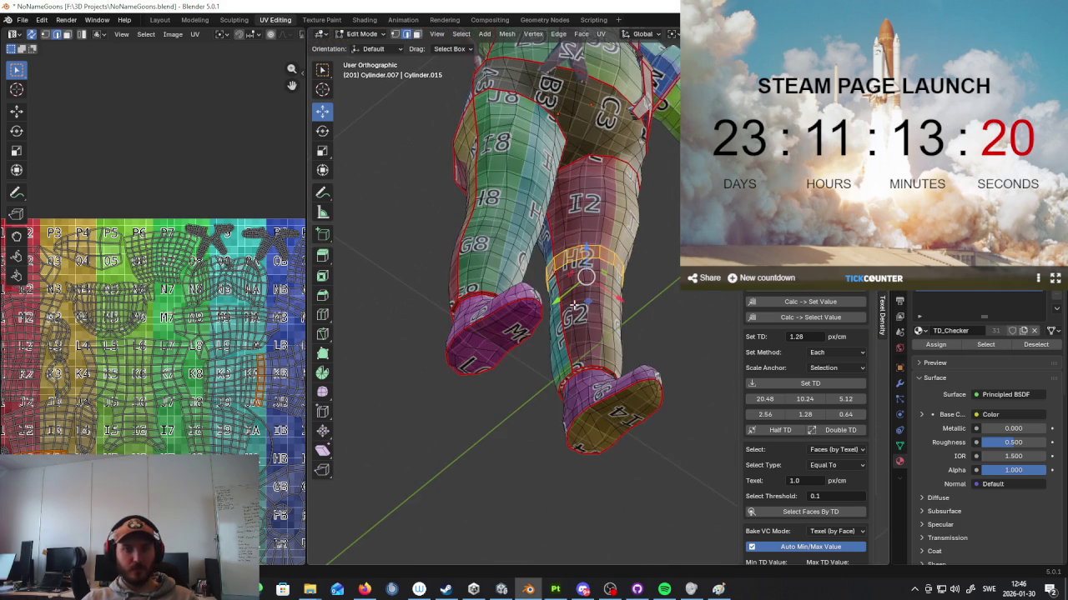
{"action": "middle_click_drag", "start_coordinate": [573, 299], "coordinate": [479, 367]}
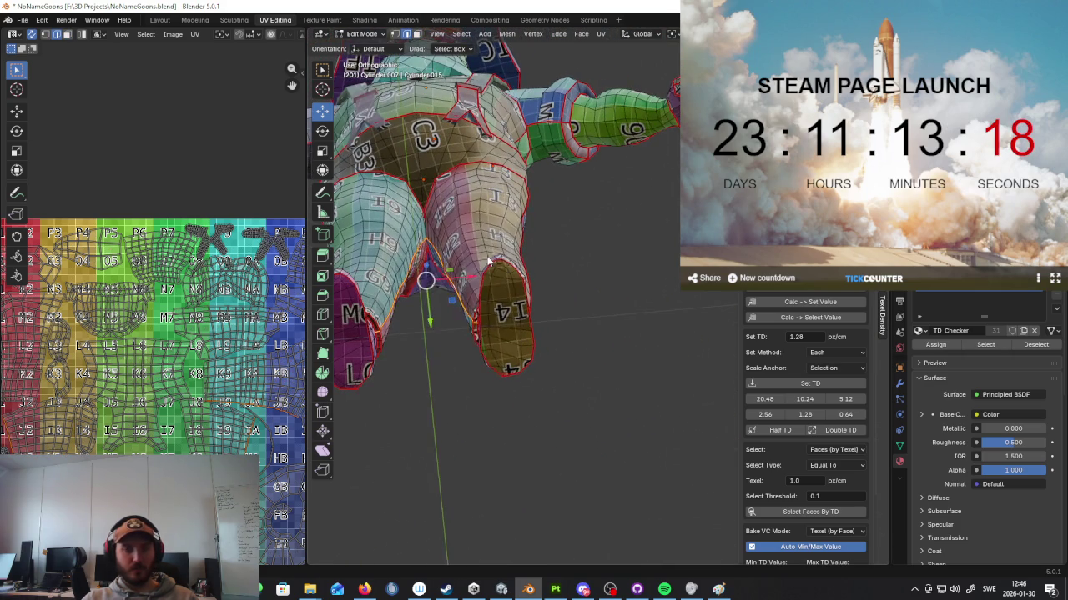
{"action": "right_click", "coordinate": [480, 367]}
{"action": "left_click", "coordinate": [462, 441]}
Step: Unwrap the selection Angle Based and check the result in Object Mode
{"action": "mouse_move", "coordinate": [462, 441]}
{"action": "middle_mouse_down"}
{"action": "mouse_move", "coordinate": [548, 321]}
{"action": "mouse_move", "coordinate": [520, 335]}
{"action": "middle_mouse_up"}
{"action": "scroll", "coordinate": [521, 334], "scroll_direction": "up", "scroll_amount": 2}
{"action": "key", "text": "u"}
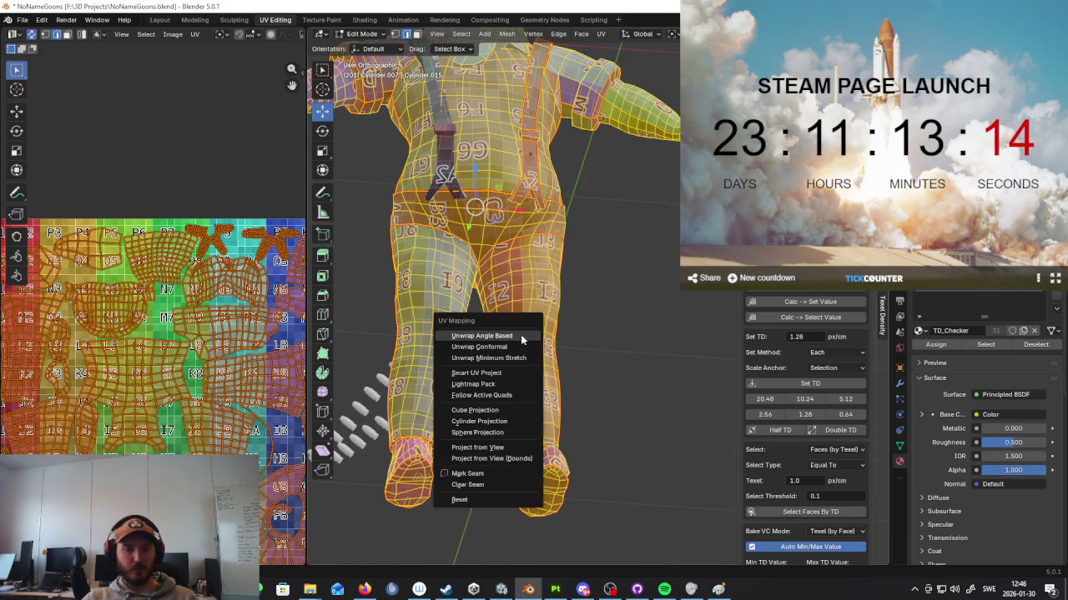
{"action": "left_click", "coordinate": [513, 335]}
{"action": "scroll", "coordinate": [207, 370], "scroll_direction": "up", "scroll_amount": 3}
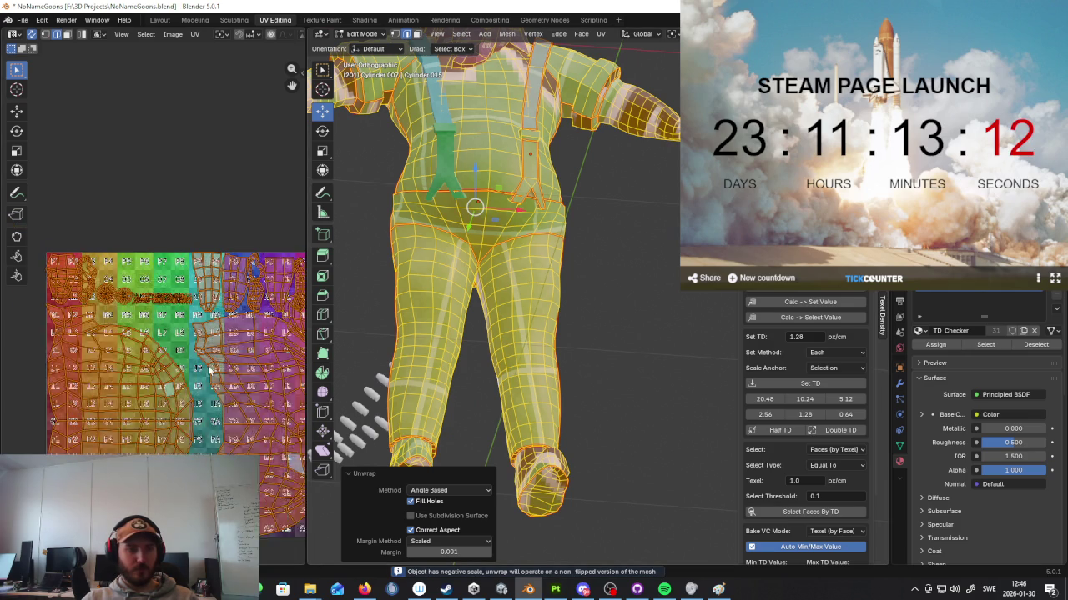
{"action": "key", "text": "Tab"}
{"action": "mouse_move", "coordinate": [458, 326]}
{"action": "middle_mouse_down"}
{"action": "mouse_move", "coordinate": [538, 369]}
{"action": "mouse_move", "coordinate": [467, 367]}
{"action": "mouse_move", "coordinate": [509, 367]}
{"action": "mouse_move", "coordinate": [467, 348]}
{"action": "middle_mouse_up"}
{"action": "key", "text": "Tab"}
Step: Select the whole connected pants mesh and unwrap it Angle Based
{"action": "left_click", "coordinate": [467, 349]}
{"action": "key", "text": "l"}
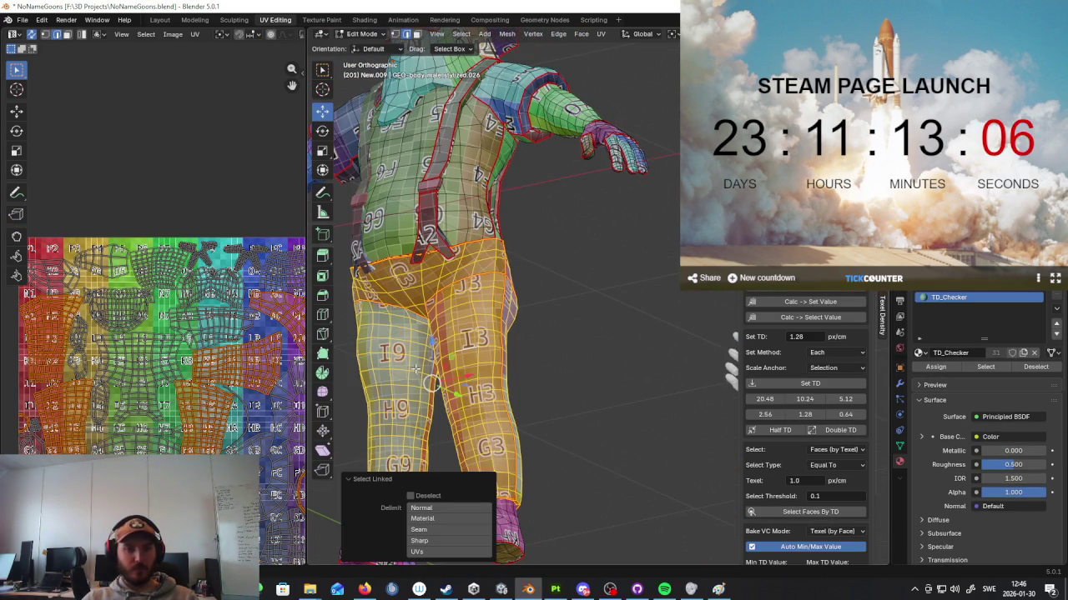
{"action": "middle_click_drag", "start_coordinate": [558, 338], "coordinate": [493, 337]}
{"action": "key", "text": "u"}
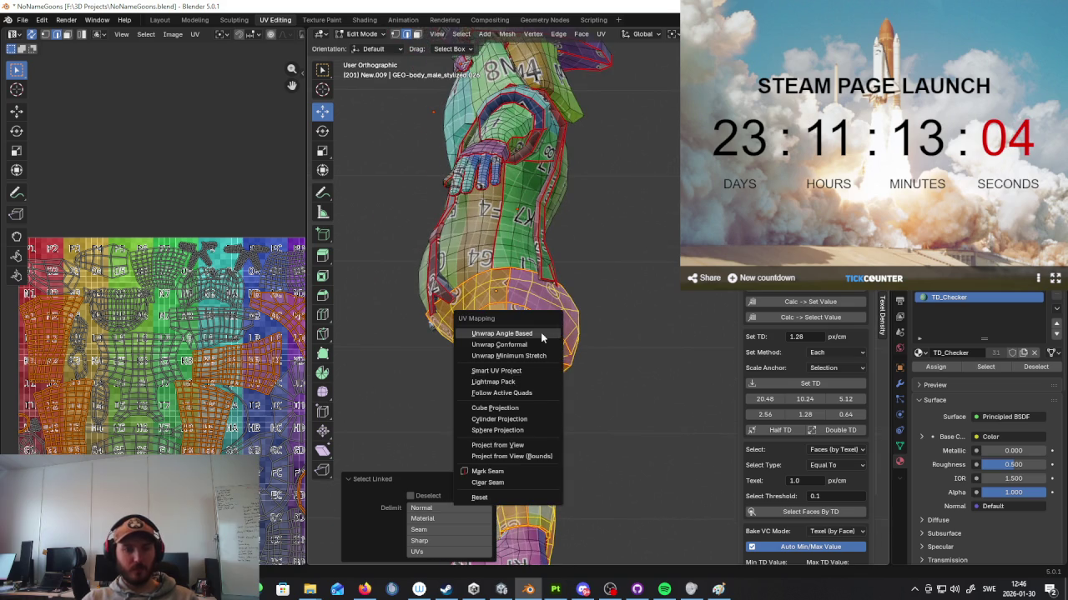
{"action": "left_click", "coordinate": [540, 332]}
{"action": "mouse_move", "coordinate": [541, 332]}
{"action": "middle_mouse_down"}
{"action": "mouse_move", "coordinate": [603, 377]}
{"action": "mouse_move", "coordinate": [653, 375]}
{"action": "mouse_move", "coordinate": [336, 222]}
{"action": "mouse_move", "coordinate": [500, 317]}
{"action": "mouse_move", "coordinate": [738, 396]}
{"action": "mouse_move", "coordinate": [584, 351]}
{"action": "middle_mouse_up"}
{"action": "scroll", "coordinate": [277, 382], "scroll_direction": "down", "scroll_amount": 2}
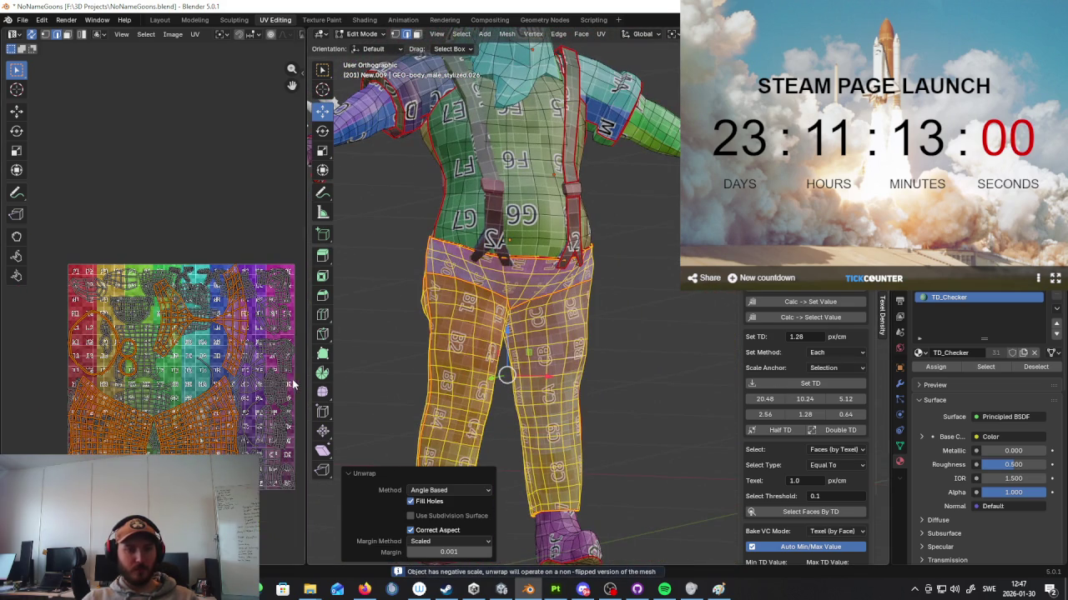
Step: Scale and reposition the pants UV islands, then pack all islands onto the texture
{"action": "key", "text": "s"}
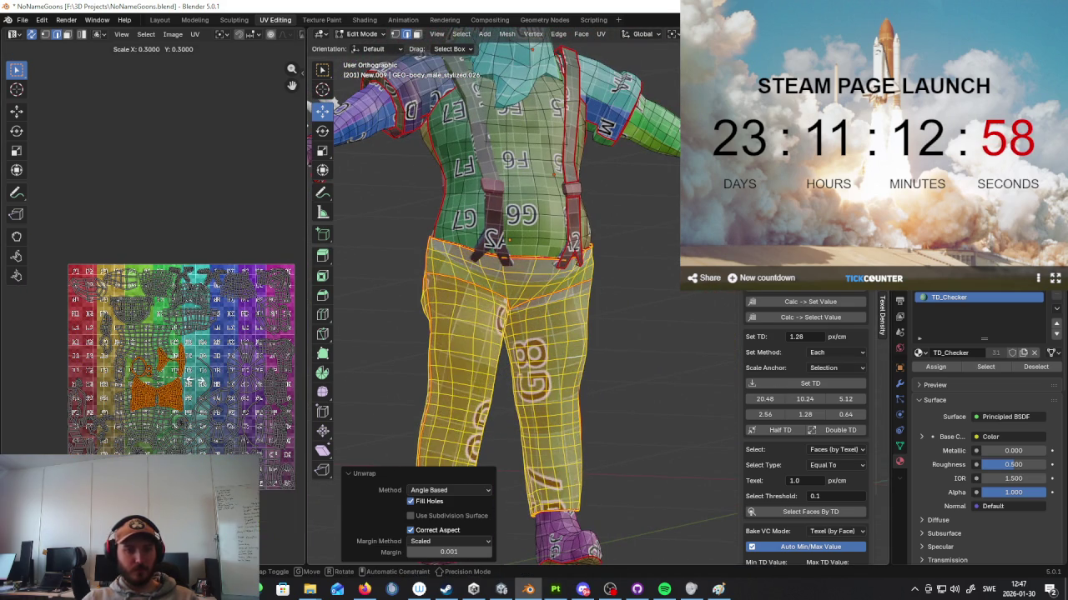
{"action": "left_click", "coordinate": [209, 375]}
{"action": "key", "text": "g"}
{"action": "left_click", "coordinate": [244, 362]}
{"action": "key", "text": "a"}
{"action": "left_click", "coordinate": [194, 34]}
{"action": "left_click", "coordinate": [236, 343]}
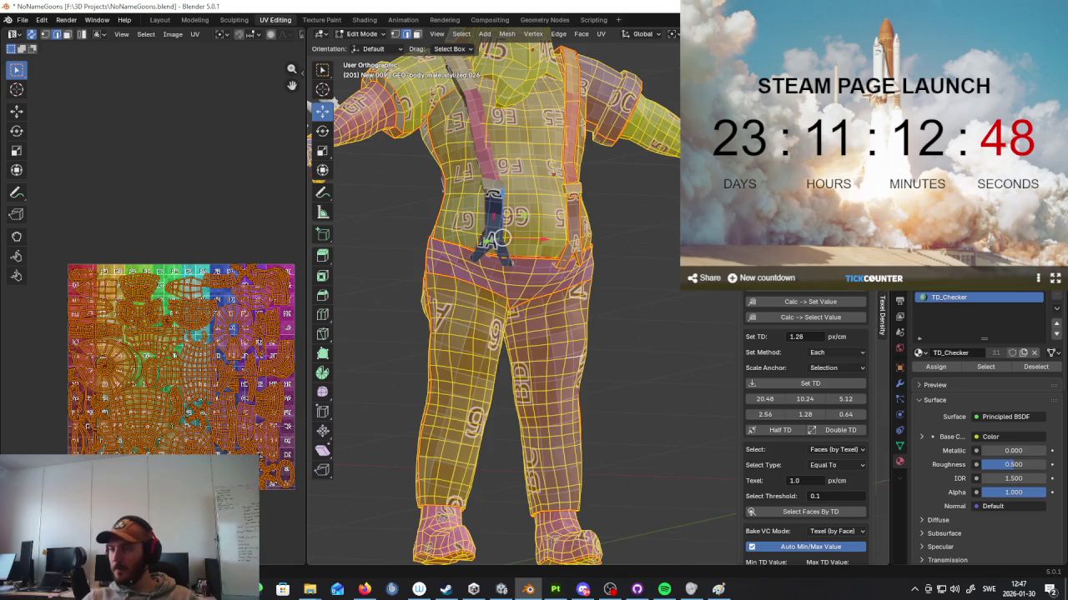
Step: Open the shirt mesh New.008 in Edit Mode with nothing selected
{"action": "mouse_move", "coordinate": [575, 237]}
{"action": "middle_mouse_down"}
{"action": "mouse_move", "coordinate": [639, 248]}
{"action": "mouse_move", "coordinate": [639, 231]}
{"action": "mouse_move", "coordinate": [433, 235]}
{"action": "mouse_move", "coordinate": [478, 350]}
{"action": "mouse_move", "coordinate": [569, 173]}
{"action": "mouse_move", "coordinate": [494, 221]}
{"action": "middle_mouse_up"}
{"action": "key", "text": "Tab"}
{"action": "left_click", "coordinate": [569, 174]}
{"action": "key", "text": "Tab"}
{"action": "scroll", "coordinate": [517, 209], "scroll_direction": "up", "scroll_amount": 2}
{"action": "scroll", "coordinate": [500, 217], "scroll_direction": "up", "scroll_amount": 1}
{"action": "key", "text": "alt+a"}
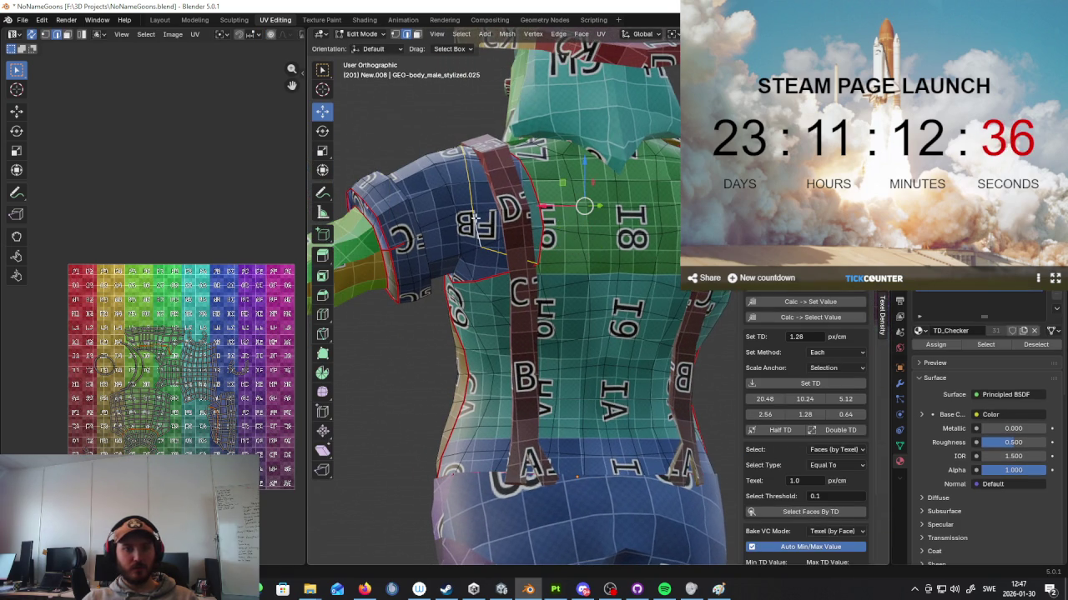
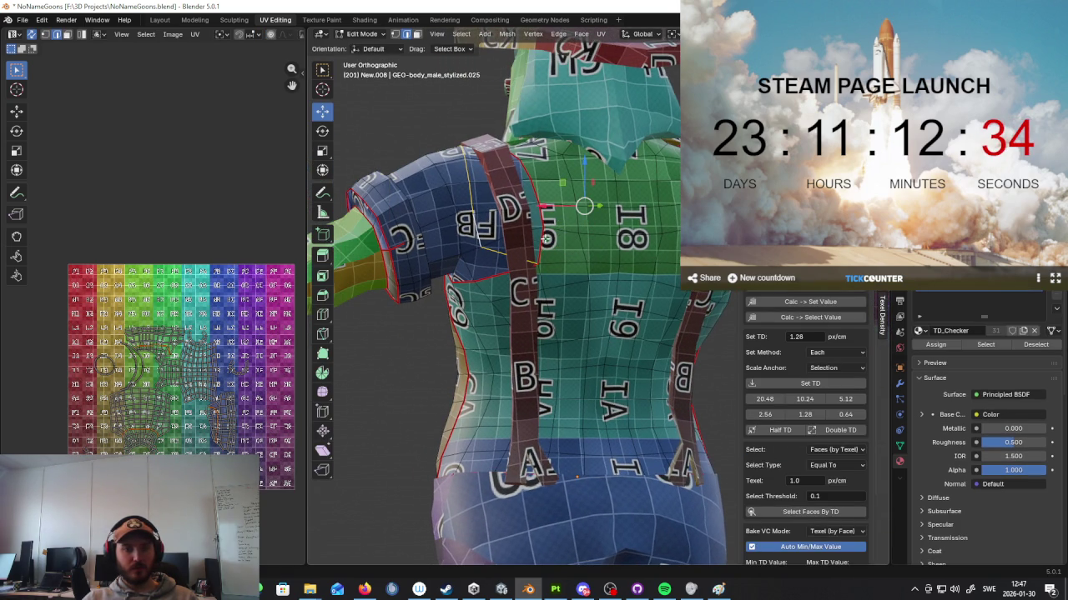
Step: Leave Edit Mode and put the character back into Object Mode
{"action": "scroll", "coordinate": [546, 239], "scroll_direction": "down", "scroll_amount": 5}
{"action": "key", "text": "Tab"}
{"action": "scroll", "coordinate": [634, 250], "scroll_direction": "up", "scroll_amount": 2}
{"action": "mouse_move", "coordinate": [583, 250]}
{"action": "middle_mouse_down"}
{"action": "mouse_move", "coordinate": [668, 252]}
{"action": "mouse_move", "coordinate": [534, 260]}
{"action": "middle_mouse_up"}
{"action": "scroll", "coordinate": [667, 251], "scroll_direction": "up", "scroll_amount": 2}
{"action": "scroll", "coordinate": [571, 258], "scroll_direction": "down", "scroll_amount": 3}
{"action": "scroll", "coordinate": [566, 258], "scroll_direction": "down", "scroll_amount": 2}
{"action": "key", "text": "Tab"}
{"action": "left_click", "coordinate": [340, 38]}
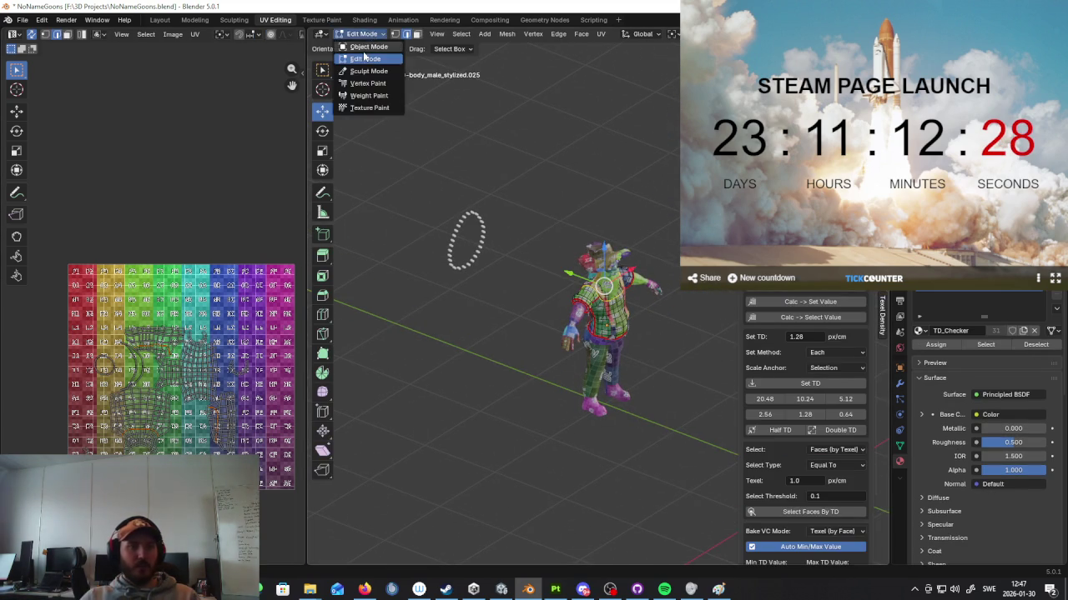
{"action": "left_click", "coordinate": [367, 43]}
Step: Box-select the whole character, isolate it in Local View, and switch to the Layout workspace
{"action": "mouse_move", "coordinate": [615, 214]}
{"action": "middle_mouse_down"}
{"action": "mouse_move", "coordinate": [627, 225]}
{"action": "mouse_move", "coordinate": [637, 194]}
{"action": "middle_mouse_up"}
{"action": "left_click_drag", "start_coordinate": [637, 200], "coordinate": [448, 432]}
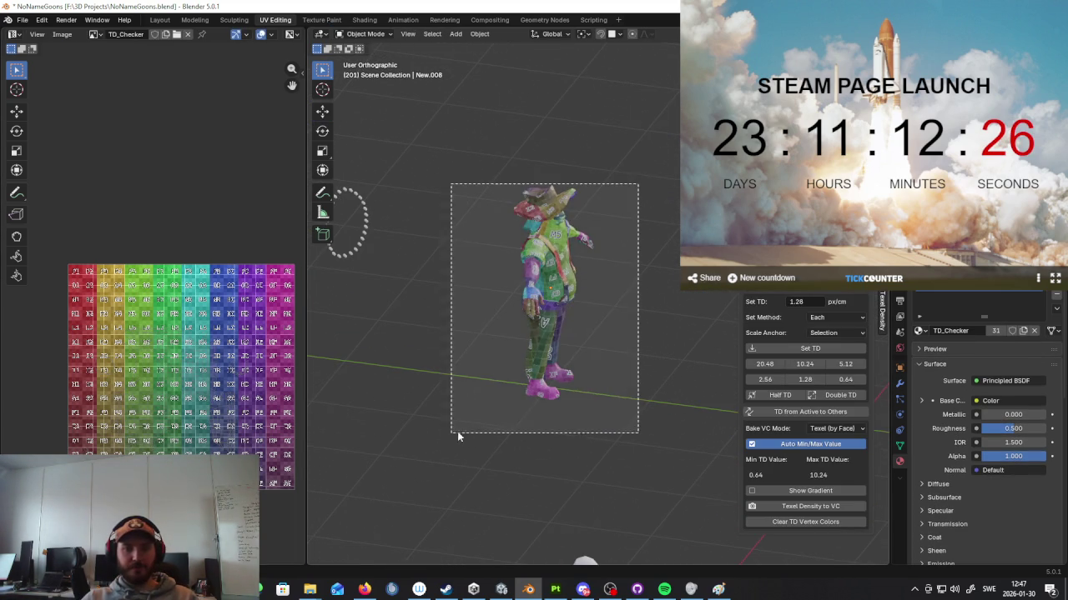
{"action": "middle_click_drag", "start_coordinate": [448, 432], "coordinate": [521, 277]}
{"action": "scroll", "coordinate": [620, 290], "scroll_direction": "down", "scroll_amount": 2}
{"action": "key", "text": "KP_Divide"}
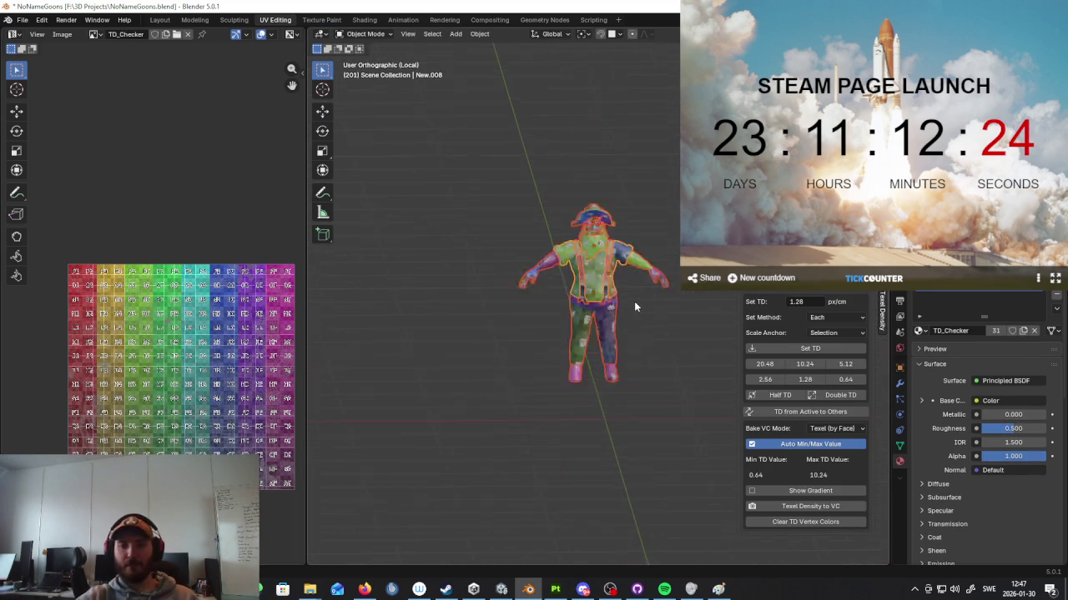
{"action": "left_click", "coordinate": [159, 19]}
{"action": "key", "text": "KP_Divide"}
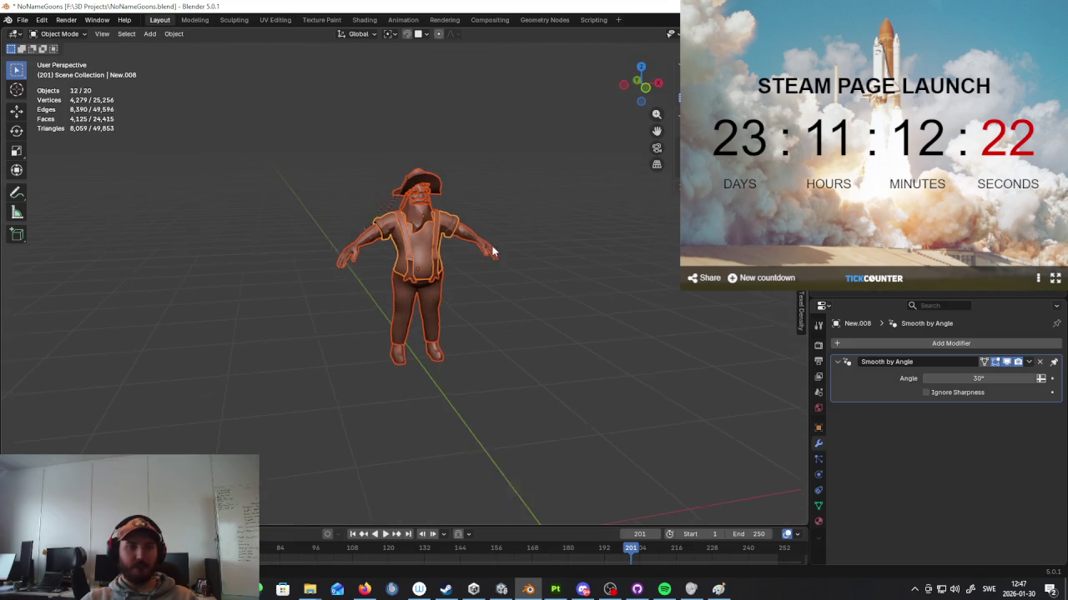
Step: Exit Local View and unhide the high-poly characters with Alt+H
{"action": "scroll", "coordinate": [491, 243], "scroll_direction": "up", "scroll_amount": 2}
{"action": "scroll", "coordinate": [491, 238], "scroll_direction": "down", "scroll_amount": 4}
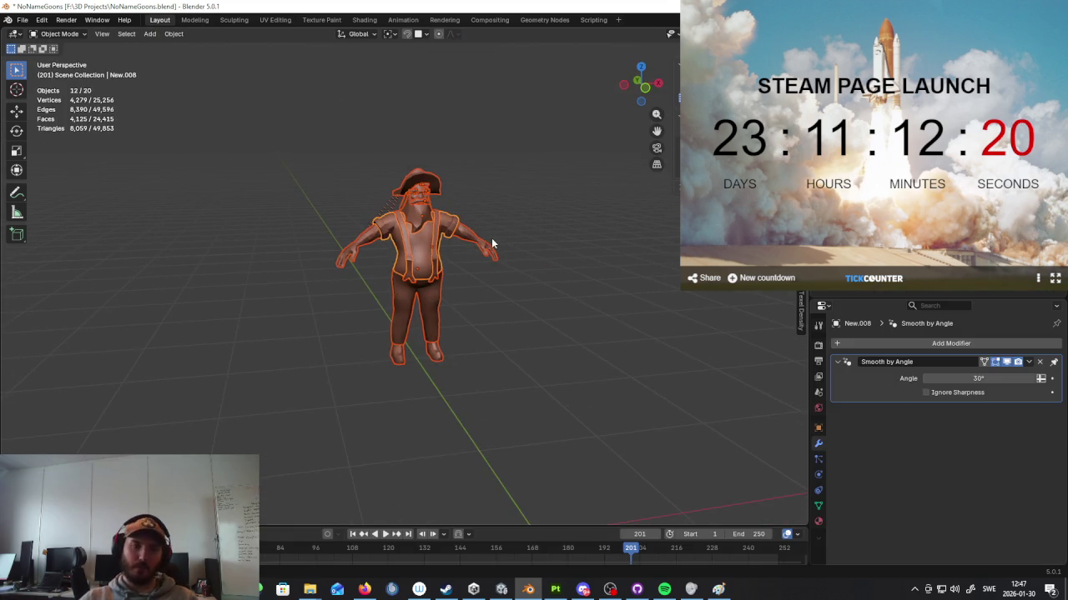
{"action": "key", "text": "KP_Divide"}
{"action": "mouse_move", "coordinate": [565, 271]}
{"action": "middle_mouse_down"}
{"action": "mouse_move", "coordinate": [584, 296]}
{"action": "mouse_move", "coordinate": [502, 300]}
{"action": "middle_mouse_up"}
{"action": "key", "text": "alt+h"}
Step: Move the low-poly character along Z and apply all its transforms
{"action": "scroll", "coordinate": [509, 304], "scroll_direction": "up", "scroll_amount": 4}
{"action": "left_click_drag", "start_coordinate": [527, 171], "coordinate": [350, 390]}
{"action": "key", "text": "g"}
{"action": "key", "text": "z"}
{"action": "left_click", "coordinate": [567, 352]}
{"action": "mouse_move", "coordinate": [567, 353]}
{"action": "middle_mouse_down"}
{"action": "mouse_move", "coordinate": [510, 330]}
{"action": "mouse_move", "coordinate": [473, 336]}
{"action": "middle_mouse_up"}
{"action": "left_click", "coordinate": [19, 20]}
{"action": "mouse_move", "coordinate": [41, 190]}
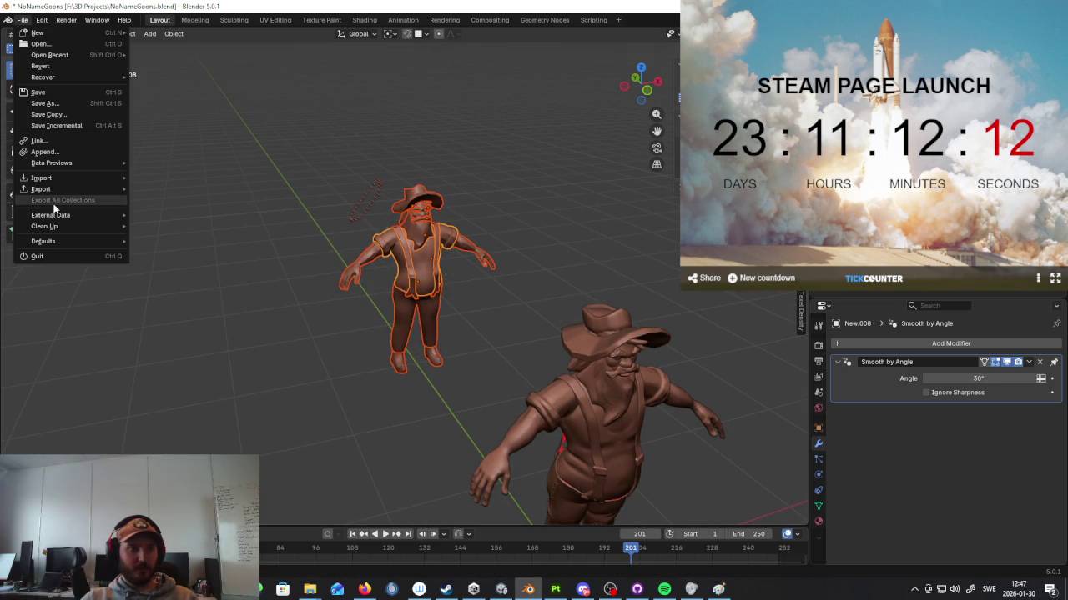
{"action": "key", "text": "ctrl+a"}
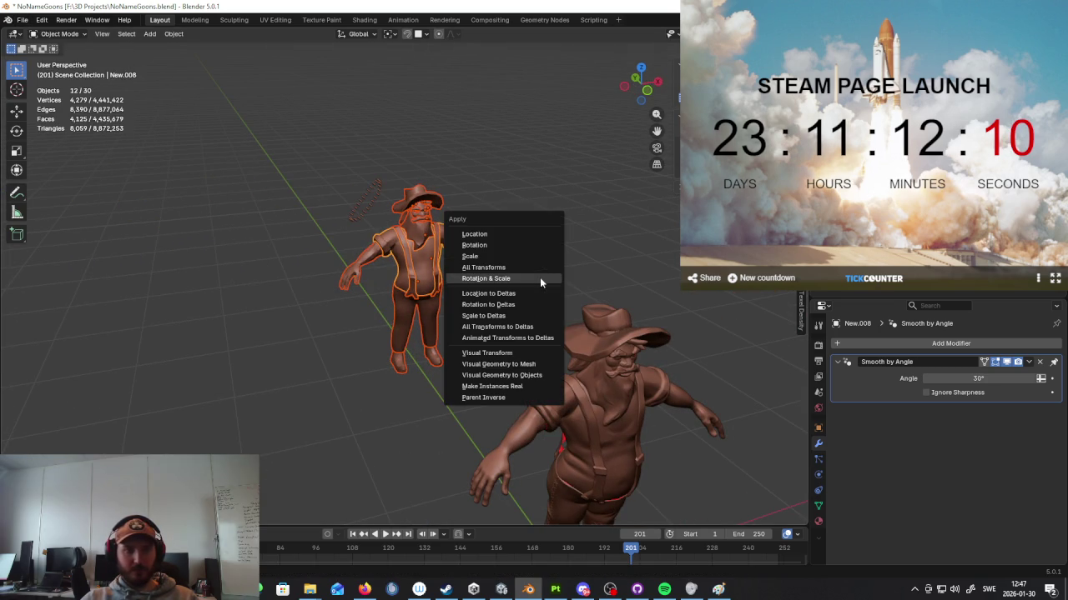
{"action": "left_click", "coordinate": [519, 272]}
Step: Flip the normals of the red piece under the hat brim, then return to Object Mode
{"action": "scroll", "coordinate": [534, 233], "scroll_direction": "up", "scroll_amount": 3}
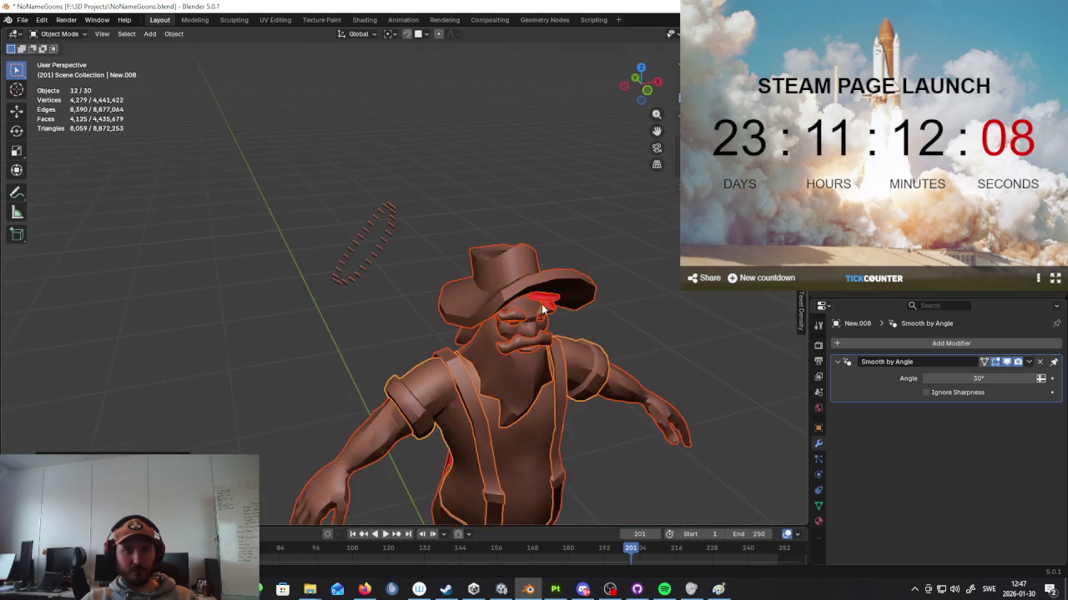
{"action": "scroll", "coordinate": [550, 251], "scroll_direction": "up", "scroll_amount": 3}
{"action": "scroll", "coordinate": [565, 262], "scroll_direction": "up", "scroll_amount": 3}
{"action": "left_click", "coordinate": [596, 259]}
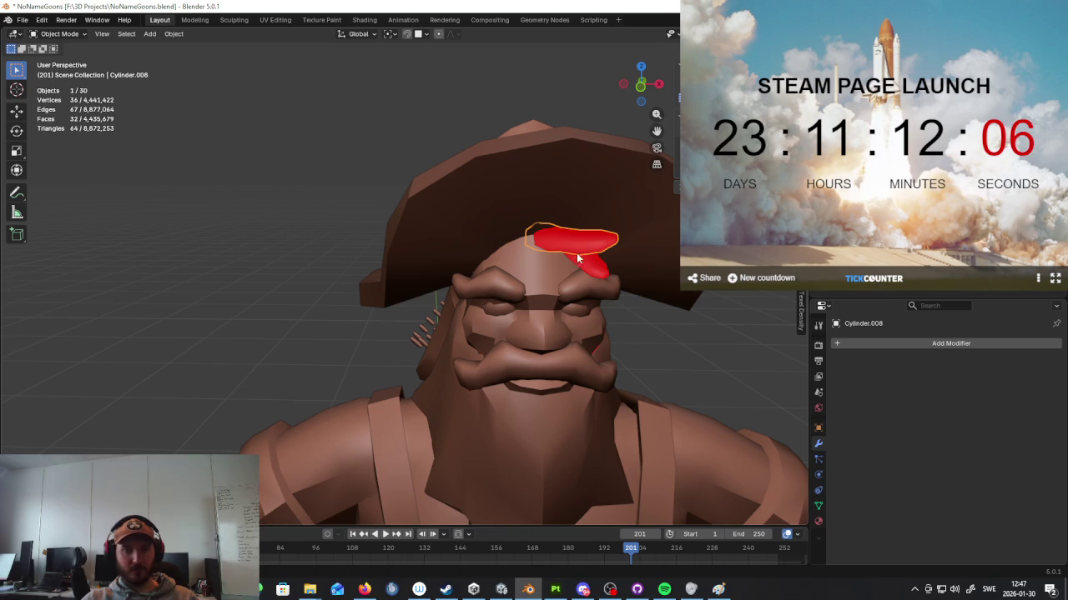
{"action": "key", "text": "Tab"}
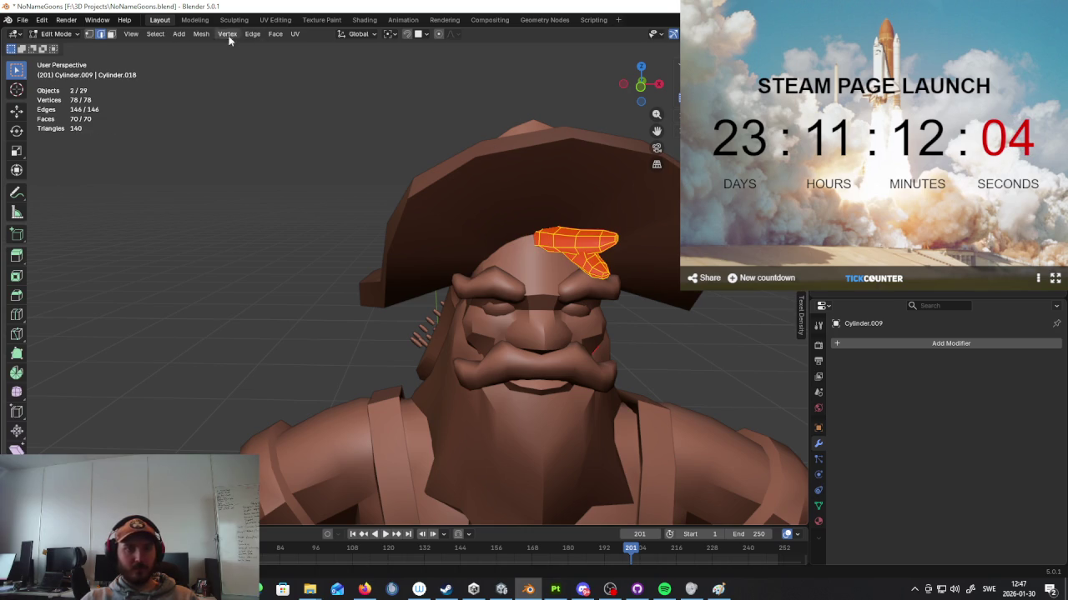
{"action": "key", "text": "n"}
{"action": "key", "text": "n"}
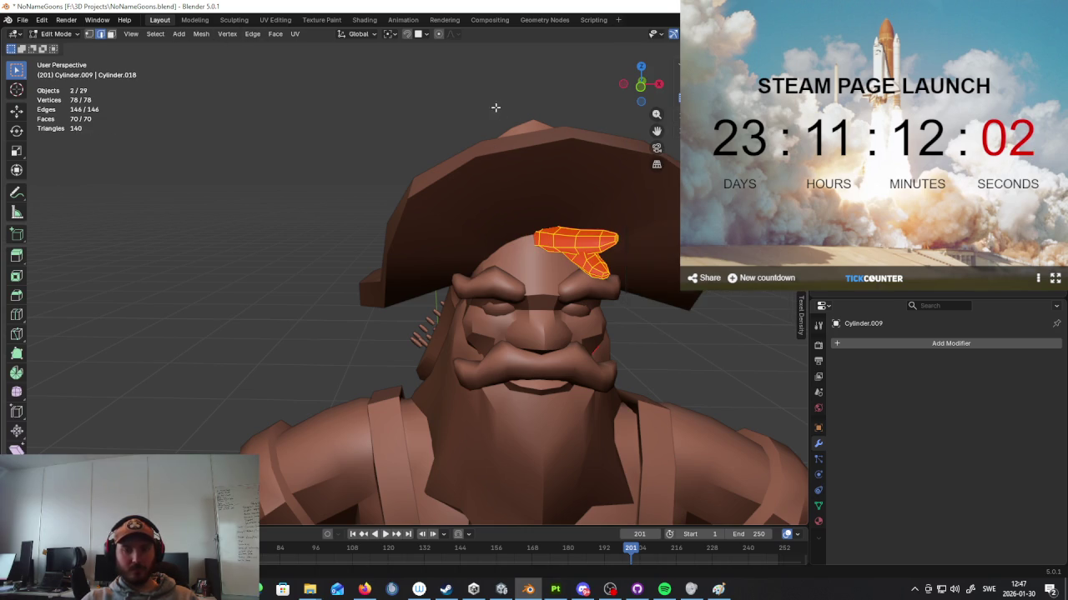
{"action": "left_click", "coordinate": [198, 35]}
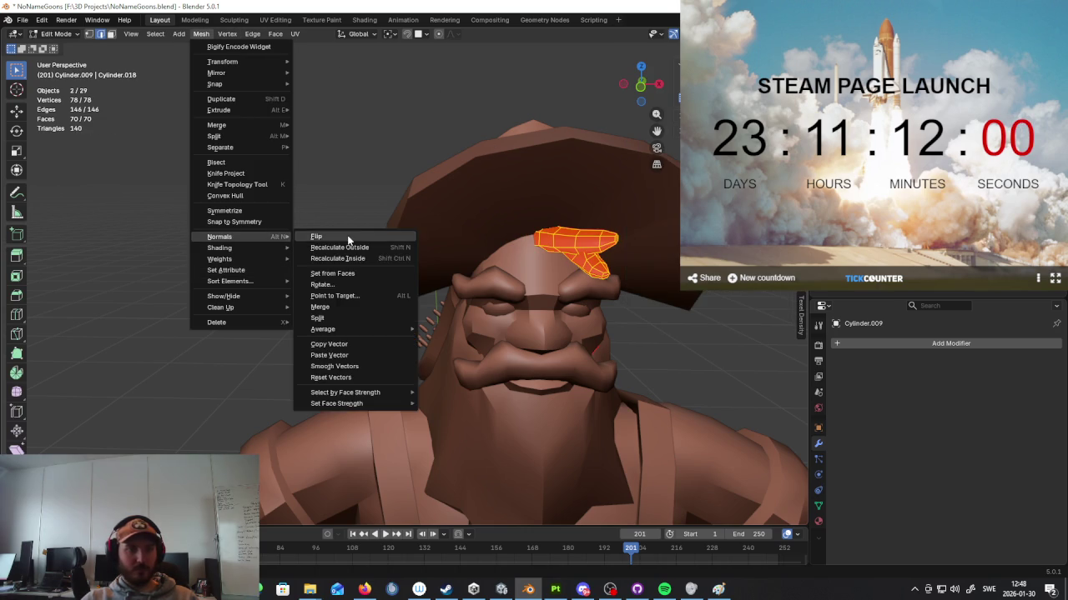
{"action": "mouse_move", "coordinate": [219, 237]}
{"action": "left_click", "coordinate": [350, 239]}
{"action": "key", "text": "Tab"}
{"action": "scroll", "coordinate": [559, 322], "scroll_direction": "down", "scroll_amount": 5}
{"action": "mouse_move", "coordinate": [582, 354]}
{"action": "middle_mouse_down"}
{"action": "mouse_move", "coordinate": [543, 246]}
{"action": "mouse_move", "coordinate": [609, 261]}
{"action": "mouse_move", "coordinate": [444, 230]}
{"action": "mouse_move", "coordinate": [330, 256]}
{"action": "mouse_move", "coordinate": [346, 227]}
{"action": "middle_mouse_up"}
{"action": "scroll", "coordinate": [442, 407], "scroll_direction": "up", "scroll_amount": 5}
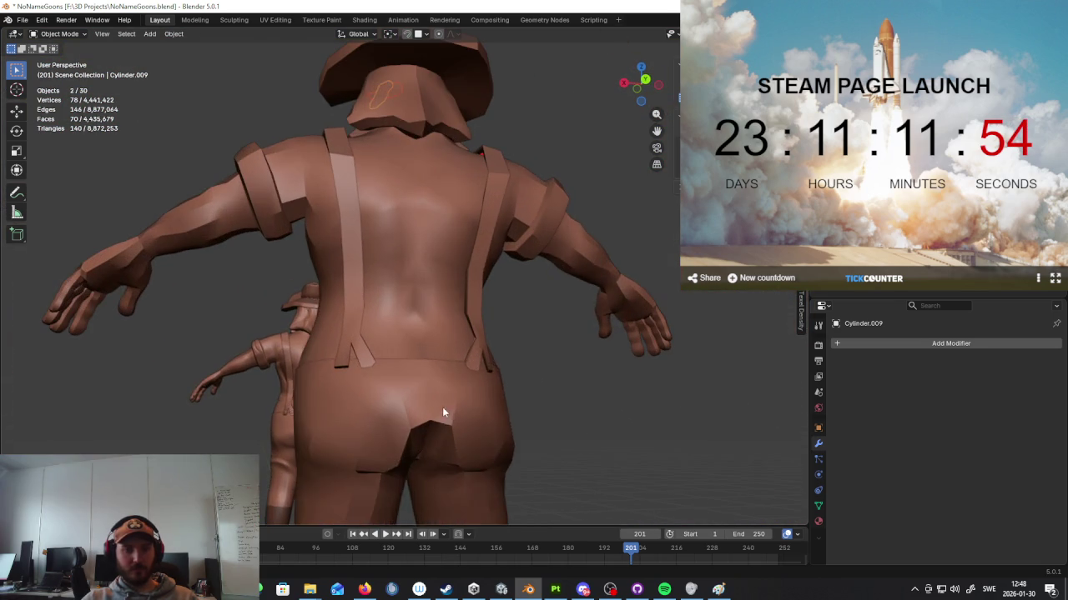
Step: In the pants' Edit Mode, vertex-slide the first seam vertices at the back of the hips
{"action": "left_click", "coordinate": [442, 407]}
{"action": "key", "text": "Tab"}
{"action": "scroll", "coordinate": [466, 432], "scroll_direction": "up", "scroll_amount": 3}
{"action": "scroll", "coordinate": [466, 431], "scroll_direction": "down", "scroll_amount": 2}
{"action": "middle_click_drag", "start_coordinate": [467, 431], "coordinate": [334, 98]}
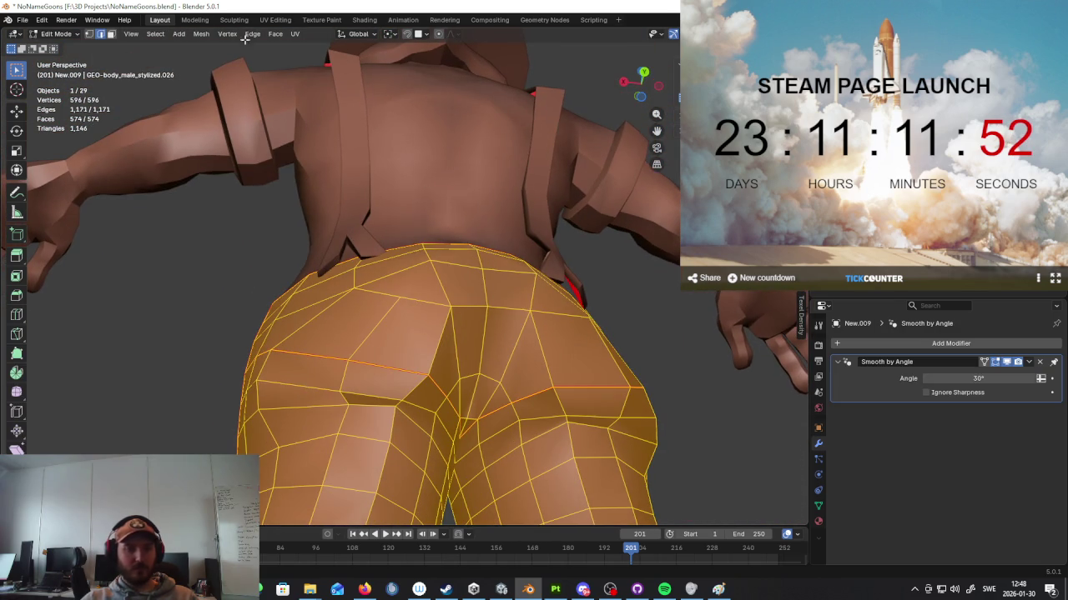
{"action": "key", "text": "alt+a"}
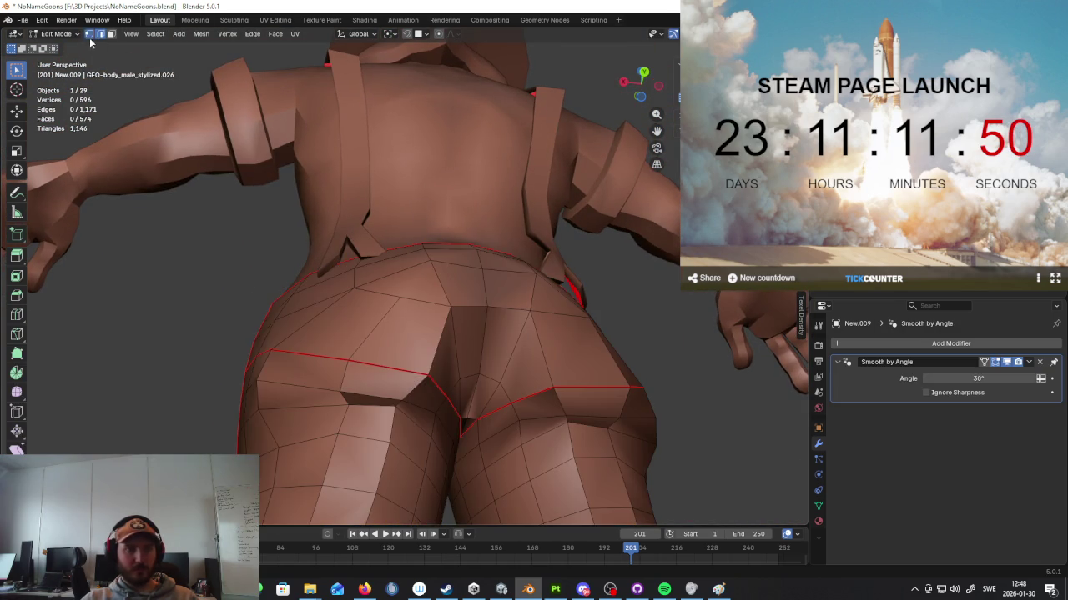
{"action": "key", "text": "g"}
{"action": "left_click", "coordinate": [409, 367]}
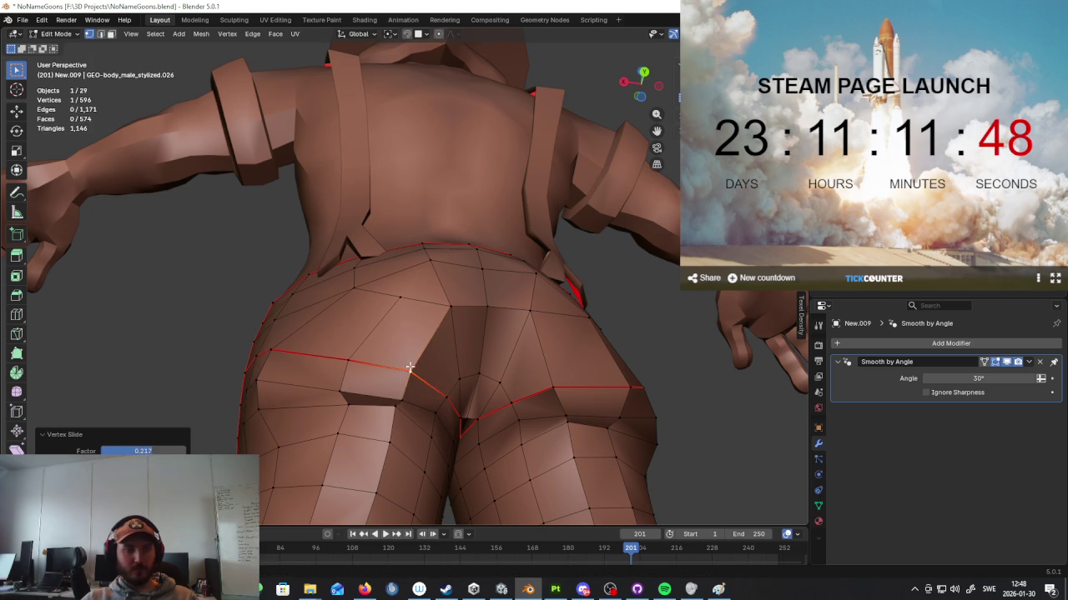
{"action": "key", "text": "g"}
{"action": "key", "text": "g"}
{"action": "left_click", "coordinate": [401, 391]}
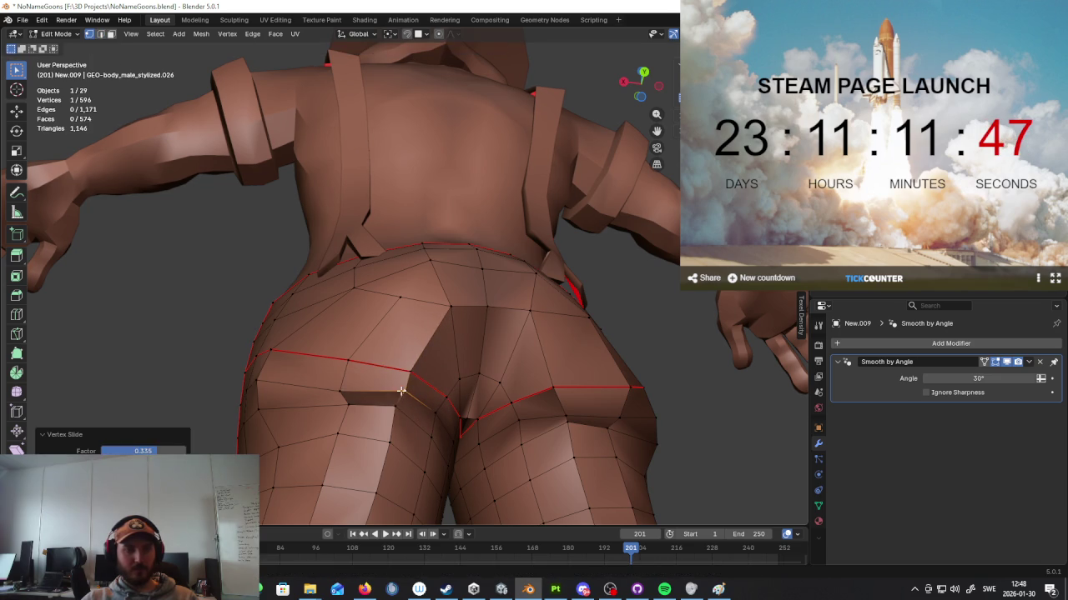
{"action": "left_click", "coordinate": [348, 395]}
{"action": "key", "text": "g"}
{"action": "key", "text": "g"}
{"action": "left_click", "coordinate": [346, 382]}
Step: Slide more hip seam vertices on the other side into cleaner positions
{"action": "middle_click_drag", "start_coordinate": [634, 413], "coordinate": [703, 353]}
{"action": "left_click", "coordinate": [703, 353]}
{"action": "key", "text": "g"}
{"action": "key", "text": "g"}
{"action": "left_click", "coordinate": [709, 307]}
{"action": "key", "text": "g"}
{"action": "key", "text": "g"}
{"action": "left_click", "coordinate": [625, 346]}
{"action": "key", "text": "g"}
{"action": "key", "text": "g"}
{"action": "left_click", "coordinate": [610, 325]}
Step: Select all the pants' vertices and reset their custom normal vectors
{"action": "key", "text": "Tab"}
{"action": "mouse_move", "coordinate": [663, 400]}
{"action": "middle_mouse_down"}
{"action": "mouse_move", "coordinate": [694, 427]}
{"action": "mouse_move", "coordinate": [617, 396]}
{"action": "middle_mouse_up"}
{"action": "key", "text": "Tab"}
{"action": "scroll", "coordinate": [223, 303], "scroll_direction": "up", "scroll_amount": 4}
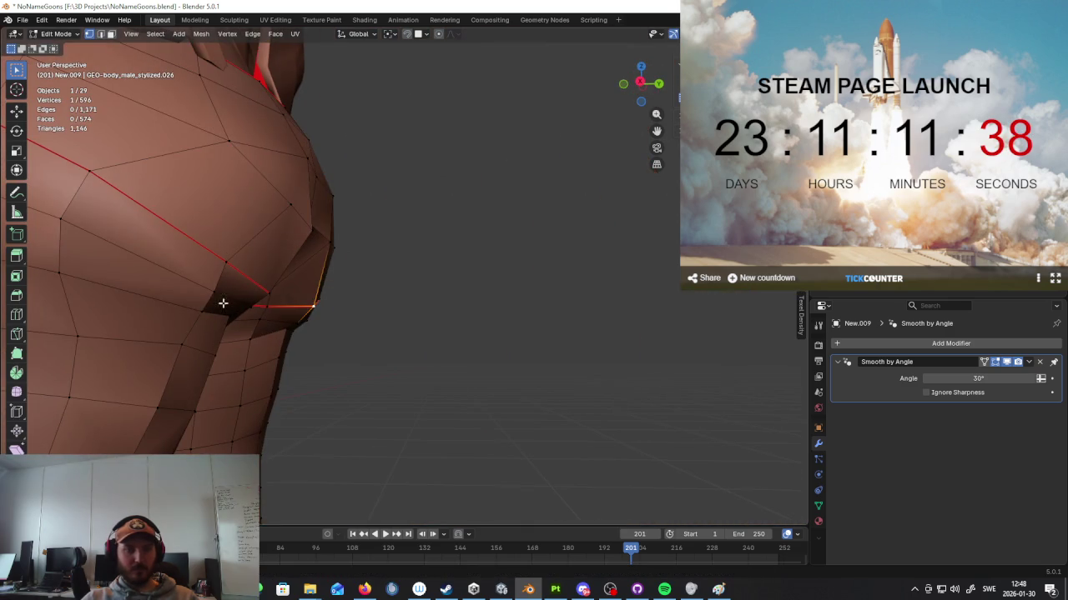
{"action": "scroll", "coordinate": [236, 313], "scroll_direction": "down", "scroll_amount": 3}
{"action": "key", "text": "a"}
{"action": "middle_click_drag", "start_coordinate": [281, 274], "coordinate": [295, 311]}
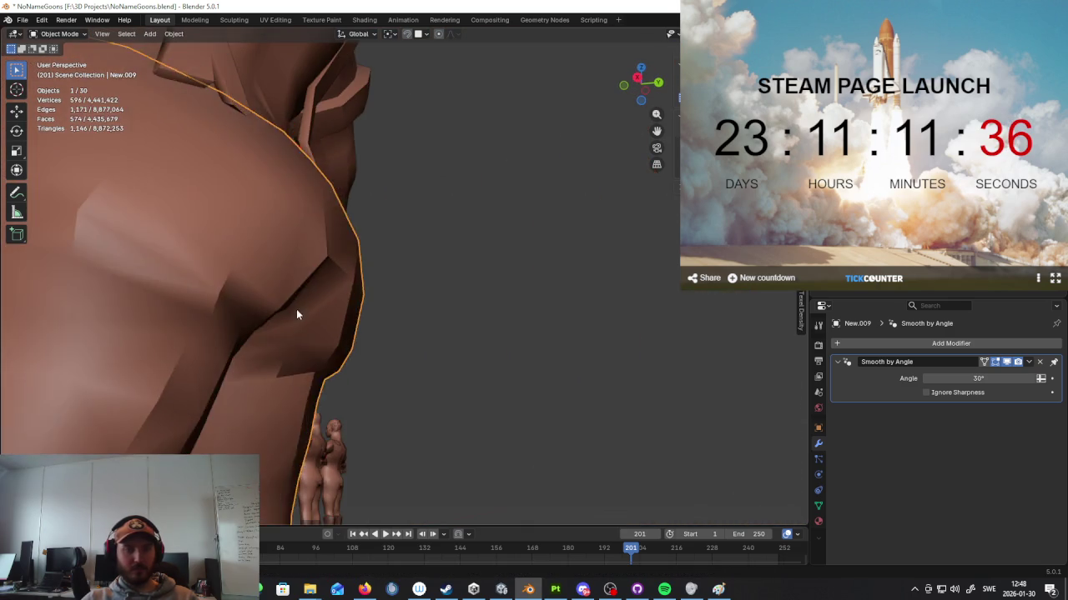
{"action": "scroll", "coordinate": [295, 310], "scroll_direction": "up", "scroll_amount": 3}
{"action": "scroll", "coordinate": [320, 312], "scroll_direction": "down", "scroll_amount": 5}
{"action": "scroll", "coordinate": [453, 319], "scroll_direction": "up", "scroll_amount": 2}
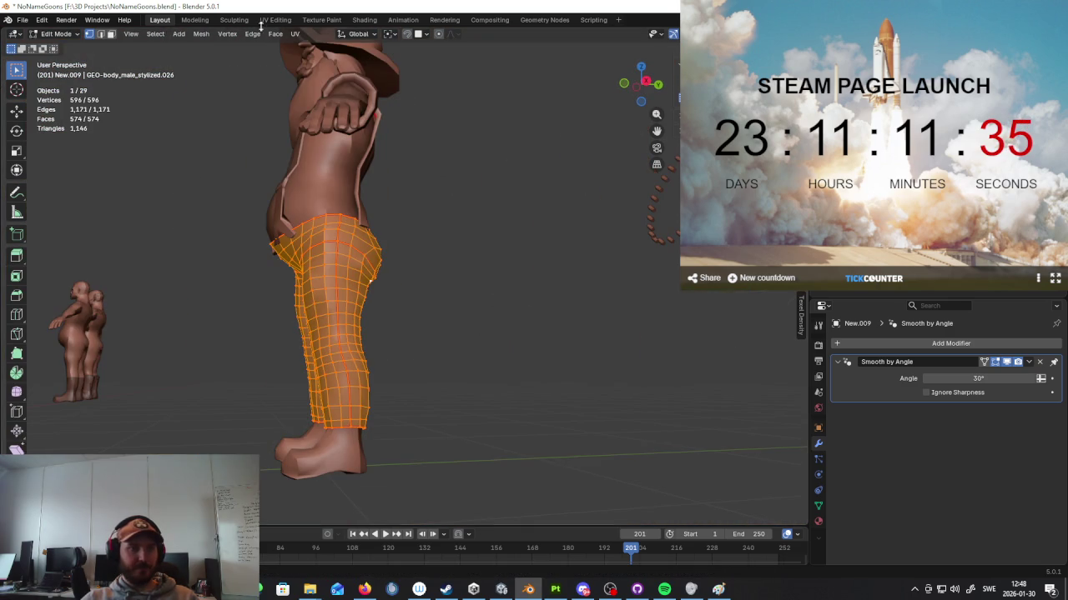
{"action": "left_click", "coordinate": [201, 34]}
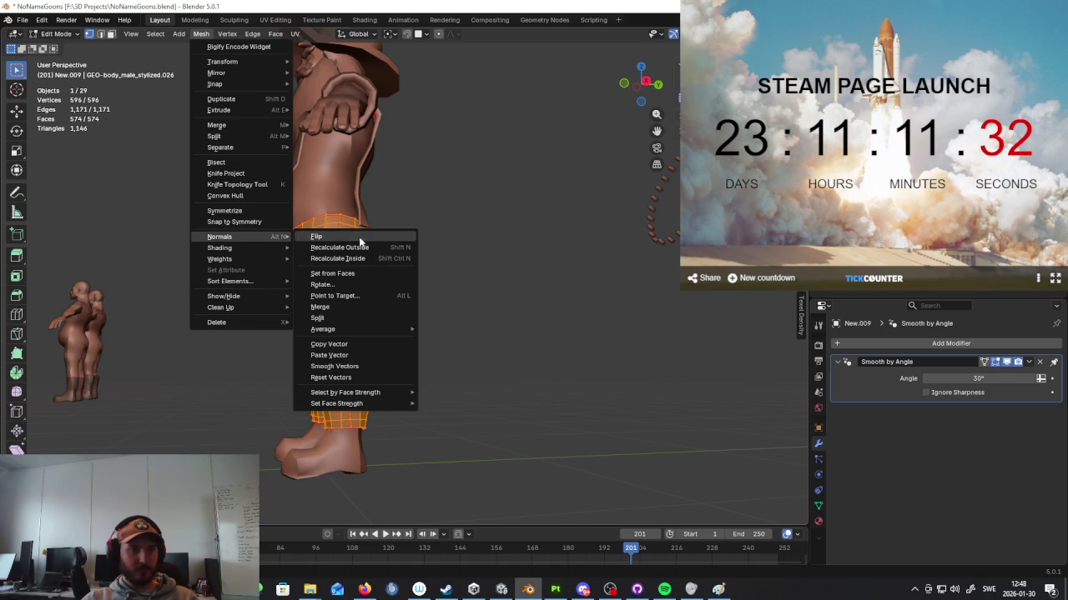
{"action": "left_click", "coordinate": [347, 378]}
Step: Return to Object Mode and snap to the front view with numpad 1
{"action": "middle_click_drag", "start_coordinate": [443, 332], "coordinate": [366, 337]}
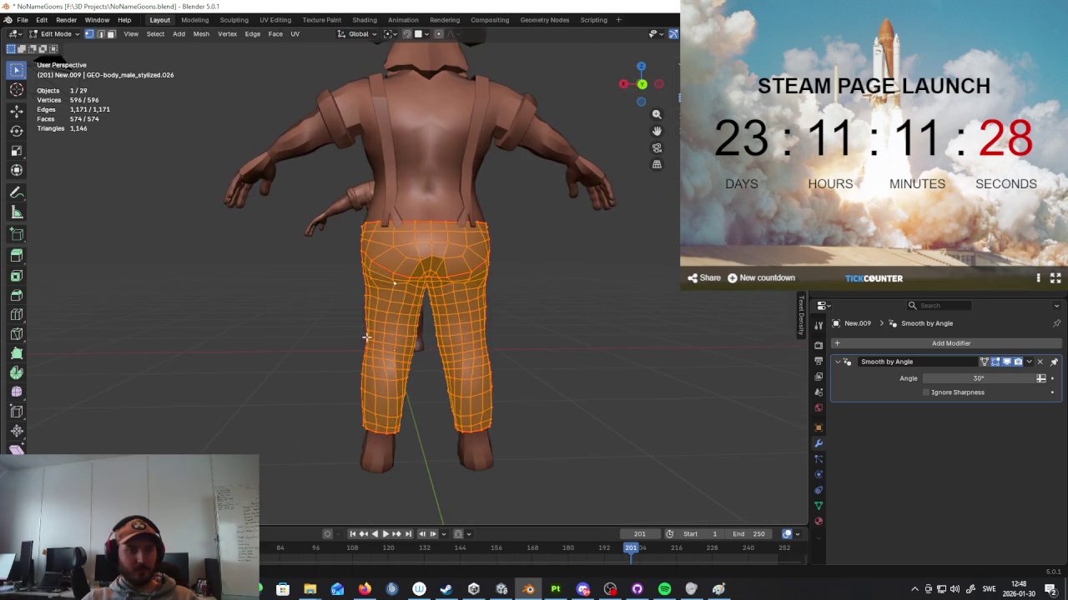
{"action": "key", "text": "Tab"}
{"action": "mouse_move", "coordinate": [465, 367]}
{"action": "middle_mouse_down"}
{"action": "mouse_move", "coordinate": [567, 393]}
{"action": "mouse_move", "coordinate": [512, 361]}
{"action": "mouse_move", "coordinate": [582, 349]}
{"action": "middle_mouse_up"}
{"action": "key", "text": "KP_1"}
{"action": "scroll", "coordinate": [562, 358], "scroll_direction": "up", "scroll_amount": 3}
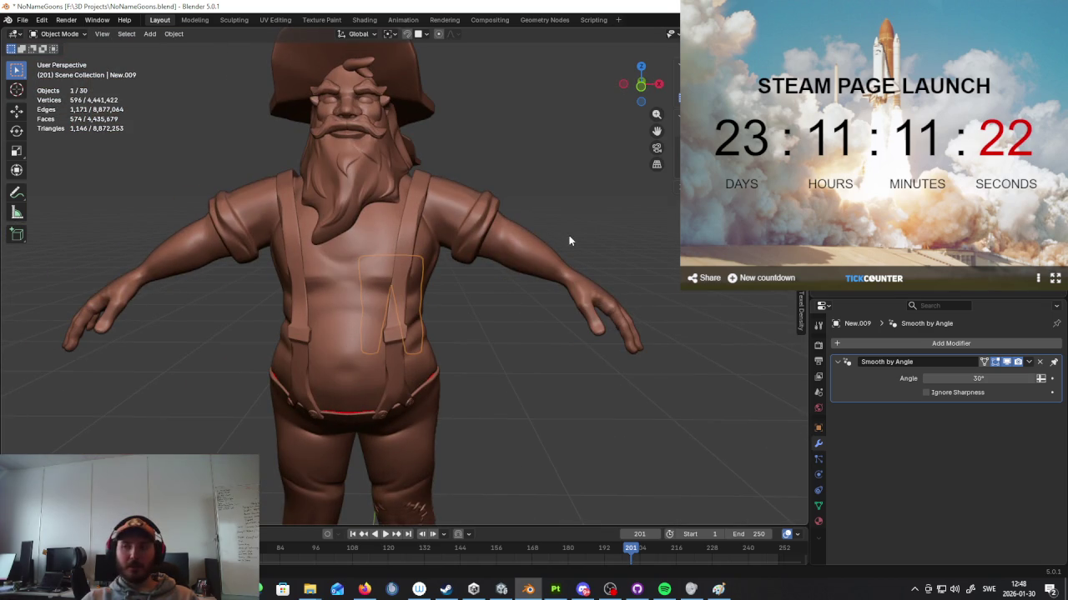
Step: Box-select every part of the small character
{"action": "mouse_move", "coordinate": [547, 236]}
{"action": "middle_mouse_down"}
{"action": "mouse_move", "coordinate": [528, 254]}
{"action": "mouse_move", "coordinate": [368, 255]}
{"action": "middle_mouse_up"}
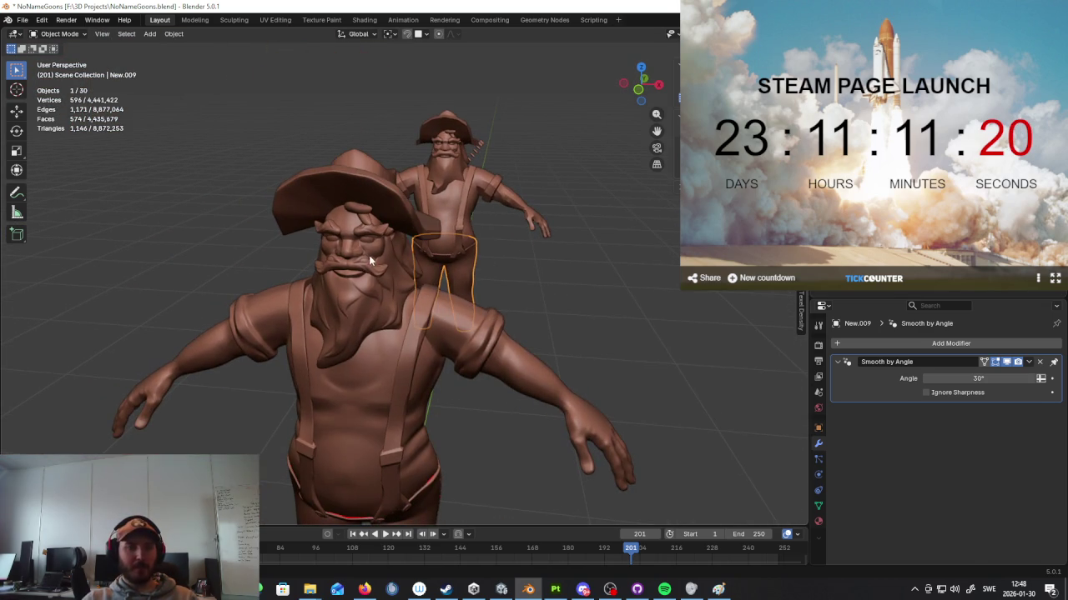
{"action": "left_click", "coordinate": [383, 269]}
{"action": "mouse_move", "coordinate": [521, 235]}
{"action": "middle_mouse_down"}
{"action": "mouse_move", "coordinate": [482, 207]}
{"action": "mouse_move", "coordinate": [508, 194]}
{"action": "middle_mouse_up"}
{"action": "scroll", "coordinate": [504, 226], "scroll_direction": "down", "scroll_amount": 3}
{"action": "scroll", "coordinate": [483, 218], "scroll_direction": "down", "scroll_amount": 3}
{"action": "scroll", "coordinate": [388, 319], "scroll_direction": "up", "scroll_amount": 5}
{"action": "mouse_move", "coordinate": [388, 319]}
{"action": "middle_mouse_down"}
{"action": "mouse_move", "coordinate": [424, 303]}
{"action": "mouse_move", "coordinate": [447, 332]}
{"action": "middle_mouse_up"}
{"action": "scroll", "coordinate": [454, 312], "scroll_direction": "down", "scroll_amount": 3}
{"action": "left_click", "coordinate": [447, 330]}
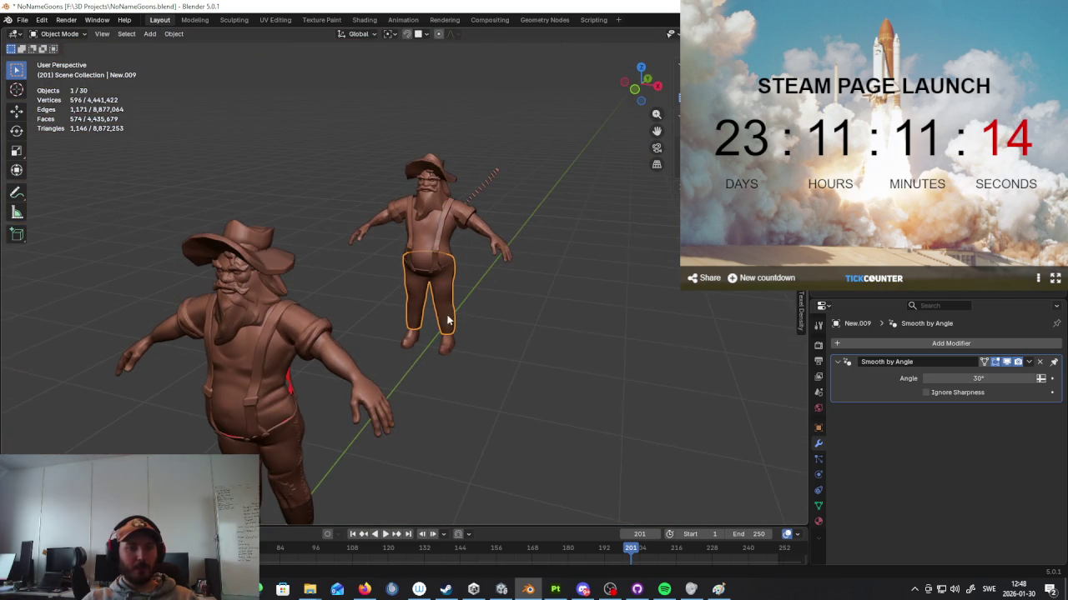
{"action": "middle_click_drag", "start_coordinate": [478, 281], "coordinate": [441, 202]}
{"action": "left_click_drag", "start_coordinate": [462, 148], "coordinate": [330, 419]}
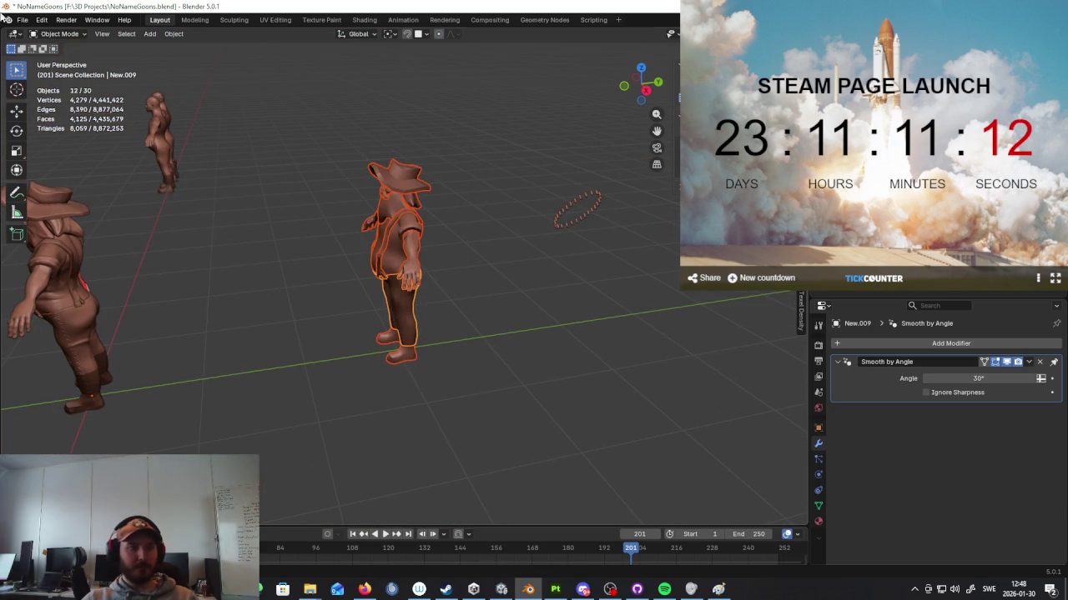
Step: Start an FBX export and browse to F:\kopoijk\Assets\3D\Standard Goons
{"action": "left_click", "coordinate": [22, 19]}
{"action": "mouse_move", "coordinate": [41, 189]}
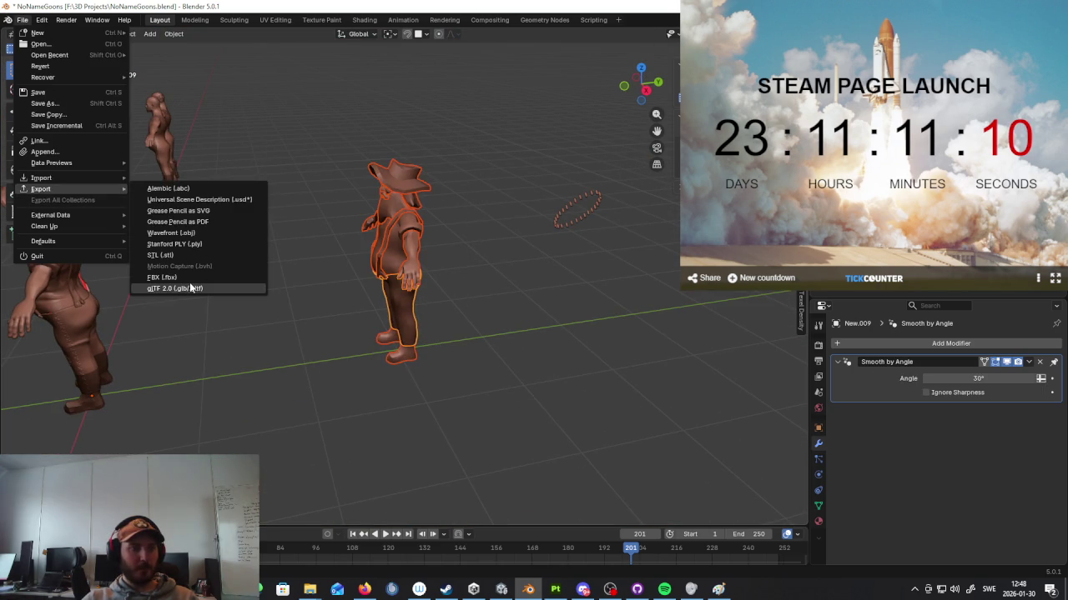
{"action": "left_click", "coordinate": [193, 279]}
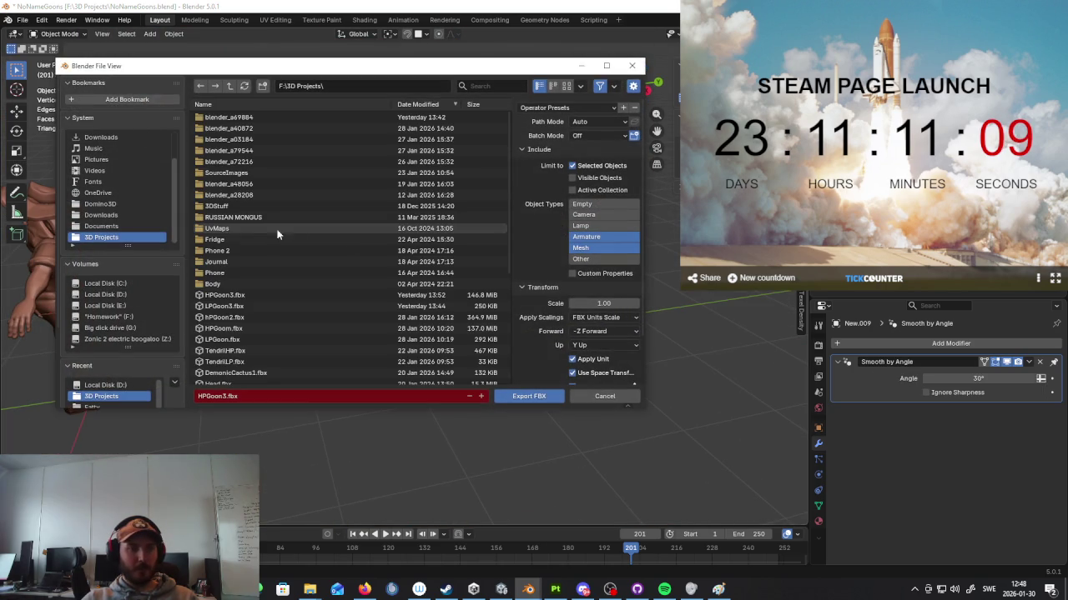
{"action": "left_click", "coordinate": [120, 317]}
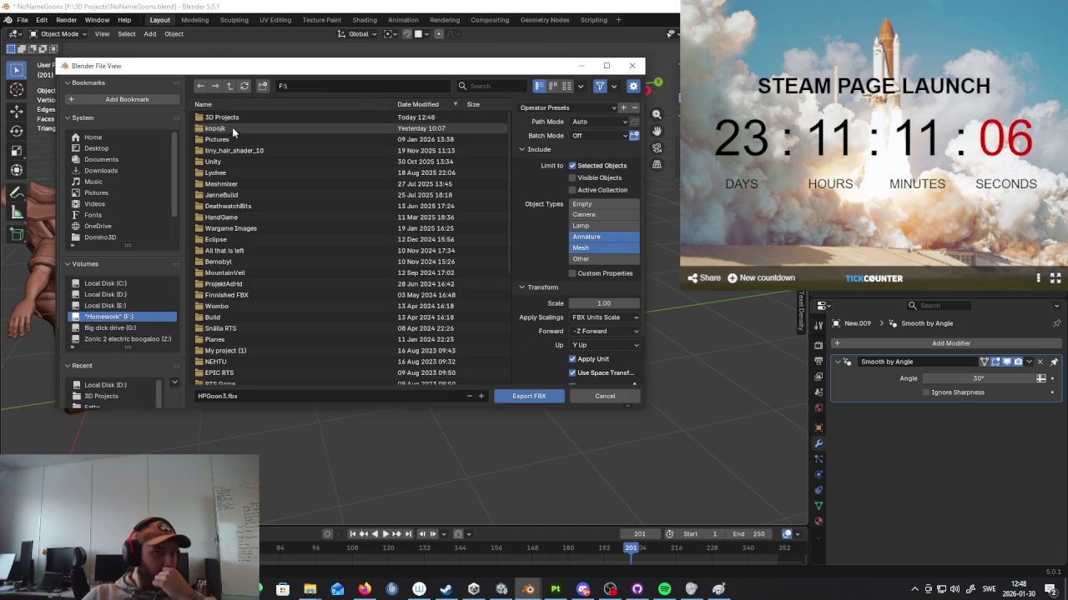
{"action": "left_click", "coordinate": [232, 126]}
{"action": "left_click", "coordinate": [215, 151]}
{"action": "left_click", "coordinate": [213, 117]}
{"action": "left_click", "coordinate": [230, 117]}
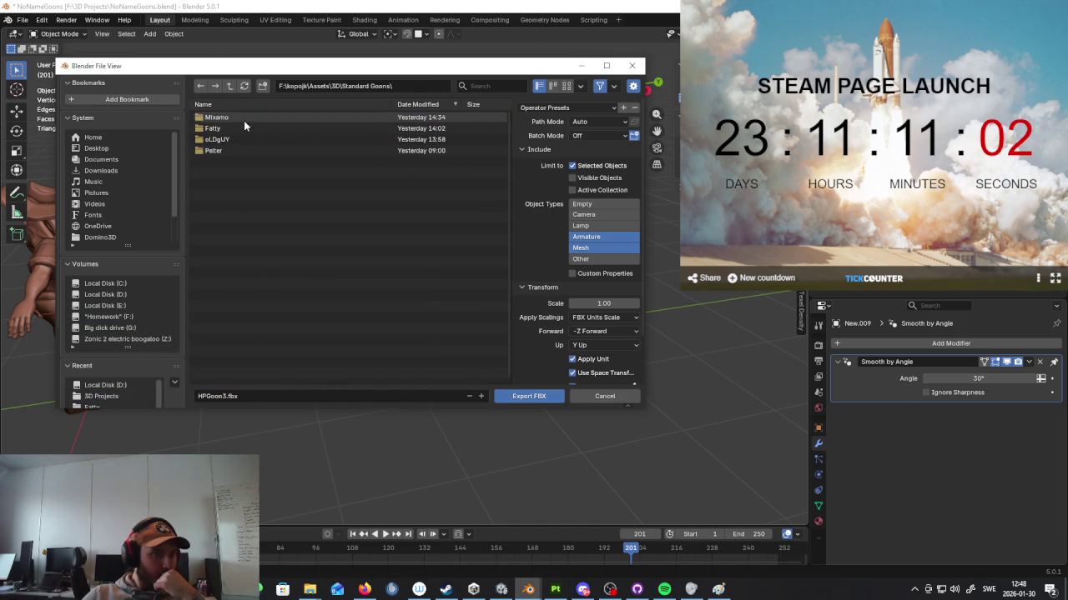
Step: Create a new Miner folder and export the selection there as HPGoon3.fbx
{"action": "right_click", "coordinate": [261, 221]}
{"action": "left_click", "coordinate": [204, 320]}
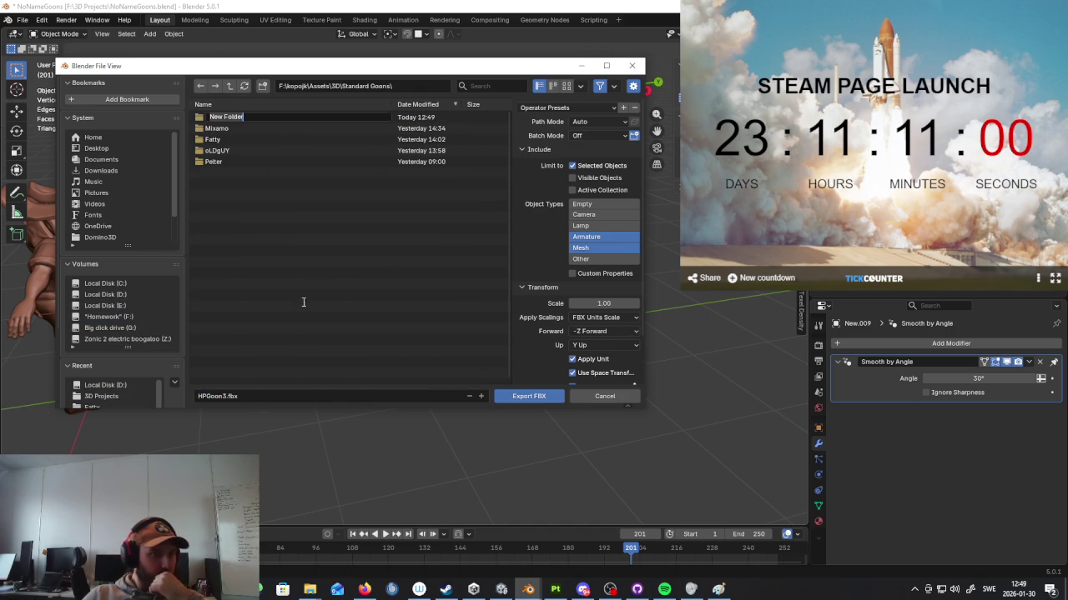
{"action": "type", "text": "Miner"}
{"action": "key", "text": "Return"}
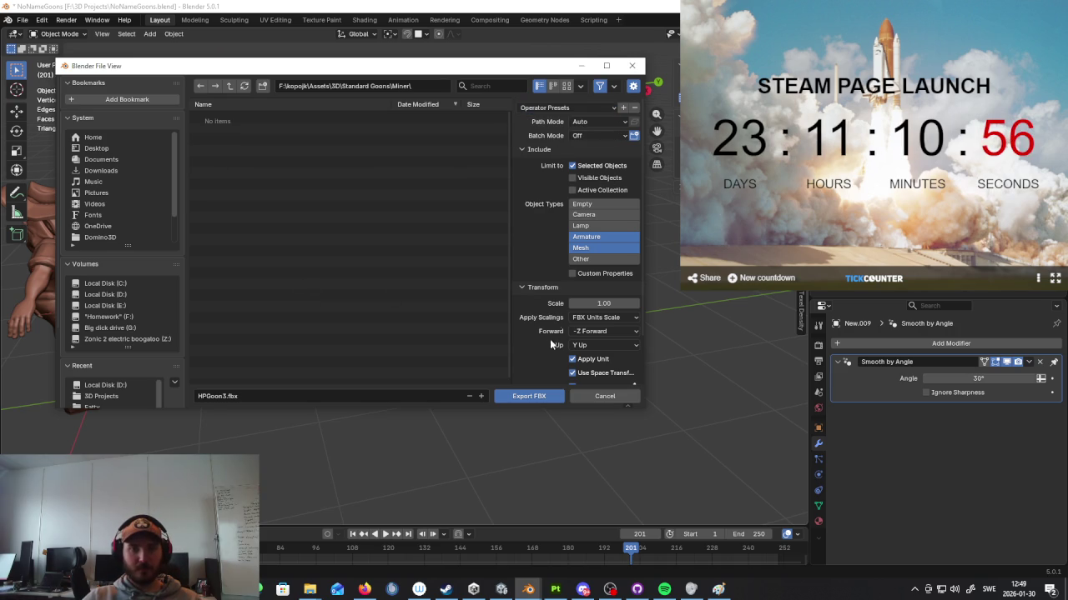
{"action": "left_click", "coordinate": [546, 108]}
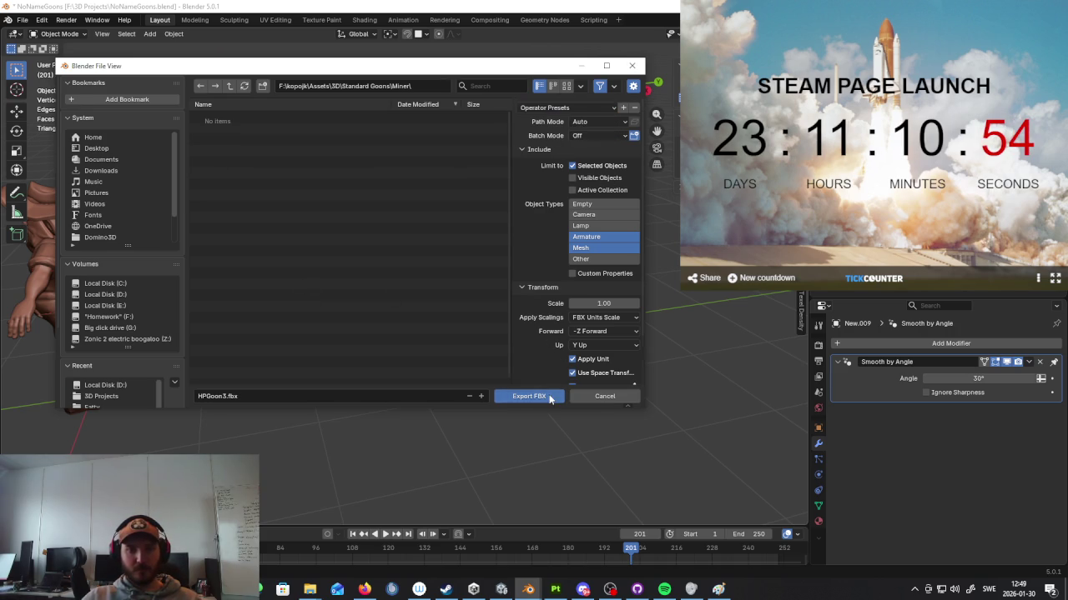
{"action": "left_click", "coordinate": [529, 396]}
{"action": "mouse_move", "coordinate": [548, 396]}
{"action": "middle_mouse_down"}
{"action": "mouse_move", "coordinate": [459, 358]}
{"action": "mouse_move", "coordinate": [531, 354]}
{"action": "mouse_move", "coordinate": [577, 292]}
{"action": "mouse_move", "coordinate": [467, 297]}
{"action": "middle_mouse_up"}
Step: Try moving the character along X in Object Mode, then cancel the move
{"action": "scroll", "coordinate": [500, 300], "scroll_direction": "down", "scroll_amount": 3}
{"action": "key", "text": "Tab"}
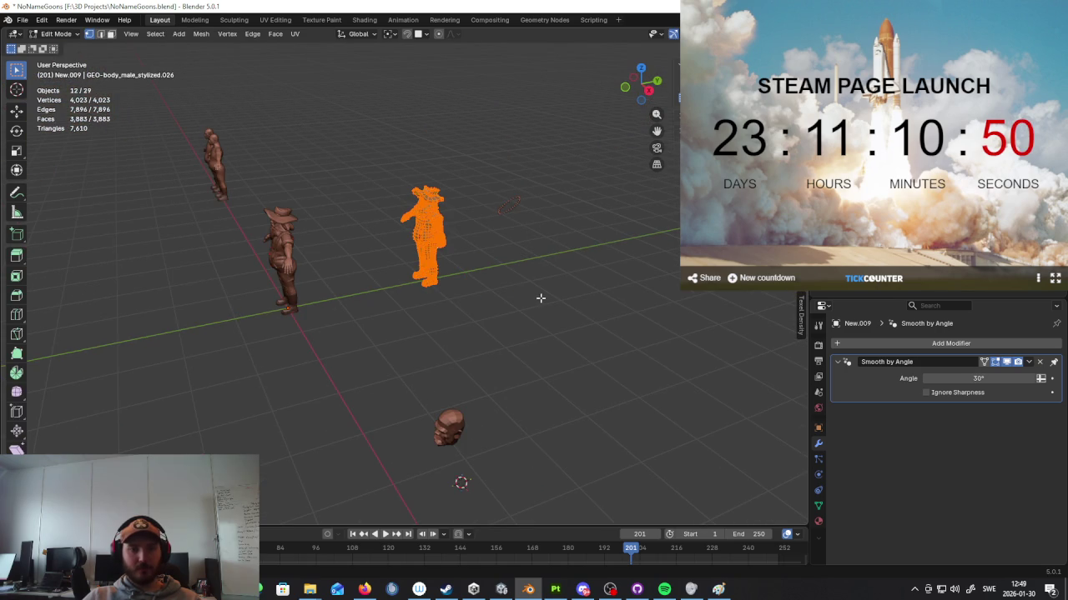
{"action": "mouse_move", "coordinate": [522, 267]}
{"action": "middle_mouse_down"}
{"action": "mouse_move", "coordinate": [508, 220]}
{"action": "mouse_move", "coordinate": [187, 129]}
{"action": "mouse_move", "coordinate": [387, 221]}
{"action": "middle_mouse_up"}
{"action": "left_click", "coordinate": [60, 47]}
{"action": "key", "text": "g"}
{"action": "key", "text": "x"}
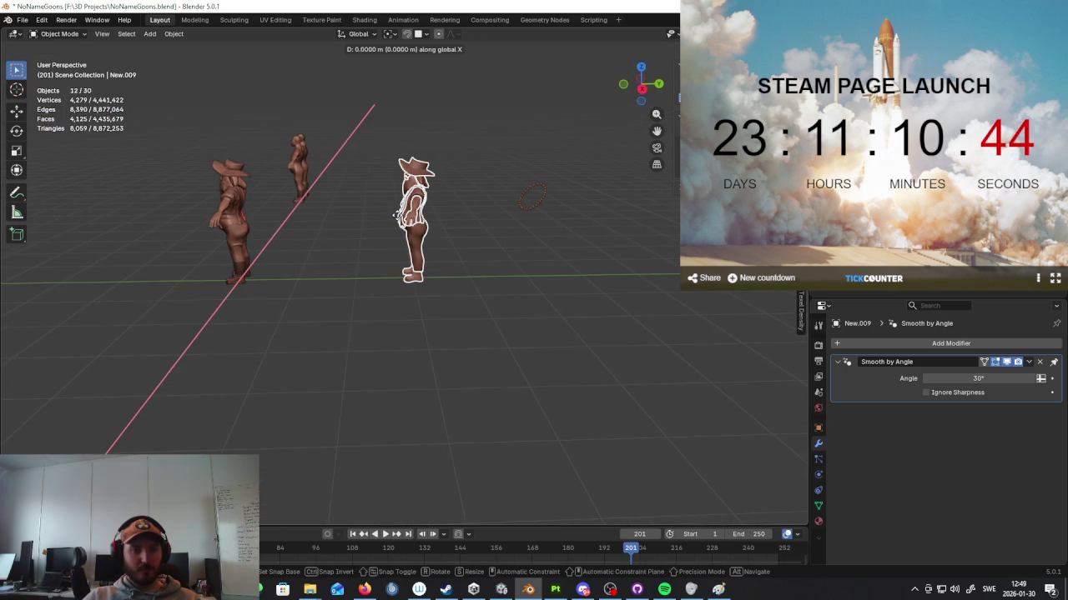
{"action": "key", "text": "Escape"}
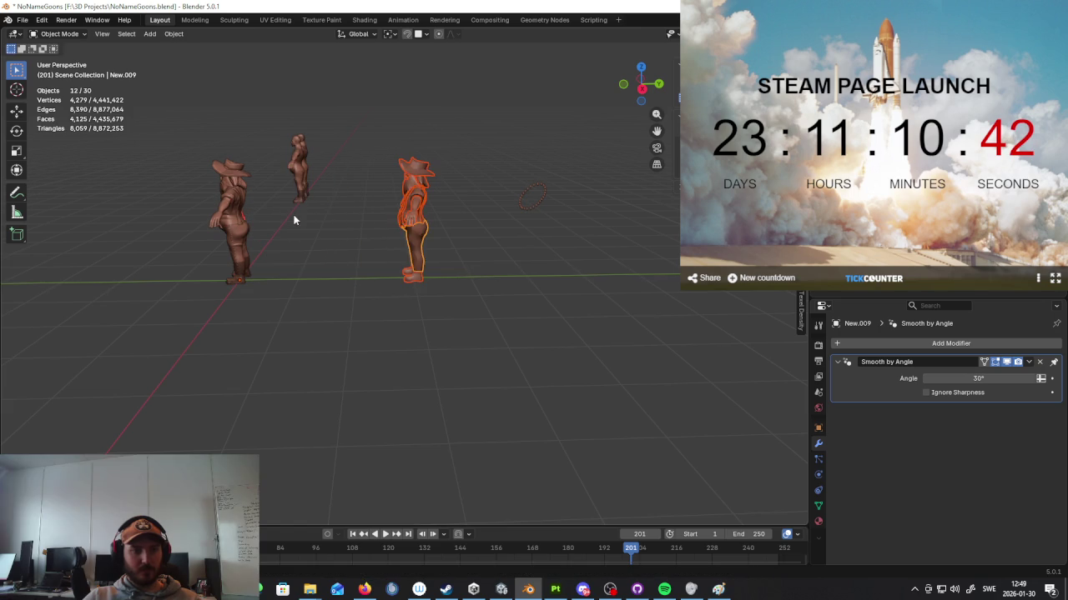
Step: In Edit Mode, cancel a trial mesh move and set snapping to Increment
{"action": "key", "text": "Tab"}
{"action": "key", "text": "g"}
{"action": "key", "text": "x"}
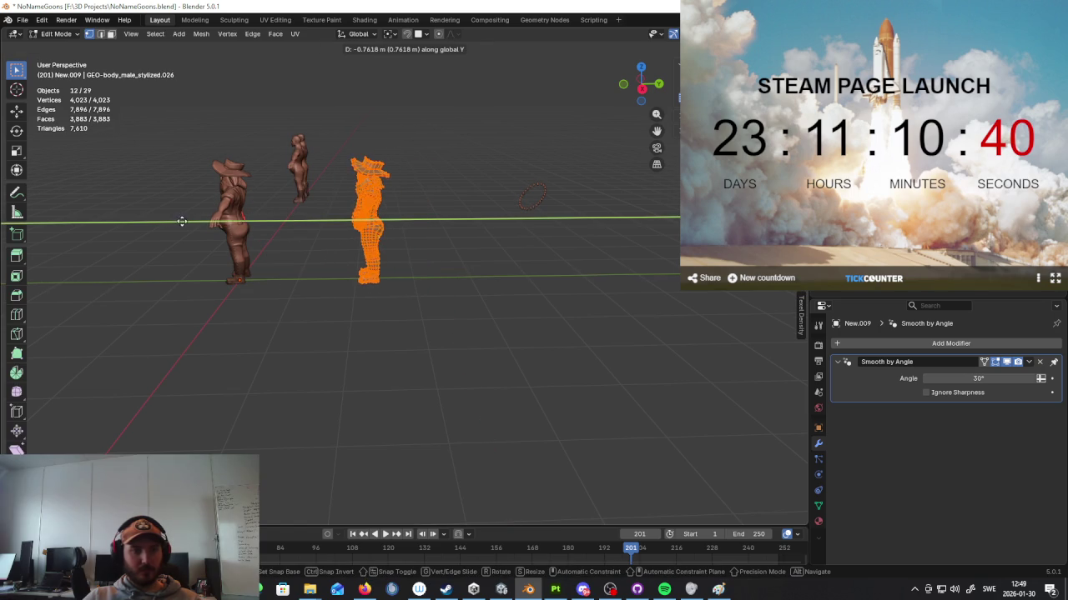
{"action": "key", "text": "Escape"}
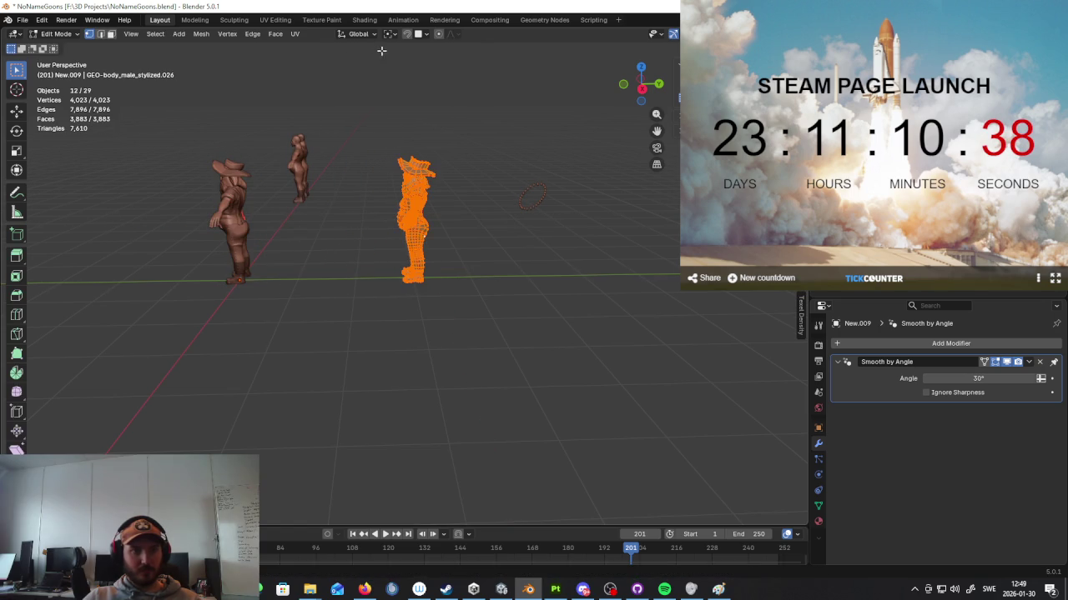
{"action": "left_click", "coordinate": [423, 35]}
{"action": "left_click", "coordinate": [405, 93]}
Step: Move the mesh 1 m along negative Y and return to Object Mode
{"action": "key", "text": "g"}
{"action": "key", "text": "y"}
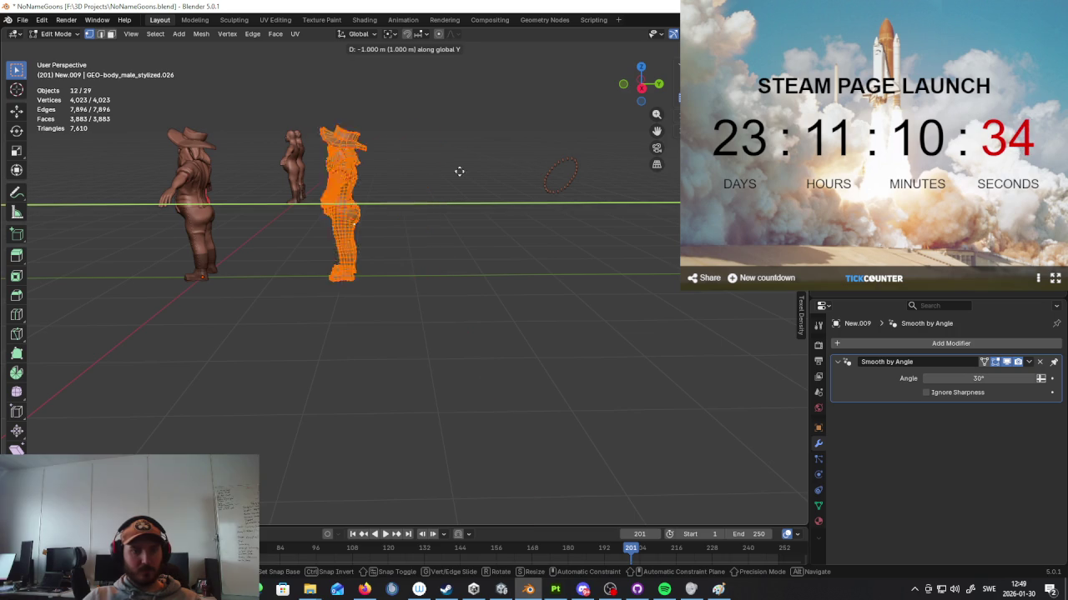
{"action": "left_click", "coordinate": [317, 186]}
{"action": "key", "text": "Tab"}
{"action": "middle_click_drag", "start_coordinate": [396, 230], "coordinate": [488, 239]}
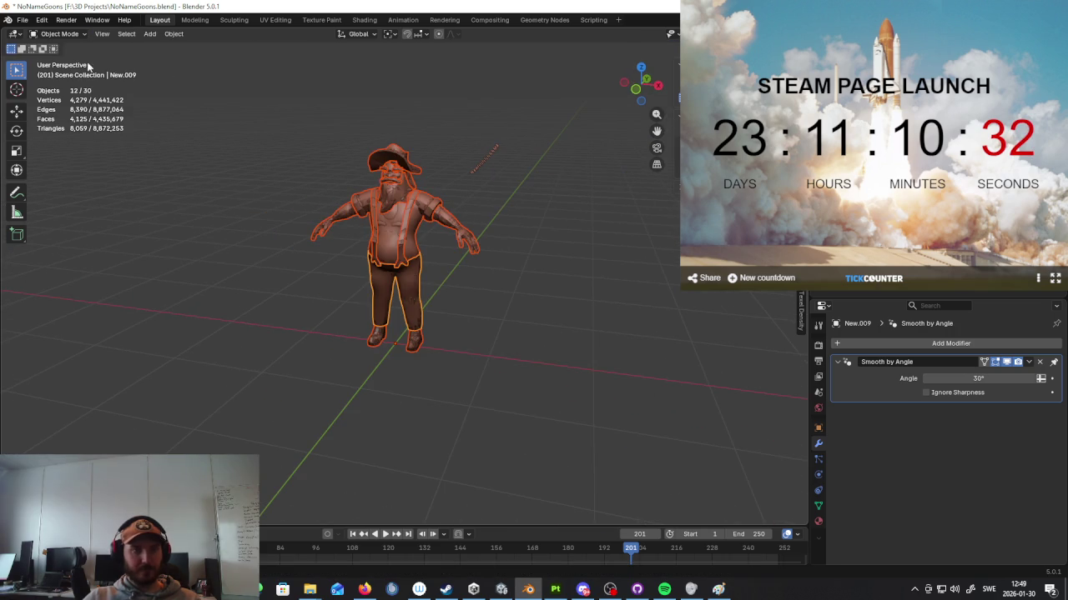
Step: Re-export the character over HPGoon3.fbx via File > Export > FBX
{"action": "left_click", "coordinate": [24, 22]}
{"action": "mouse_move", "coordinate": [41, 188]}
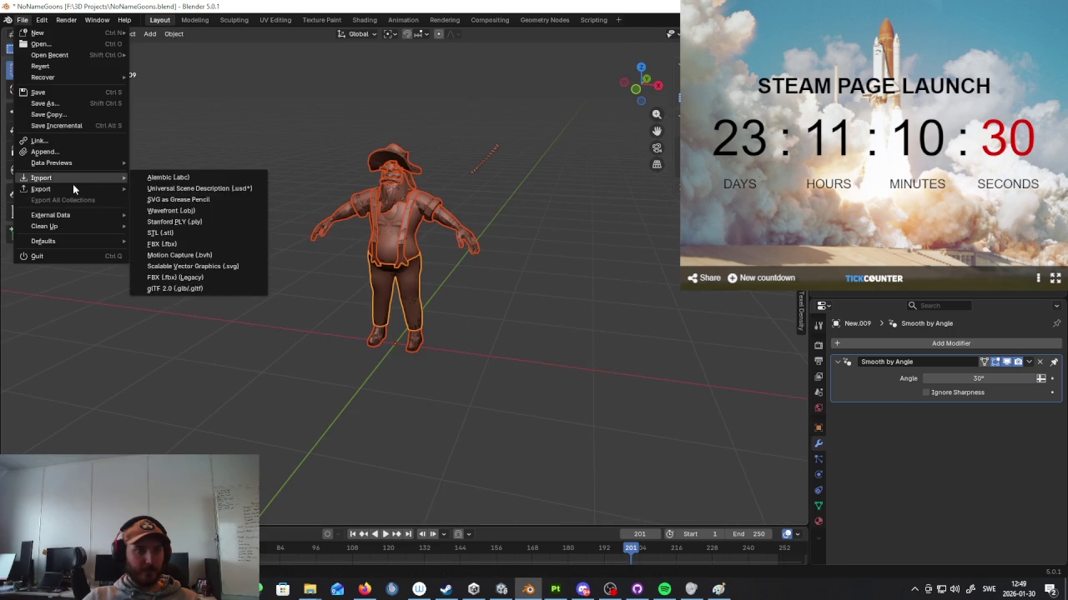
{"action": "left_click", "coordinate": [173, 276]}
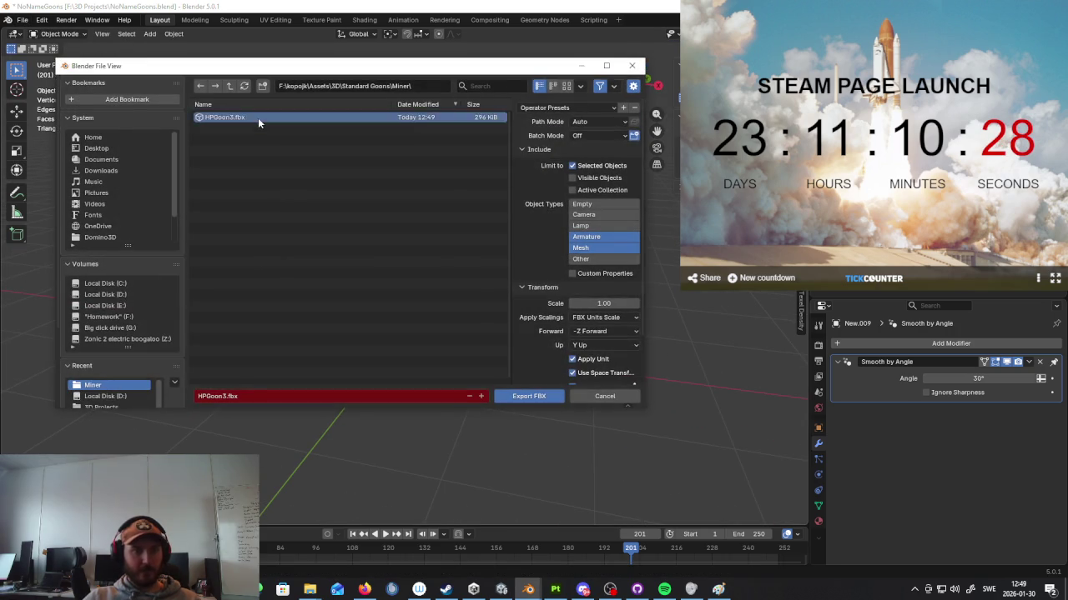
{"action": "left_click", "coordinate": [532, 398]}
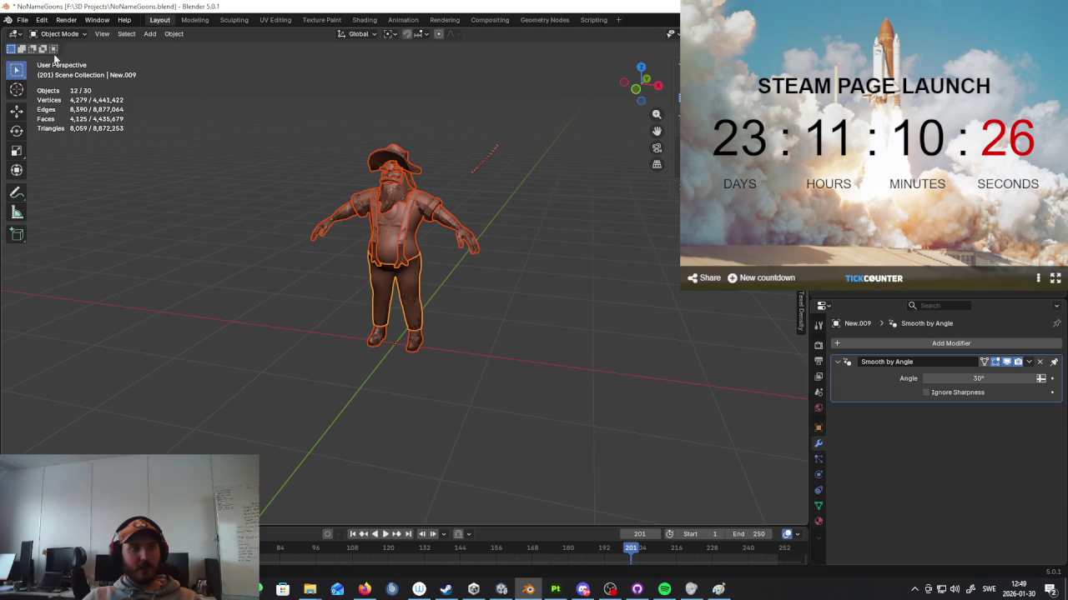
Step: Reopen the FBX export window, select HPGoon3.fbx, edit the filename field, then close
{"action": "left_click", "coordinate": [22, 19]}
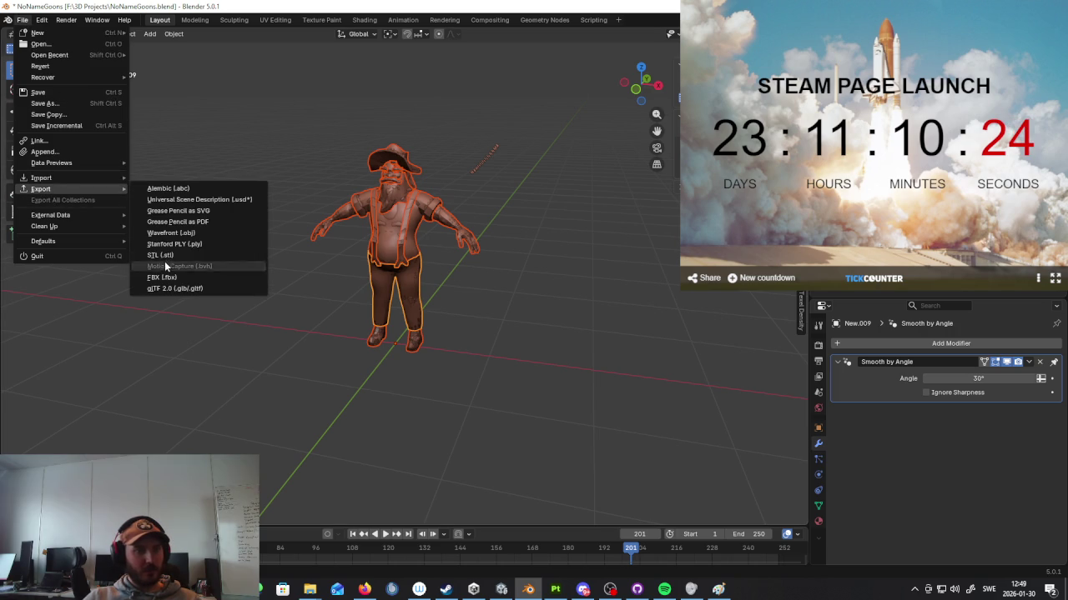
{"action": "left_click", "coordinate": [167, 277]}
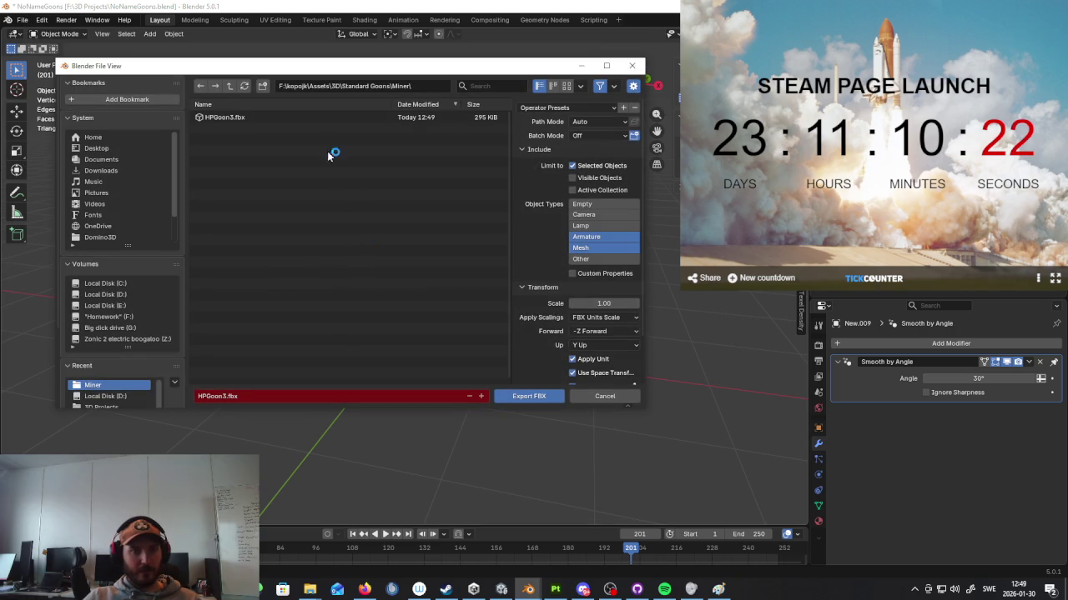
{"action": "left_click", "coordinate": [309, 118]}
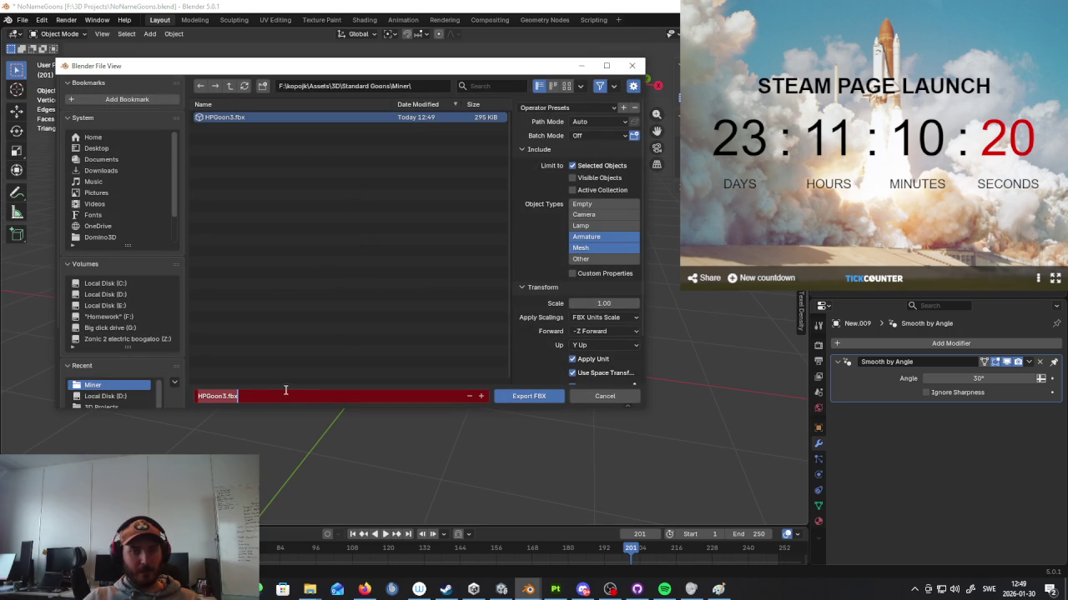
{"action": "left_click", "coordinate": [587, 106]}
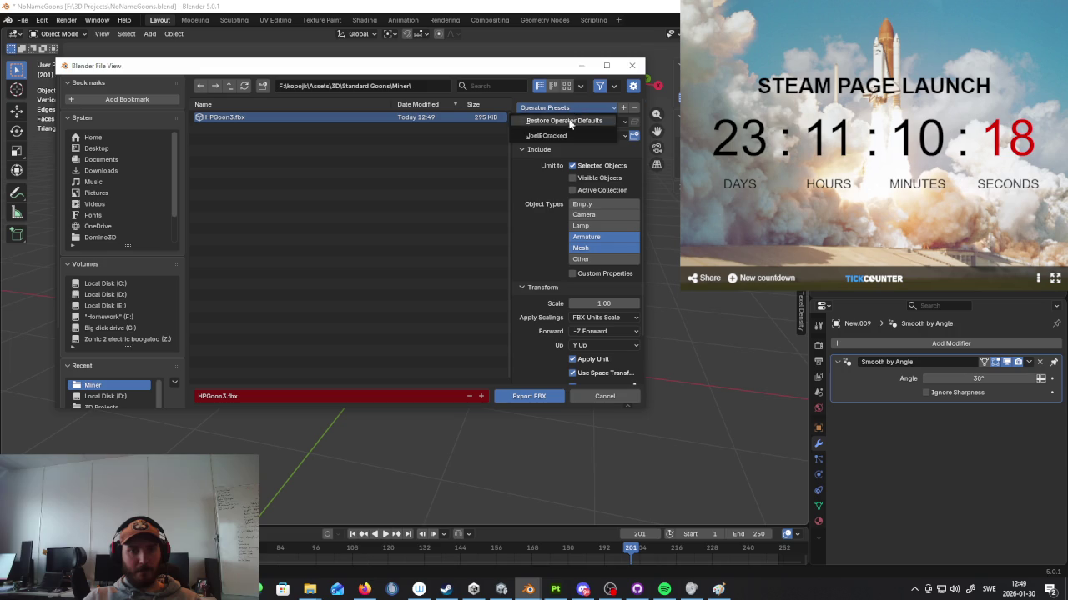
{"action": "left_click", "coordinate": [268, 396]}
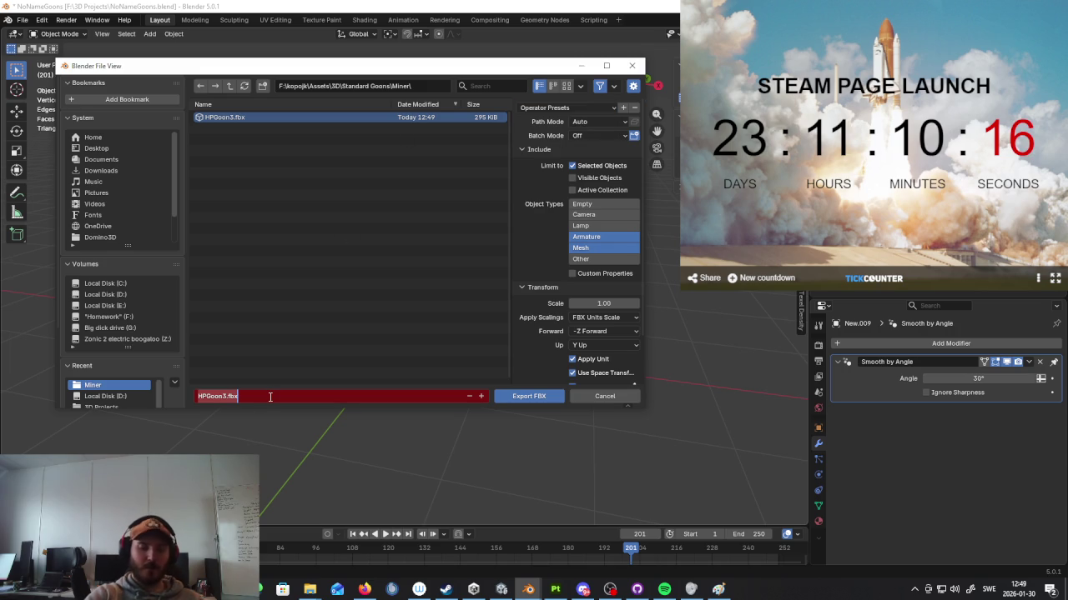
{"action": "type", "text": "Miner"}
{"action": "key", "text": "Return"}
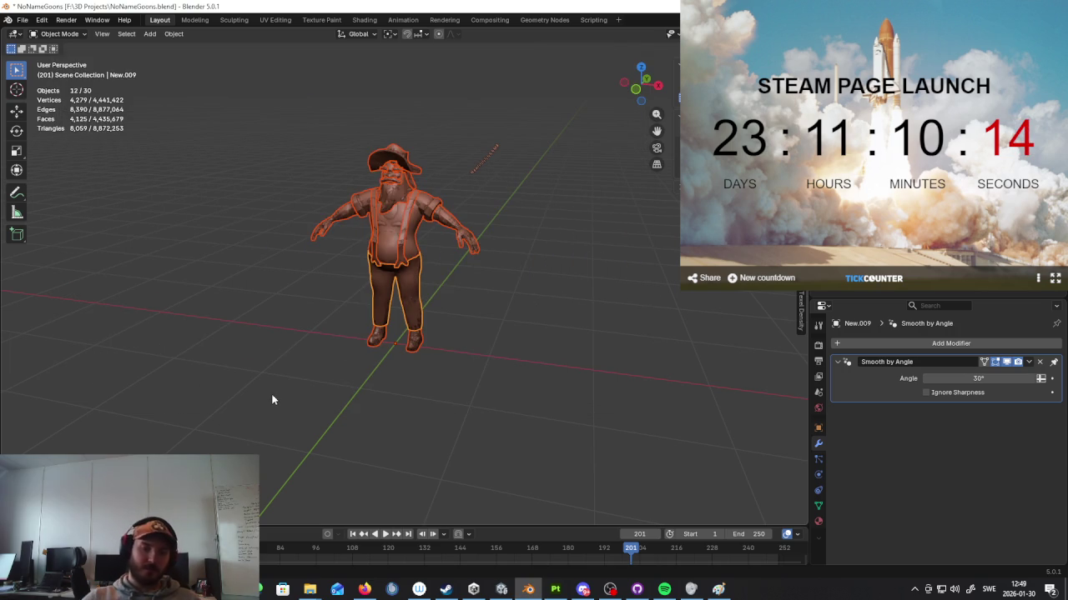
Step: Orbit around the character, undoing a stray beard selection to restore the full selection
{"action": "middle_click_drag", "start_coordinate": [500, 239], "coordinate": [551, 258]}
{"action": "left_click", "coordinate": [550, 258]}
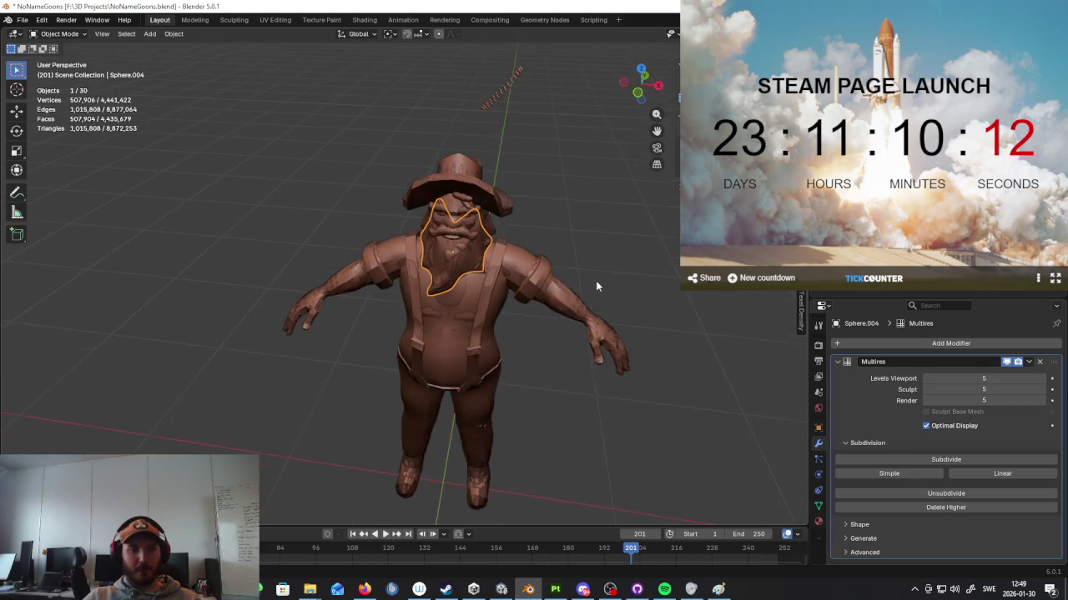
{"action": "middle_click_drag", "start_coordinate": [598, 283], "coordinate": [573, 276]}
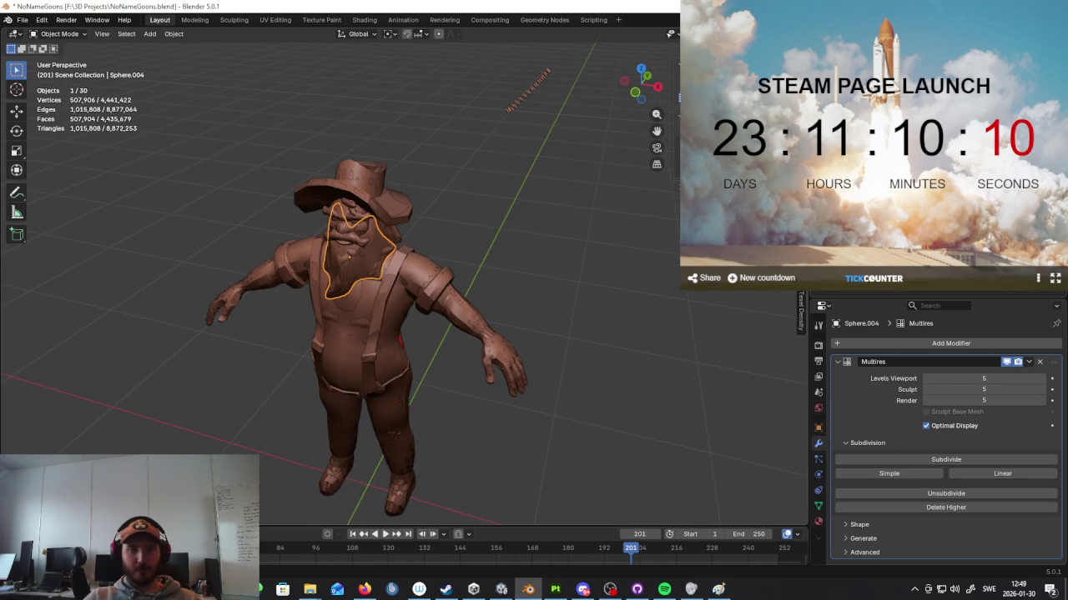
{"action": "key", "text": "ctrl+z"}
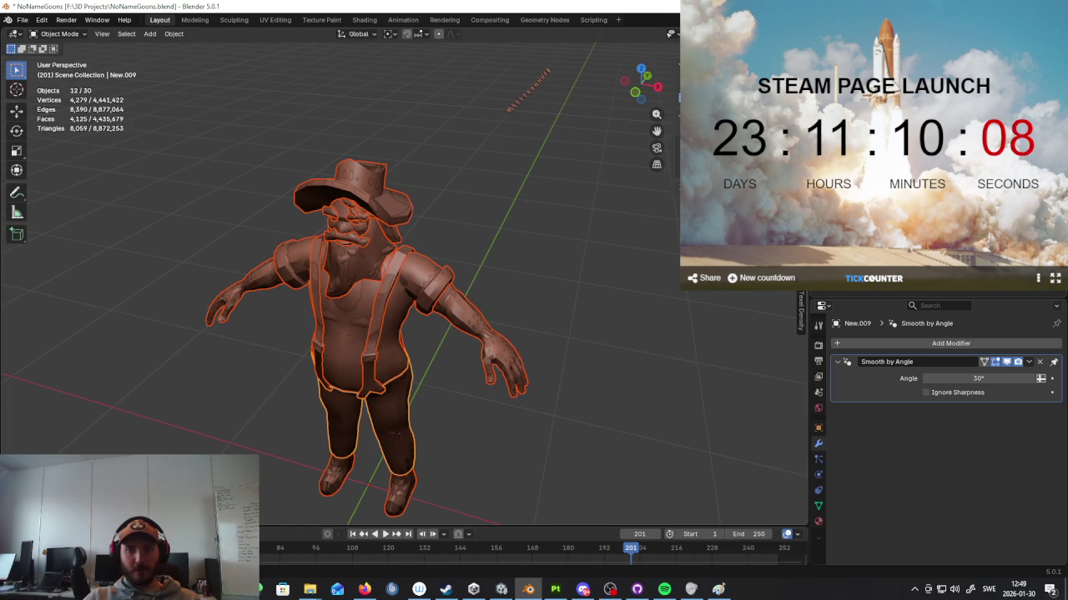
{"action": "middle_click_drag", "start_coordinate": [478, 249], "coordinate": [442, 250]}
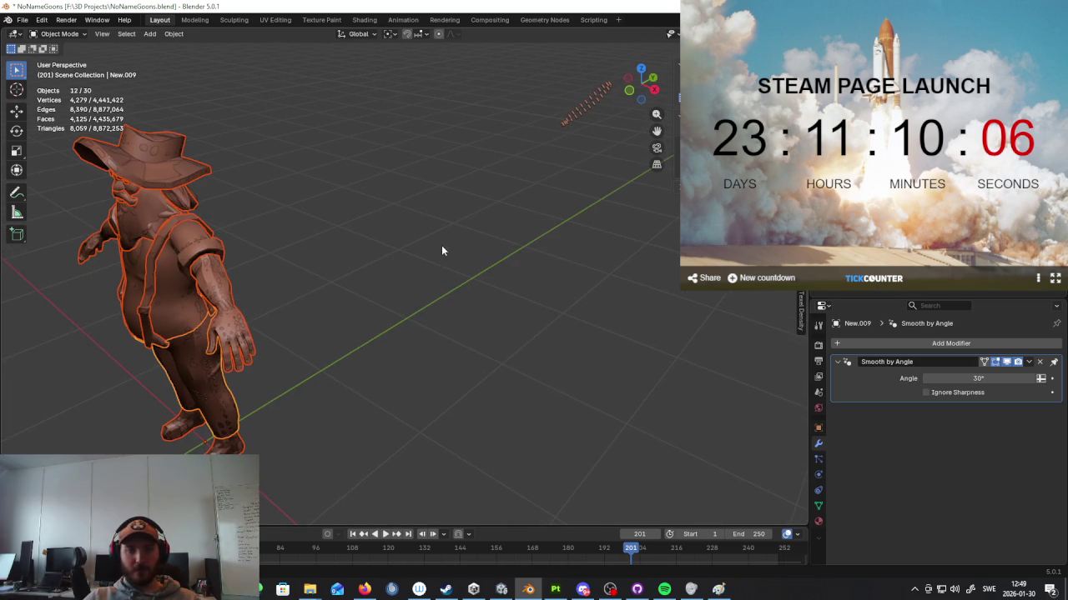
Step: Duplicate the hat and place the copy 1 m along Y from the character
{"action": "left_click", "coordinate": [161, 180]}
{"action": "mouse_move", "coordinate": [161, 180]}
{"action": "middle_mouse_down"}
{"action": "mouse_move", "coordinate": [296, 161]}
{"action": "mouse_move", "coordinate": [324, 228]}
{"action": "middle_mouse_up"}
{"action": "key", "text": "shift+d"}
{"action": "key", "text": "x"}
{"action": "key", "text": "y"}
{"action": "left_click", "coordinate": [474, 196]}
Step: Move the character's own hat along Y onto the copied hat
{"action": "left_click", "coordinate": [299, 281]}
{"action": "key", "text": "g"}
{"action": "key", "text": "y"}
{"action": "left_click", "coordinate": [420, 247]}
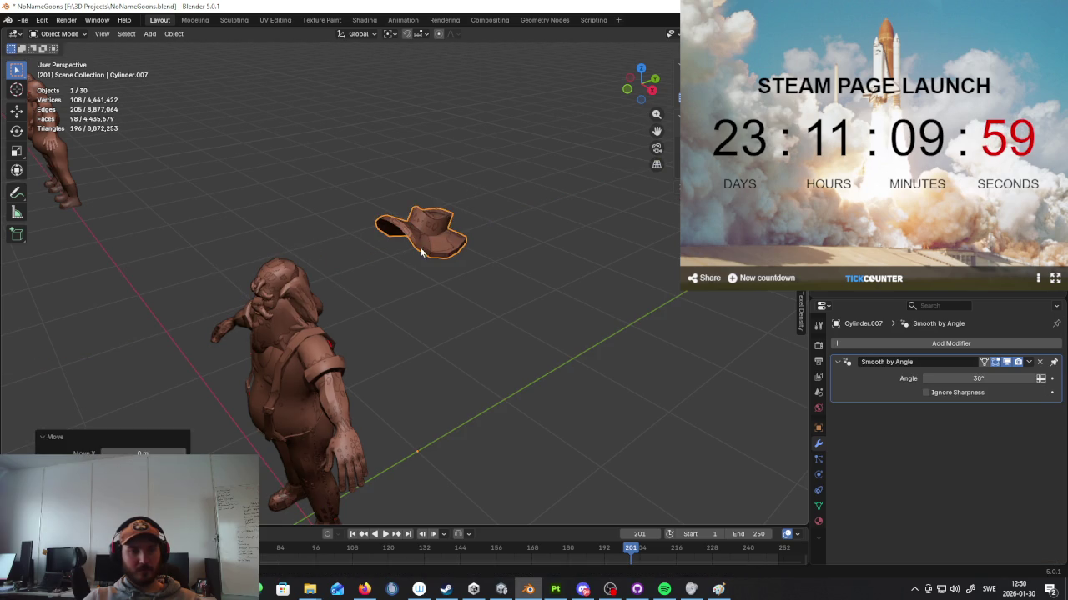
Step: Move the head detail piece off the character along Y
{"action": "left_click", "coordinate": [297, 290]}
{"action": "left_click", "coordinate": [310, 298]}
{"action": "key", "text": "g"}
{"action": "key", "text": "x"}
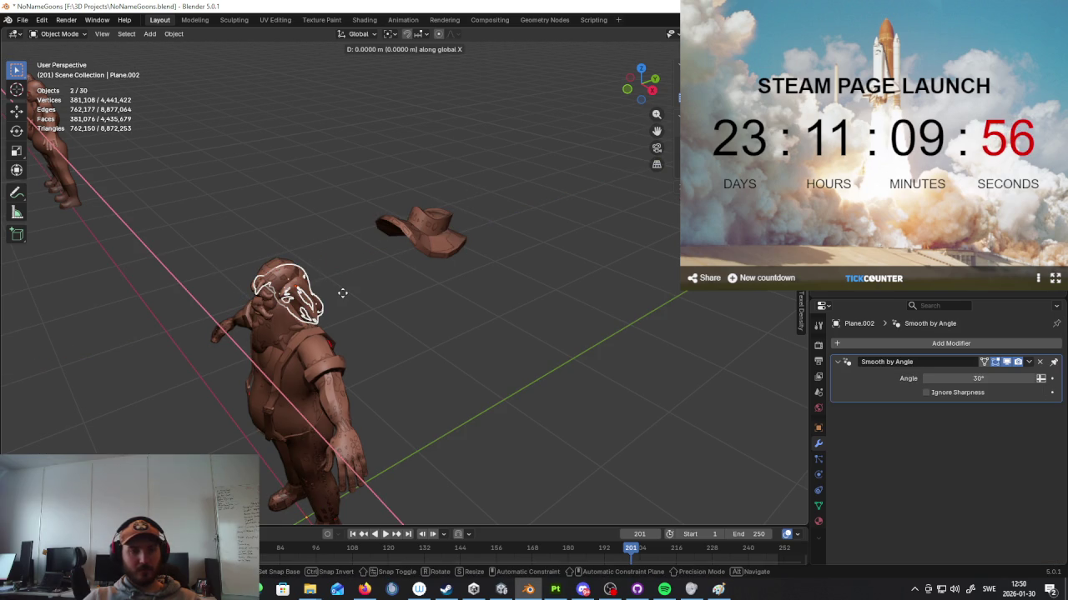
{"action": "right_click", "coordinate": [342, 293]}
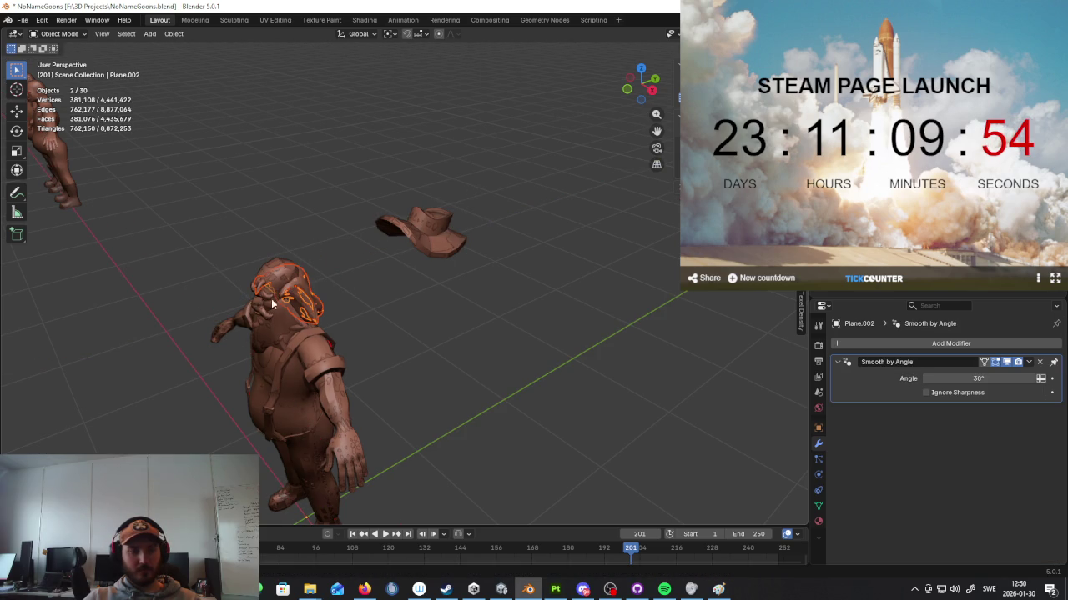
{"action": "middle_click_drag", "start_coordinate": [363, 284], "coordinate": [472, 297]}
{"action": "key", "text": "g"}
{"action": "key", "text": "y"}
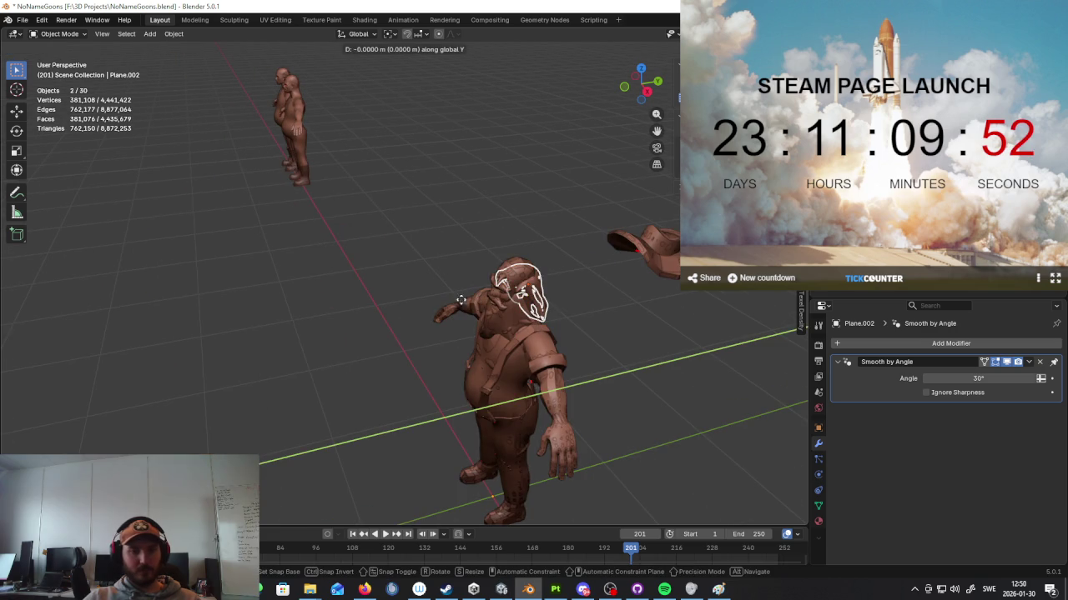
{"action": "left_click", "coordinate": [417, 332]}
Step: Try moving the forehead emblem along Y, then cancel to keep it on the forehead
{"action": "left_click", "coordinate": [419, 359]}
{"action": "mouse_move", "coordinate": [419, 358]}
{"action": "middle_mouse_down"}
{"action": "mouse_move", "coordinate": [444, 327]}
{"action": "mouse_move", "coordinate": [302, 364]}
{"action": "middle_mouse_up"}
{"action": "scroll", "coordinate": [380, 336], "scroll_direction": "up", "scroll_amount": 3}
{"action": "left_click", "coordinate": [318, 203]}
{"action": "mouse_move", "coordinate": [318, 204]}
{"action": "middle_mouse_down"}
{"action": "mouse_move", "coordinate": [331, 235]}
{"action": "mouse_move", "coordinate": [374, 264]}
{"action": "middle_mouse_up"}
{"action": "middle_click_drag", "start_coordinate": [390, 320], "coordinate": [408, 309]}
{"action": "key", "text": "g"}
{"action": "key", "text": "y"}
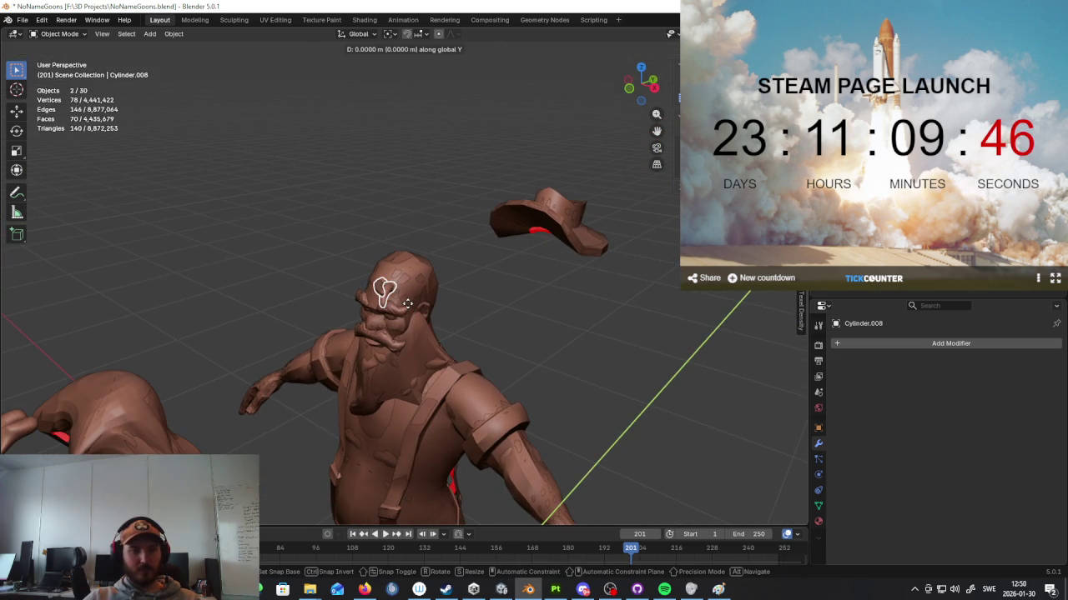
{"action": "key", "text": "Escape"}
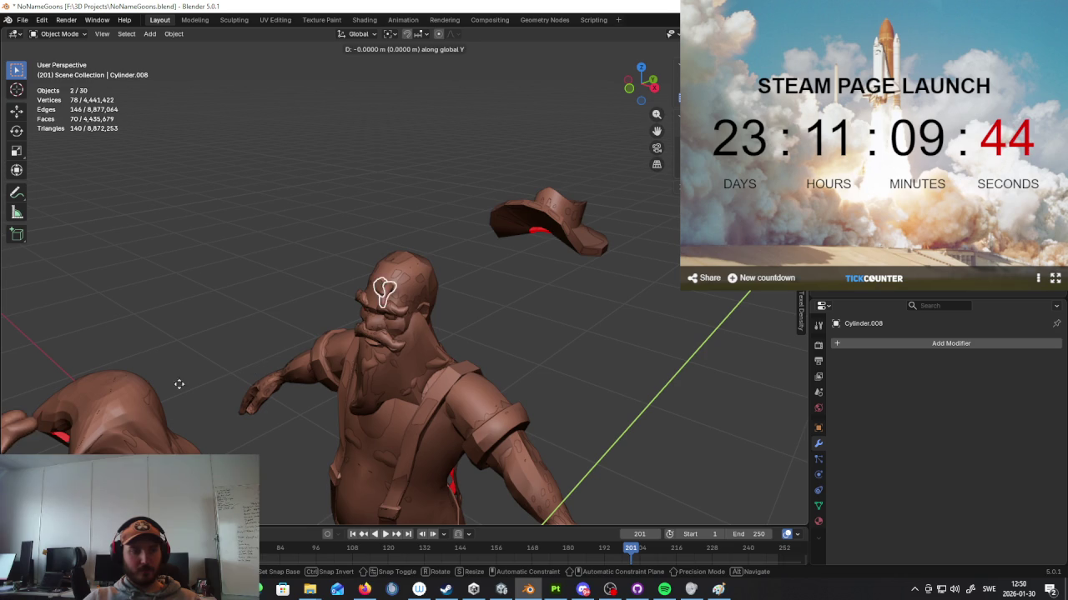
{"action": "left_click", "coordinate": [298, 348]}
Step: Try selecting the glasses apart from the body, then deselect everything
{"action": "left_click", "coordinate": [398, 311]}
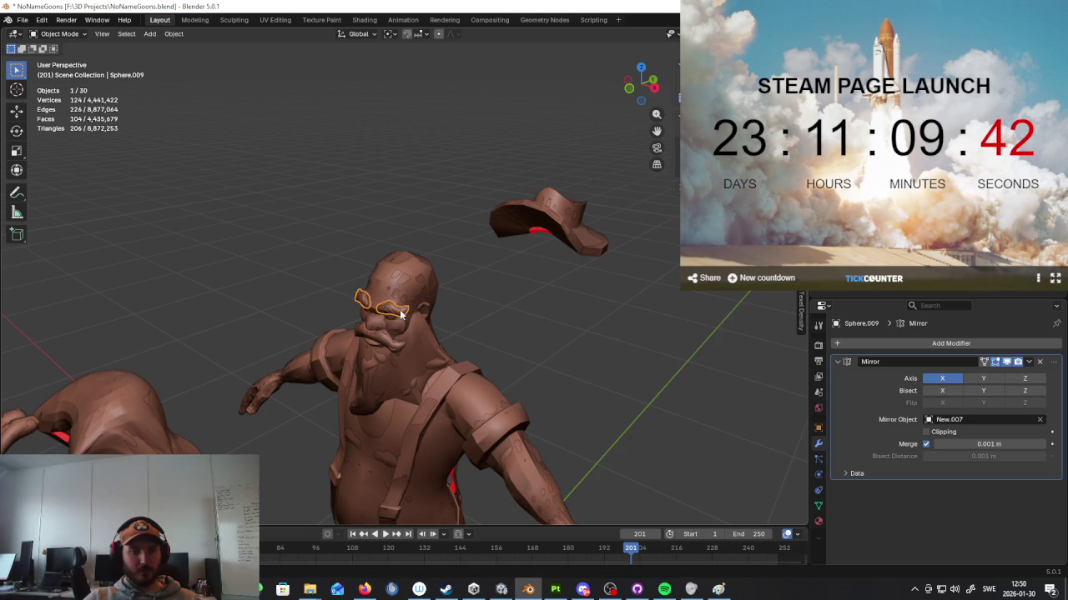
{"action": "left_click", "coordinate": [400, 310]}
{"action": "left_click", "coordinate": [399, 310]}
{"action": "left_click", "coordinate": [397, 311]}
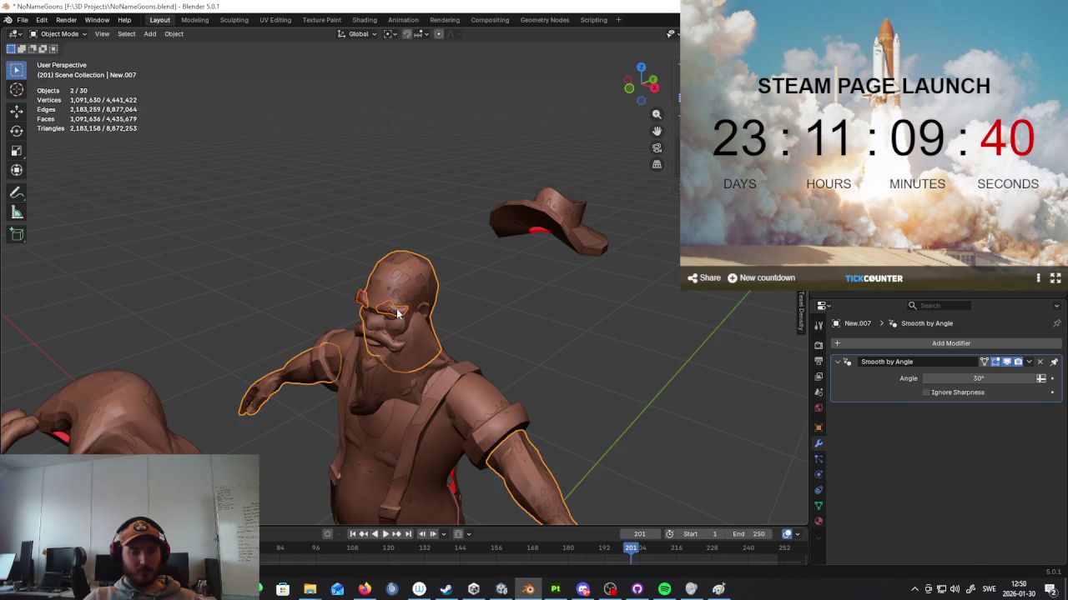
{"action": "scroll", "coordinate": [409, 312], "scroll_direction": "up", "scroll_amount": 5}
{"action": "left_click", "coordinate": [439, 354]}
{"action": "left_click", "coordinate": [437, 357]}
{"action": "left_click", "coordinate": [437, 354]}
{"action": "left_click", "coordinate": [436, 351]}
{"action": "key", "text": "alt+a"}
Step: Move the glasses, mustache and other face pieces 1 m along Y beside the spare hat
{"action": "left_click", "coordinate": [417, 342]}
{"action": "left_click", "coordinate": [417, 343], "text": "shift"}
{"action": "mouse_move", "coordinate": [417, 342]}
{"action": "middle_mouse_down"}
{"action": "mouse_move", "coordinate": [443, 356]}
{"action": "mouse_move", "coordinate": [422, 351]}
{"action": "middle_mouse_up"}
{"action": "left_click", "coordinate": [409, 367], "text": "shift"}
{"action": "key", "text": "g"}
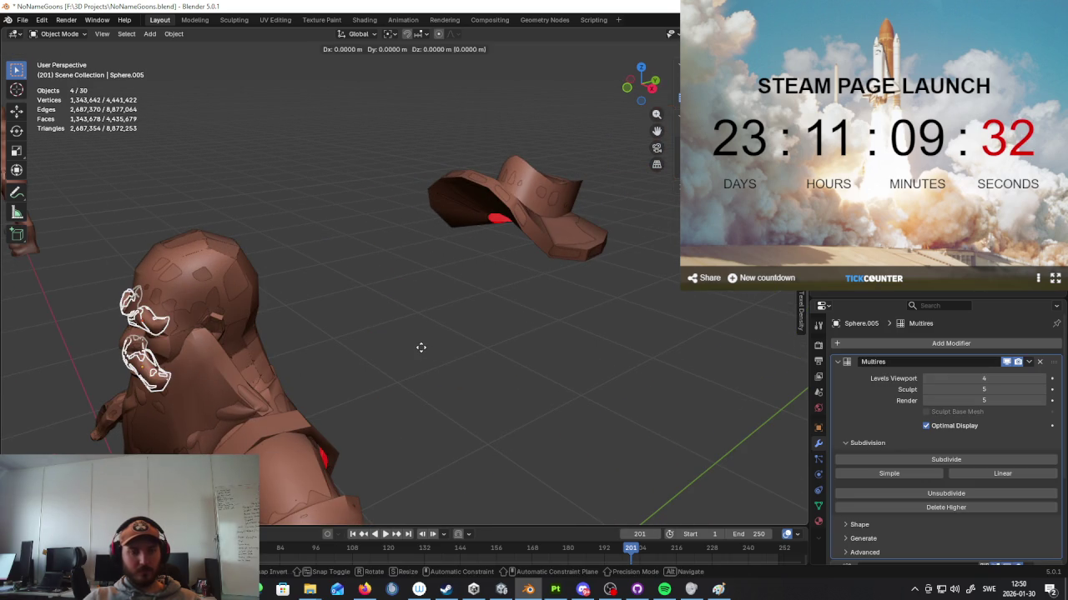
{"action": "type", "text": "y1"}
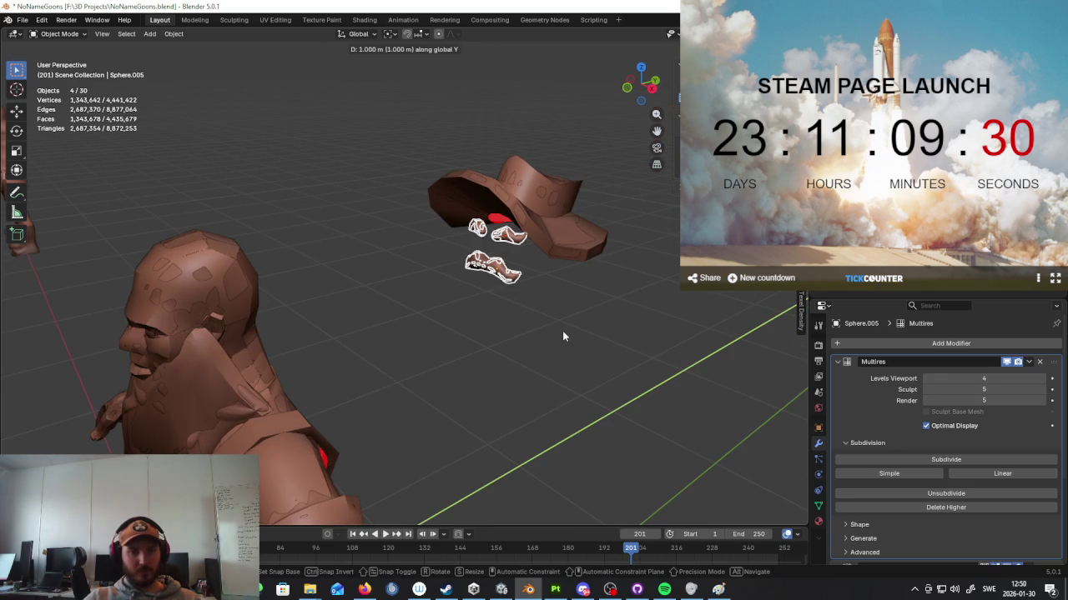
{"action": "left_click", "coordinate": [562, 330]}
Step: Move the four finger pieces along Y and drop them near the hat
{"action": "mouse_move", "coordinate": [598, 319]}
{"action": "middle_mouse_down"}
{"action": "mouse_move", "coordinate": [612, 315]}
{"action": "mouse_move", "coordinate": [592, 334]}
{"action": "mouse_move", "coordinate": [628, 311]}
{"action": "middle_mouse_up"}
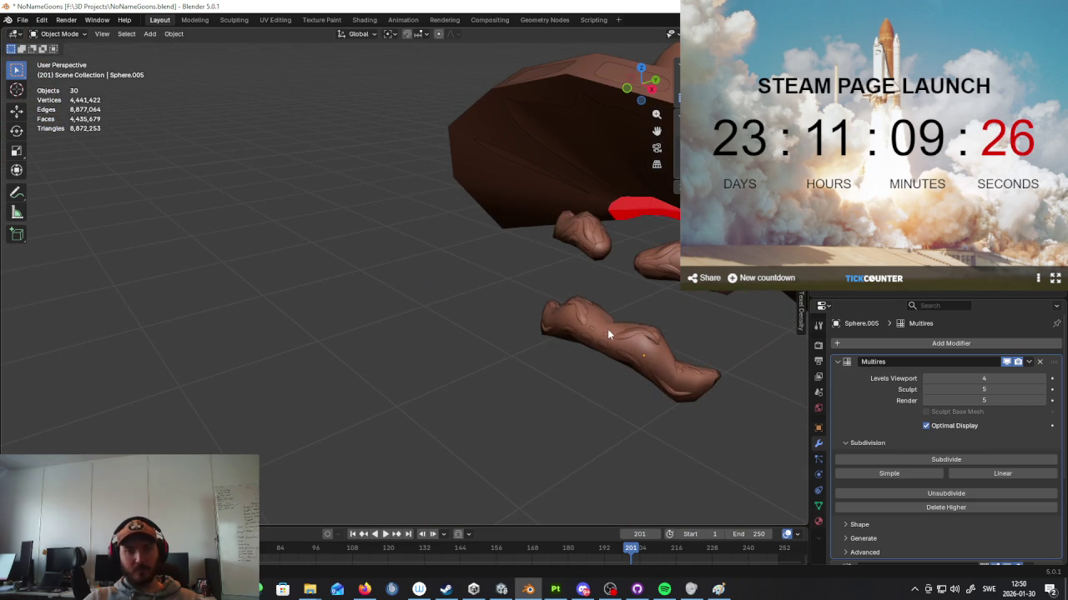
{"action": "left_click", "coordinate": [616, 327]}
{"action": "scroll", "coordinate": [507, 332], "scroll_direction": "down", "scroll_amount": 10}
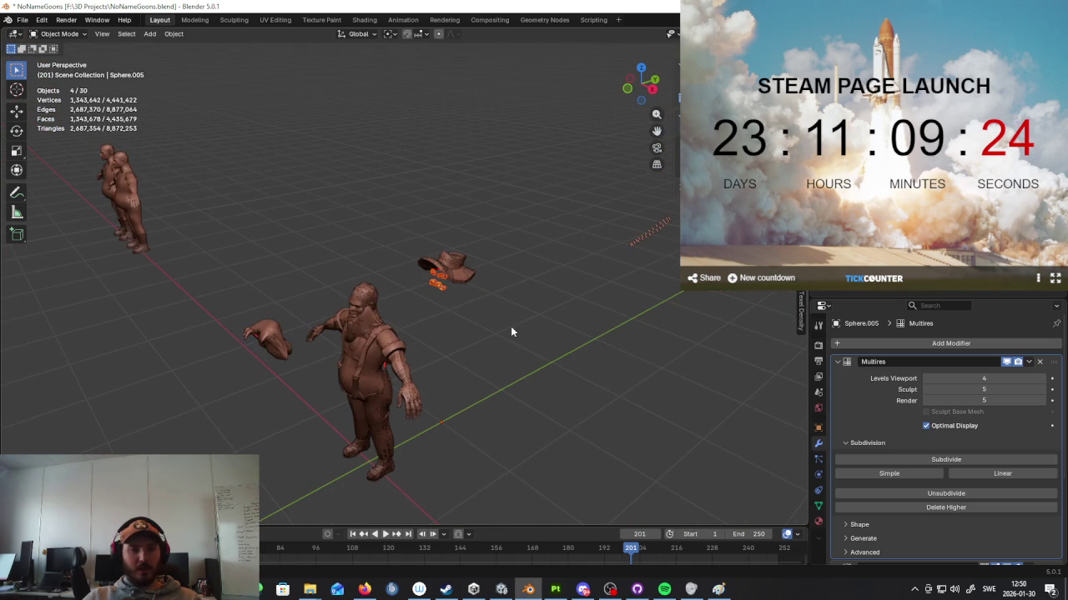
{"action": "middle_click_drag", "start_coordinate": [489, 334], "coordinate": [743, 347]}
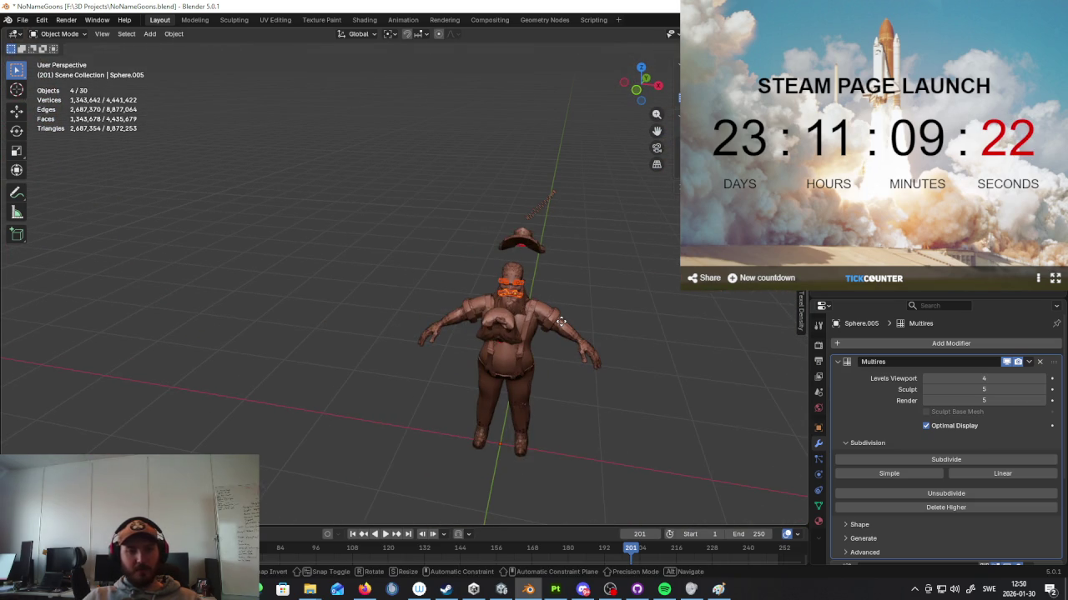
{"action": "key", "text": "g"}
{"action": "key", "text": "x"}
{"action": "right_click", "coordinate": [765, 347]}
{"action": "middle_click_drag", "start_coordinate": [765, 347], "coordinate": [659, 337]}
{"action": "key", "text": "g"}
{"action": "key", "text": "y"}
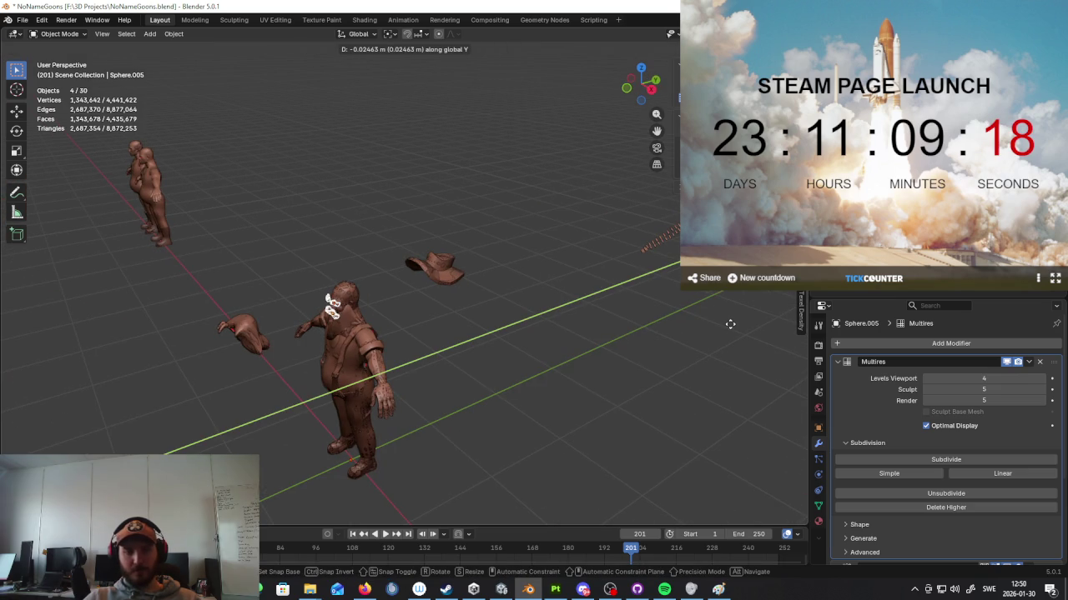
{"action": "left_click", "coordinate": [489, 285]}
Step: Move the hat further away from the character, then zoom back in close
{"action": "left_click", "coordinate": [450, 274]}
{"action": "middle_click_drag", "start_coordinate": [476, 278], "coordinate": [464, 279]}
{"action": "key", "text": "g"}
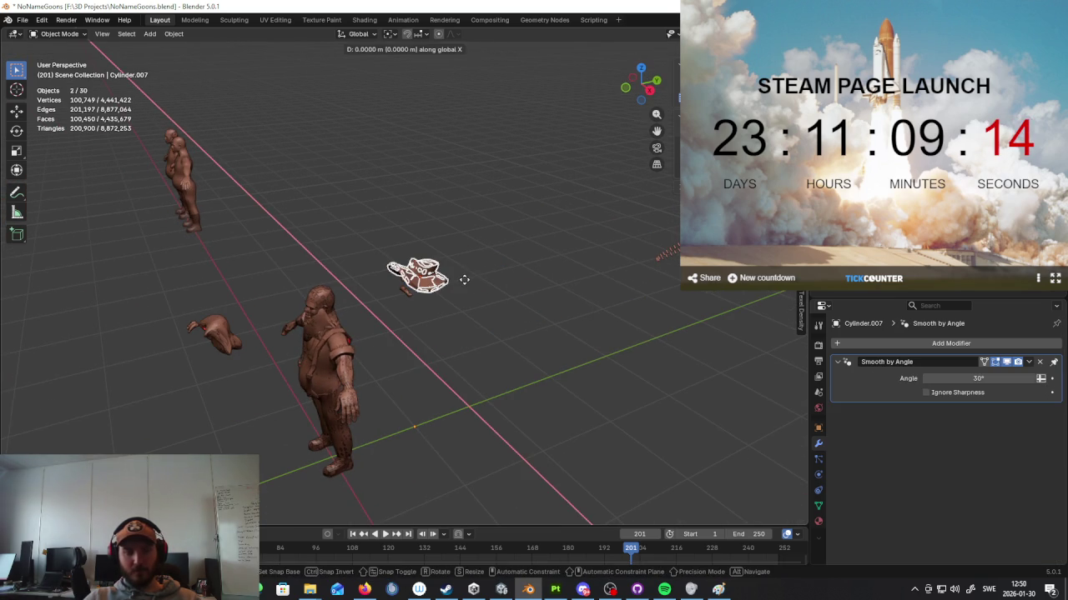
{"action": "left_click", "coordinate": [544, 358]}
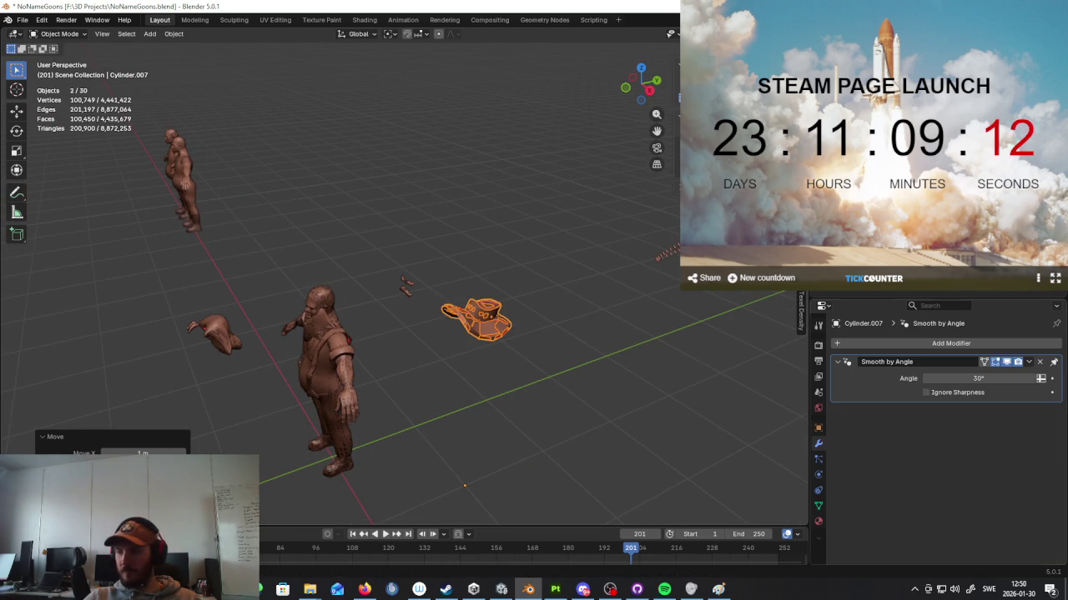
{"action": "key", "text": "alt+Tab"}
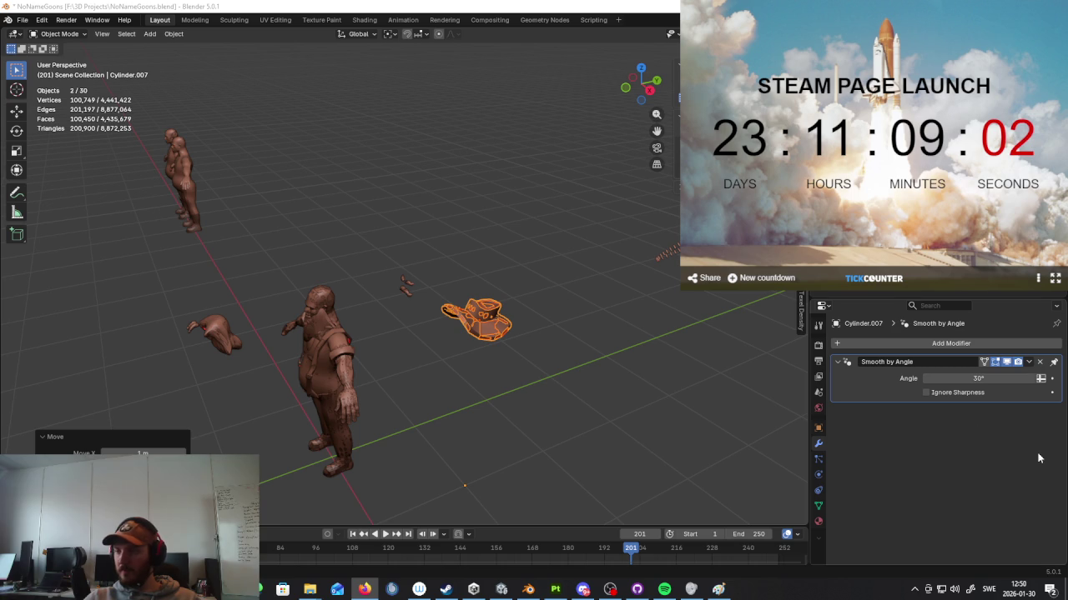
{"action": "middle_click_drag", "start_coordinate": [409, 323], "coordinate": [520, 342]}
{"action": "scroll", "coordinate": [521, 342], "scroll_direction": "up", "scroll_amount": 2}
{"action": "scroll", "coordinate": [474, 315], "scroll_direction": "up", "scroll_amount": 3}
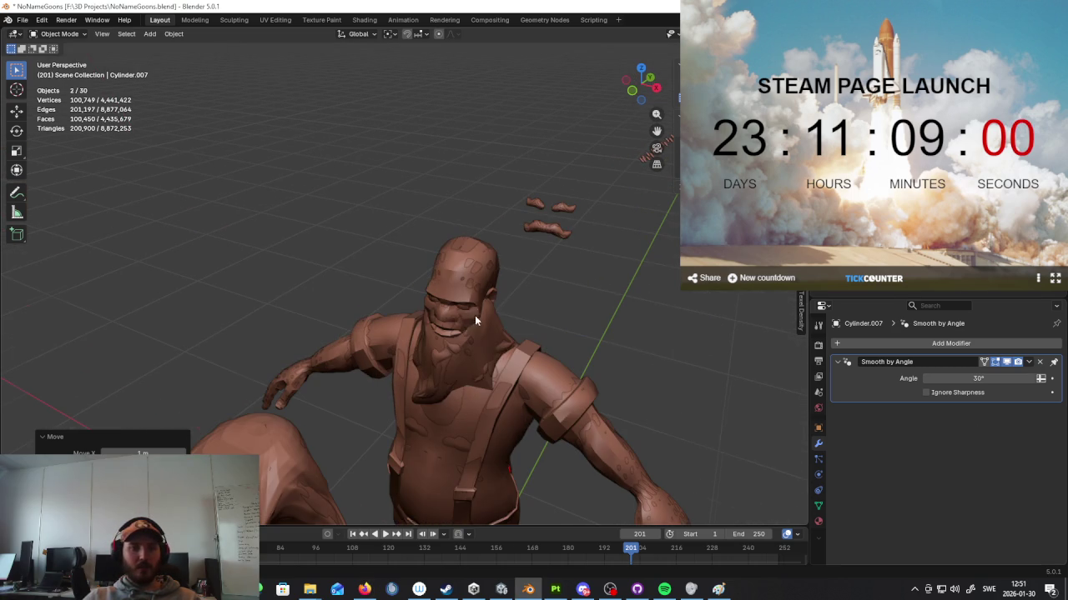
Step: Move the spiky chest piece (Plane.001) along Y beside the character
{"action": "left_click", "coordinate": [489, 344]}
{"action": "left_click", "coordinate": [489, 344]}
{"action": "scroll", "coordinate": [540, 302], "scroll_direction": "down", "scroll_amount": 5}
{"action": "middle_click_drag", "start_coordinate": [540, 302], "coordinate": [513, 296]}
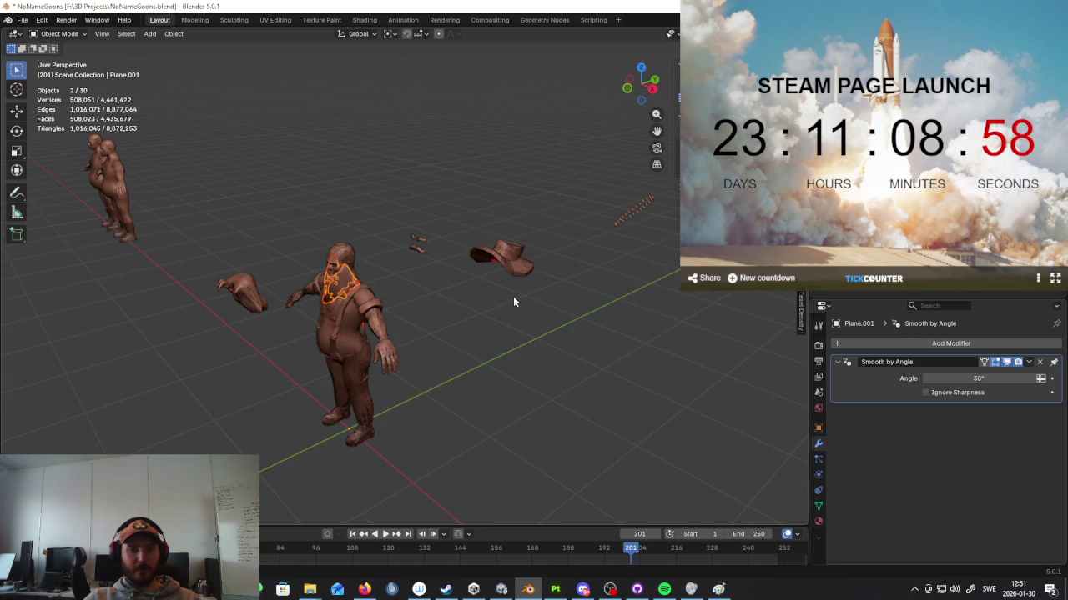
{"action": "key", "text": "g"}
{"action": "key", "text": "z"}
{"action": "key", "text": "y"}
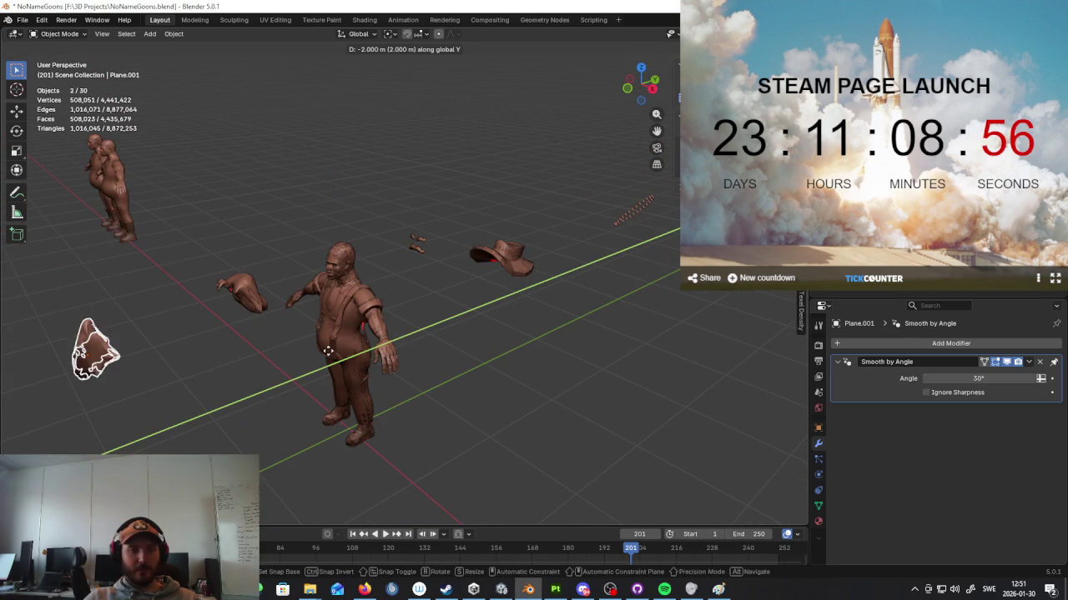
{"action": "middle_click_drag", "start_coordinate": [499, 297], "coordinate": [534, 300], "text": "alt"}
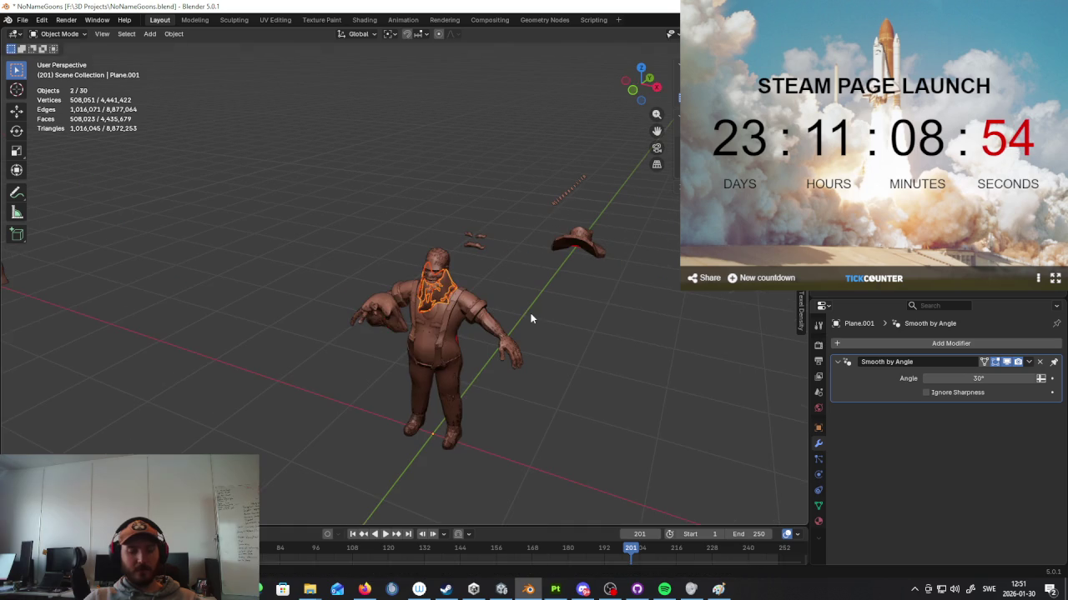
{"action": "left_click", "coordinate": [684, 357]}
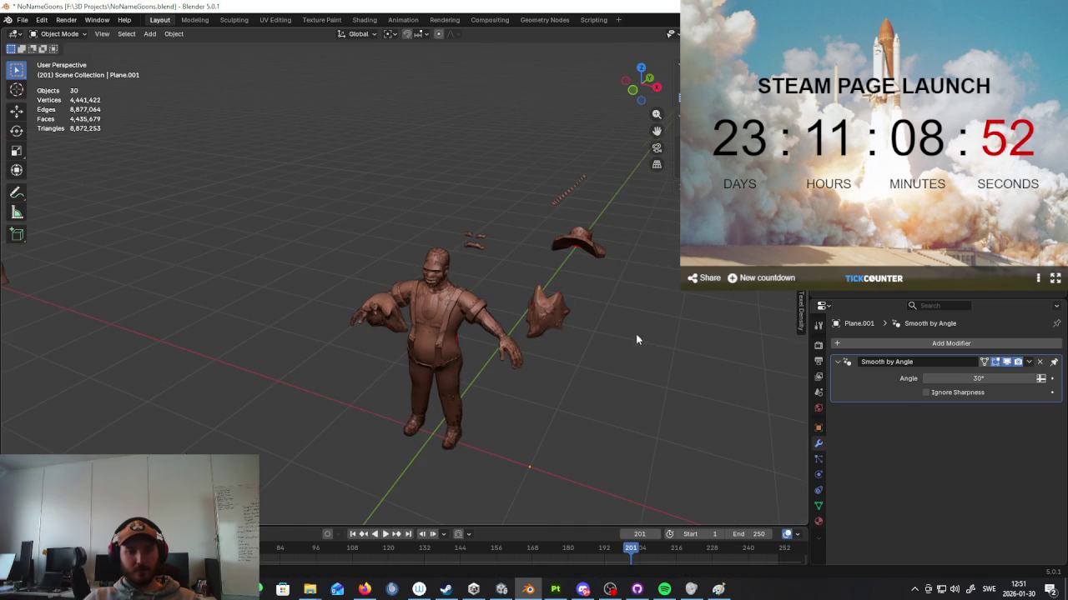
Step: Move the shirt (New.005) along Y away from the body
{"action": "scroll", "coordinate": [638, 339], "scroll_direction": "down", "scroll_amount": 8}
{"action": "left_click", "coordinate": [547, 349]}
{"action": "left_click", "coordinate": [548, 348]}
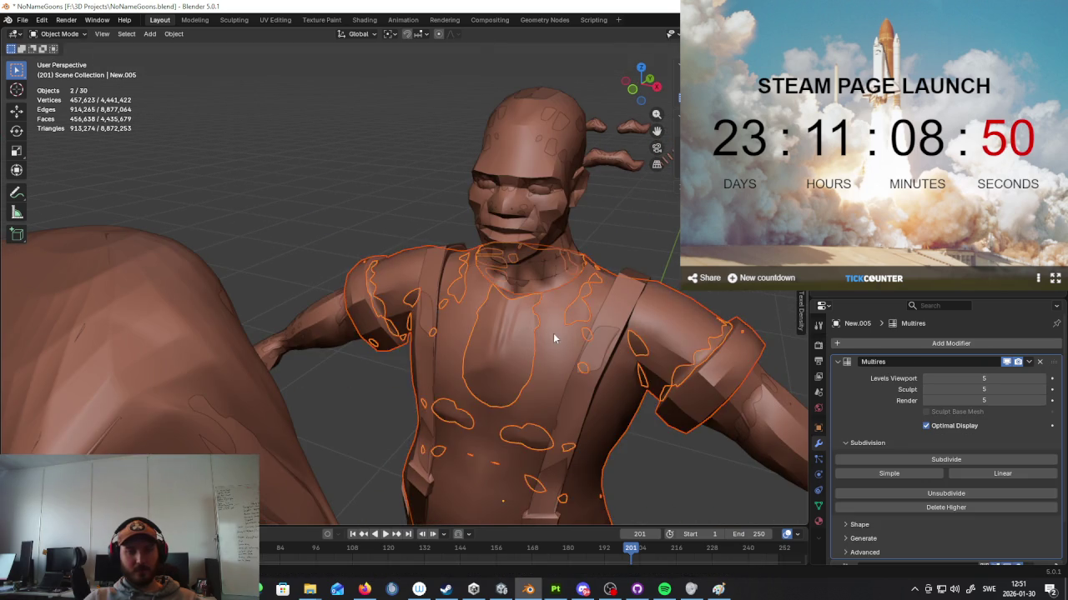
{"action": "scroll", "coordinate": [551, 341], "scroll_direction": "down", "scroll_amount": 10}
{"action": "key", "text": "g"}
{"action": "key", "text": "x"}
{"action": "key", "text": "y"}
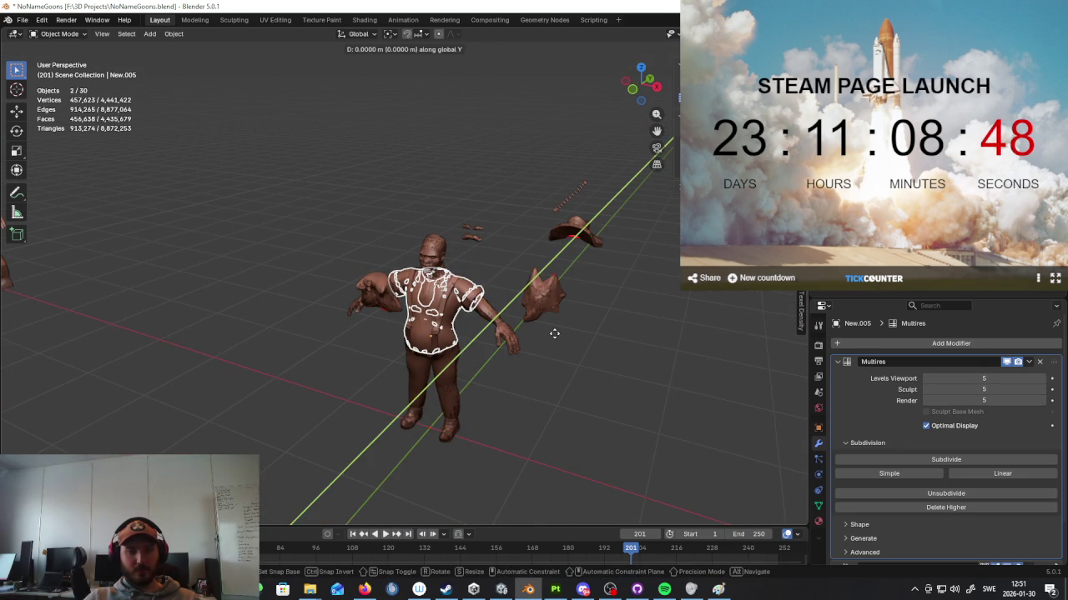
{"action": "left_click", "coordinate": [591, 306]}
Step: Select both suspender pieces and try a Y move, cancelling to leave them in place
{"action": "scroll", "coordinate": [596, 337], "scroll_direction": "up", "scroll_amount": 1}
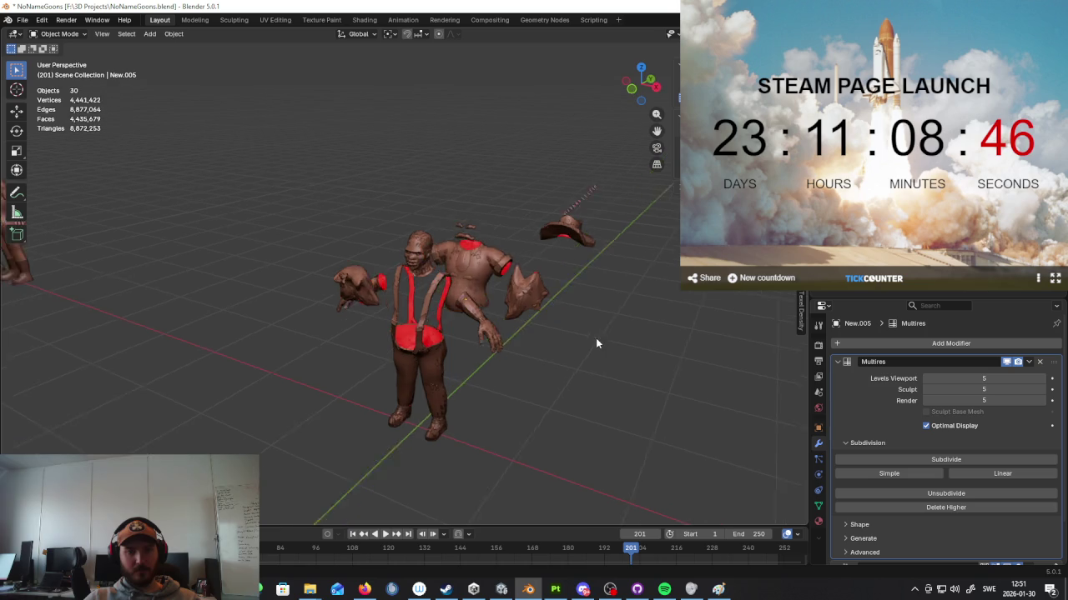
{"action": "scroll", "coordinate": [588, 324], "scroll_direction": "up", "scroll_amount": 2}
{"action": "scroll", "coordinate": [534, 308], "scroll_direction": "up", "scroll_amount": 2}
{"action": "middle_click_drag", "start_coordinate": [516, 300], "coordinate": [395, 331]}
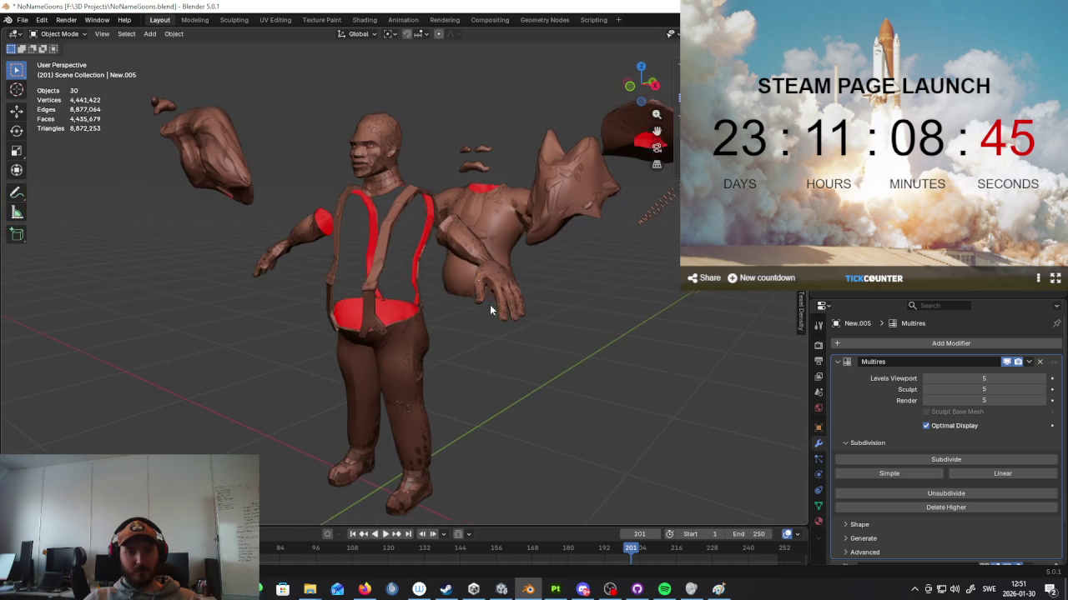
{"action": "left_click", "coordinate": [396, 332]}
{"action": "left_click", "coordinate": [348, 281]}
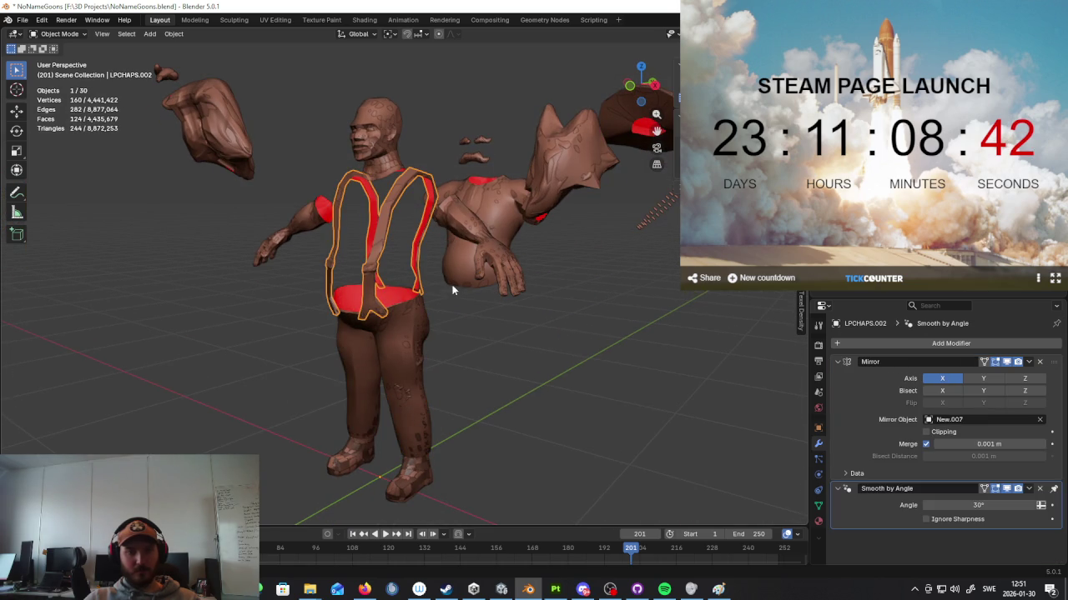
{"action": "middle_click_drag", "start_coordinate": [453, 289], "coordinate": [379, 261]}
{"action": "left_click", "coordinate": [380, 261], "text": "shift"}
{"action": "key", "text": "g"}
{"action": "key", "text": "y"}
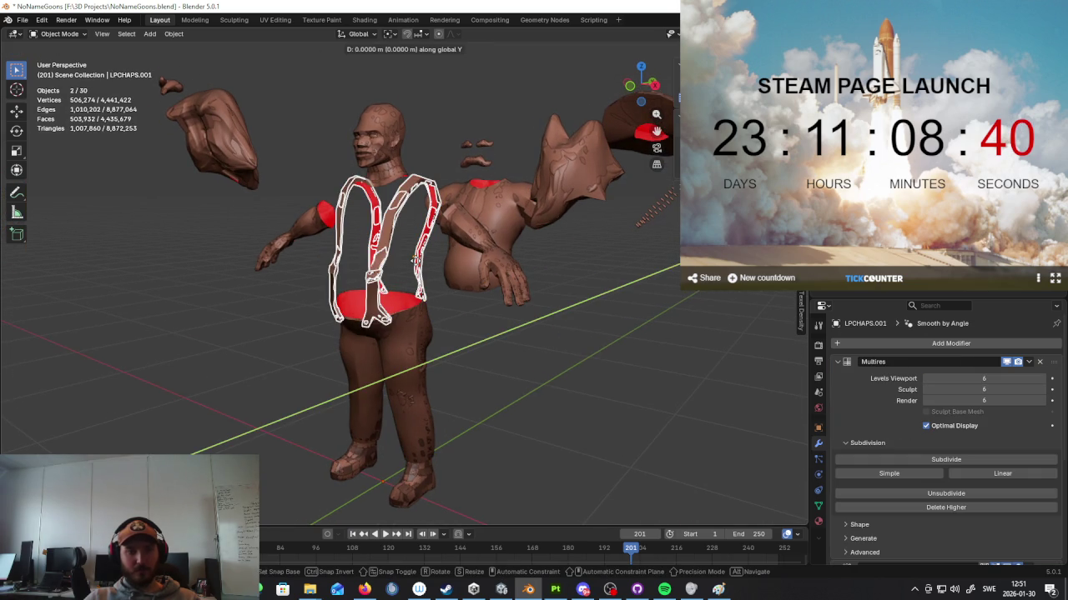
{"action": "key", "text": "Escape"}
Step: Move the pants (New.009) along X to the right of the body, then deselect
{"action": "mouse_move", "coordinate": [414, 261]}
{"action": "middle_mouse_down"}
{"action": "mouse_move", "coordinate": [378, 350]}
{"action": "mouse_move", "coordinate": [378, 335]}
{"action": "mouse_move", "coordinate": [357, 346]}
{"action": "mouse_move", "coordinate": [358, 334]}
{"action": "mouse_move", "coordinate": [393, 341]}
{"action": "middle_mouse_up"}
{"action": "left_click", "coordinate": [467, 349]}
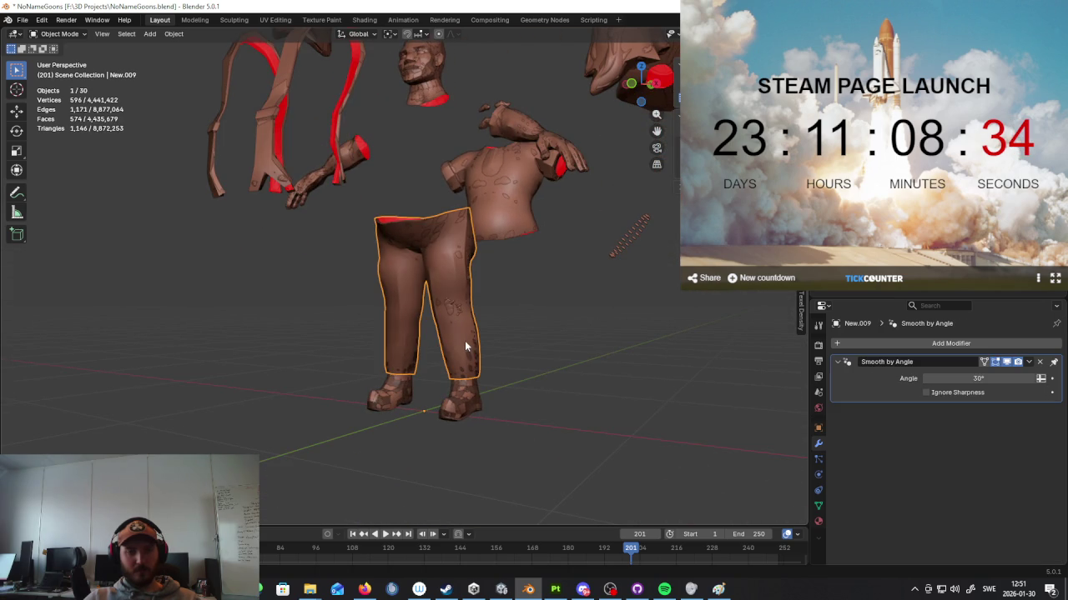
{"action": "left_click", "coordinate": [461, 396]}
{"action": "left_click", "coordinate": [465, 345]}
{"action": "left_click", "coordinate": [464, 345]}
{"action": "left_click", "coordinate": [465, 346], "text": "shift"}
{"action": "middle_click_drag", "start_coordinate": [465, 345], "coordinate": [523, 365]}
{"action": "scroll", "coordinate": [523, 365], "scroll_direction": "down", "scroll_amount": 3}
{"action": "key", "text": "g"}
{"action": "key", "text": "x"}
{"action": "left_click", "coordinate": [639, 388]}
{"action": "left_click", "coordinate": [683, 402]}
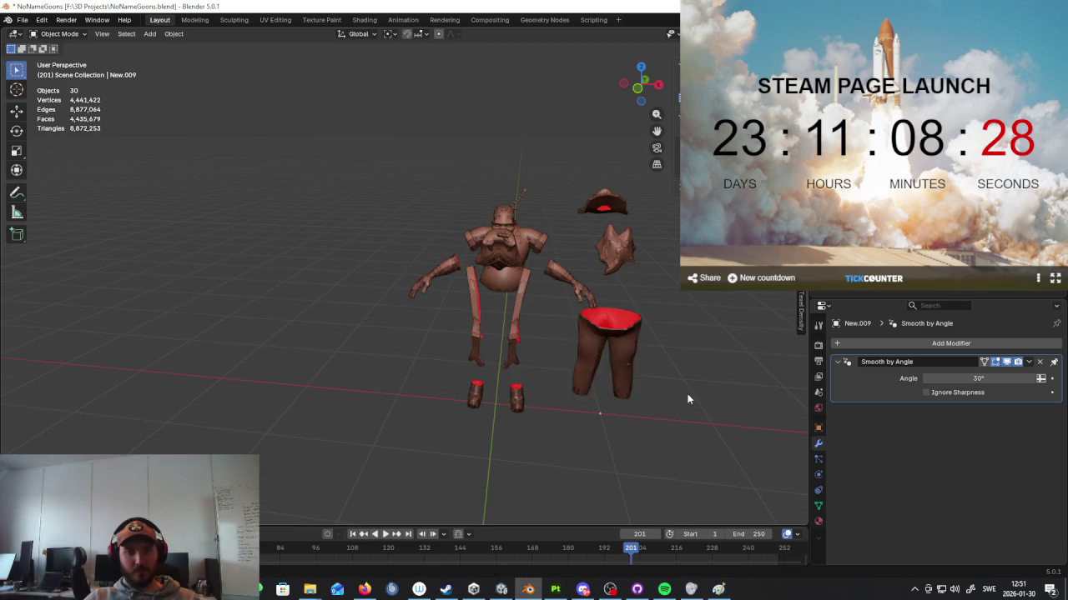
Step: Select the pants, boots, arms, head piece and arm strap pieces
{"action": "middle_click_drag", "start_coordinate": [684, 395], "coordinate": [626, 389]}
{"action": "left_click", "coordinate": [369, 359]}
{"action": "mouse_move", "coordinate": [369, 359]}
{"action": "middle_mouse_down"}
{"action": "mouse_move", "coordinate": [658, 408]}
{"action": "mouse_move", "coordinate": [569, 389]}
{"action": "middle_mouse_up"}
{"action": "scroll", "coordinate": [569, 389], "scroll_direction": "up", "scroll_amount": 3}
{"action": "left_click", "coordinate": [481, 284]}
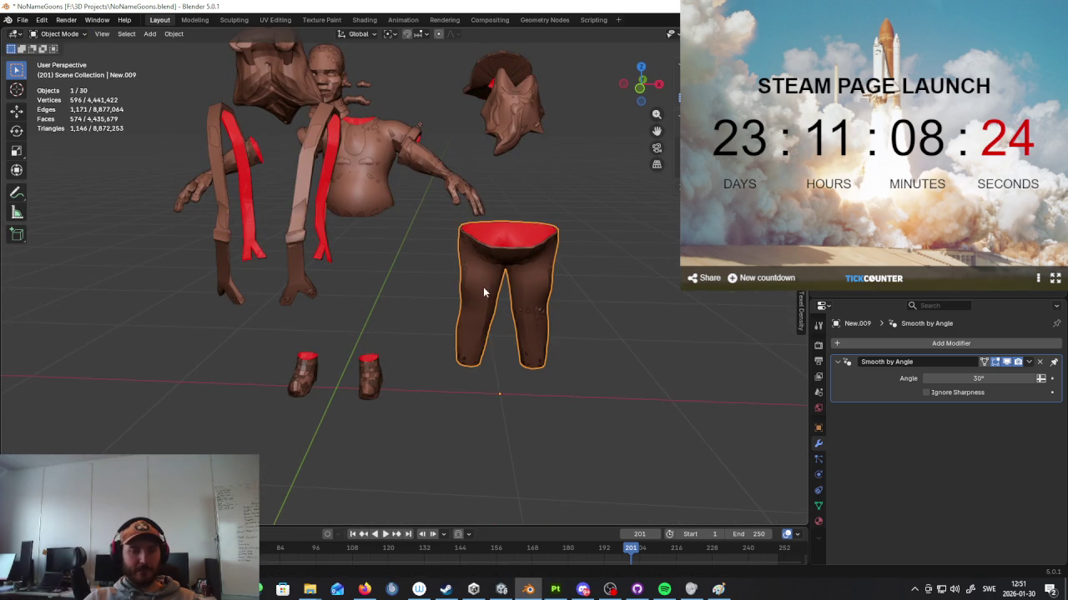
{"action": "left_click", "coordinate": [371, 392], "text": "shift"}
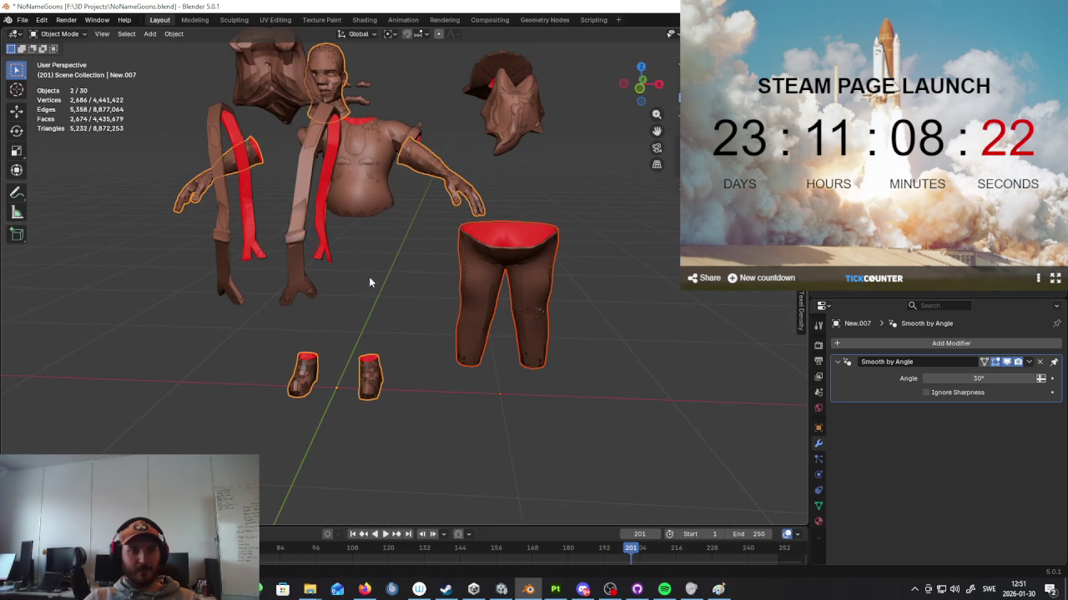
{"action": "left_click", "coordinate": [224, 224], "text": "shift"}
{"action": "left_click", "coordinate": [222, 230], "text": "shift"}
{"action": "left_click", "coordinate": [221, 248], "text": "shift"}
Step: Adjust the selection so both strap pieces are included
{"action": "left_click", "coordinate": [247, 249], "text": "shift"}
{"action": "left_click", "coordinate": [237, 242], "text": "shift"}
{"action": "left_click", "coordinate": [237, 242], "text": "shift"}
{"action": "left_click", "coordinate": [223, 208], "text": "shift"}
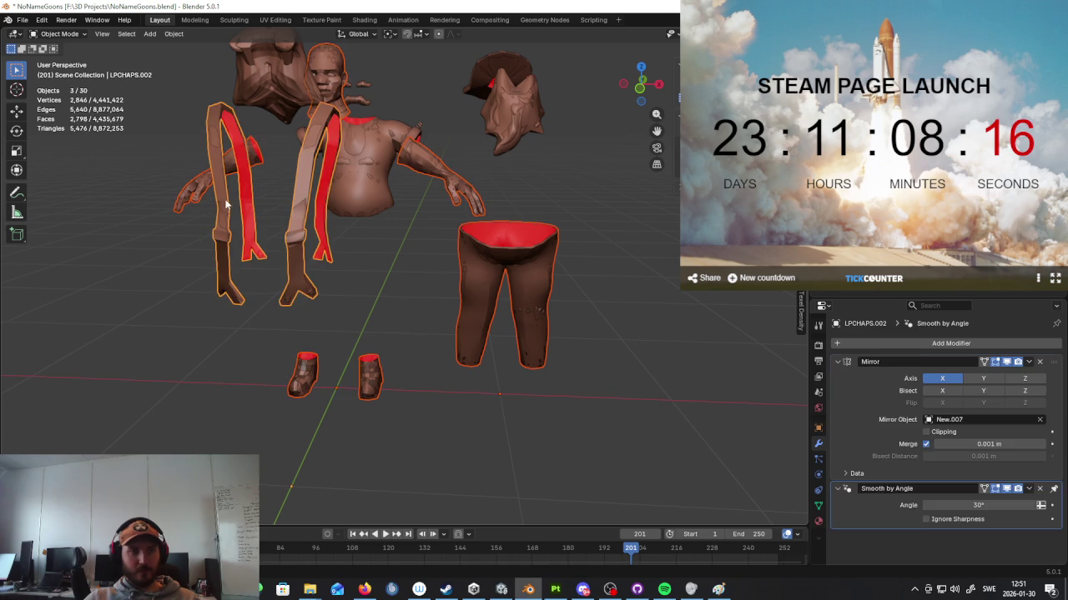
{"action": "left_click", "coordinate": [225, 208], "text": "shift"}
{"action": "left_click", "coordinate": [230, 216], "text": "shift"}
{"action": "left_click", "coordinate": [234, 214], "text": "shift"}
{"action": "left_click", "coordinate": [226, 211], "text": "shift"}
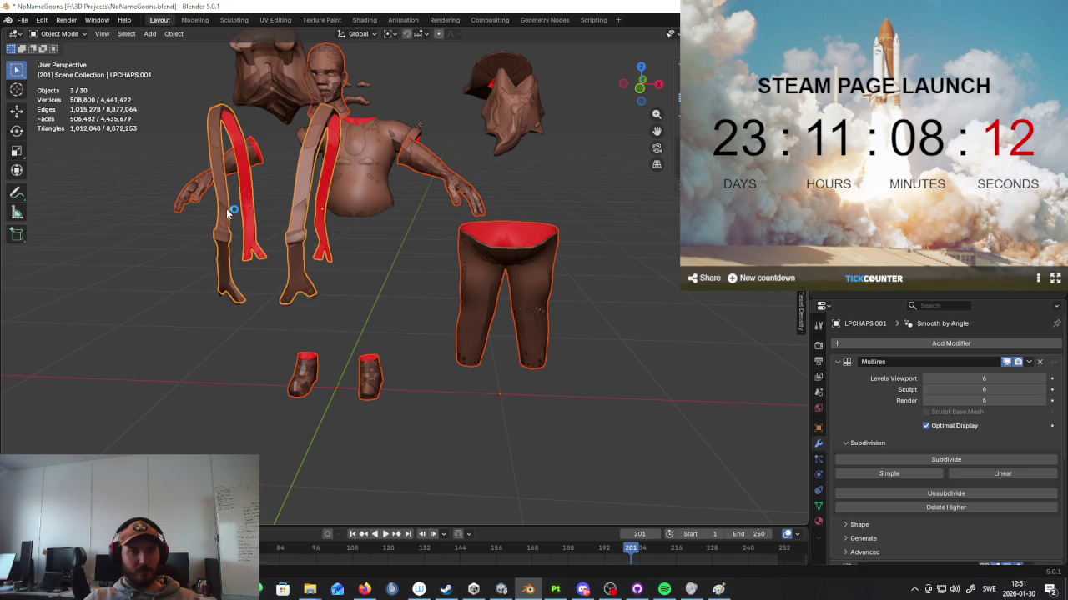
{"action": "left_click", "coordinate": [230, 213], "text": "shift"}
{"action": "left_click", "coordinate": [231, 215], "text": "shift"}
{"action": "left_click", "coordinate": [231, 218], "text": "shift"}
{"action": "left_click", "coordinate": [232, 223], "text": "shift"}
{"action": "left_click", "coordinate": [232, 221], "text": "shift"}
{"action": "left_click", "coordinate": [227, 192], "text": "shift"}
Step: Add the torso shell, more body pieces and a hand piece to the selection
{"action": "mouse_move", "coordinate": [237, 203]}
{"action": "middle_mouse_down"}
{"action": "mouse_move", "coordinate": [250, 227]}
{"action": "mouse_move", "coordinate": [358, 262]}
{"action": "middle_mouse_up"}
{"action": "scroll", "coordinate": [375, 271], "scroll_direction": "up", "scroll_amount": 5}
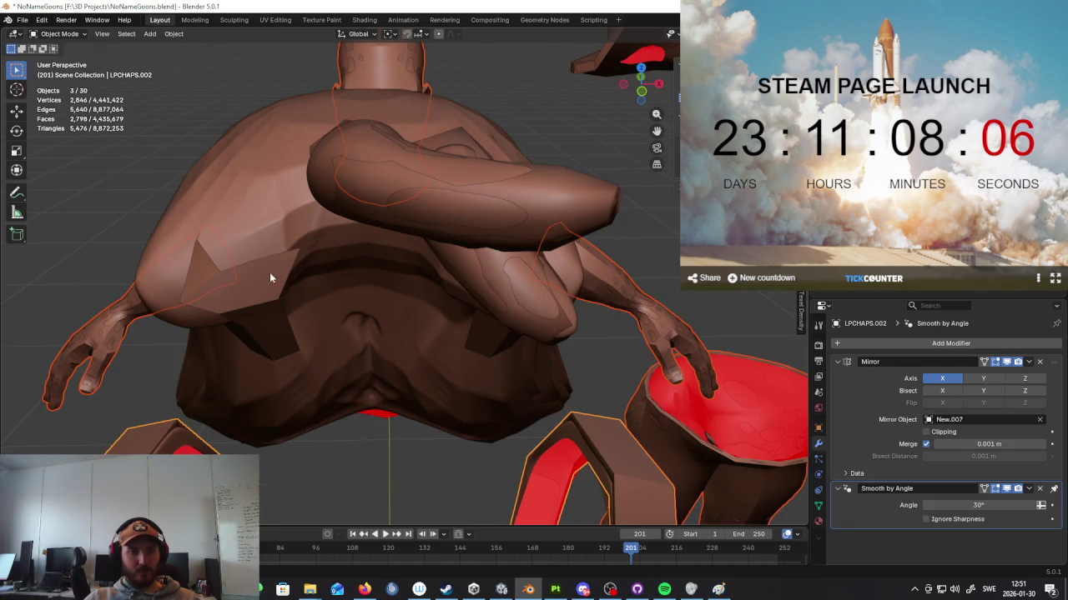
{"action": "left_click", "coordinate": [274, 303], "text": "shift"}
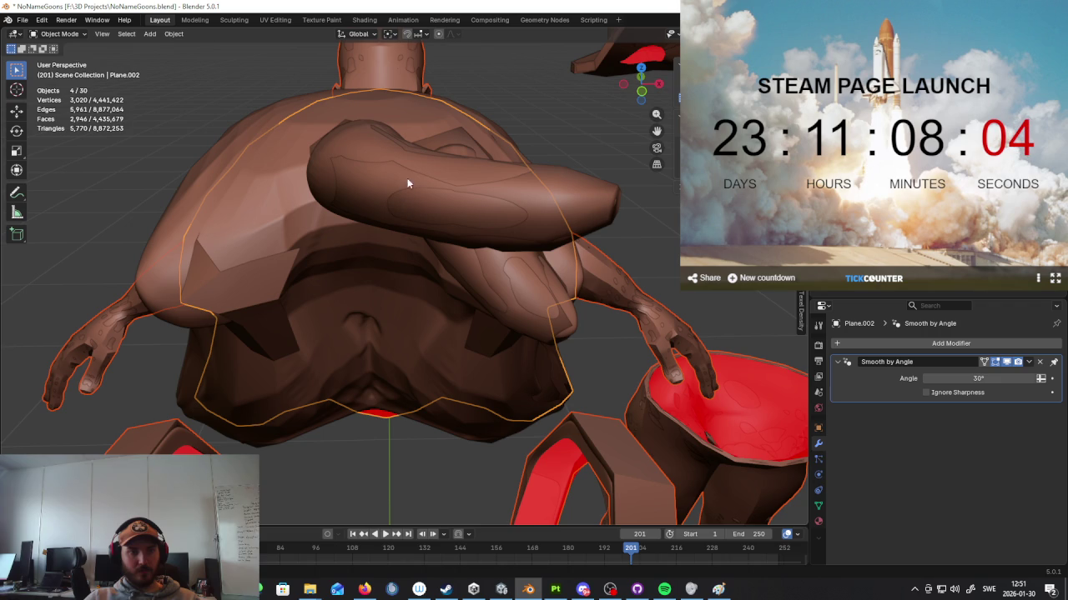
{"action": "left_click", "coordinate": [469, 165], "text": "shift"}
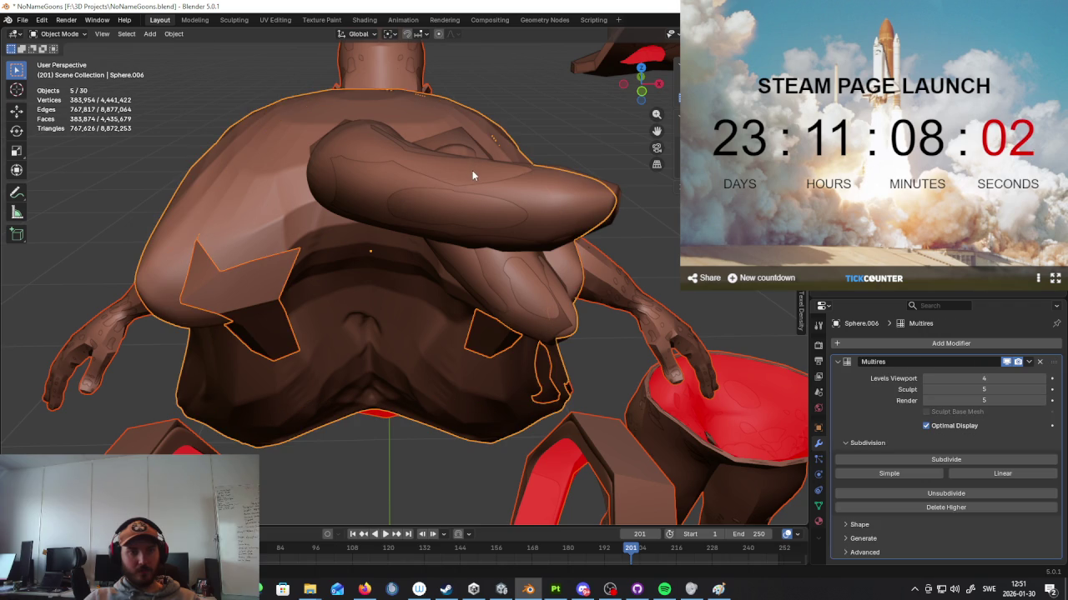
{"action": "left_click", "coordinate": [472, 170], "text": "shift"}
{"action": "left_click", "coordinate": [473, 178], "text": "shift"}
{"action": "left_click", "coordinate": [464, 188], "text": "shift"}
{"action": "left_click", "coordinate": [464, 188], "text": "shift"}
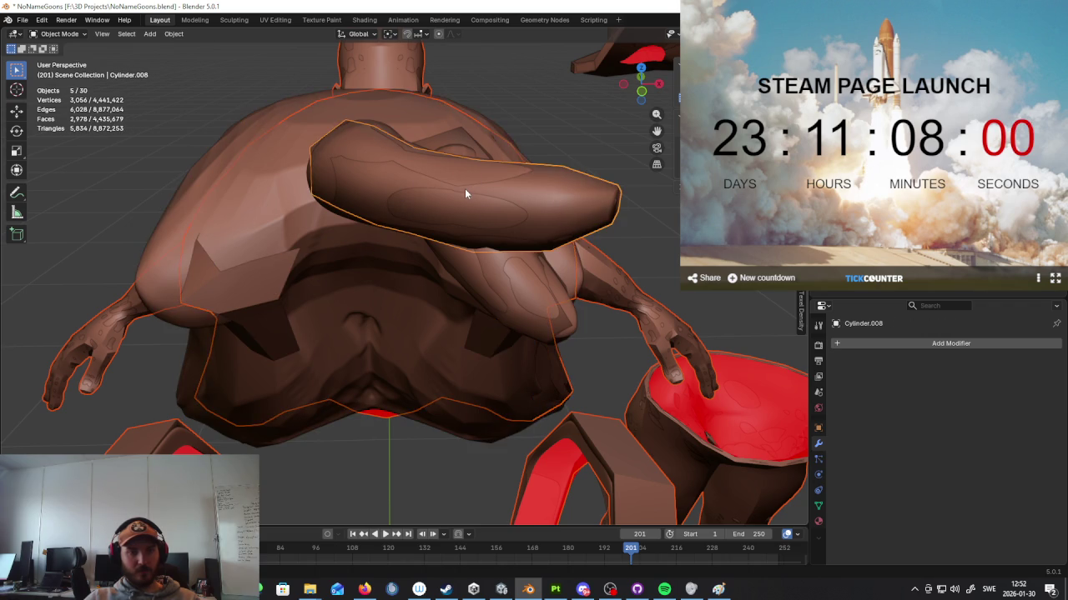
{"action": "key", "text": "KP_Decimal"}
{"action": "mouse_move", "coordinate": [446, 203]}
{"action": "middle_mouse_down"}
{"action": "mouse_move", "coordinate": [408, 234]}
{"action": "mouse_move", "coordinate": [286, 226]}
{"action": "mouse_move", "coordinate": [195, 243]}
{"action": "mouse_move", "coordinate": [415, 231]}
{"action": "mouse_move", "coordinate": [166, 282]}
{"action": "middle_mouse_up"}
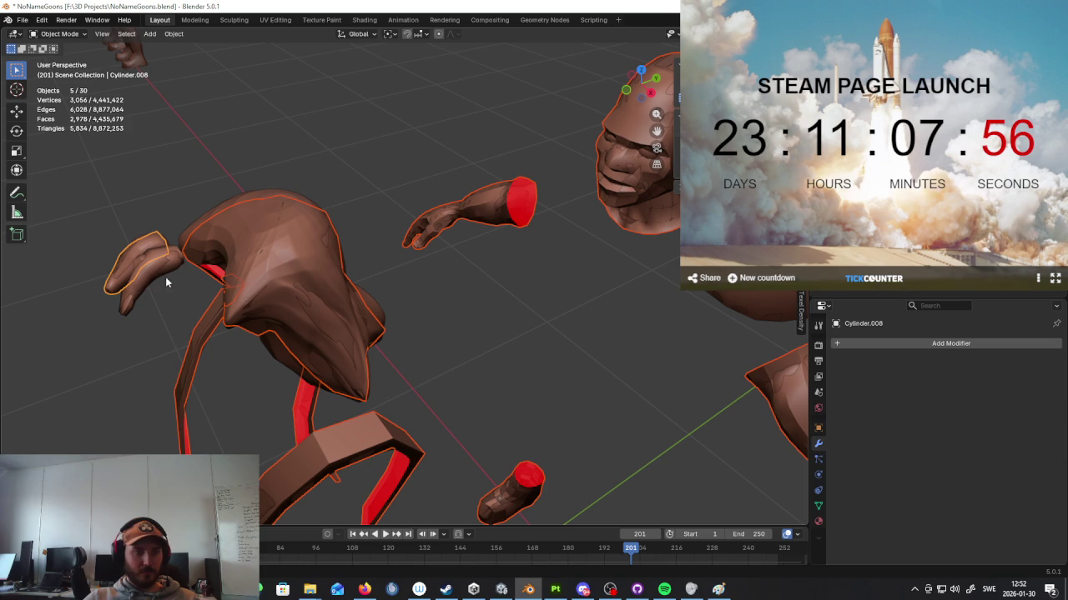
{"action": "left_click", "coordinate": [145, 287], "text": "shift"}
{"action": "key", "text": "KP_Decimal"}
Step: Get the torso back into the selection alongside the arm
{"action": "mouse_move", "coordinate": [390, 275]}
{"action": "middle_mouse_down"}
{"action": "mouse_move", "coordinate": [474, 263]}
{"action": "mouse_move", "coordinate": [326, 291]}
{"action": "middle_mouse_up"}
{"action": "left_click", "coordinate": [382, 257], "text": "shift"}
{"action": "scroll", "coordinate": [369, 273], "scroll_direction": "up", "scroll_amount": 5}
{"action": "scroll", "coordinate": [328, 309], "scroll_direction": "up", "scroll_amount": 2}
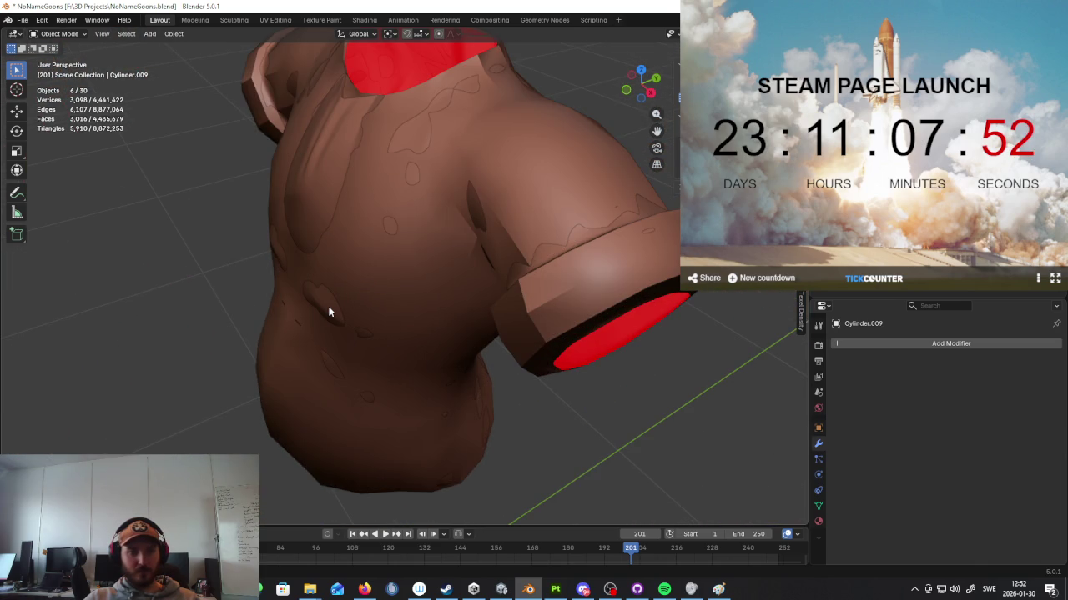
{"action": "scroll", "coordinate": [330, 312], "scroll_direction": "down", "scroll_amount": 1}
{"action": "left_click", "coordinate": [331, 312], "text": "shift"}
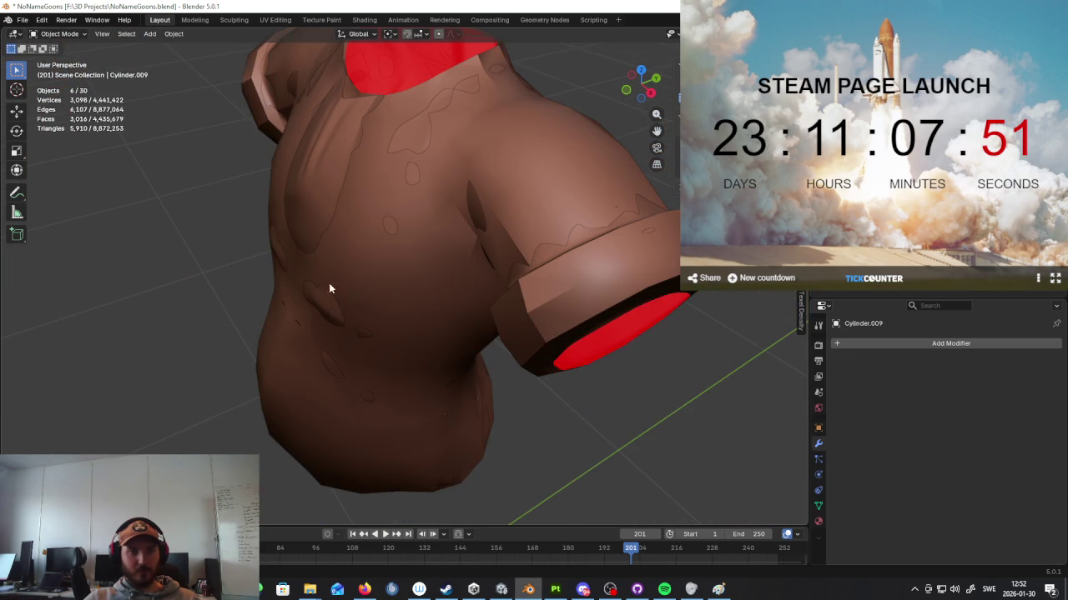
{"action": "left_click", "coordinate": [307, 212], "text": "shift"}
{"action": "left_click", "coordinate": [349, 222], "text": "shift"}
{"action": "left_click", "coordinate": [403, 228], "text": "shift"}
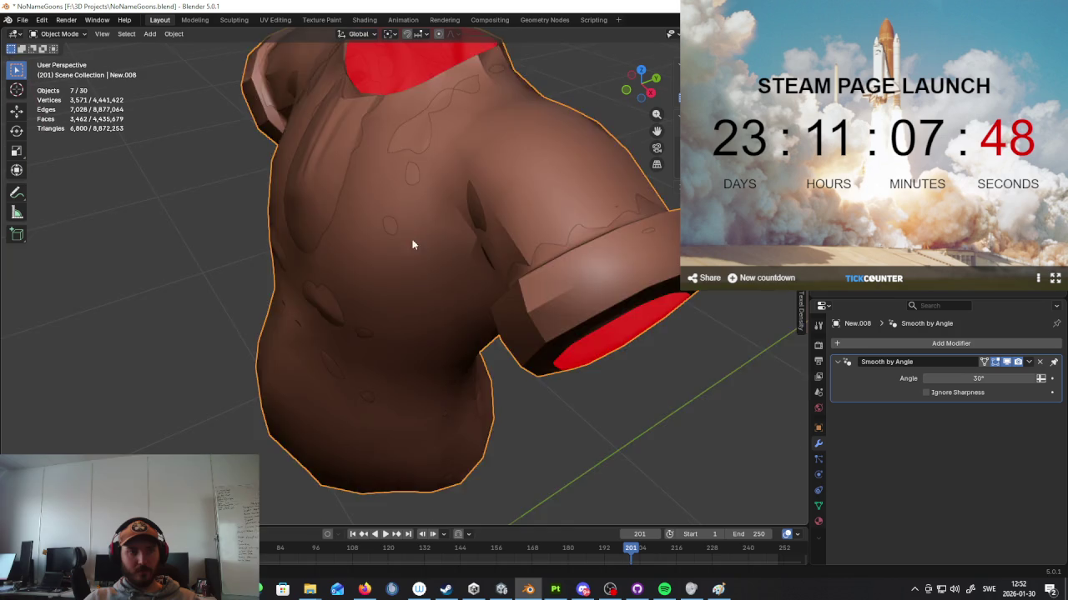
{"action": "scroll", "coordinate": [408, 237], "scroll_direction": "down", "scroll_amount": 5}
{"action": "middle_click_drag", "start_coordinate": [458, 289], "coordinate": [575, 335]}
{"action": "scroll", "coordinate": [575, 334], "scroll_direction": "down", "scroll_amount": 2}
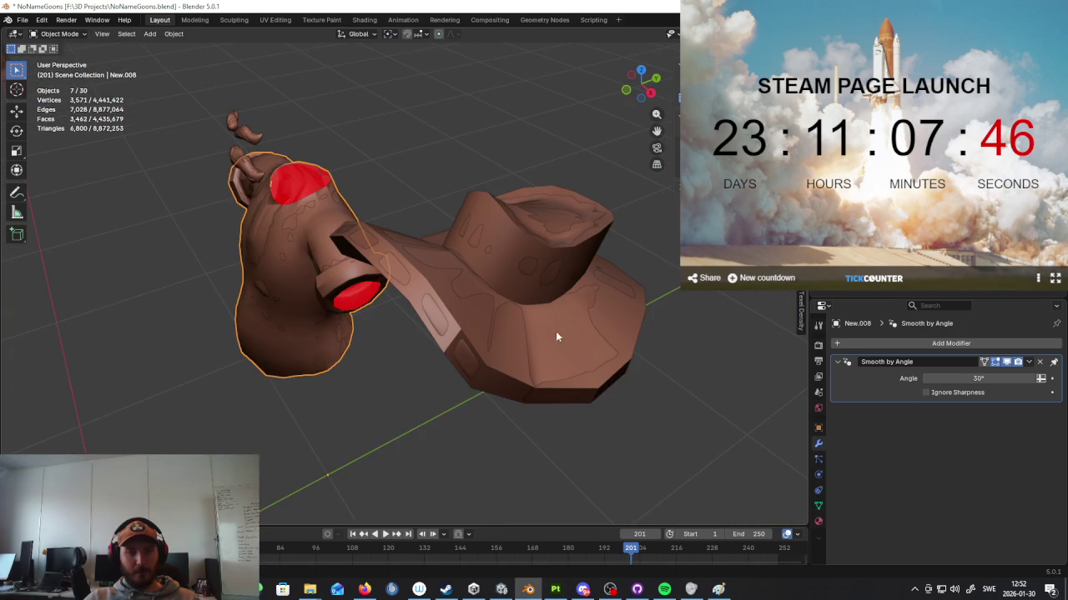
Step: Add the hat to the selection and make the pants the active object
{"action": "left_click", "coordinate": [511, 331], "text": "shift"}
{"action": "scroll", "coordinate": [502, 336], "scroll_direction": "down", "scroll_amount": 4}
{"action": "middle_click_drag", "start_coordinate": [503, 335], "coordinate": [531, 283]}
{"action": "scroll", "coordinate": [509, 269], "scroll_direction": "up", "scroll_amount": 5}
{"action": "left_click", "coordinate": [351, 213], "text": "shift"}
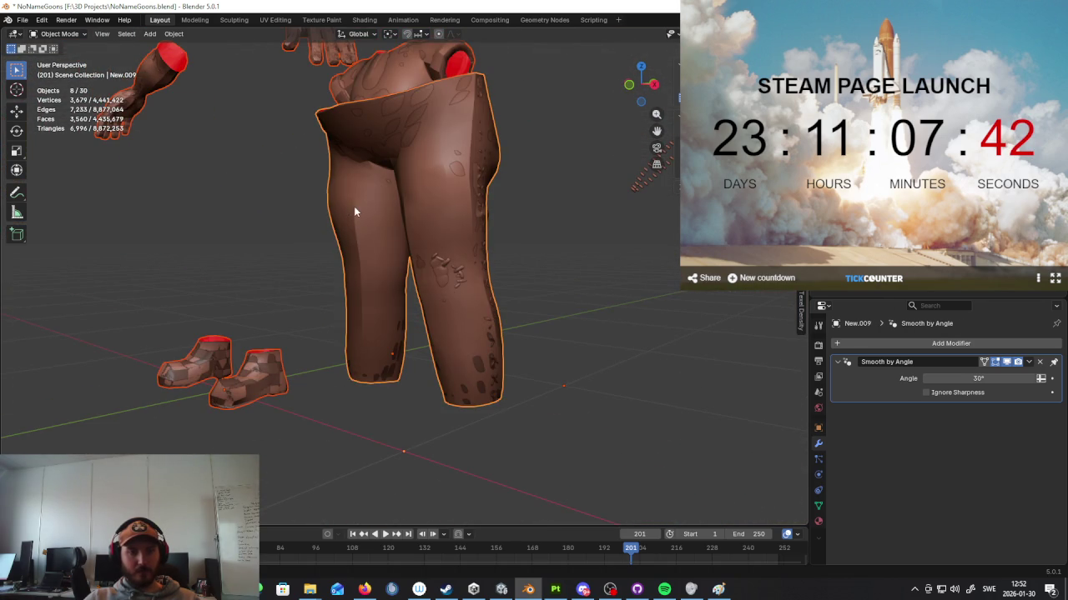
{"action": "scroll", "coordinate": [392, 238], "scroll_direction": "down", "scroll_amount": 5}
{"action": "middle_click_drag", "start_coordinate": [402, 262], "coordinate": [437, 280]}
Step: Move the selected parts to a new spot with G, then select only the hat
{"action": "key", "text": "g"}
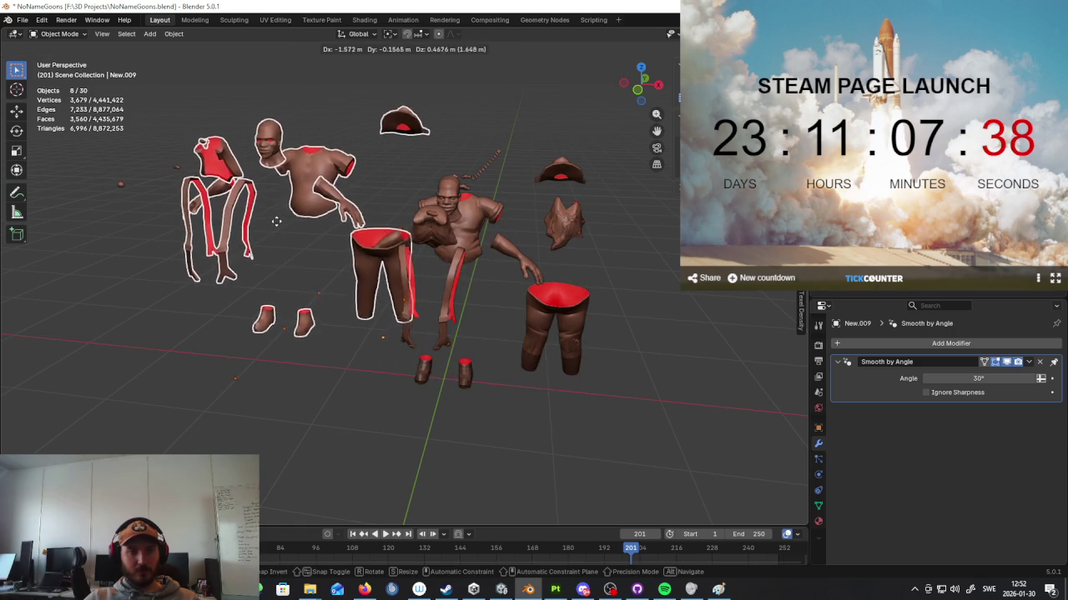
{"action": "left_click", "coordinate": [460, 247]}
{"action": "mouse_move", "coordinate": [459, 247]}
{"action": "middle_mouse_down"}
{"action": "mouse_move", "coordinate": [423, 282]}
{"action": "mouse_move", "coordinate": [431, 255]}
{"action": "mouse_move", "coordinate": [439, 295]}
{"action": "mouse_move", "coordinate": [441, 276]}
{"action": "middle_mouse_up"}
{"action": "scroll", "coordinate": [422, 281], "scroll_direction": "up", "scroll_amount": 3}
{"action": "scroll", "coordinate": [422, 282], "scroll_direction": "up", "scroll_amount": 2}
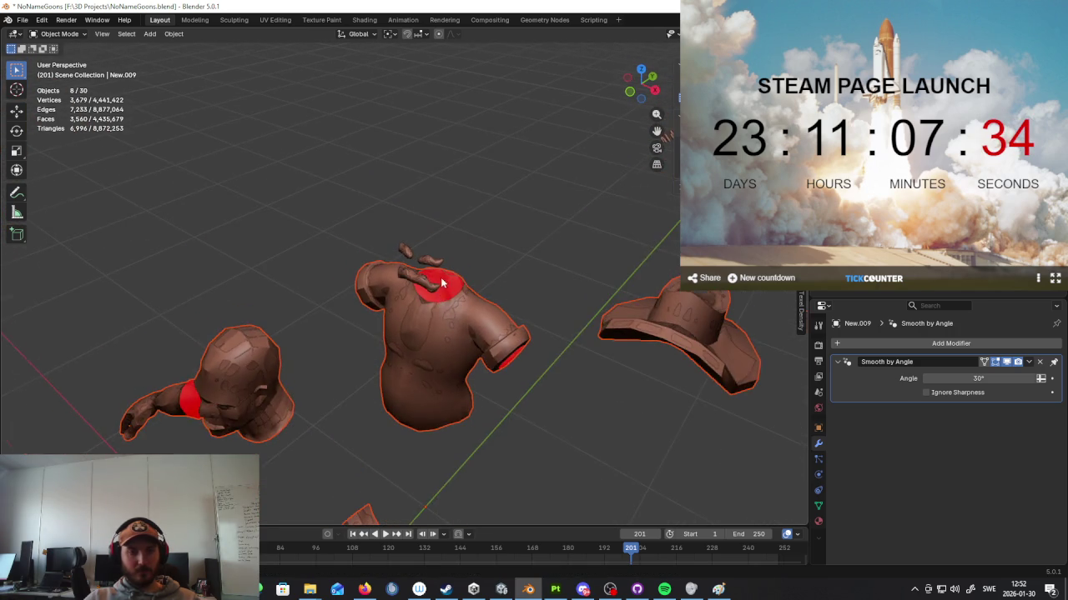
{"action": "scroll", "coordinate": [440, 284], "scroll_direction": "up", "scroll_amount": 3}
{"action": "scroll", "coordinate": [446, 287], "scroll_direction": "down", "scroll_amount": 5}
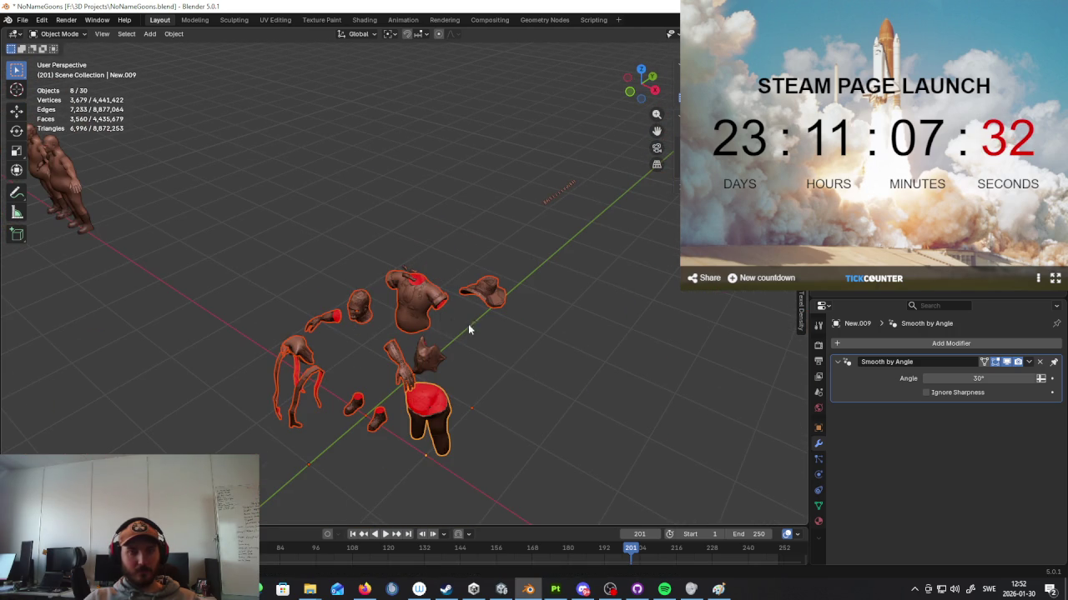
{"action": "left_click", "coordinate": [494, 291]}
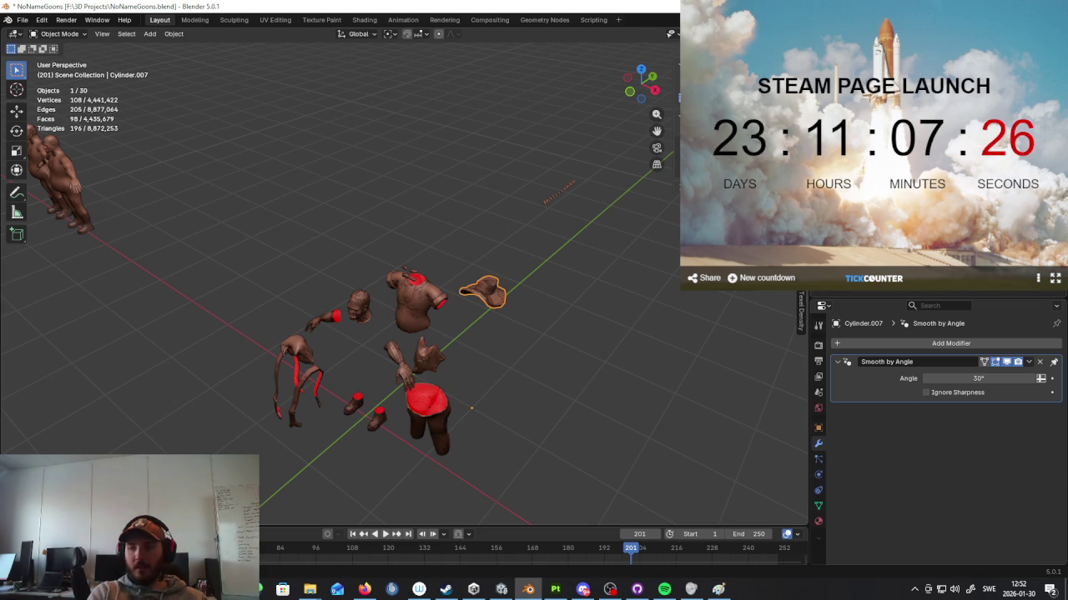
Step: Confirm the hat's name as LPHat, then check the two neck pieces
{"action": "key", "text": "Return"}
{"action": "scroll", "coordinate": [488, 364], "scroll_direction": "up", "scroll_amount": 5}
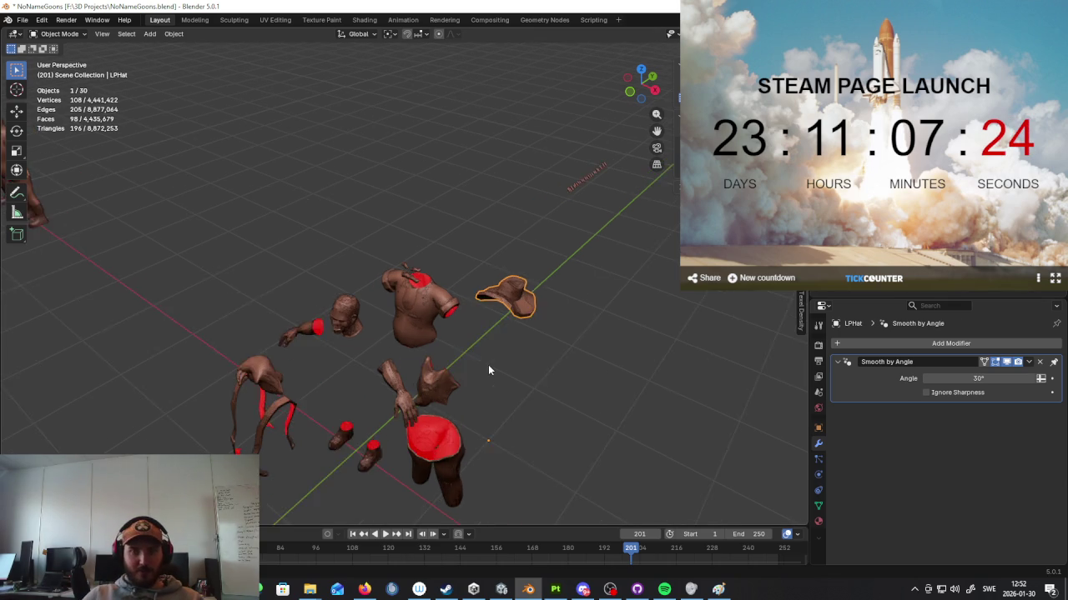
{"action": "middle_click_drag", "start_coordinate": [432, 291], "coordinate": [352, 219]}
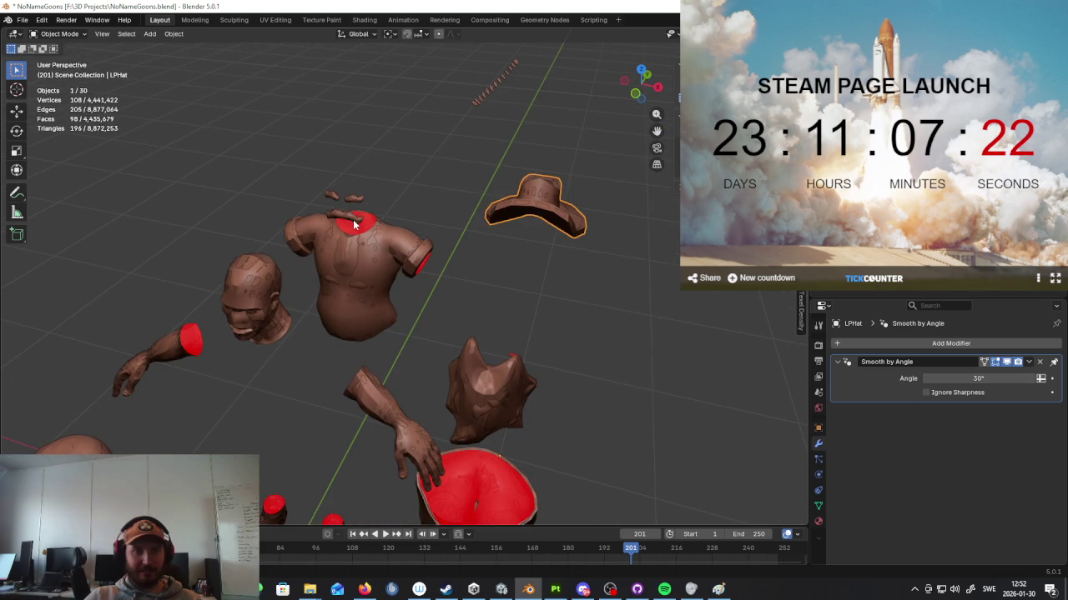
{"action": "left_click", "coordinate": [353, 218]}
{"action": "left_click", "coordinate": [353, 217]}
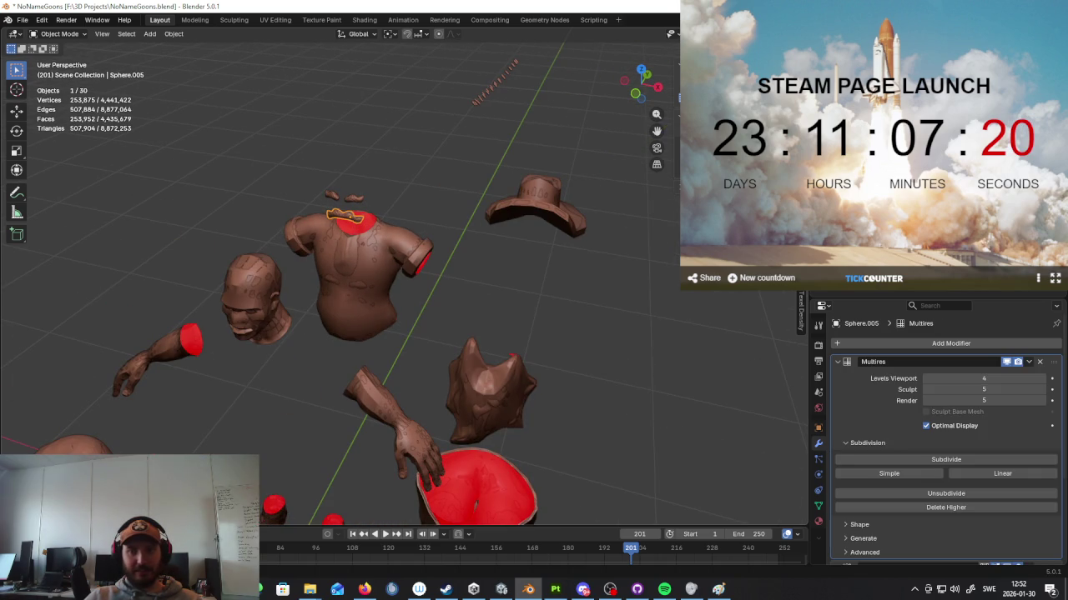
{"action": "left_click", "coordinate": [346, 215]}
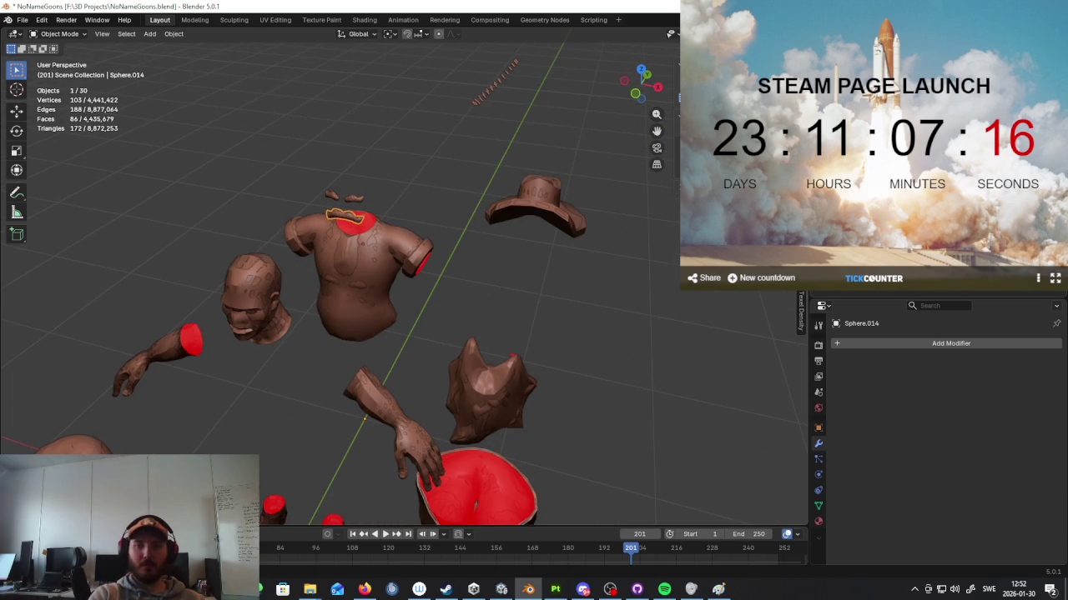
Step: Inspect the eyebrow pieces, the head-arm-hand object and the low-poly body object
{"action": "left_click", "coordinate": [347, 201]}
{"action": "left_click", "coordinate": [347, 200]}
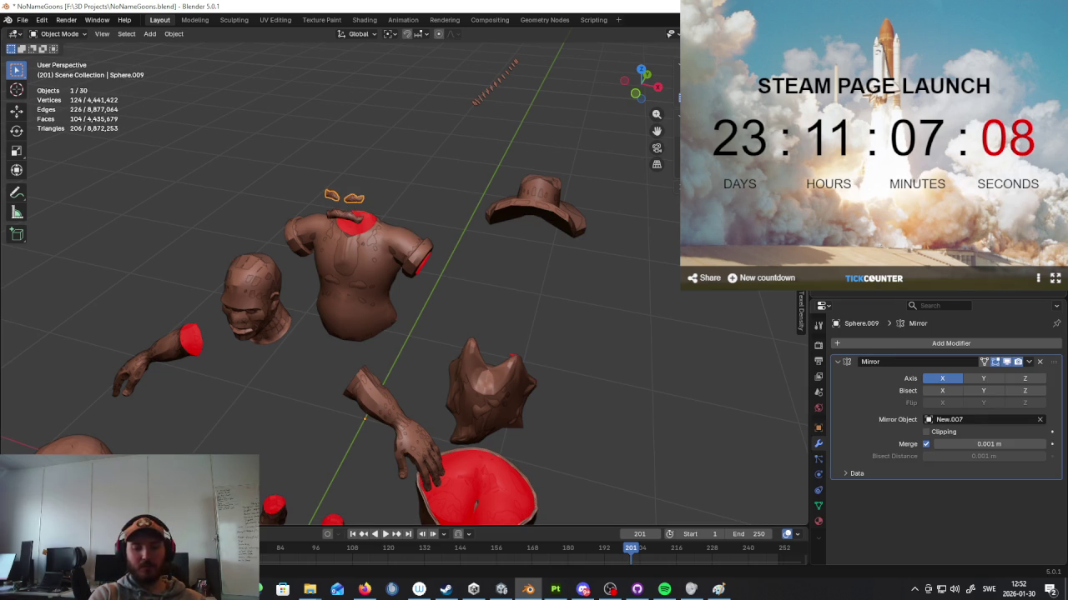
{"action": "left_click", "coordinate": [271, 309]}
{"action": "left_click", "coordinate": [256, 298]}
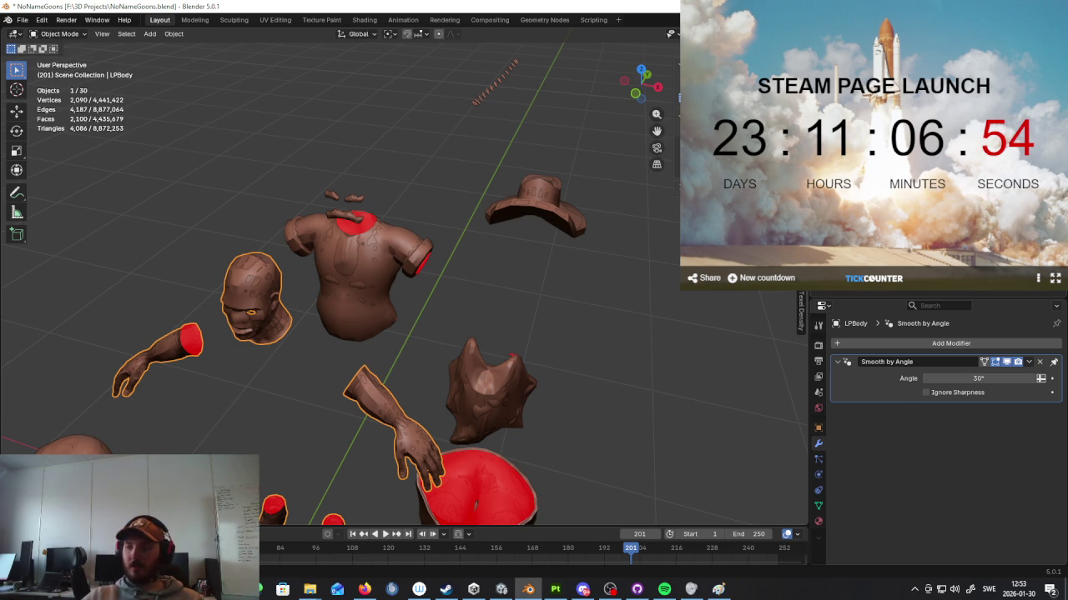
Step: Cycle through the objects overlapping the torso
{"action": "mouse_move", "coordinate": [492, 292]}
{"action": "middle_mouse_down"}
{"action": "mouse_move", "coordinate": [513, 281]}
{"action": "mouse_move", "coordinate": [409, 275]}
{"action": "middle_mouse_up"}
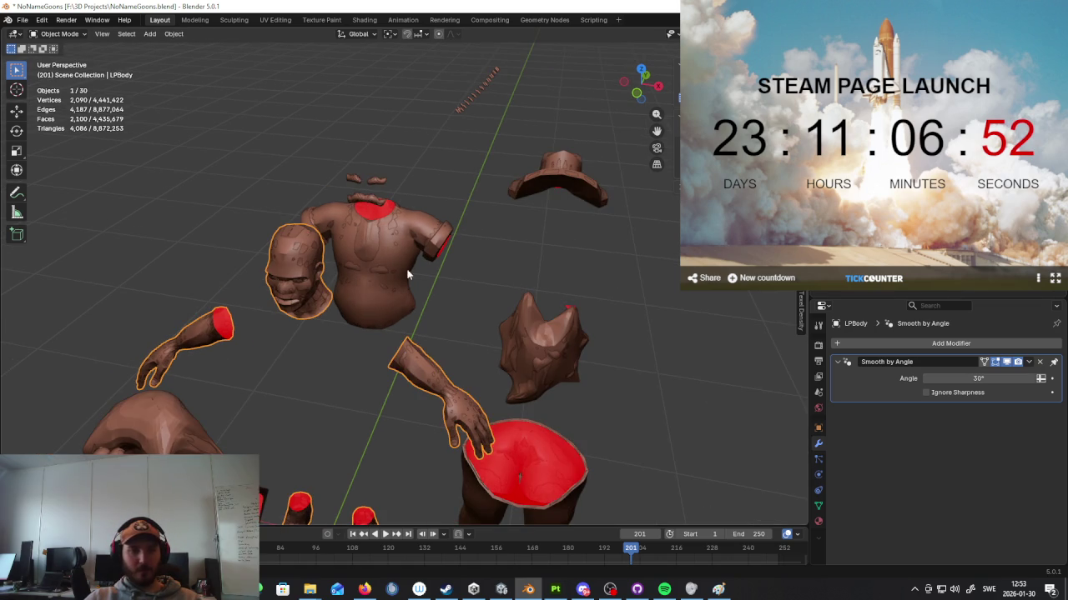
{"action": "left_click", "coordinate": [368, 245]}
{"action": "left_click", "coordinate": [367, 245]}
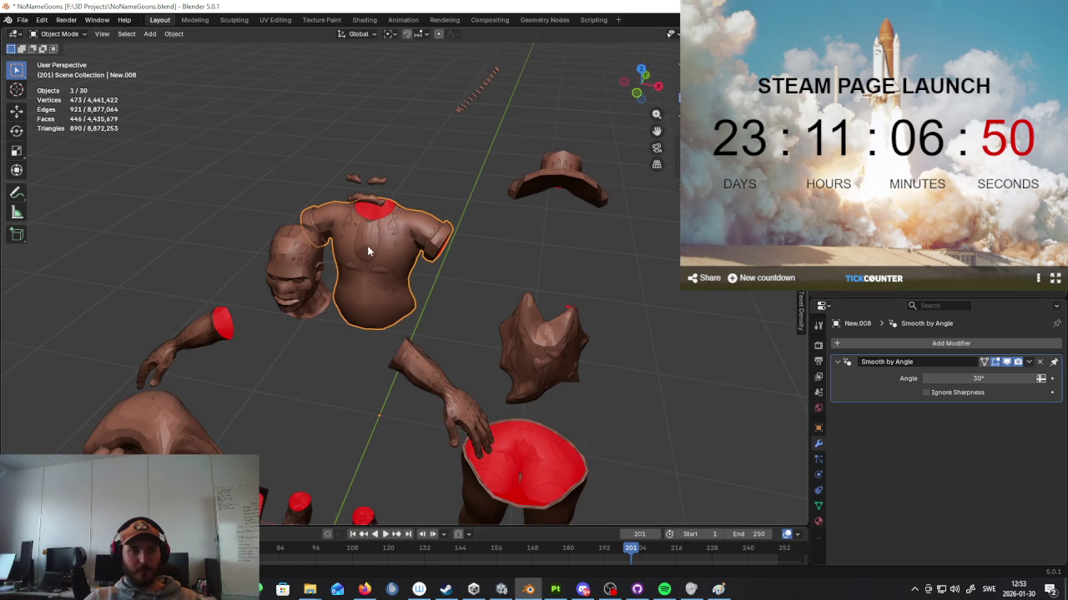
{"action": "left_click", "coordinate": [364, 250]}
{"action": "left_click", "coordinate": [364, 251]}
{"action": "left_click", "coordinate": [365, 252]}
{"action": "left_click", "coordinate": [366, 253]}
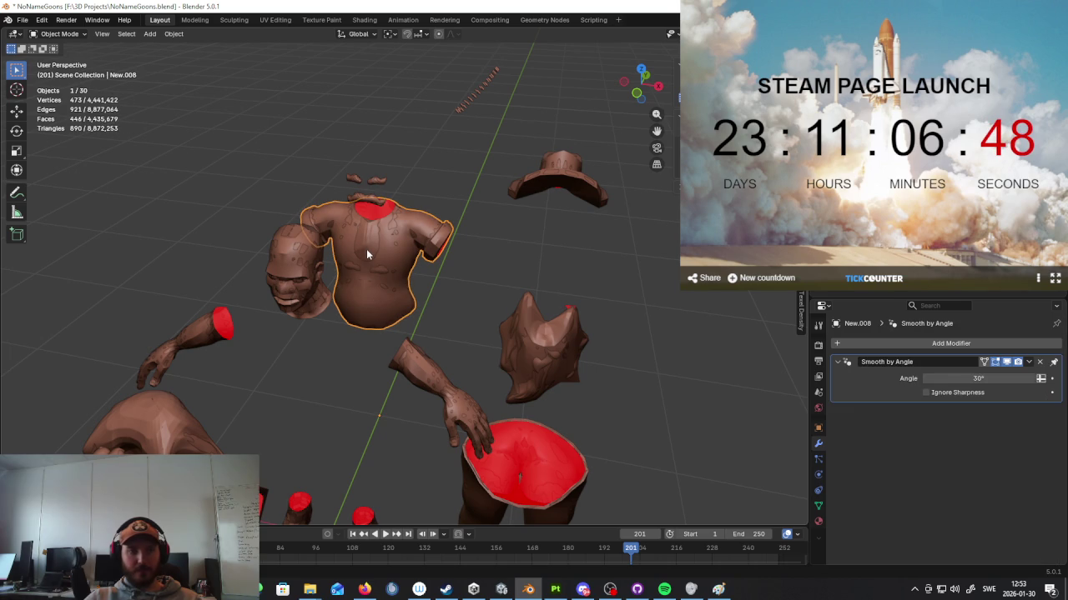
{"action": "scroll", "coordinate": [934, 250], "scroll_direction": "up", "scroll_amount": 1}
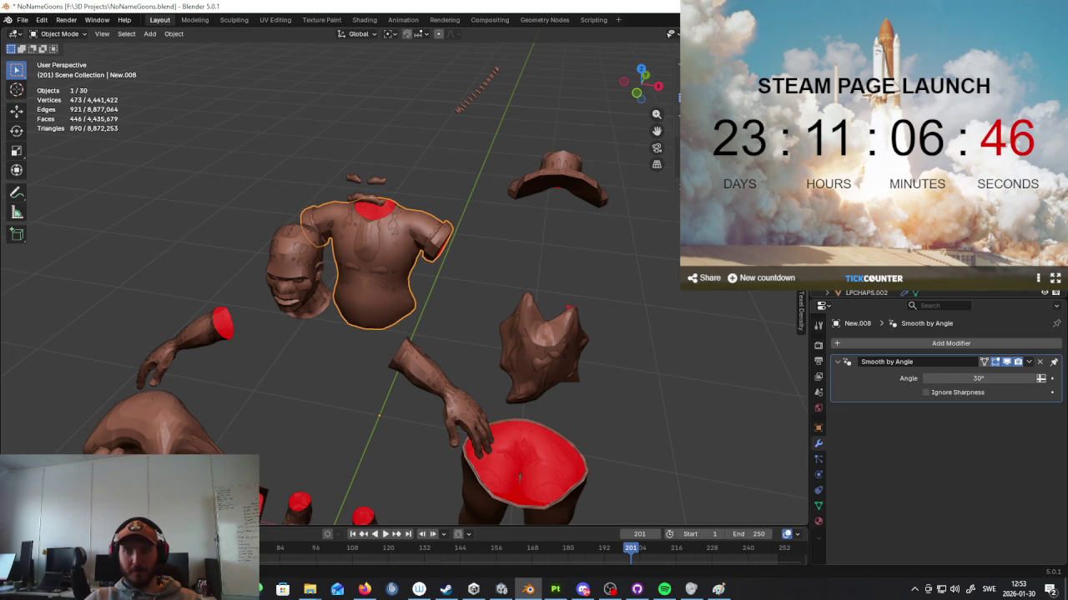
Step: Check the pants hip piece, legs object, hat and small striped piece
{"action": "left_click", "coordinate": [520, 475]}
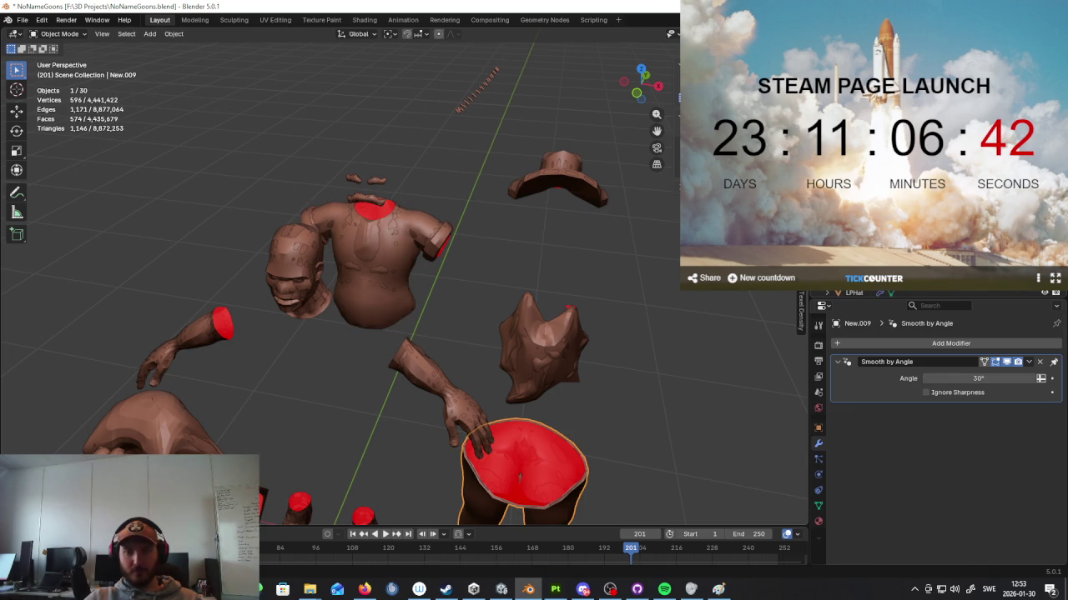
{"action": "left_click", "coordinate": [519, 475]}
{"action": "scroll", "coordinate": [596, 348], "scroll_direction": "down", "scroll_amount": 5}
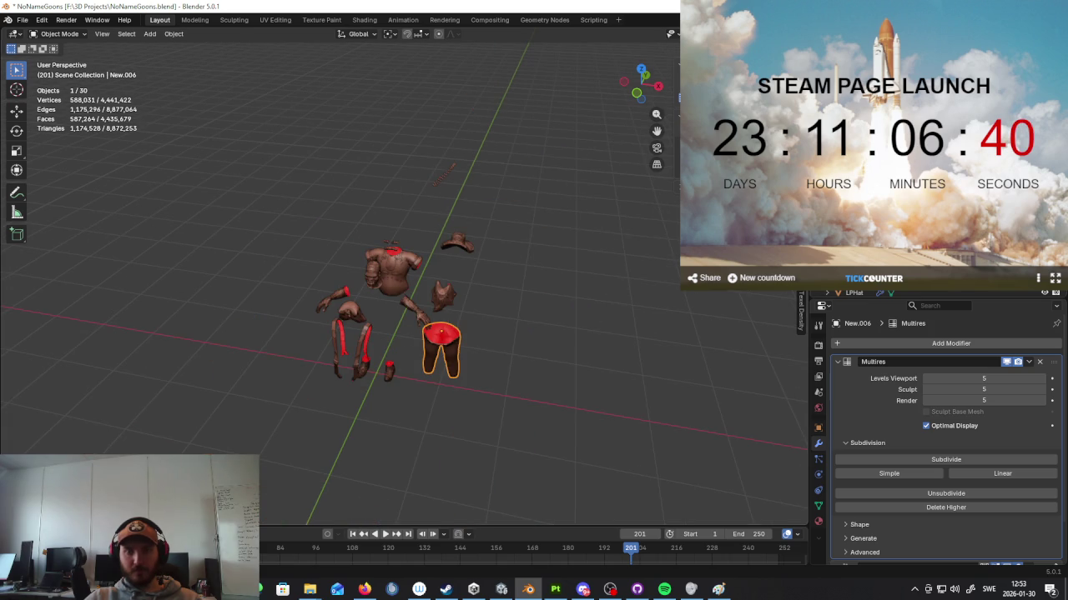
{"action": "scroll", "coordinate": [934, 251], "scroll_direction": "down", "scroll_amount": 2}
{"action": "left_click", "coordinate": [458, 243]}
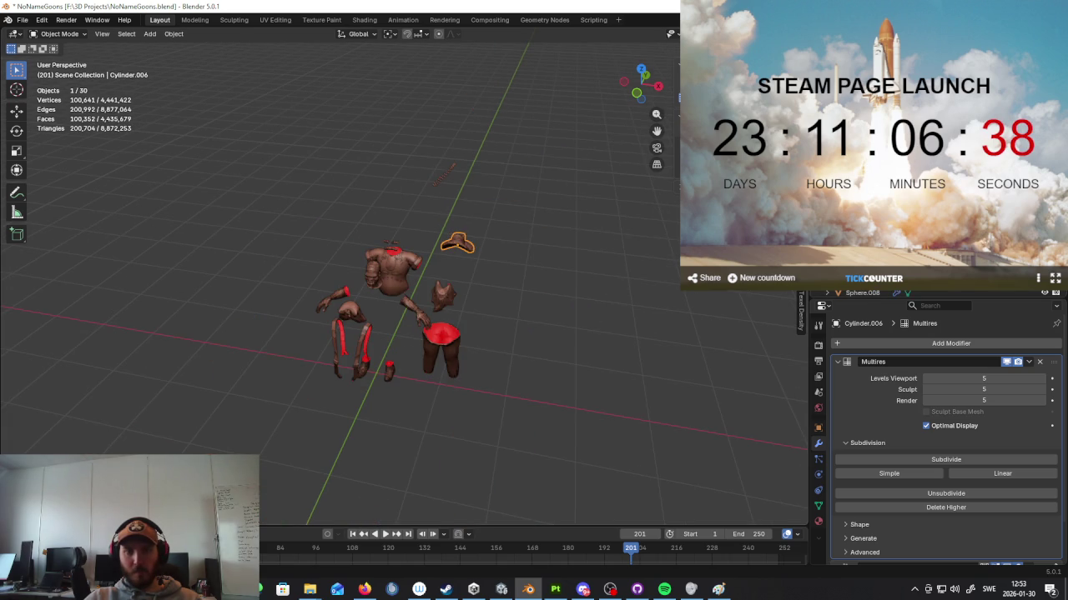
{"action": "scroll", "coordinate": [542, 251], "scroll_direction": "up", "scroll_amount": 3}
{"action": "middle_click_drag", "start_coordinate": [509, 255], "coordinate": [550, 166]}
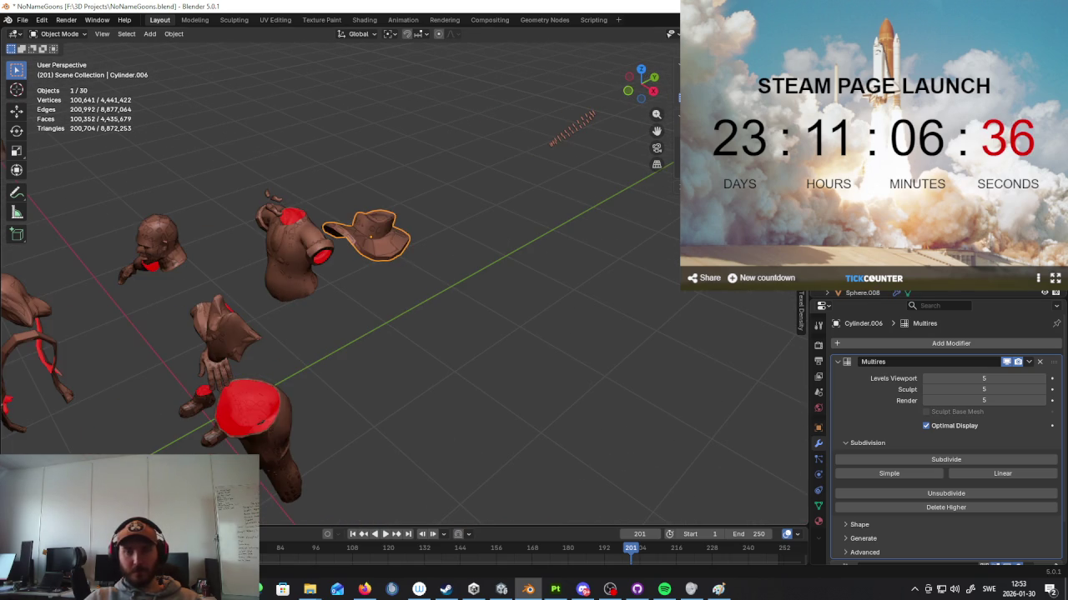
{"action": "left_click", "coordinate": [571, 126]}
{"action": "mouse_move", "coordinate": [557, 236]}
{"action": "middle_mouse_down"}
{"action": "mouse_move", "coordinate": [526, 250]}
{"action": "mouse_move", "coordinate": [551, 253]}
{"action": "middle_mouse_up"}
{"action": "scroll", "coordinate": [527, 245], "scroll_direction": "up", "scroll_amount": 3}
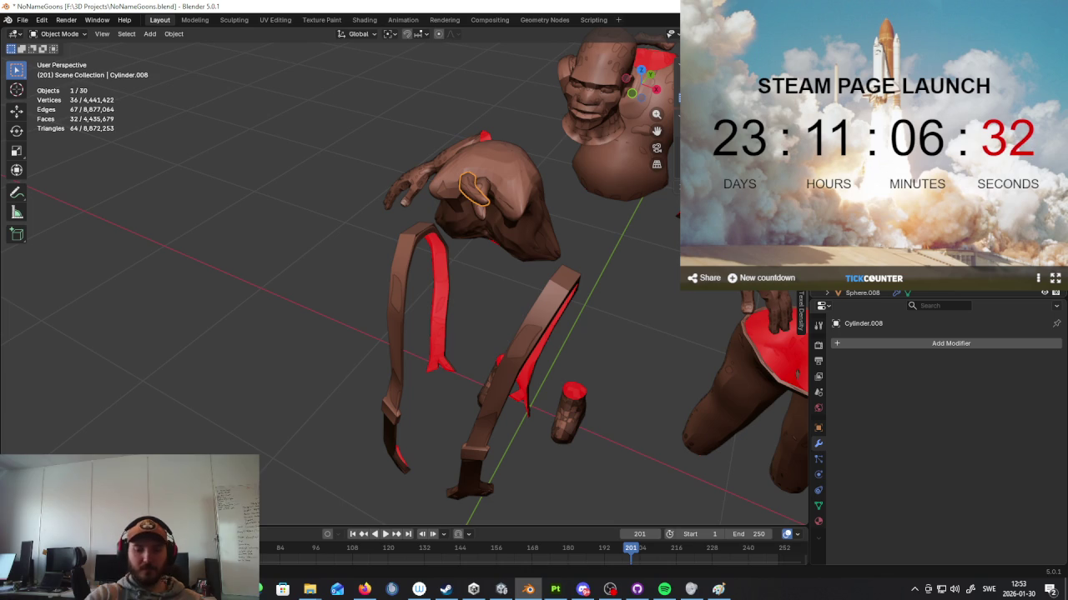
Step: Inspect the hair pieces, small cylinder and sculpted head, making the low-poly hair active
{"action": "left_click", "coordinate": [517, 207]}
{"action": "left_click", "coordinate": [481, 190]}
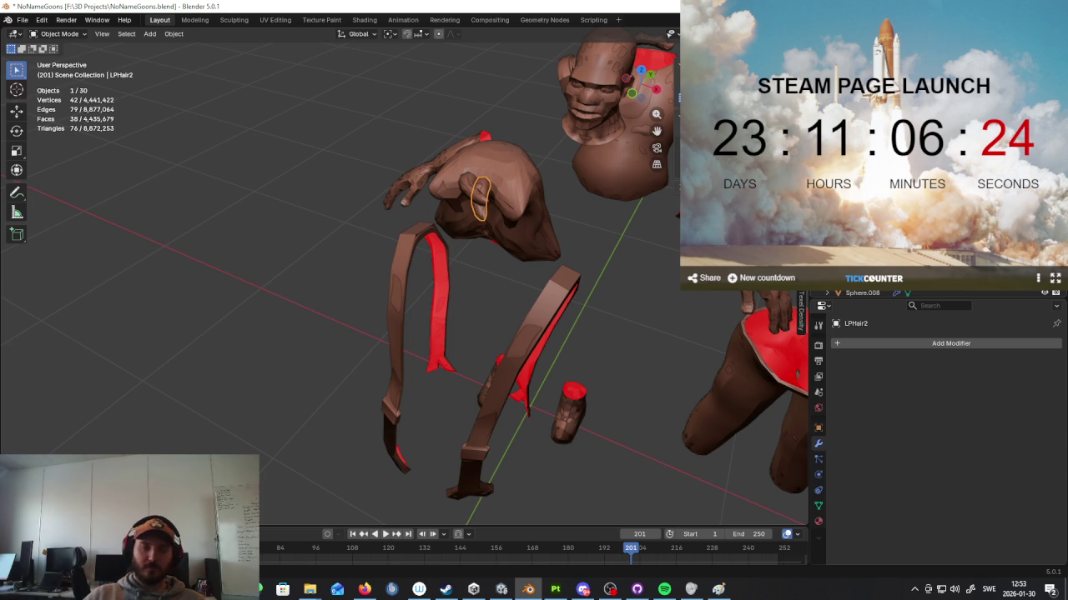
{"action": "left_click", "coordinate": [519, 205]}
{"action": "left_click", "coordinate": [520, 206]}
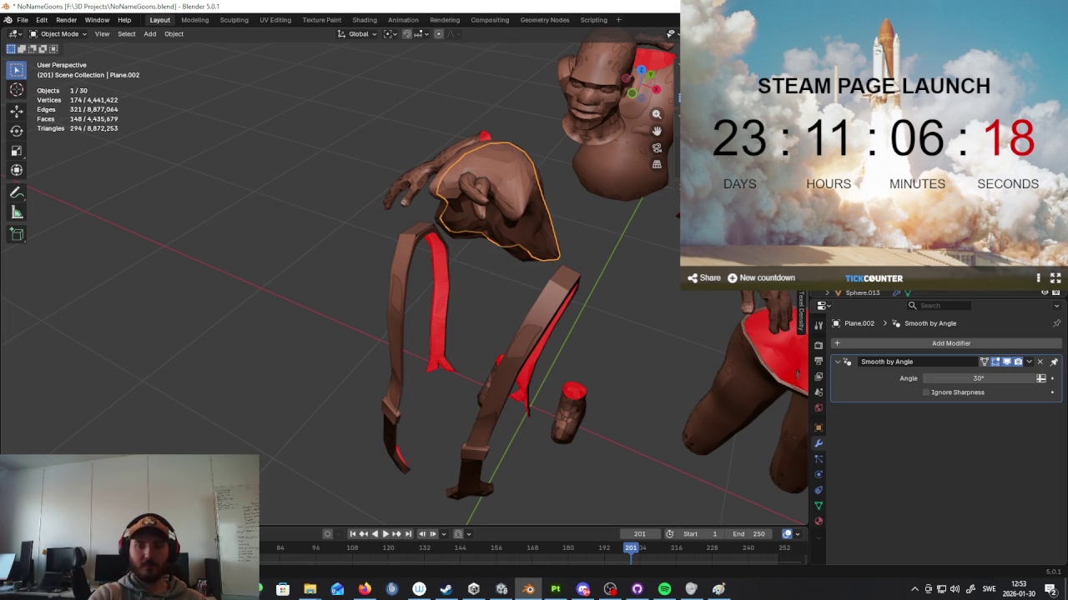
{"action": "left_click", "coordinate": [440, 208]}
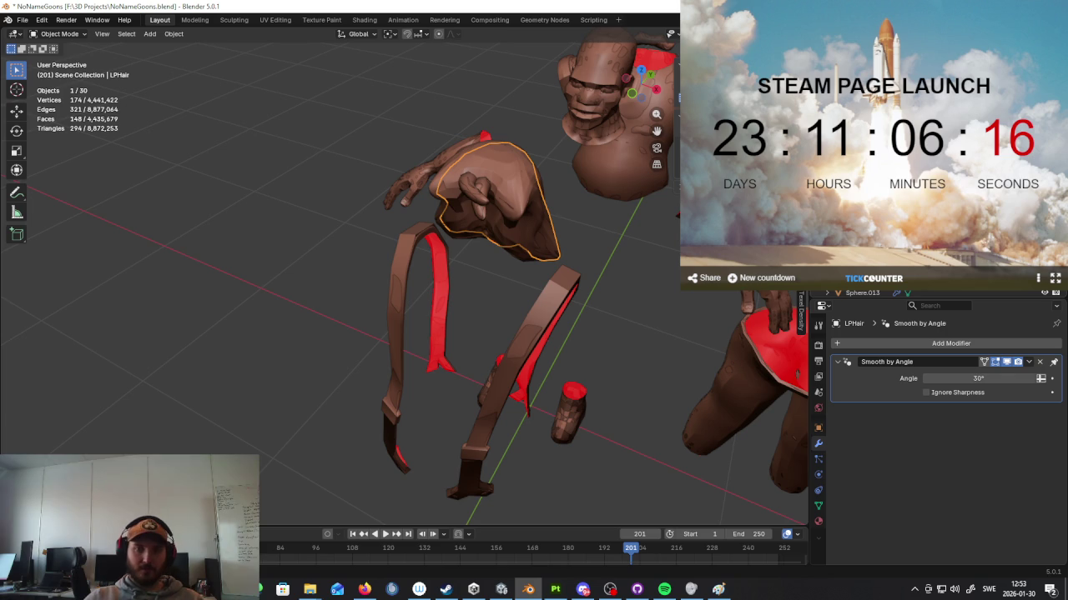
Step: Check the suspender straps, high-detail straps object, pants and overlapping legs
{"action": "left_click", "coordinate": [400, 286]}
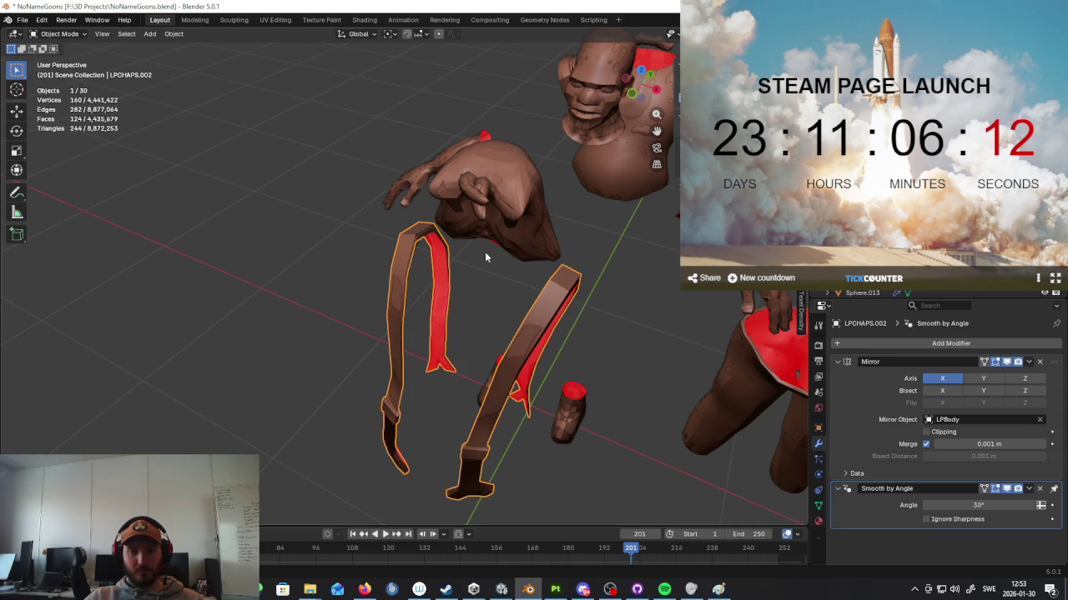
{"action": "left_click", "coordinate": [403, 282]}
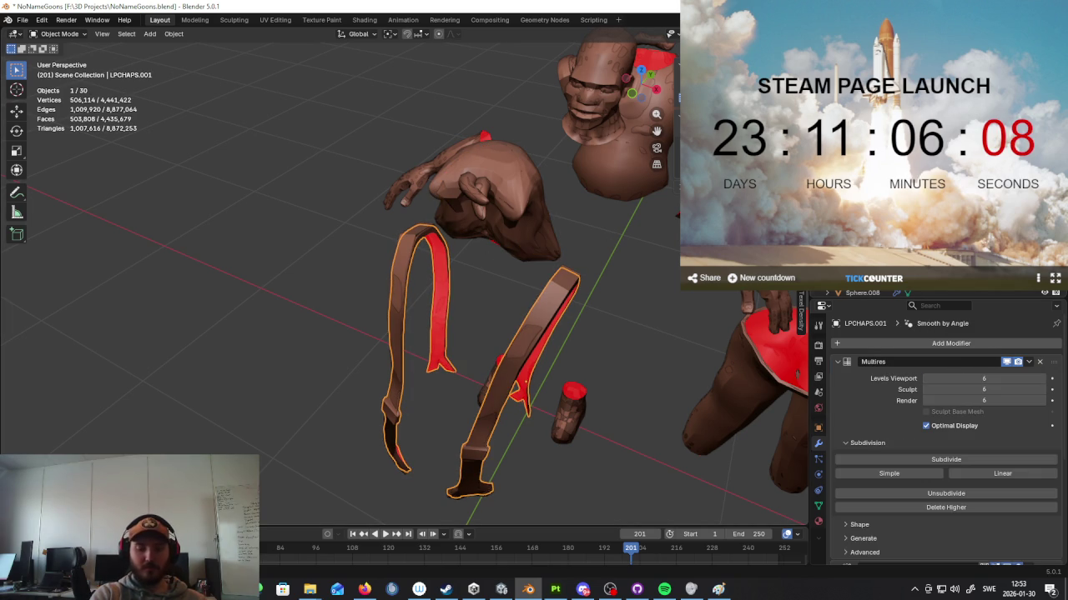
{"action": "left_click", "coordinate": [534, 350]}
{"action": "mouse_move", "coordinate": [534, 400]}
{"action": "middle_mouse_down"}
{"action": "mouse_move", "coordinate": [554, 428]}
{"action": "mouse_move", "coordinate": [433, 251]}
{"action": "middle_mouse_up"}
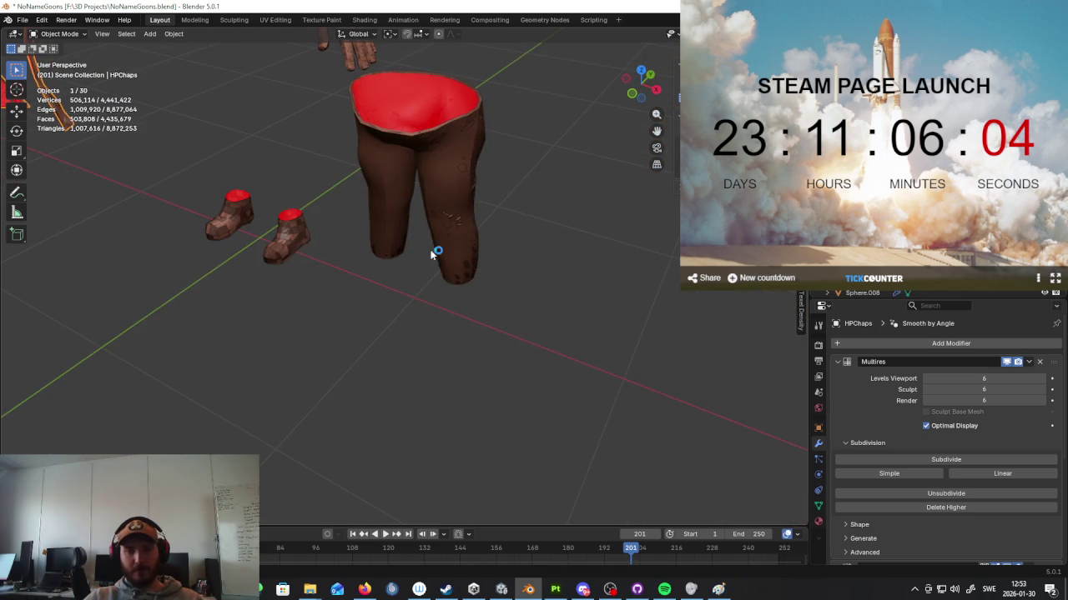
{"action": "left_click", "coordinate": [453, 214]}
{"action": "left_click", "coordinate": [449, 215]}
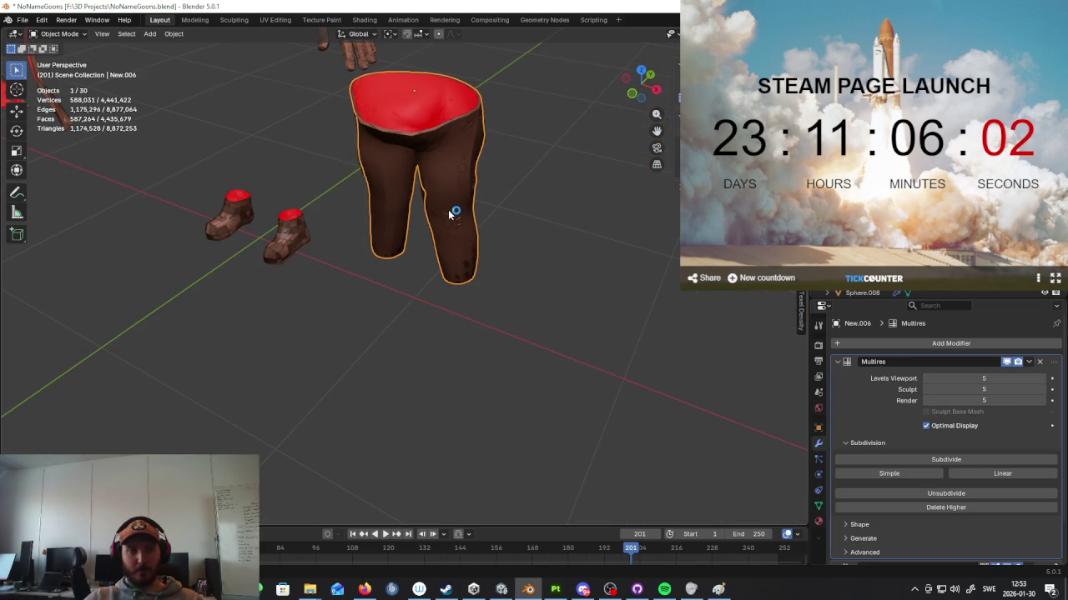
{"action": "left_click", "coordinate": [449, 214]}
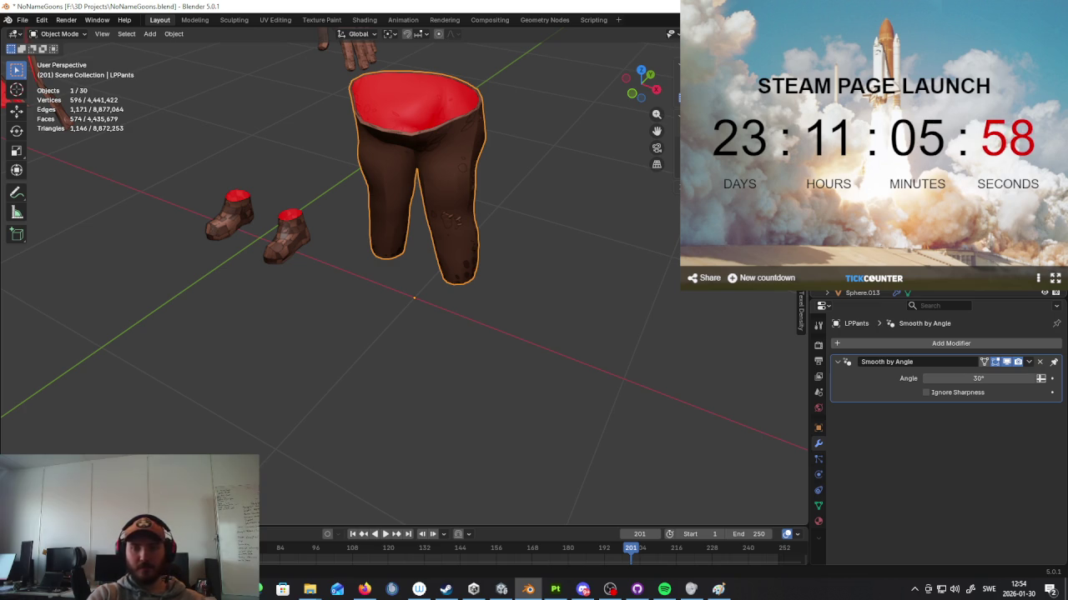
Step: Select the eye object on the face and rename it LPEyes
{"action": "mouse_move", "coordinate": [467, 167]}
{"action": "middle_mouse_down"}
{"action": "mouse_move", "coordinate": [474, 55]}
{"action": "mouse_move", "coordinate": [573, 266]}
{"action": "middle_mouse_up"}
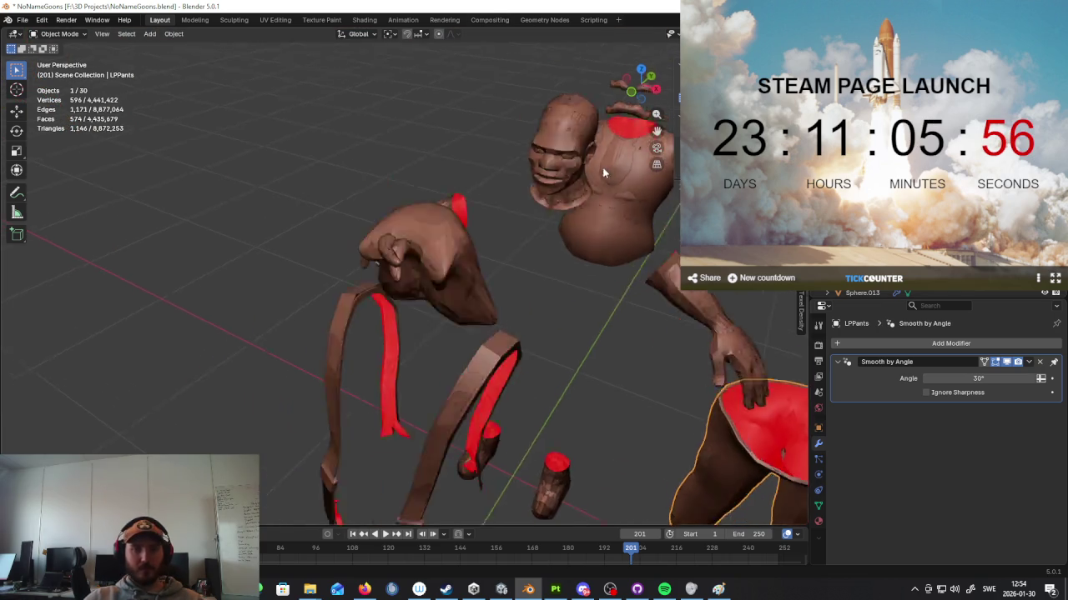
{"action": "scroll", "coordinate": [551, 284], "scroll_direction": "up", "scroll_amount": 3}
{"action": "left_click", "coordinate": [601, 328]}
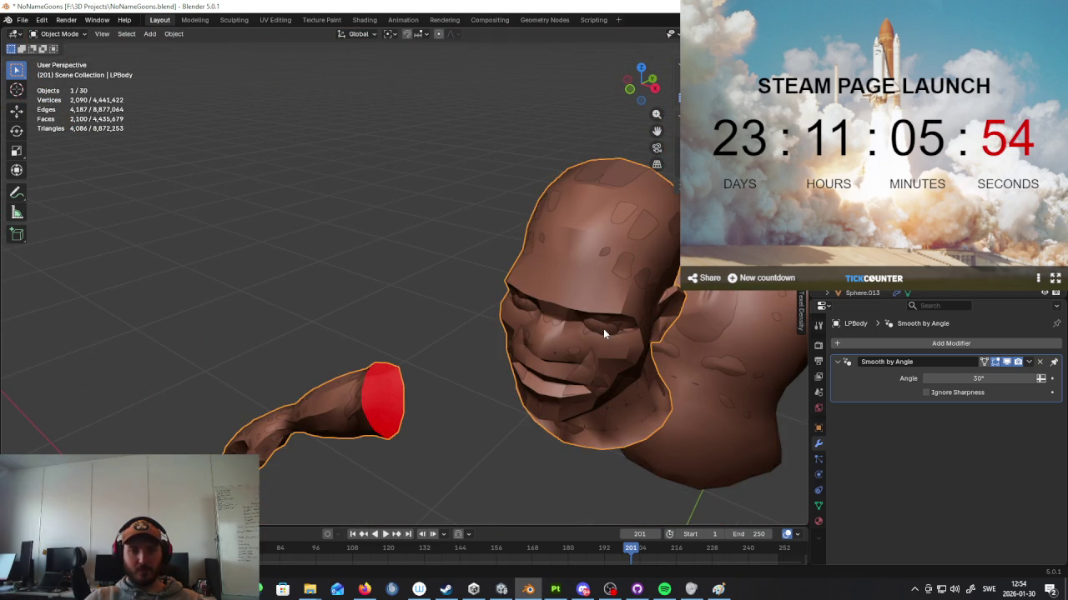
{"action": "left_click", "coordinate": [603, 328]}
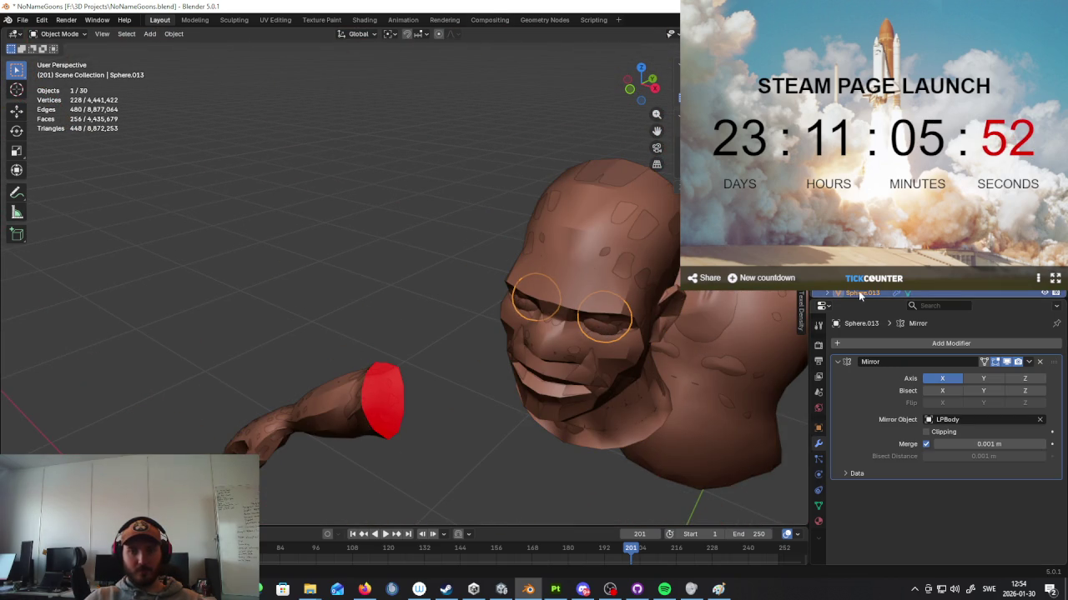
{"action": "key", "text": "F2"}
{"action": "type", "text": "LPEyes"}
{"action": "key", "text": "Return"}
Step: Add the eye spheres to the selection
{"action": "scroll", "coordinate": [598, 404], "scroll_direction": "down", "scroll_amount": 4}
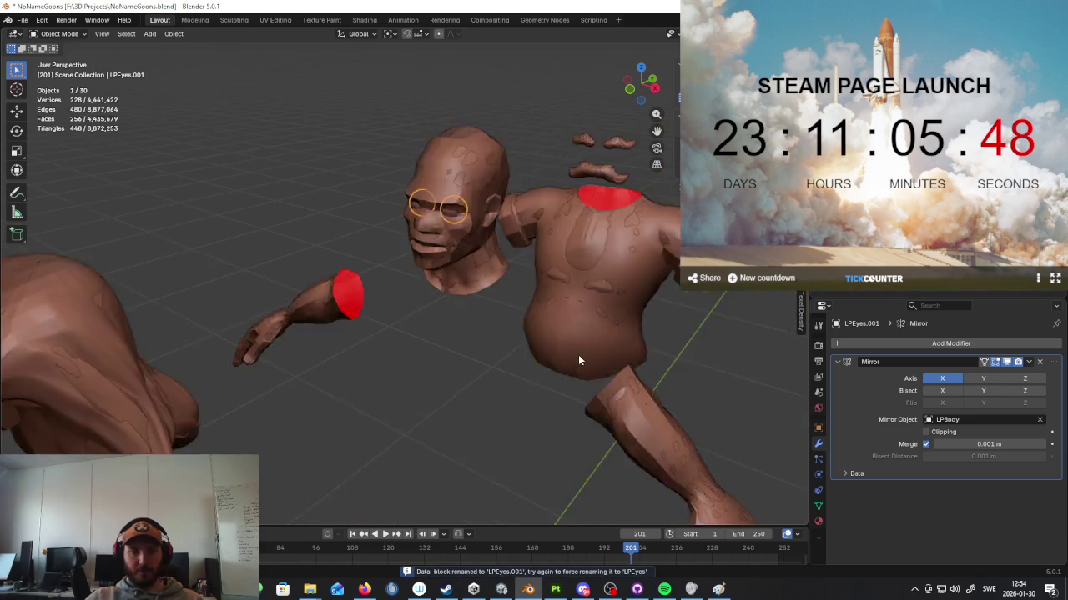
{"action": "scroll", "coordinate": [578, 354], "scroll_direction": "down", "scroll_amount": 4}
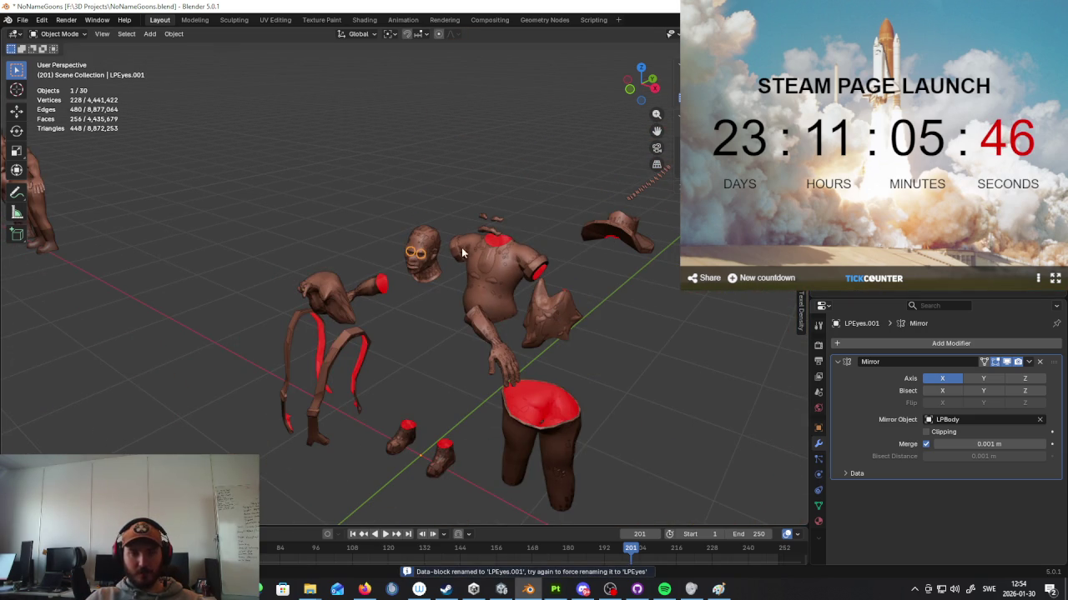
{"action": "scroll", "coordinate": [468, 259], "scroll_direction": "up", "scroll_amount": 5}
{"action": "scroll", "coordinate": [467, 242], "scroll_direction": "down", "scroll_amount": 3}
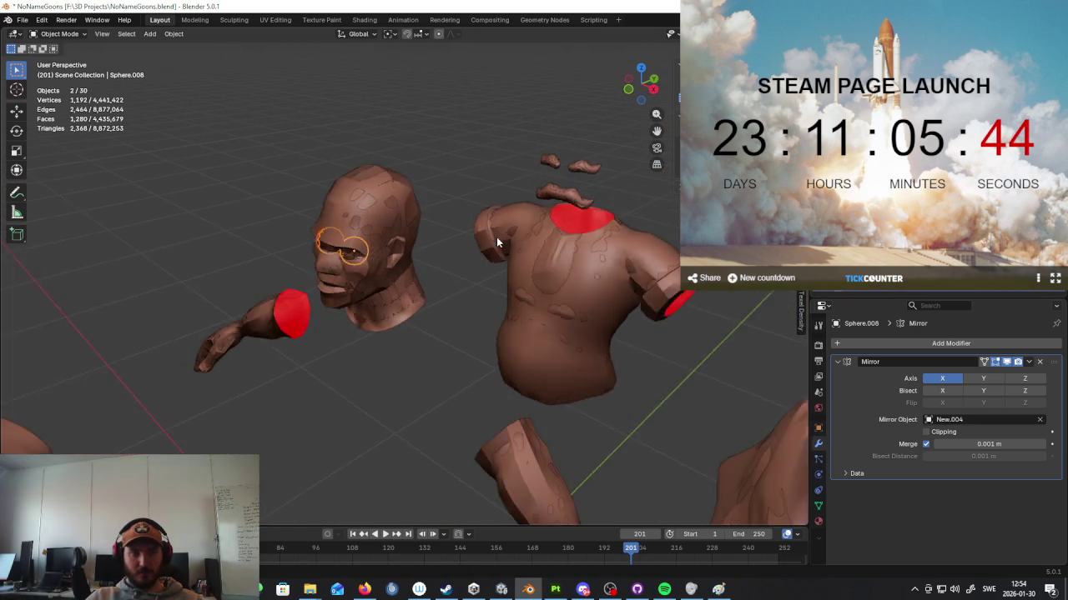
{"action": "scroll", "coordinate": [475, 250], "scroll_direction": "down", "scroll_amount": 3}
{"action": "left_click", "coordinate": [486, 253], "text": "shift"}
Step: Try a Y-axis move on the eye spheres, then clear the selection and reorient the view
{"action": "key", "text": "g"}
{"action": "key", "text": "x"}
{"action": "key", "text": "y"}
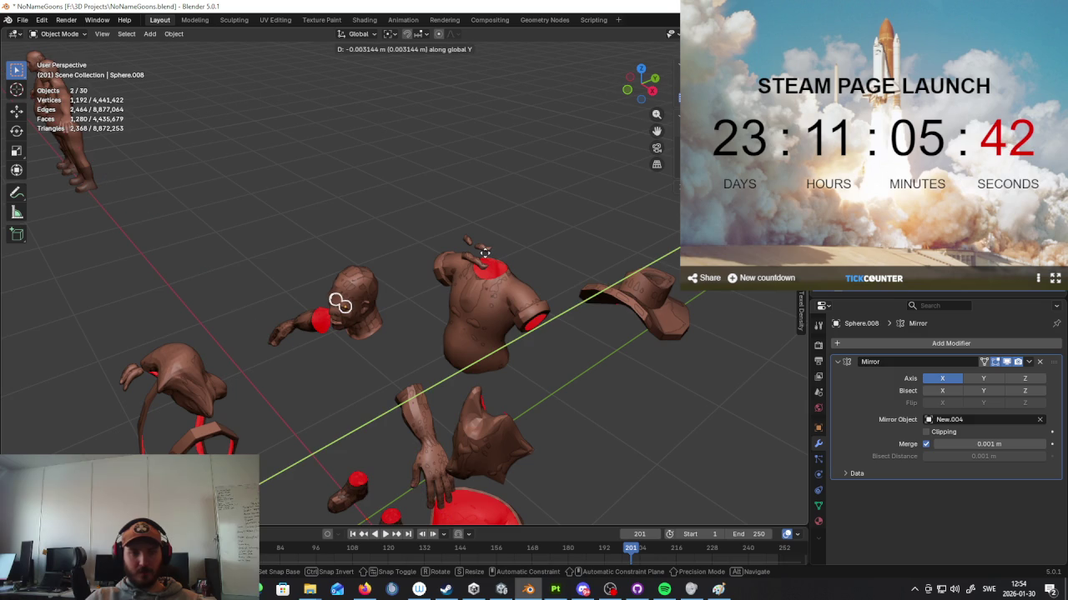
{"action": "left_click", "coordinate": [503, 249]}
{"action": "left_click", "coordinate": [355, 373]}
{"action": "mouse_move", "coordinate": [355, 374]}
{"action": "middle_mouse_down"}
{"action": "mouse_move", "coordinate": [438, 325]}
{"action": "mouse_move", "coordinate": [372, 312]}
{"action": "mouse_move", "coordinate": [362, 346]}
{"action": "middle_mouse_up"}
{"action": "scroll", "coordinate": [442, 324], "scroll_direction": "up", "scroll_amount": 5}
{"action": "scroll", "coordinate": [440, 325], "scroll_direction": "down", "scroll_amount": 2}
{"action": "scroll", "coordinate": [375, 349], "scroll_direction": "down", "scroll_amount": 3}
{"action": "scroll", "coordinate": [489, 316], "scroll_direction": "down", "scroll_amount": 3}
Step: Click through the torso New.008 and body piece New.006 to inspect their Multires modifiers
{"action": "left_click", "coordinate": [455, 297]}
{"action": "left_click", "coordinate": [455, 296]}
{"action": "left_click", "coordinate": [455, 296]}
{"action": "left_click", "coordinate": [455, 296]}
{"action": "middle_click_drag", "start_coordinate": [455, 296], "coordinate": [461, 324]}
{"action": "scroll", "coordinate": [492, 309], "scroll_direction": "up", "scroll_amount": 3}
{"action": "middle_click_drag", "start_coordinate": [518, 295], "coordinate": [509, 261]}
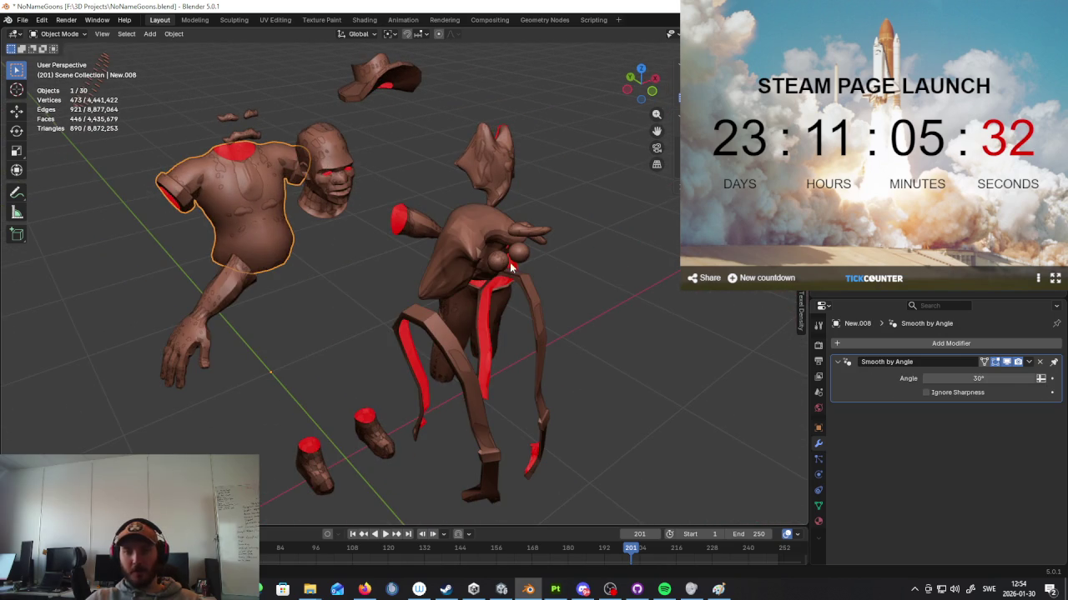
{"action": "left_click", "coordinate": [499, 265], "text": "shift"}
{"action": "left_click", "coordinate": [498, 265]}
{"action": "left_click", "coordinate": [488, 292]}
{"action": "left_click", "coordinate": [467, 350]}
{"action": "mouse_move", "coordinate": [500, 288]}
{"action": "middle_mouse_down"}
{"action": "mouse_move", "coordinate": [591, 290]}
{"action": "mouse_move", "coordinate": [484, 308]}
{"action": "mouse_move", "coordinate": [488, 317]}
{"action": "mouse_move", "coordinate": [504, 300]}
{"action": "mouse_move", "coordinate": [421, 269]}
{"action": "middle_mouse_up"}
Step: Move the selected eye spheres 1 m along Y, then -1 along Y
{"action": "left_click", "coordinate": [417, 266], "text": "shift"}
{"action": "scroll", "coordinate": [410, 264], "scroll_direction": "down", "scroll_amount": 3}
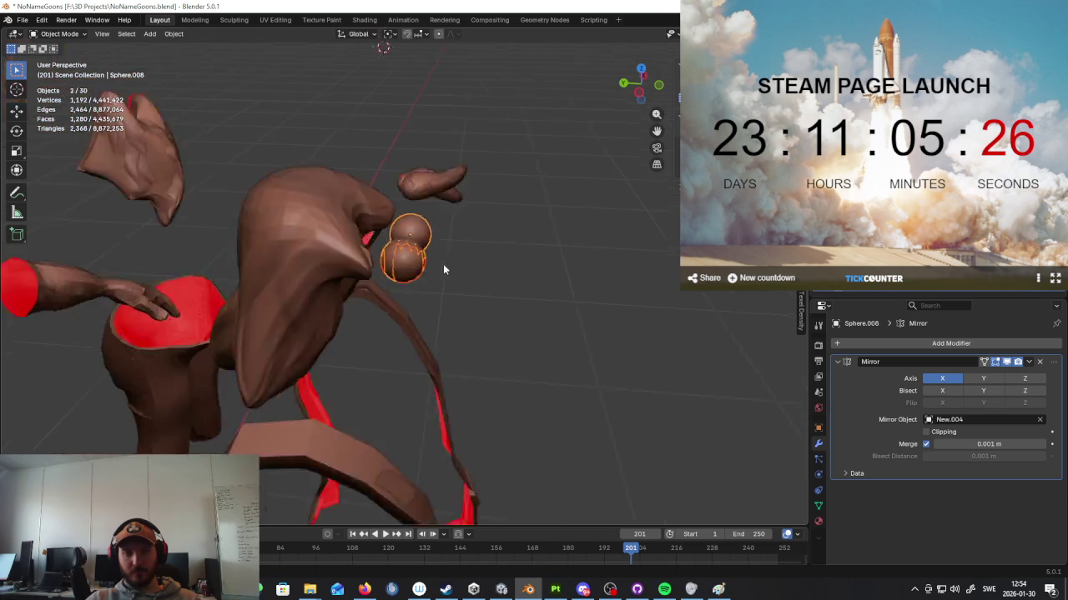
{"action": "scroll", "coordinate": [443, 264], "scroll_direction": "down", "scroll_amount": 3}
{"action": "type", "text": "gy"}
{"action": "type", "text": "1"}
{"action": "key", "text": "Return"}
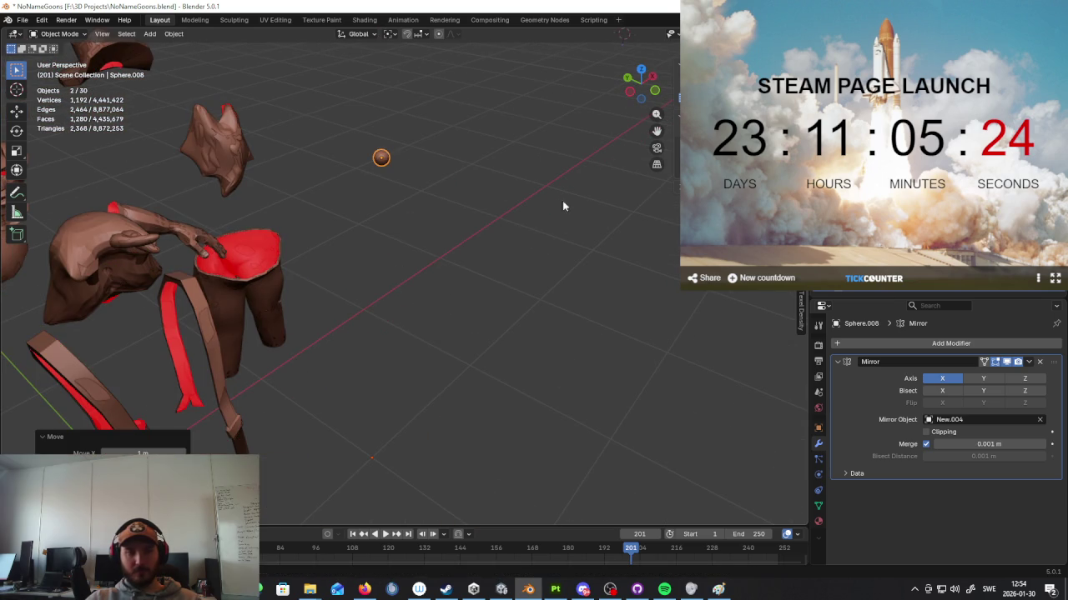
{"action": "scroll", "coordinate": [500, 280], "scroll_direction": "down", "scroll_amount": 3}
{"action": "type", "text": "gy-1"}
{"action": "left_click", "coordinate": [537, 302]}
Step: Orbit the eye spheres into view and select the strap piece LPCHAPS.002
{"action": "middle_click_drag", "start_coordinate": [561, 302], "coordinate": [500, 325]}
{"action": "scroll", "coordinate": [524, 341], "scroll_direction": "up", "scroll_amount": 3}
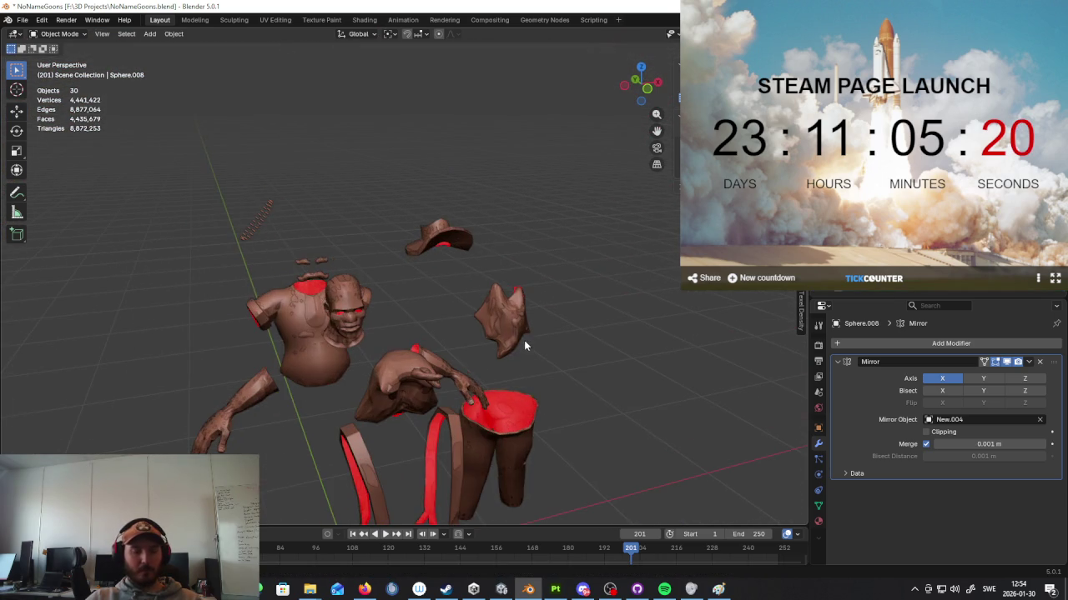
{"action": "middle_click_drag", "start_coordinate": [446, 399], "coordinate": [490, 299]}
{"action": "left_click", "coordinate": [421, 399]}
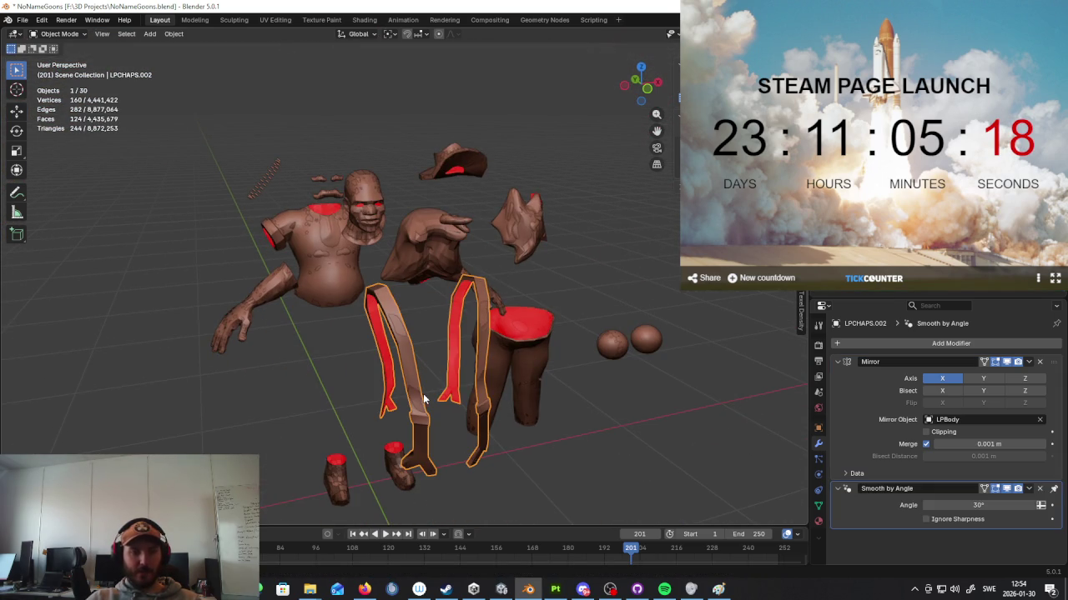
Step: Select LPPants, New.004, LPBody and LPCHAPS.002 in turn to review them
{"action": "scroll", "coordinate": [436, 390], "scroll_direction": "down", "scroll_amount": 1}
{"action": "scroll", "coordinate": [438, 384], "scroll_direction": "down", "scroll_amount": 1}
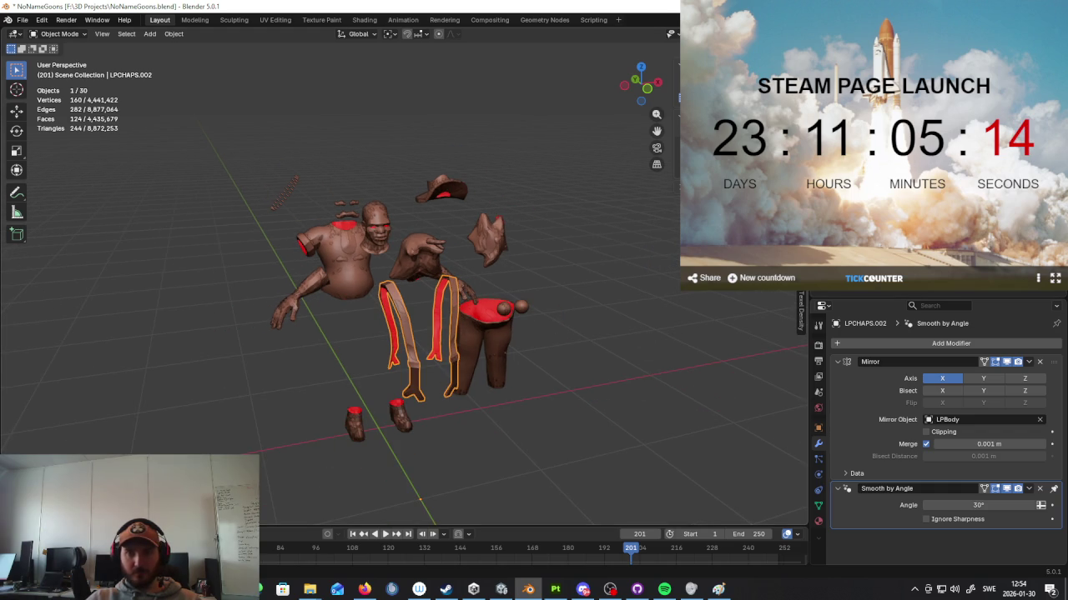
{"action": "left_click", "coordinate": [477, 346]}
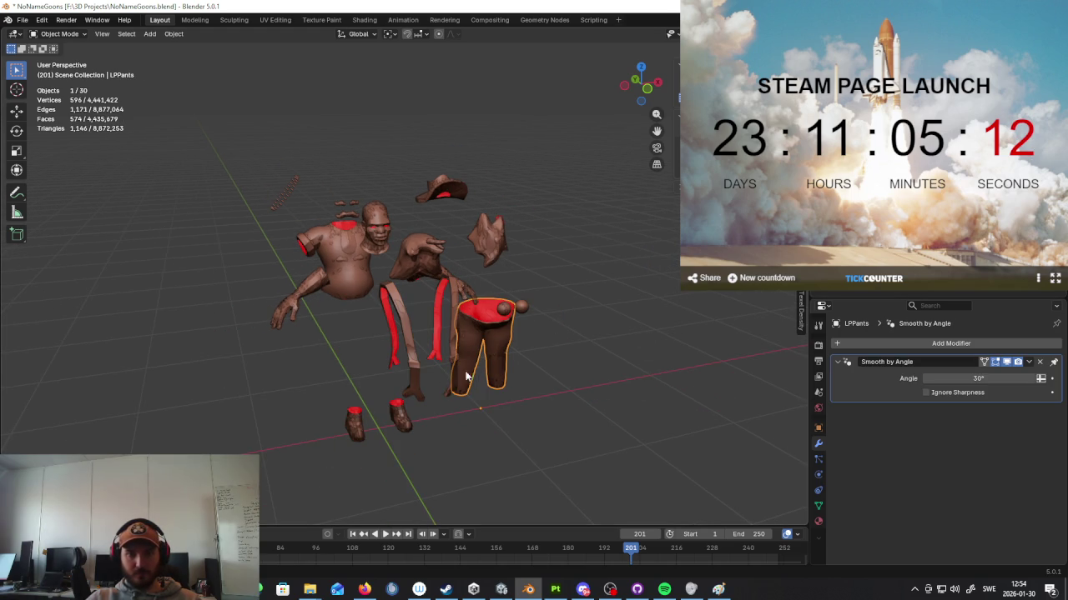
{"action": "left_click", "coordinate": [402, 426]}
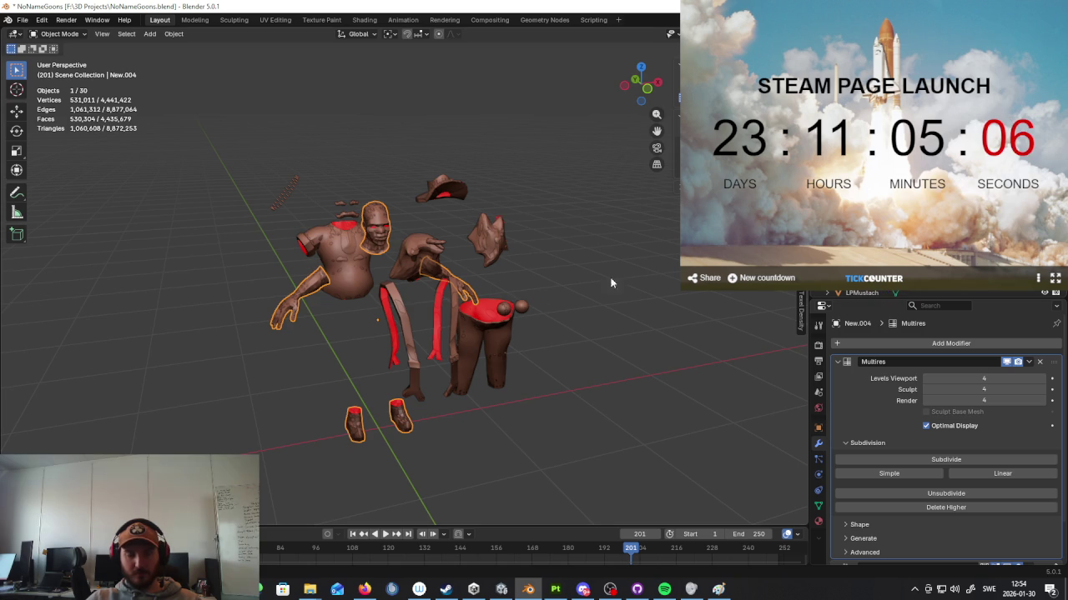
{"action": "left_click", "coordinate": [380, 218]}
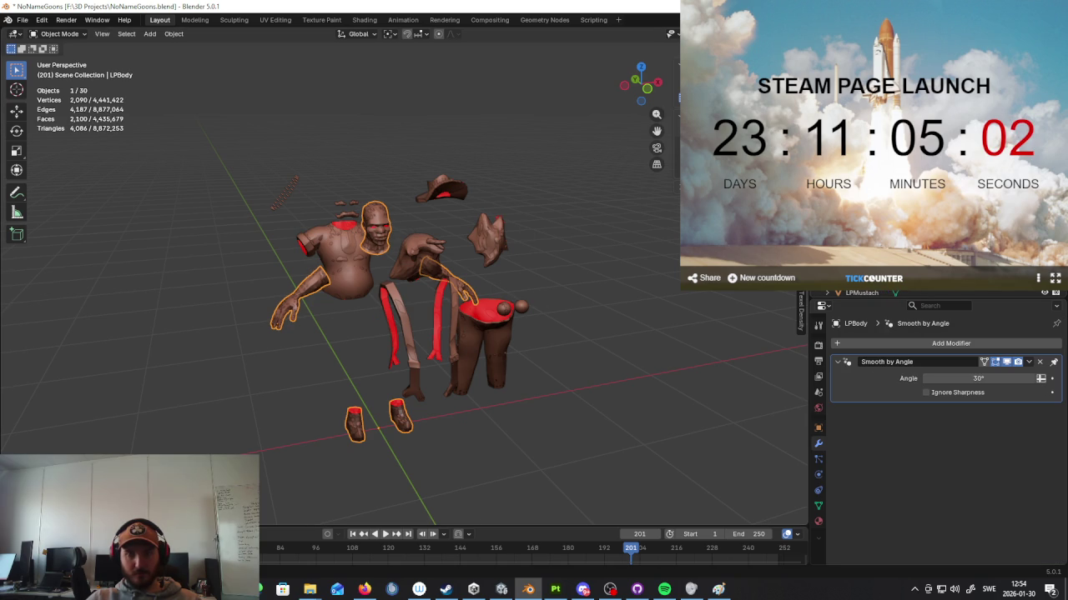
{"action": "left_click", "coordinate": [440, 317]}
Step: Check the modifiers on LPEyeBrows, LPEyes.001, LPHair2, LPMustach and New.004's Multires
{"action": "left_click", "coordinate": [346, 202]}
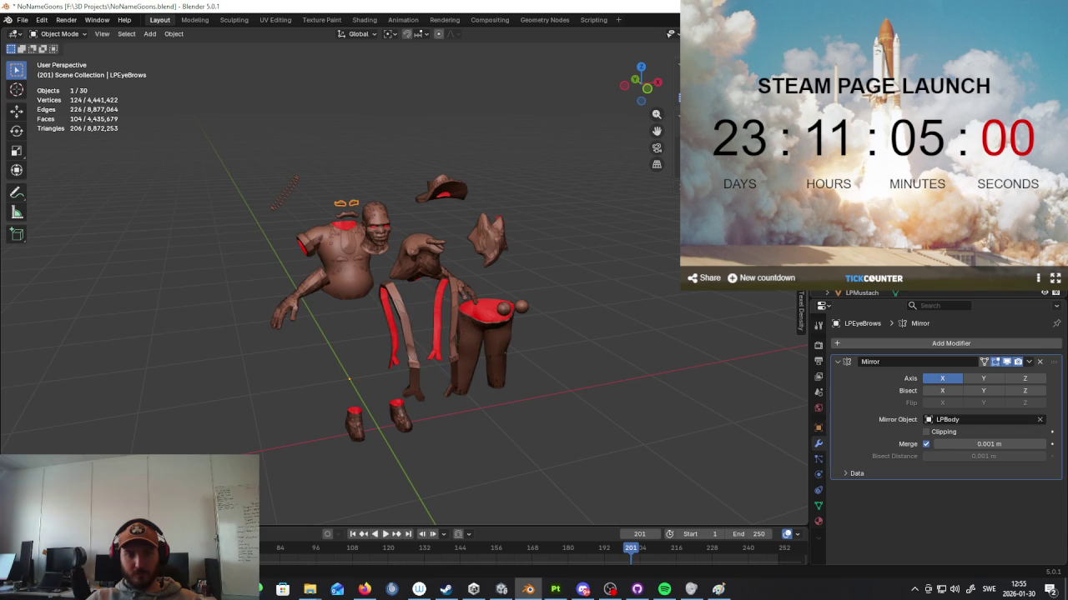
{"action": "left_click", "coordinate": [522, 307]}
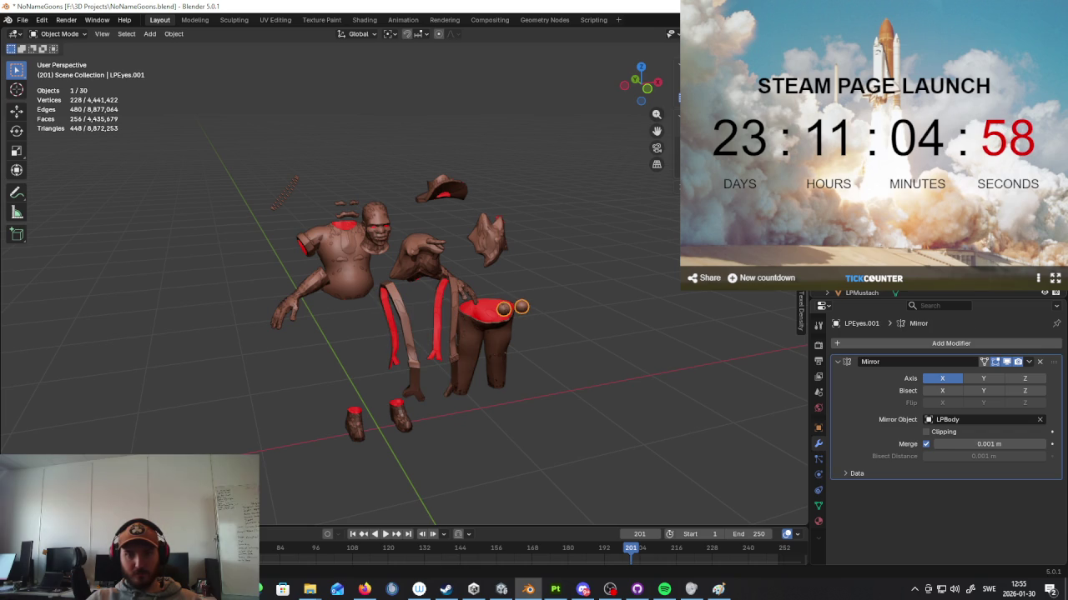
{"action": "left_click", "coordinate": [475, 276]}
{"action": "left_click", "coordinate": [433, 244]}
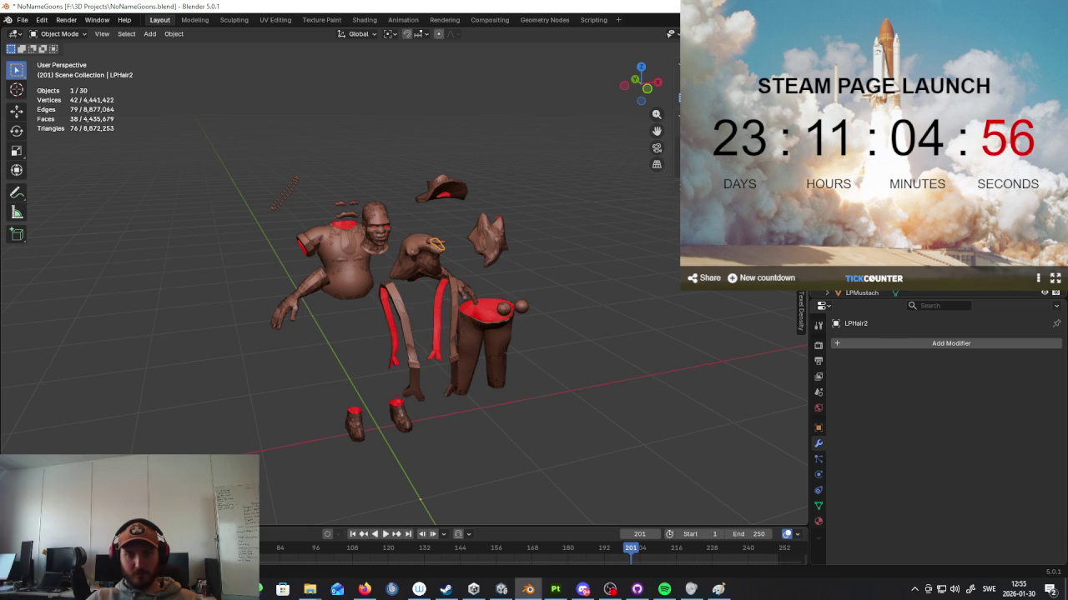
{"action": "left_click", "coordinate": [860, 291]}
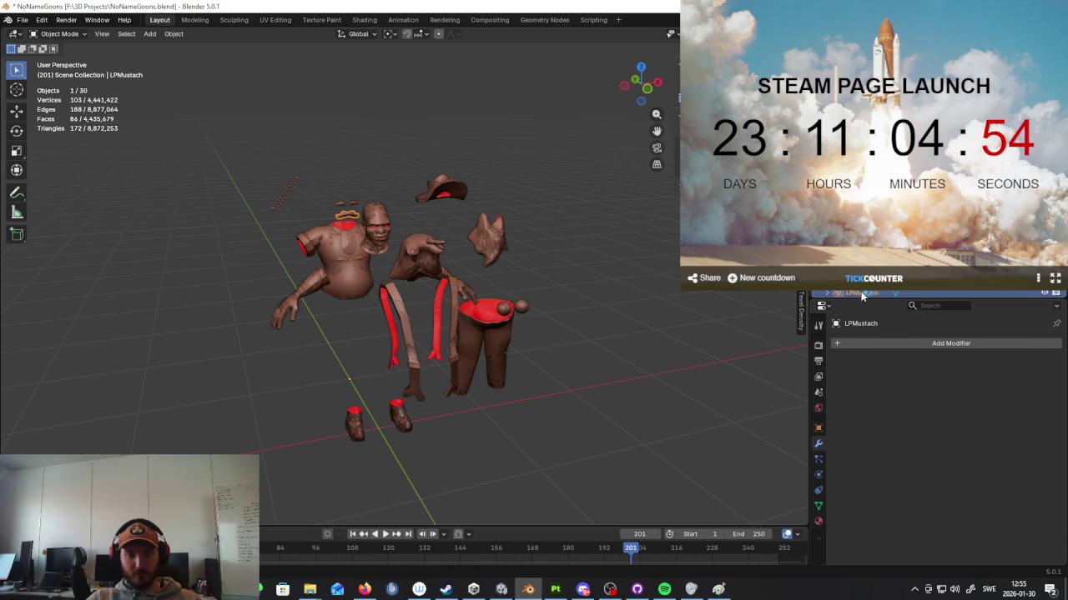
{"action": "left_click", "coordinate": [484, 342]}
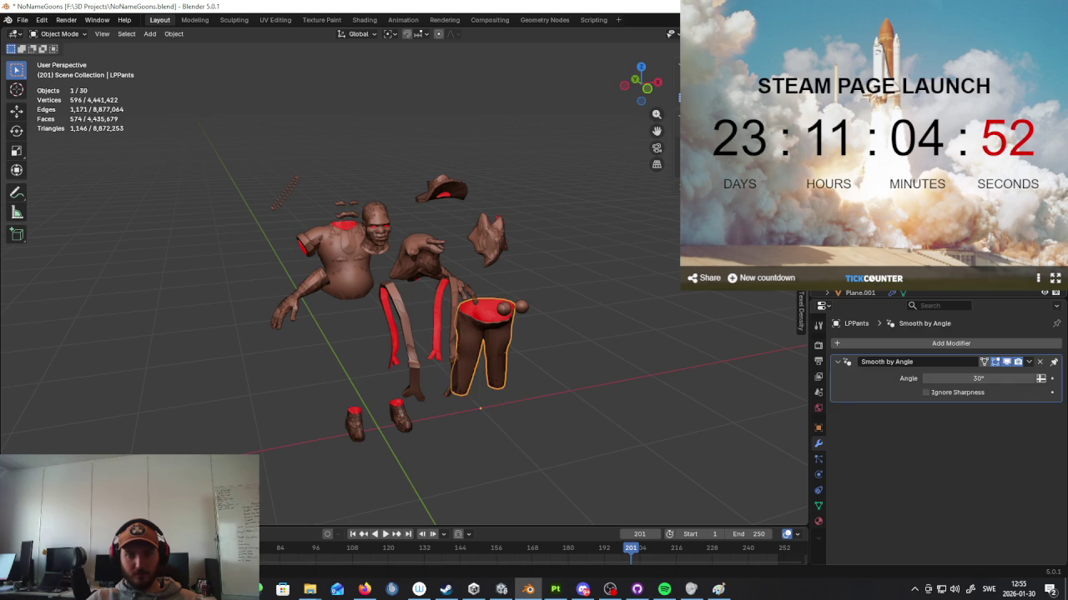
{"action": "left_click", "coordinate": [375, 221]}
Step: Select the leg figure and pants together and duplicate them with Shift+D
{"action": "mouse_move", "coordinate": [609, 317]}
{"action": "middle_mouse_down"}
{"action": "mouse_move", "coordinate": [595, 264]}
{"action": "mouse_move", "coordinate": [544, 299]}
{"action": "mouse_move", "coordinate": [297, 259]}
{"action": "middle_mouse_up"}
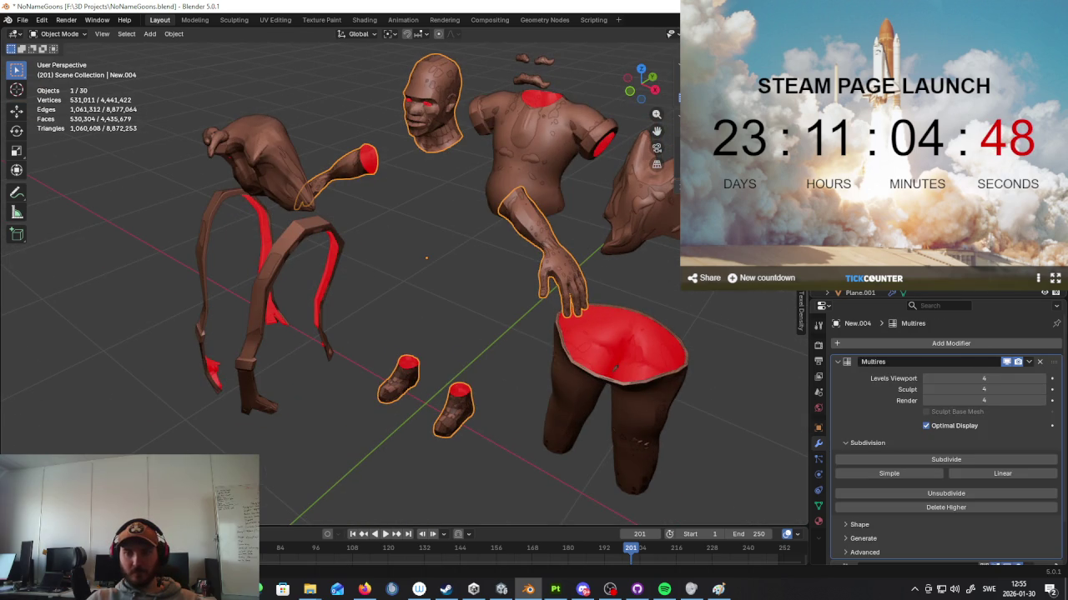
{"action": "left_click", "coordinate": [615, 367]}
{"action": "left_click", "coordinate": [615, 367], "text": "shift"}
{"action": "scroll", "coordinate": [607, 245], "scroll_direction": "down", "scroll_amount": 3}
{"action": "key", "text": "shift+d"}
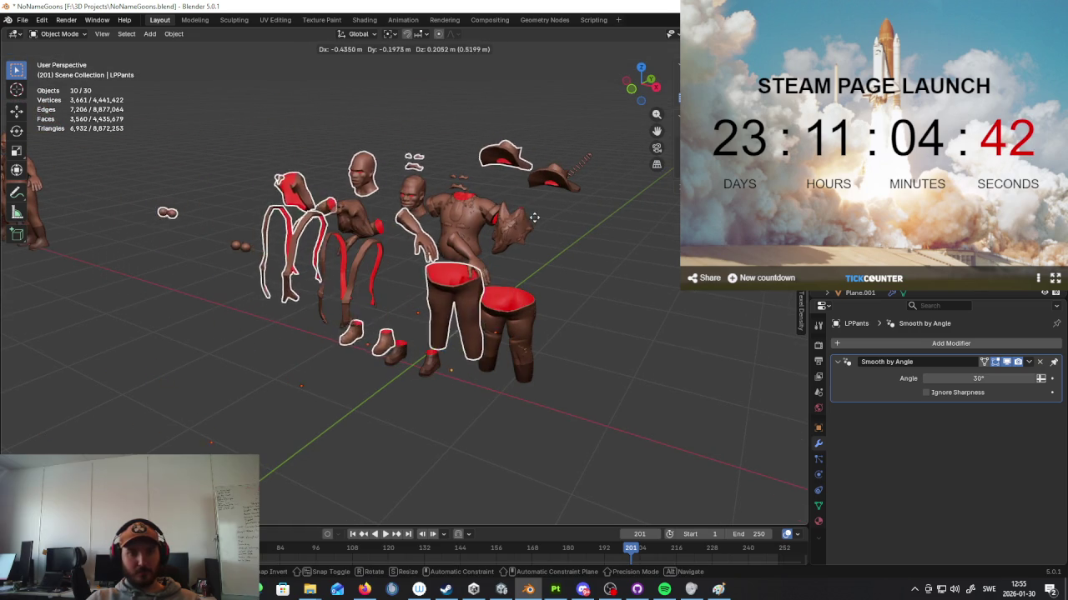
{"action": "key", "text": "Escape"}
Step: Inspect Sphere.004, Plane.001's transform properties and LPBeard, then orbit to a front view
{"action": "scroll", "coordinate": [593, 192], "scroll_direction": "up", "scroll_amount": 3}
{"action": "left_click", "coordinate": [592, 191]}
{"action": "left_click", "coordinate": [593, 192]}
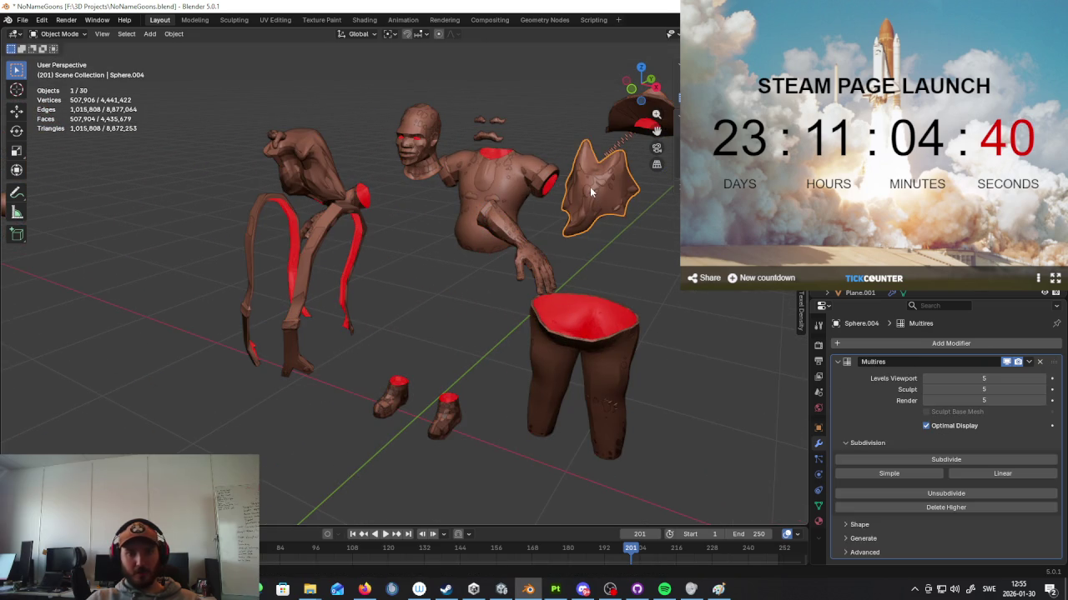
{"action": "left_click", "coordinate": [843, 293]}
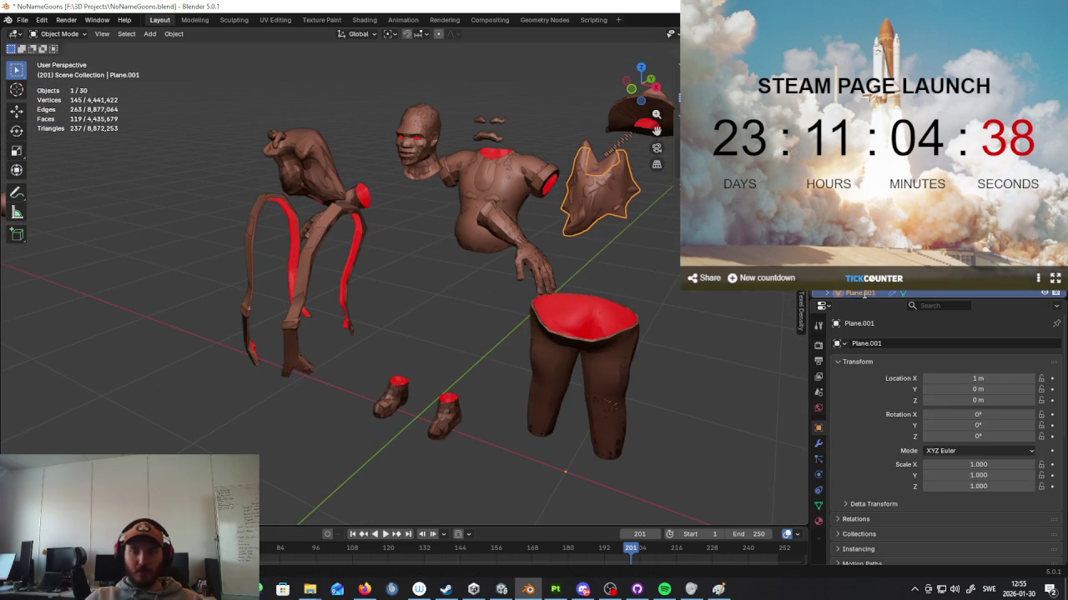
{"action": "scroll", "coordinate": [842, 293], "scroll_direction": "down", "scroll_amount": 2}
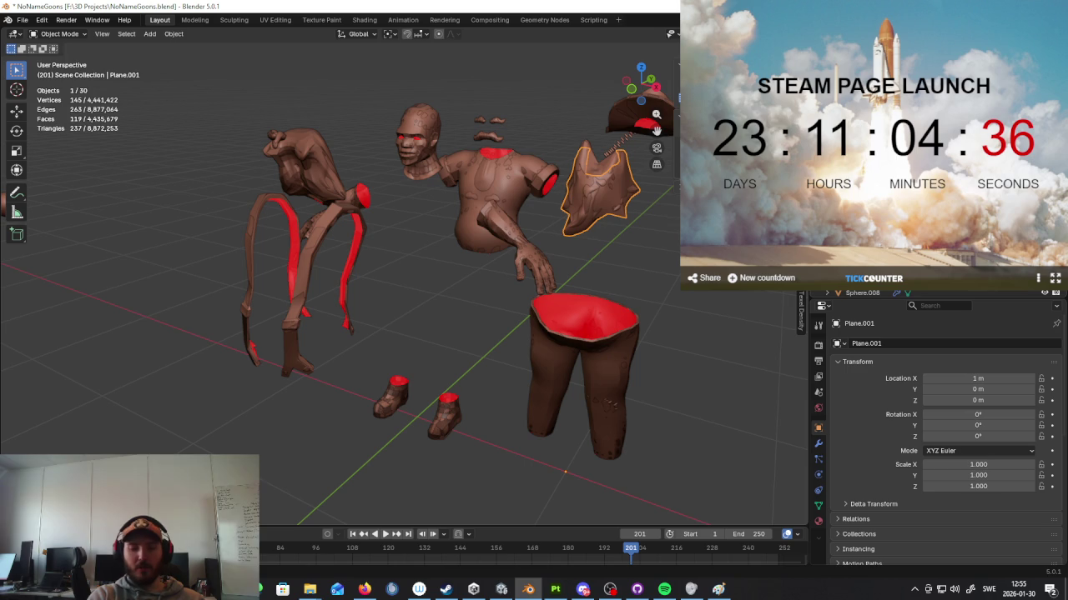
{"action": "left_click", "coordinate": [600, 188]}
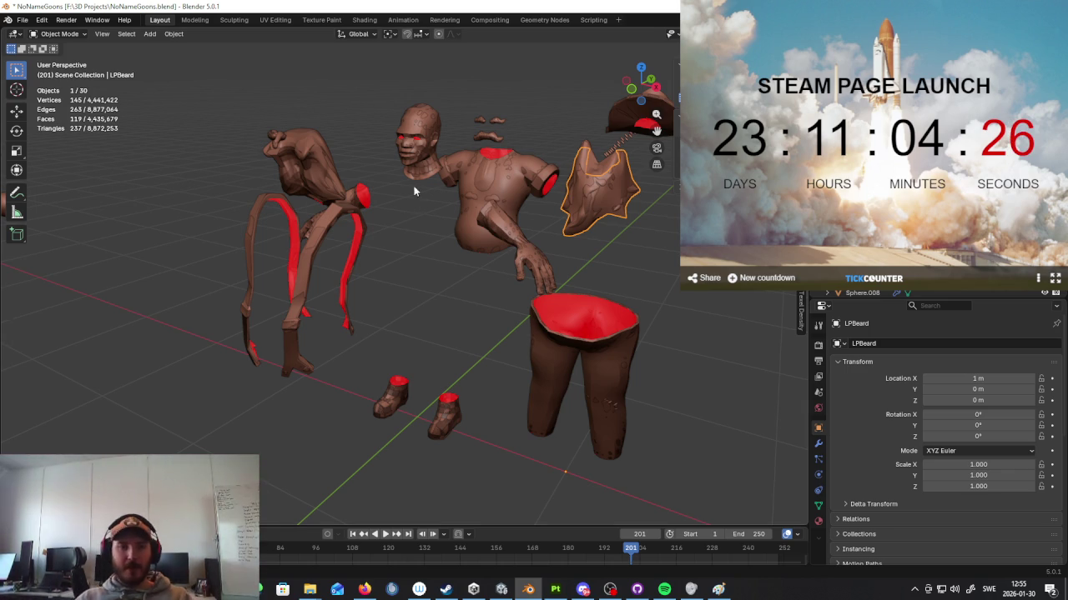
{"action": "middle_click_drag", "start_coordinate": [400, 208], "coordinate": [453, 214]}
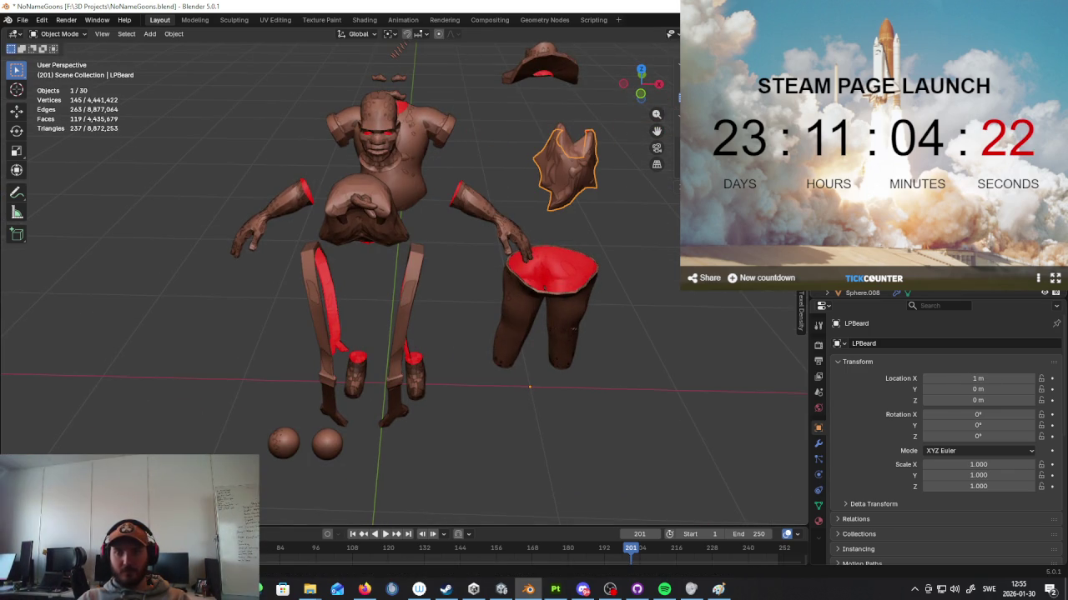
Step: Select all character parts, cancel a stray move, and bring up the File menu
{"action": "key", "text": "a"}
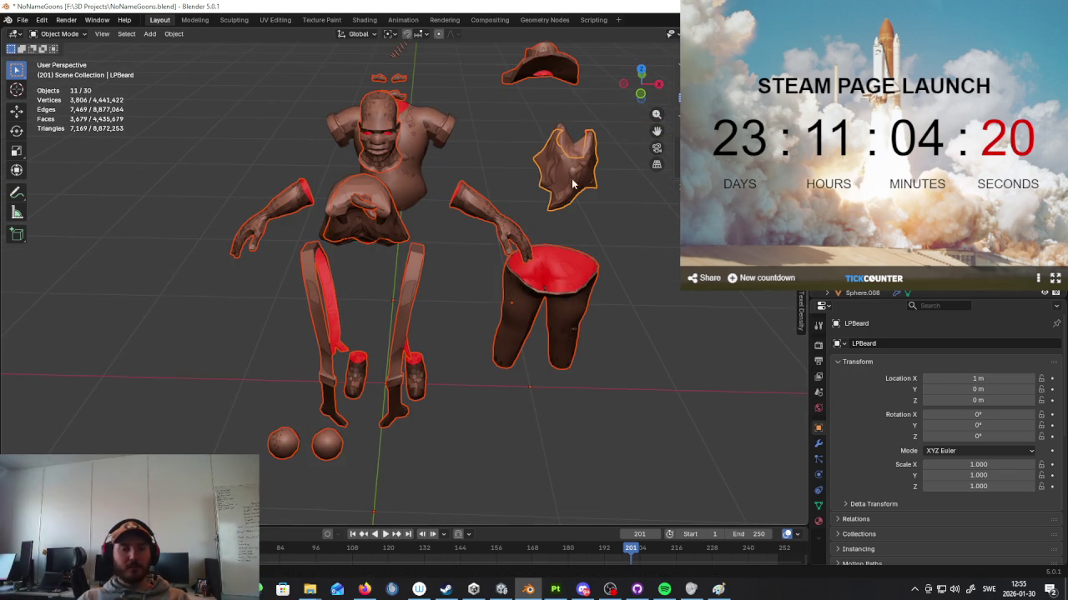
{"action": "key", "text": "g"}
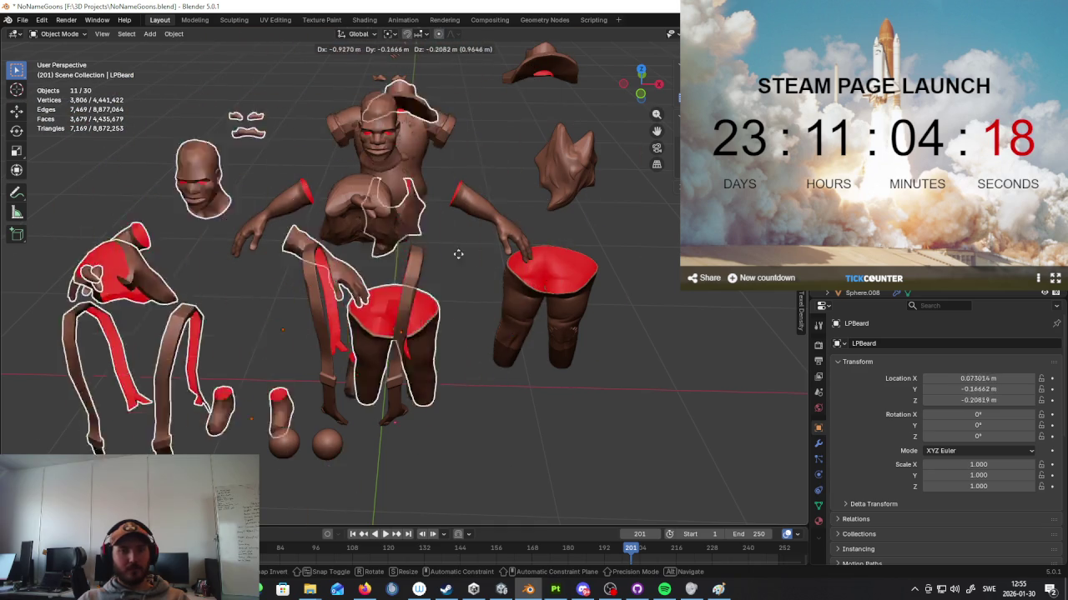
{"action": "right_click", "coordinate": [498, 154]}
{"action": "scroll", "coordinate": [498, 153], "scroll_direction": "down", "scroll_amount": 3}
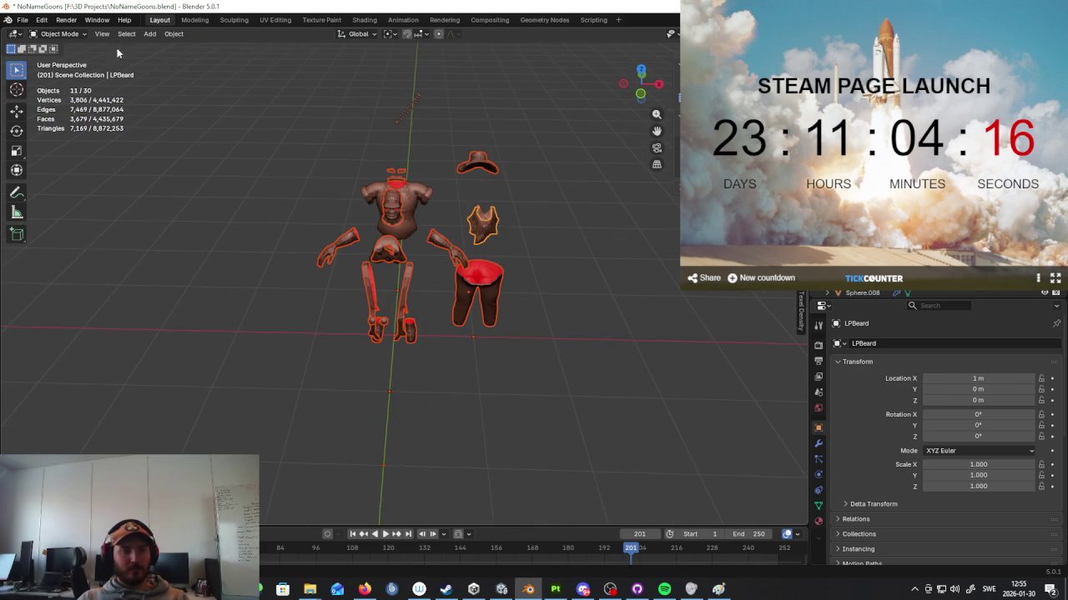
{"action": "left_click", "coordinate": [22, 20]}
{"action": "key", "text": "Escape"}
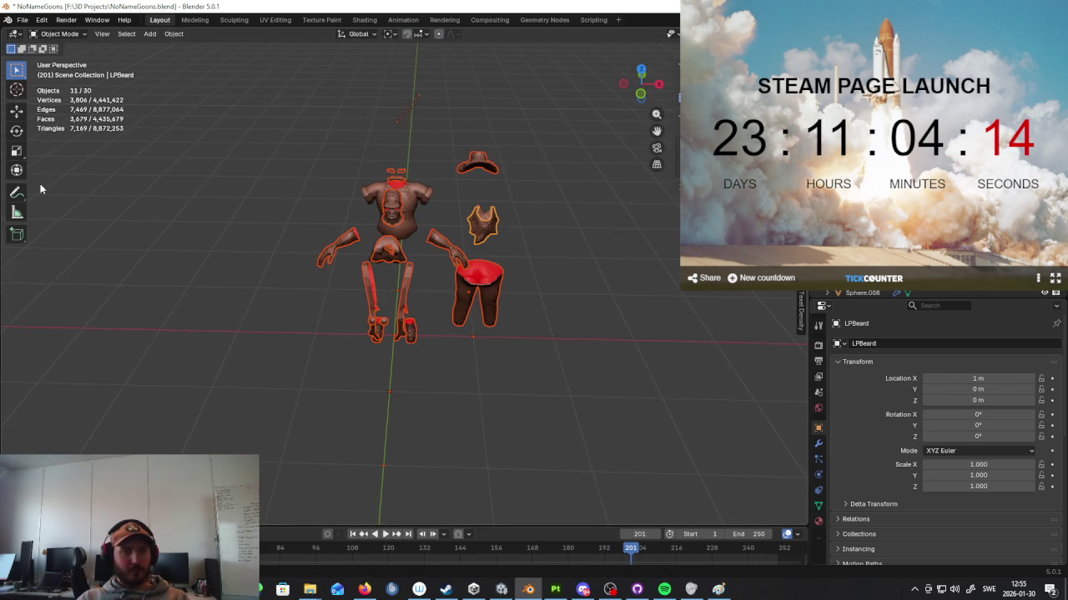
{"action": "left_click", "coordinate": [24, 21]}
{"action": "mouse_move", "coordinate": [41, 190]}
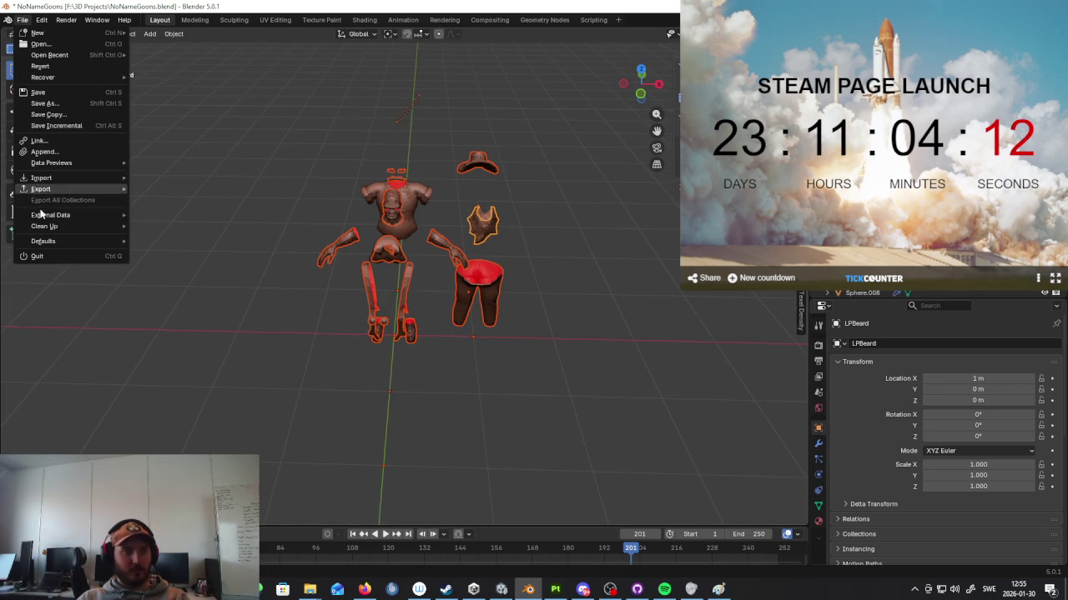
Step: Export the selected low-poly pieces as LPMiner.fbx into the 3D Projects folder
{"action": "left_click", "coordinate": [161, 278]}
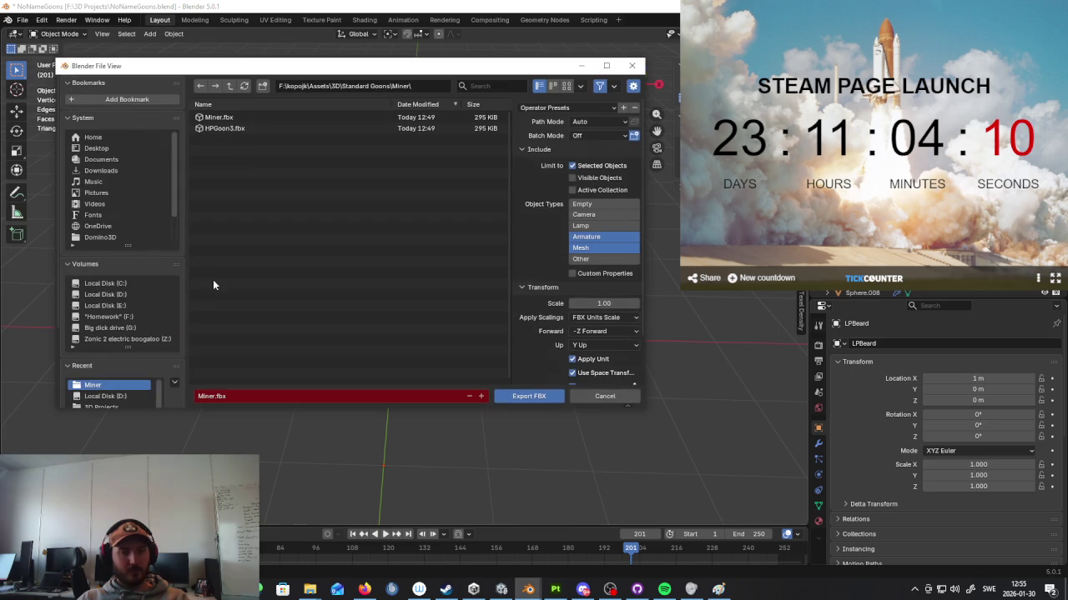
{"action": "left_click", "coordinate": [125, 328]}
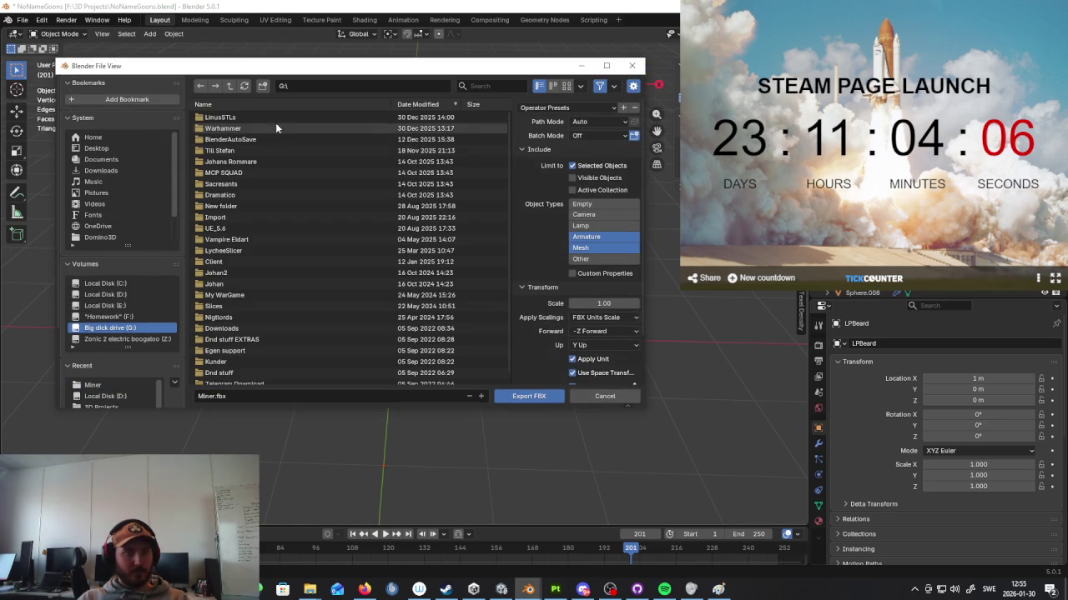
{"action": "left_click", "coordinate": [110, 317]}
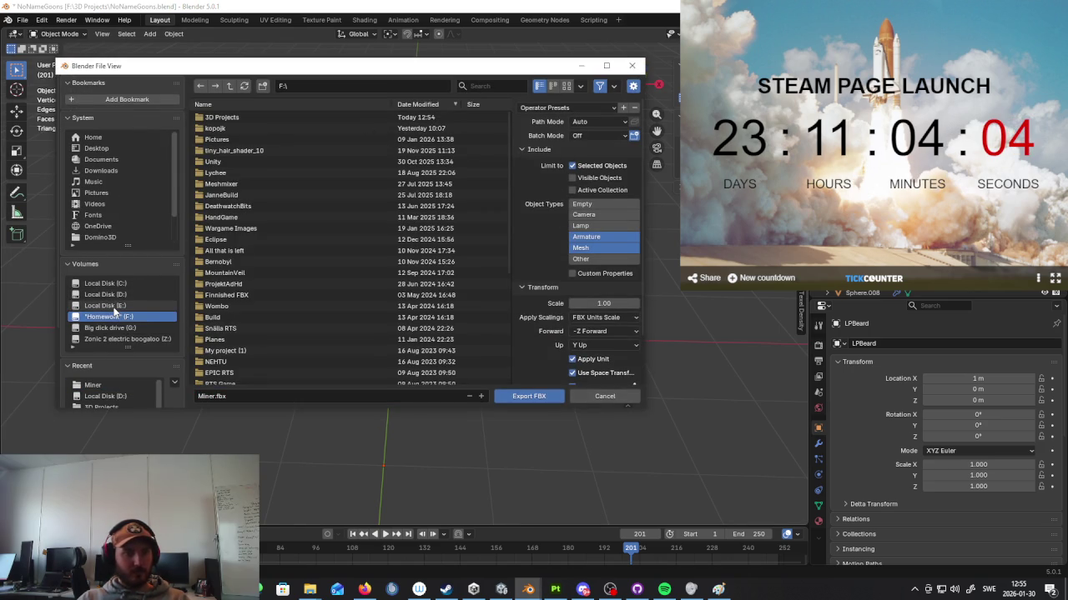
{"action": "left_click", "coordinate": [241, 119]}
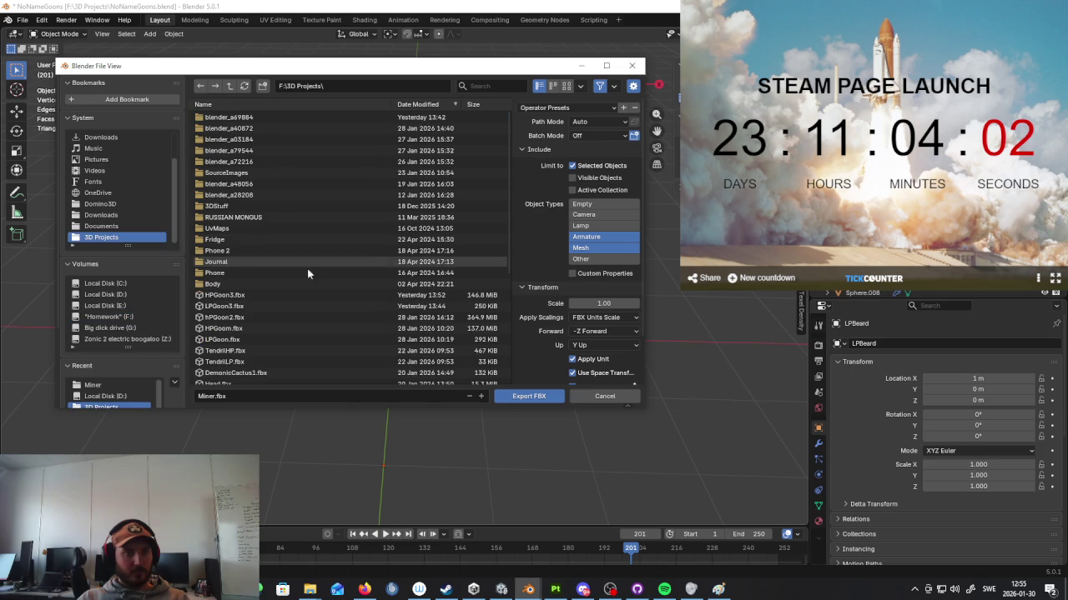
{"action": "left_click", "coordinate": [272, 397]}
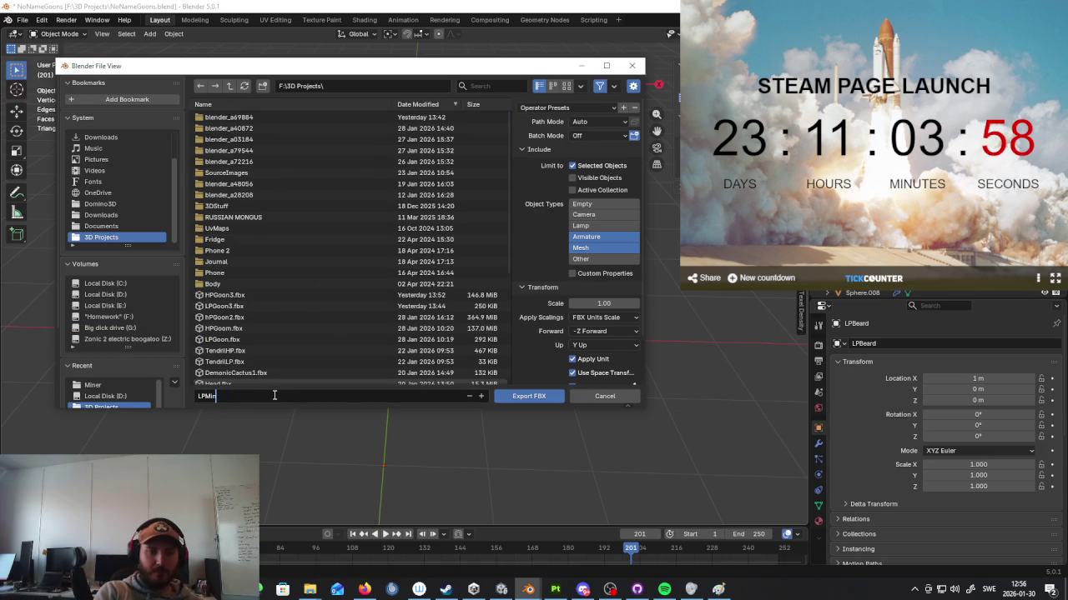
{"action": "left_click", "coordinate": [524, 397]}
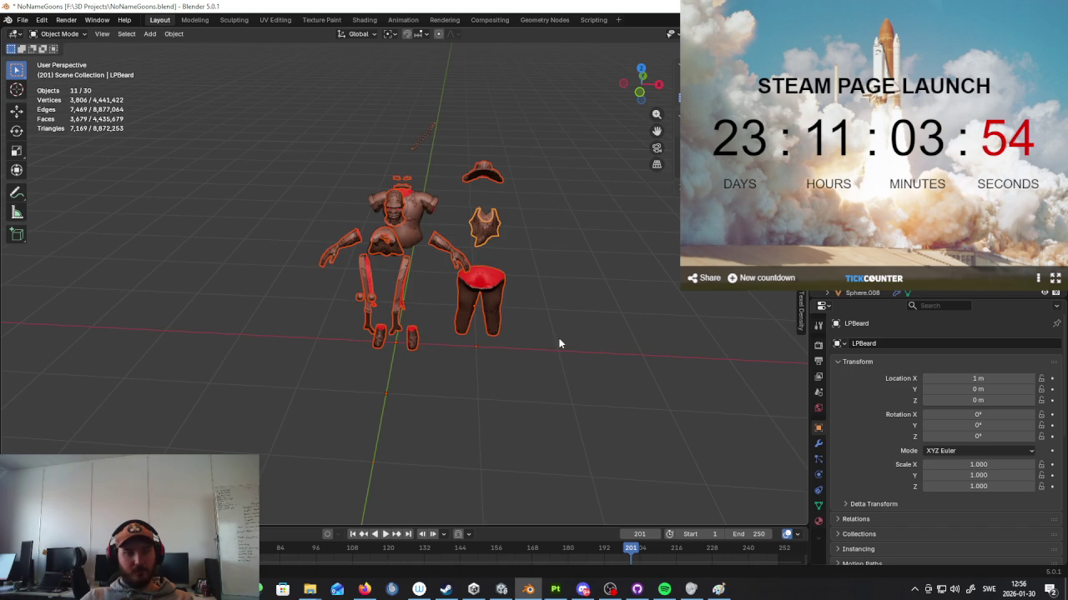
Step: Hide the low-poly pieces, box-select the high-poly pieces, and export them as HPMiner.fbx
{"action": "key", "text": "h"}
{"action": "middle_click_drag", "start_coordinate": [556, 348], "coordinate": [442, 328]}
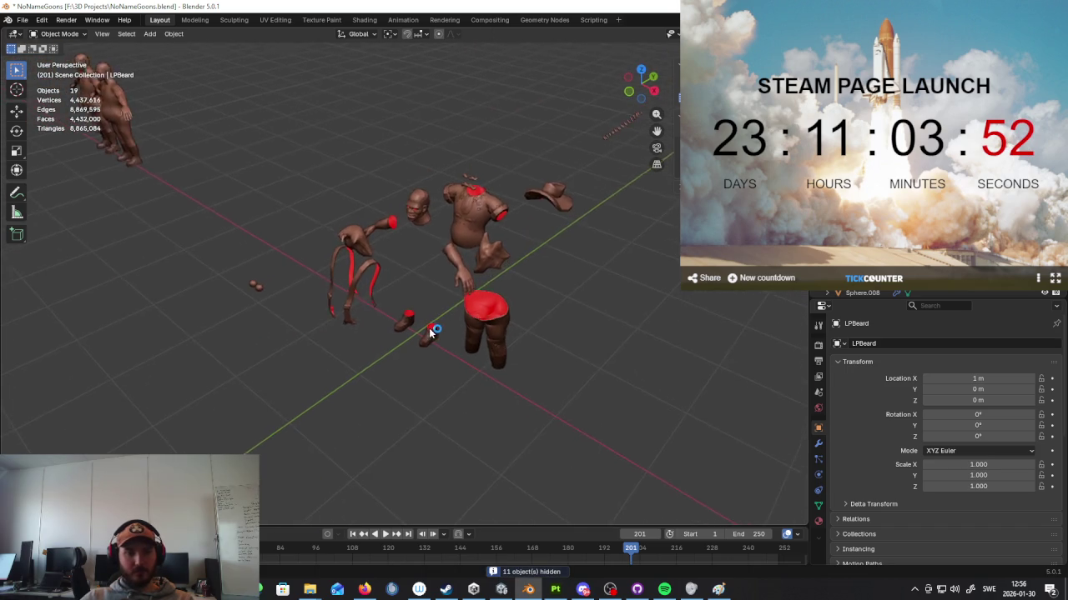
{"action": "left_click_drag", "start_coordinate": [568, 184], "coordinate": [286, 396]}
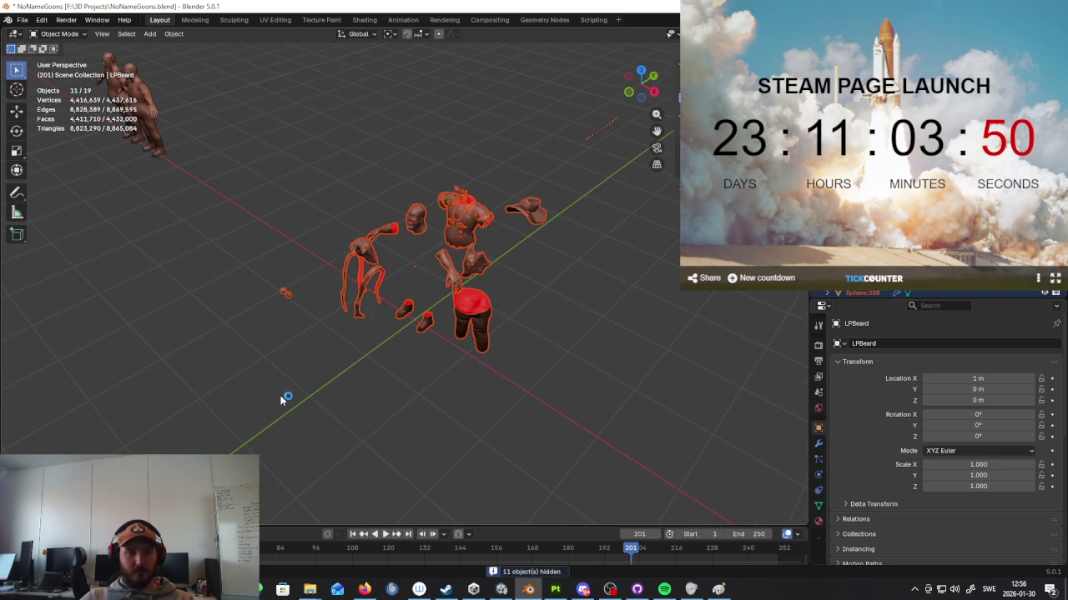
{"action": "left_click", "coordinate": [23, 20]}
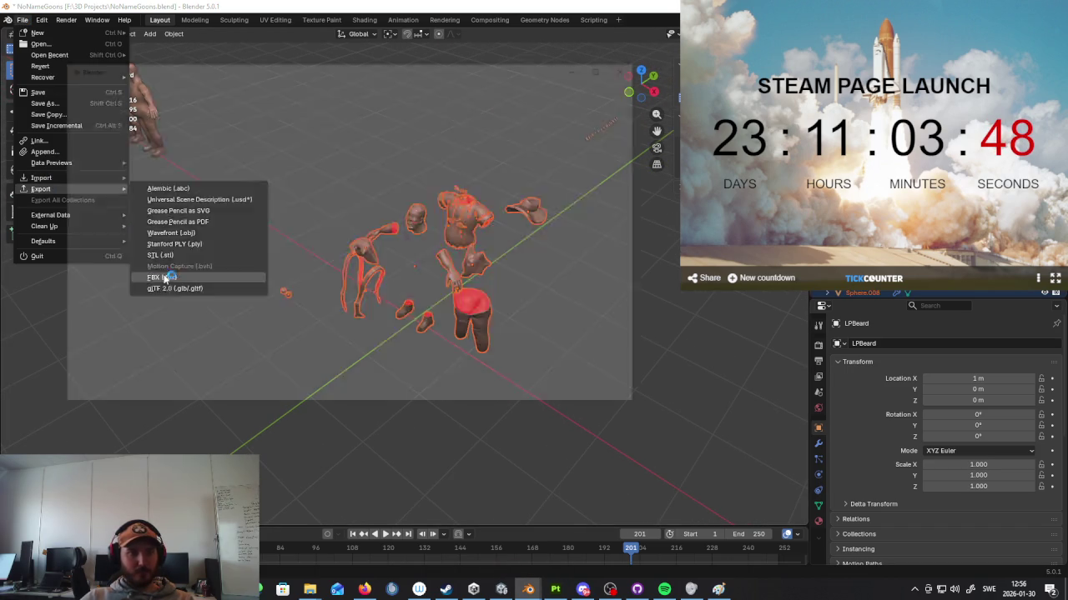
{"action": "mouse_move", "coordinate": [40, 189]}
{"action": "left_click", "coordinate": [203, 279]}
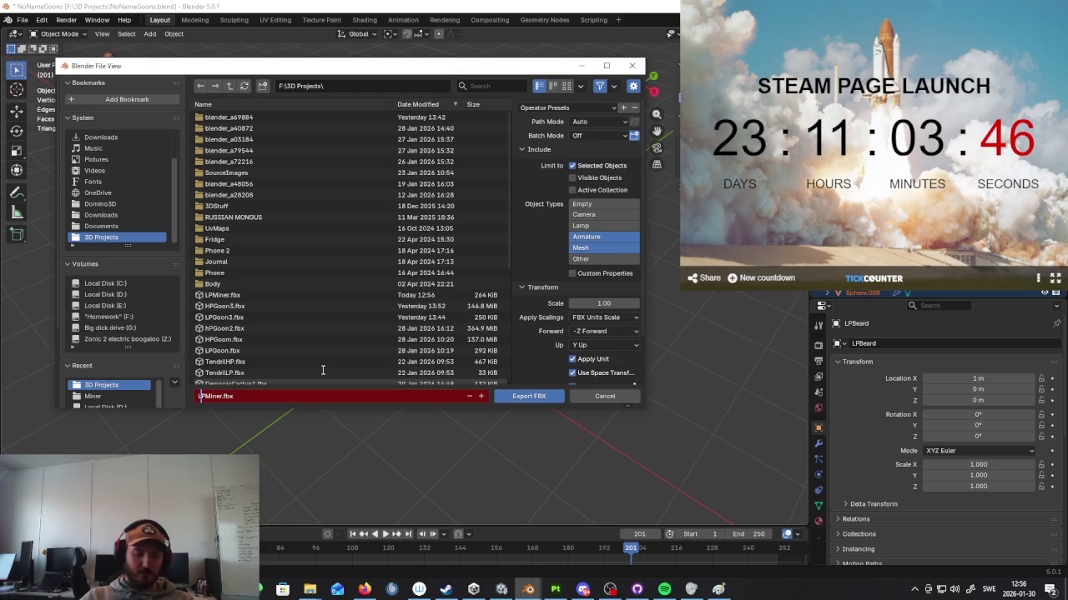
{"action": "key", "text": "Return"}
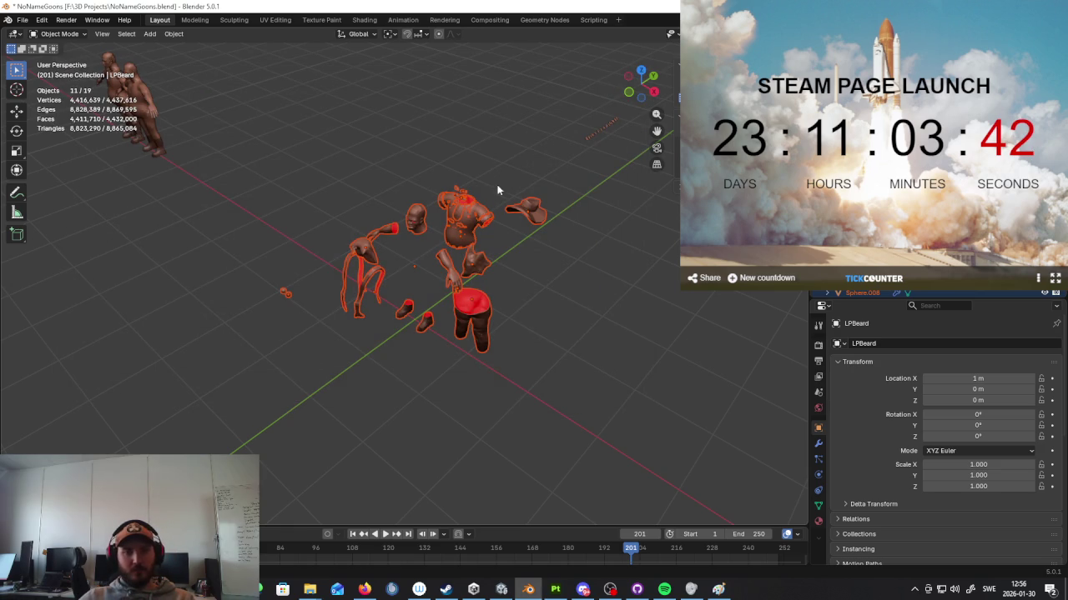
{"action": "scroll", "coordinate": [504, 235], "scroll_direction": "up", "scroll_amount": 7}
{"action": "left_click", "coordinate": [504, 234]}
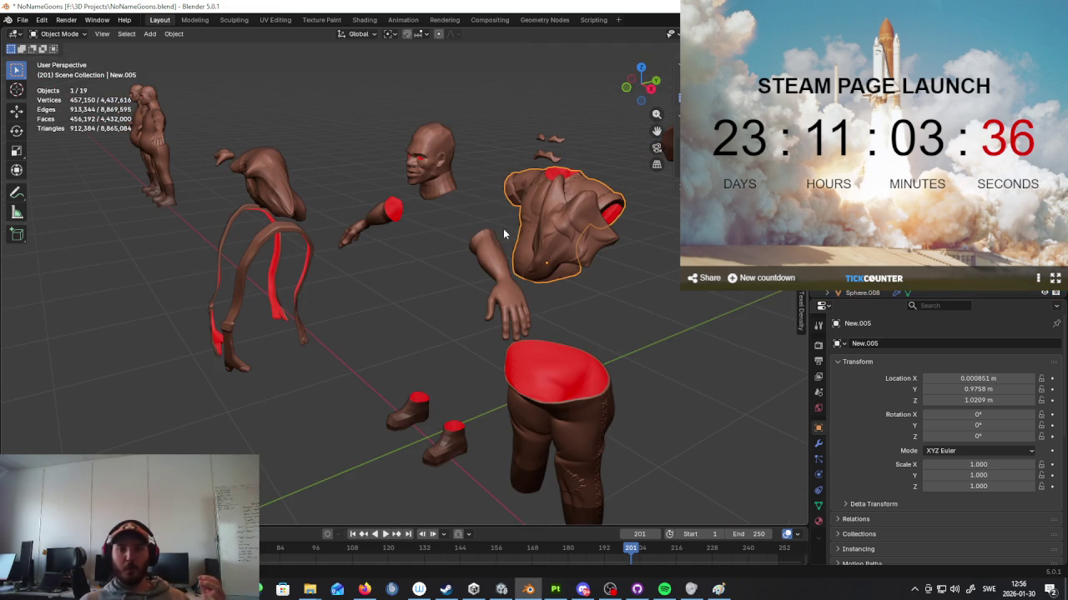
Step: Cycle to the overlapping low-poly torso New.008 and rename it LPShirt
{"action": "scroll", "coordinate": [507, 217], "scroll_direction": "down", "scroll_amount": 2}
{"action": "left_click", "coordinate": [509, 179]}
{"action": "left_click", "coordinate": [510, 178]}
{"action": "left_click", "coordinate": [511, 178]}
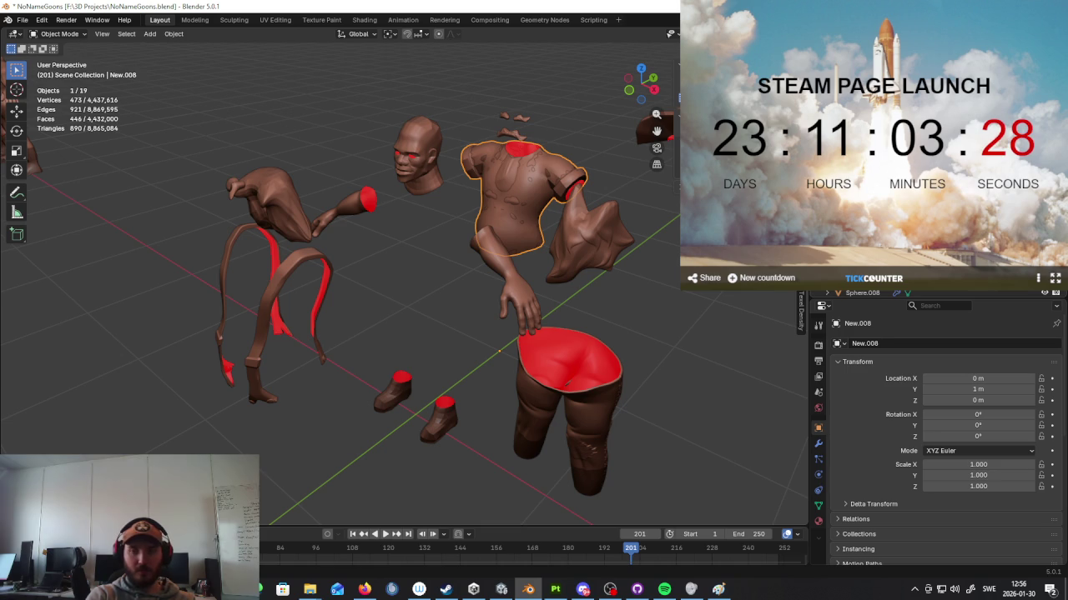
{"action": "key", "text": "Return"}
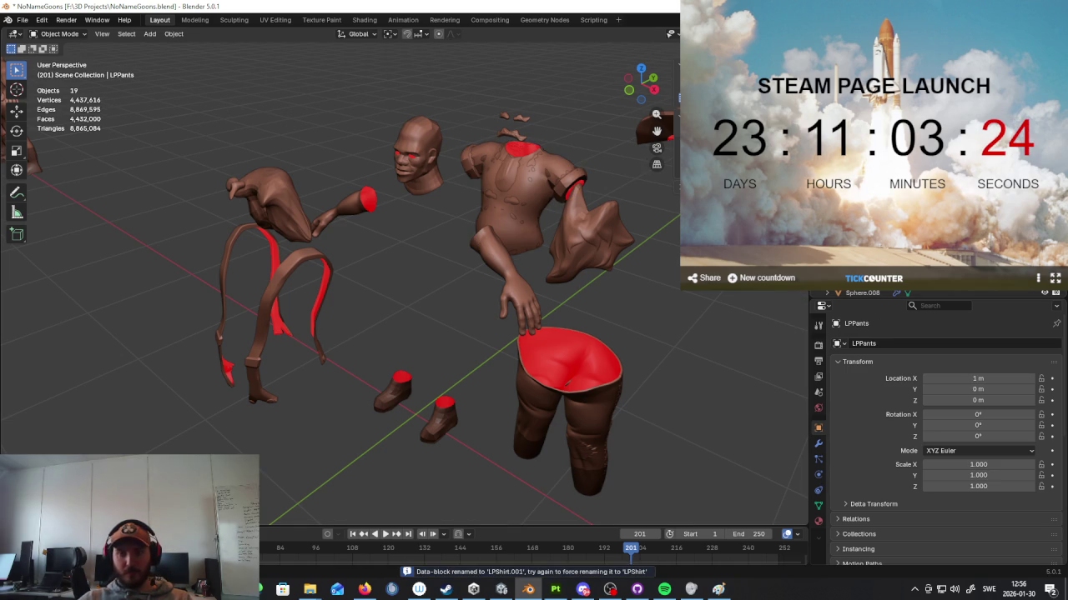
Step: Select all twelve visible low-poly pieces, including LPShirt.001, and frame them in view
{"action": "left_click_drag", "start_coordinate": [656, 115], "coordinate": [666, 266]}
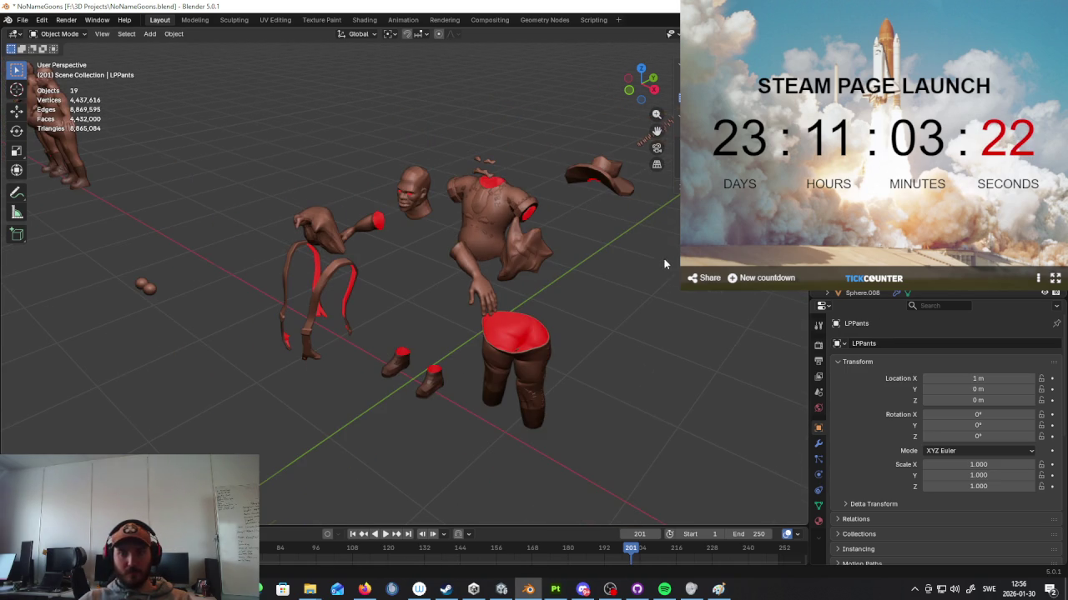
{"action": "key", "text": "a"}
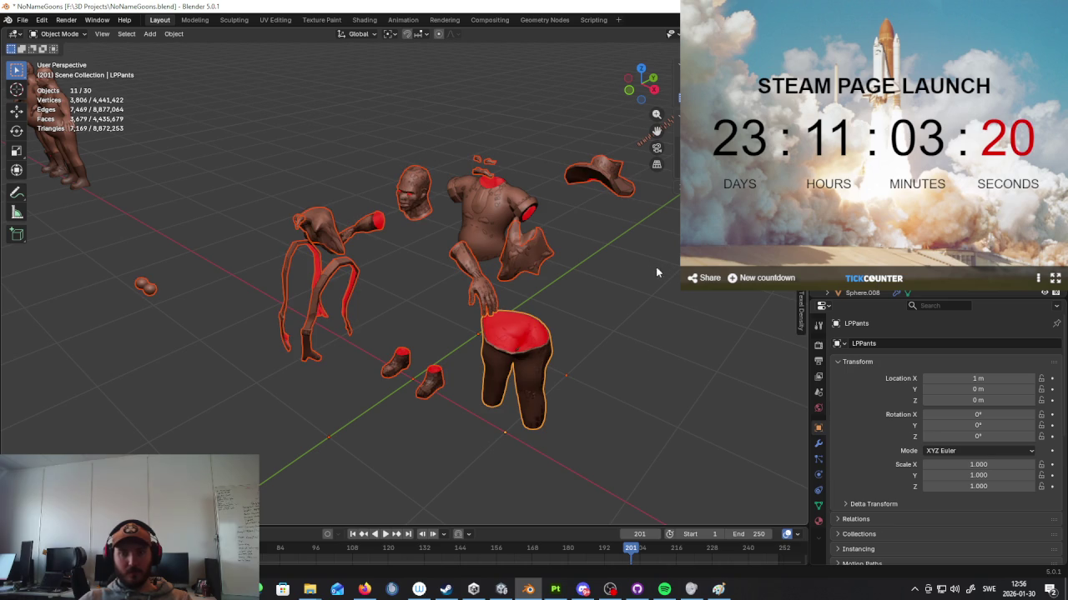
{"action": "left_click", "coordinate": [492, 219]}
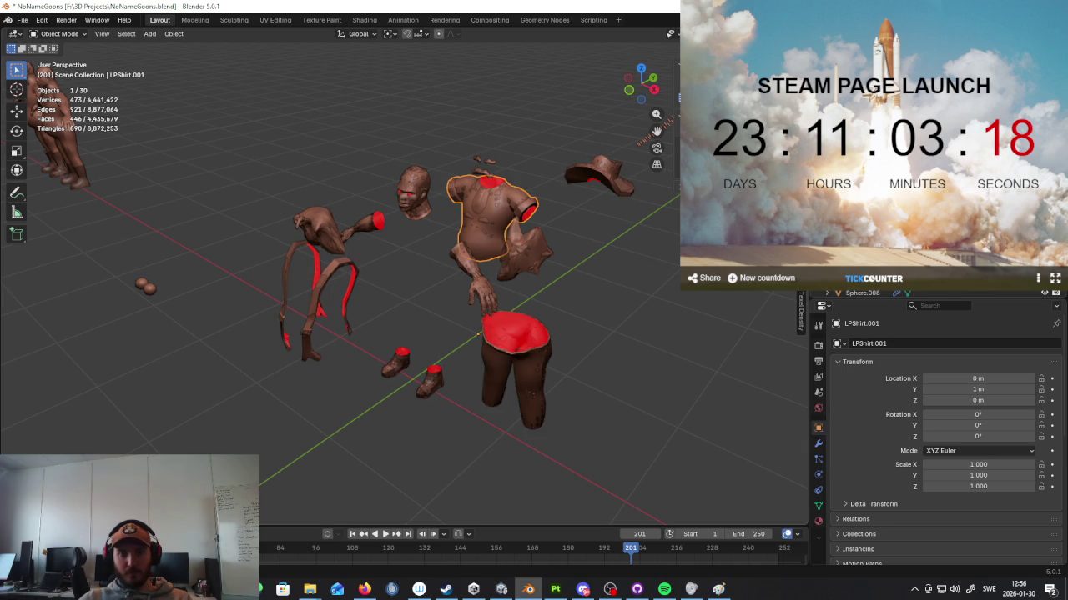
{"action": "key", "text": "a"}
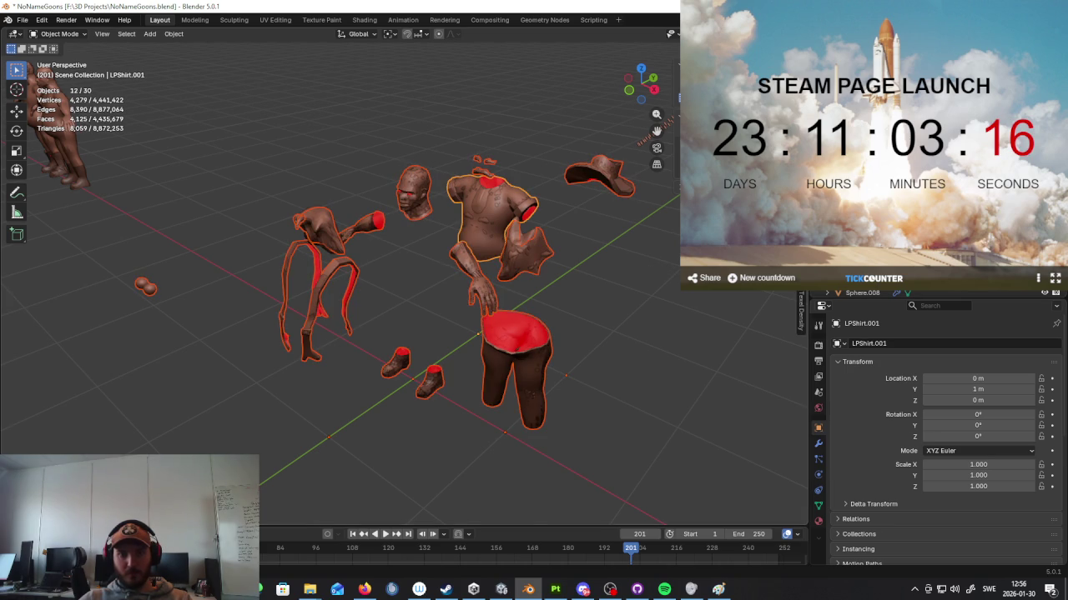
{"action": "key", "text": "KP_Decimal"}
{"action": "left_click", "coordinate": [23, 19]}
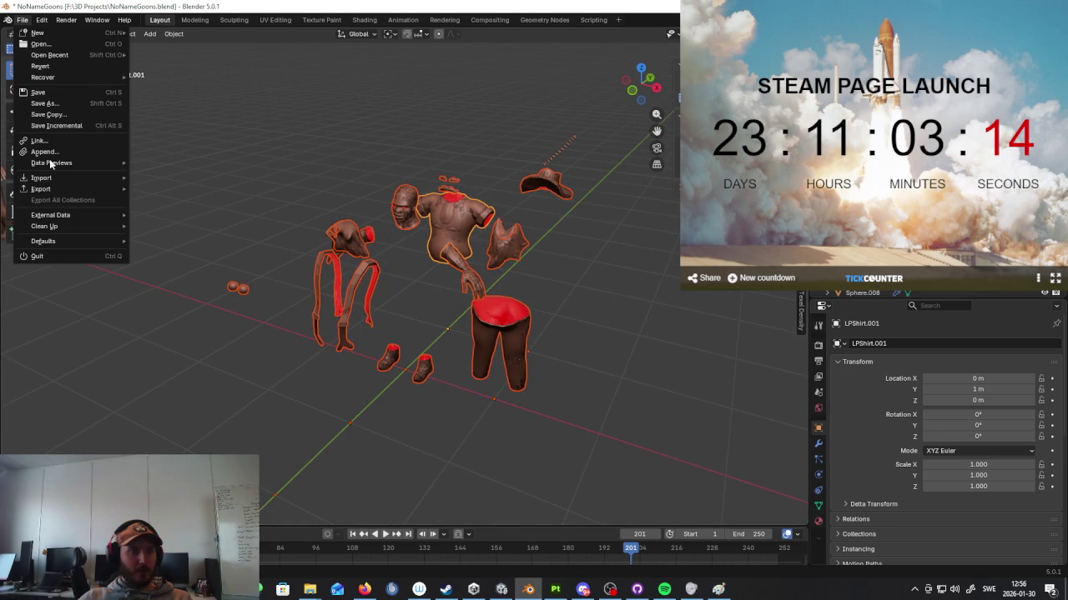
Step: Overwrite LPMiner.fbx with the low-poly FBX export, then hide those pieces
{"action": "left_click", "coordinate": [158, 269]}
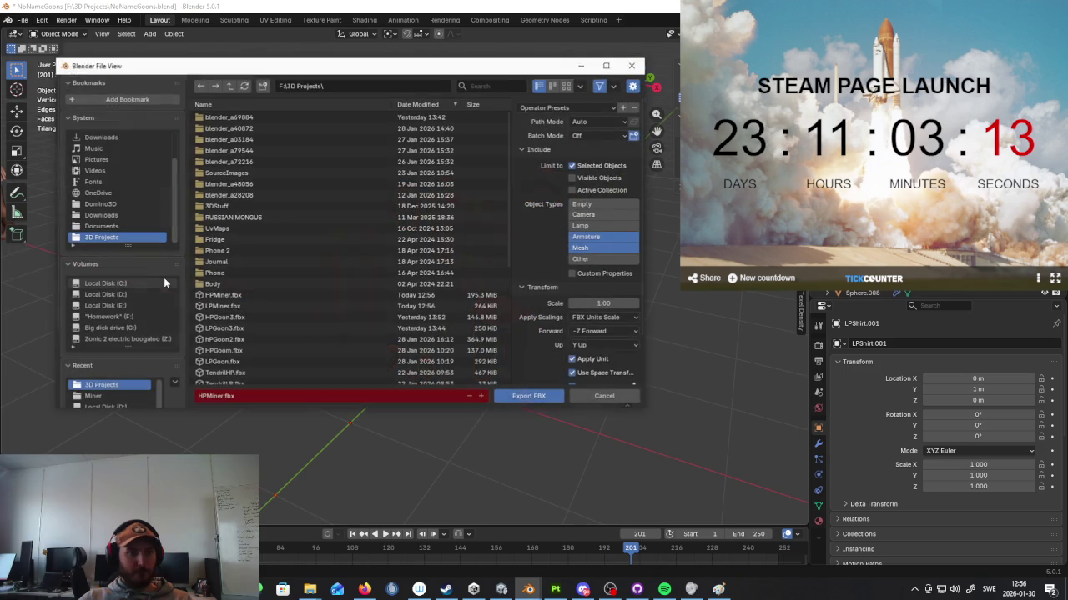
{"action": "double_click", "coordinate": [244, 307]}
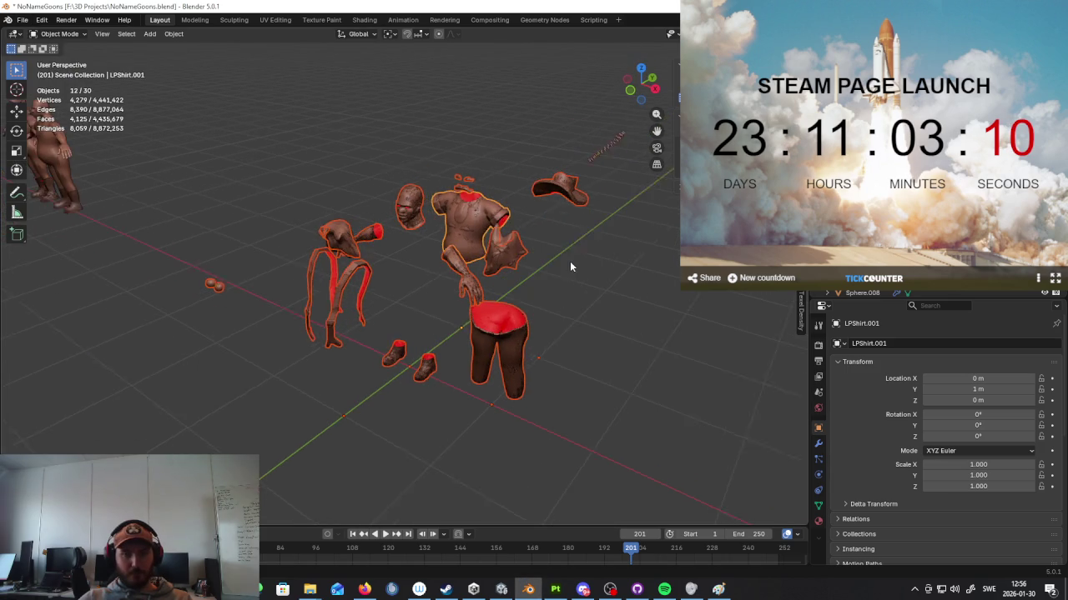
{"action": "key", "text": "h"}
Step: Box-select the high-poly pieces and overwrite HPMiner.fbx with their FBX export
{"action": "key", "text": "Home"}
{"action": "key", "text": "ctrl+b"}
{"action": "left_click_drag", "start_coordinate": [550, 187], "coordinate": [268, 380]}
{"action": "scroll", "coordinate": [338, 368], "scroll_direction": "up", "scroll_amount": 3}
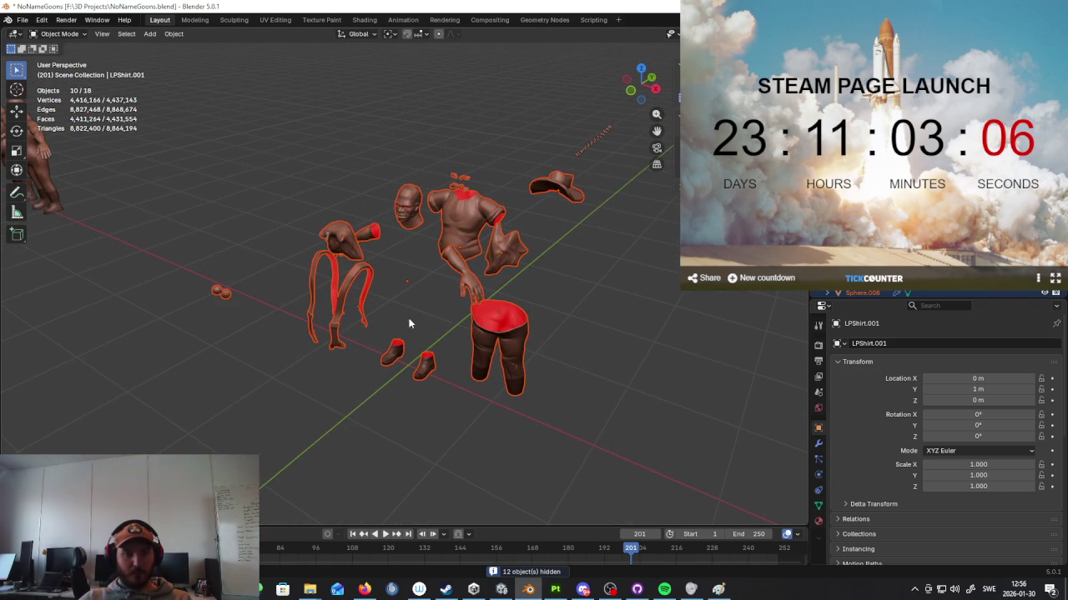
{"action": "left_click", "coordinate": [22, 19]}
{"action": "mouse_move", "coordinate": [41, 188]}
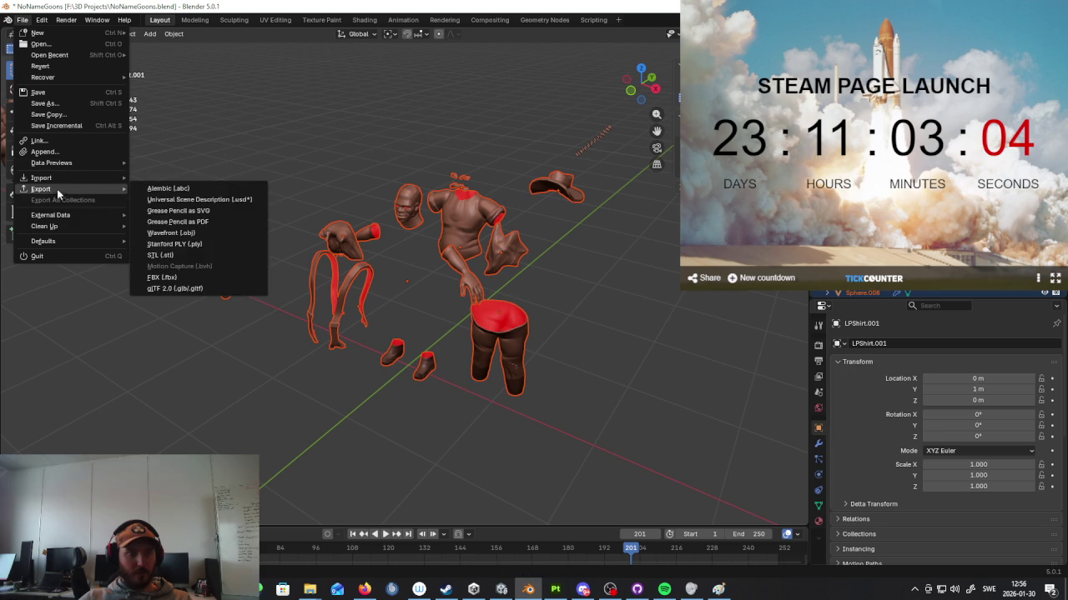
{"action": "left_click", "coordinate": [163, 280]}
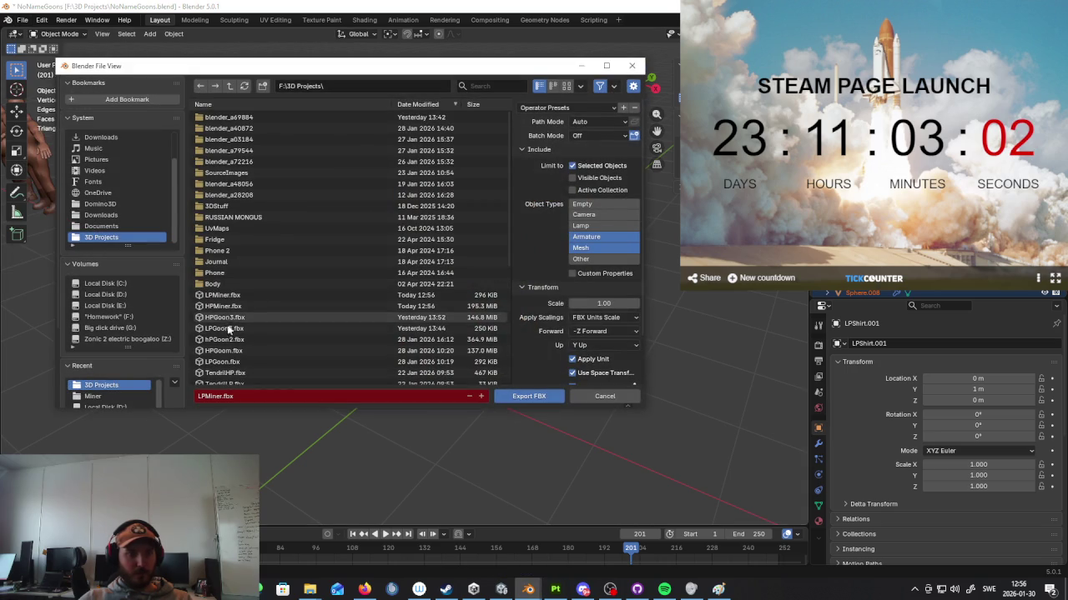
{"action": "double_click", "coordinate": [236, 307]}
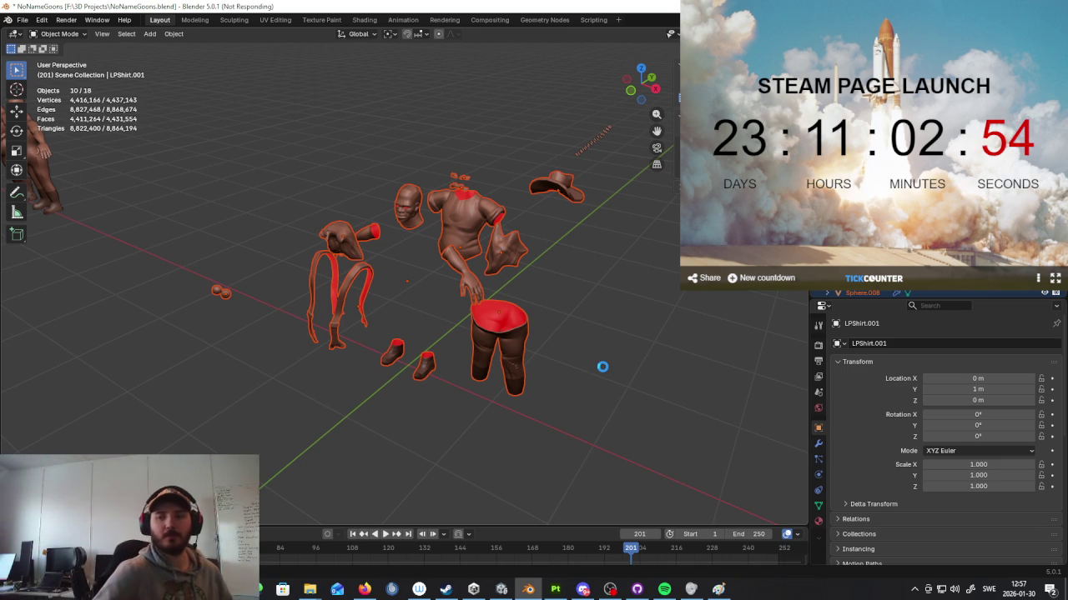
Step: Create a new Painter project from LPMiner.fbx, discarding the old project's changes
{"action": "left_click", "coordinate": [557, 590]}
{"action": "left_click", "coordinate": [10, 20]}
{"action": "left_click", "coordinate": [10, 19]}
{"action": "left_click", "coordinate": [10, 19]}
{"action": "left_click", "coordinate": [21, 33]}
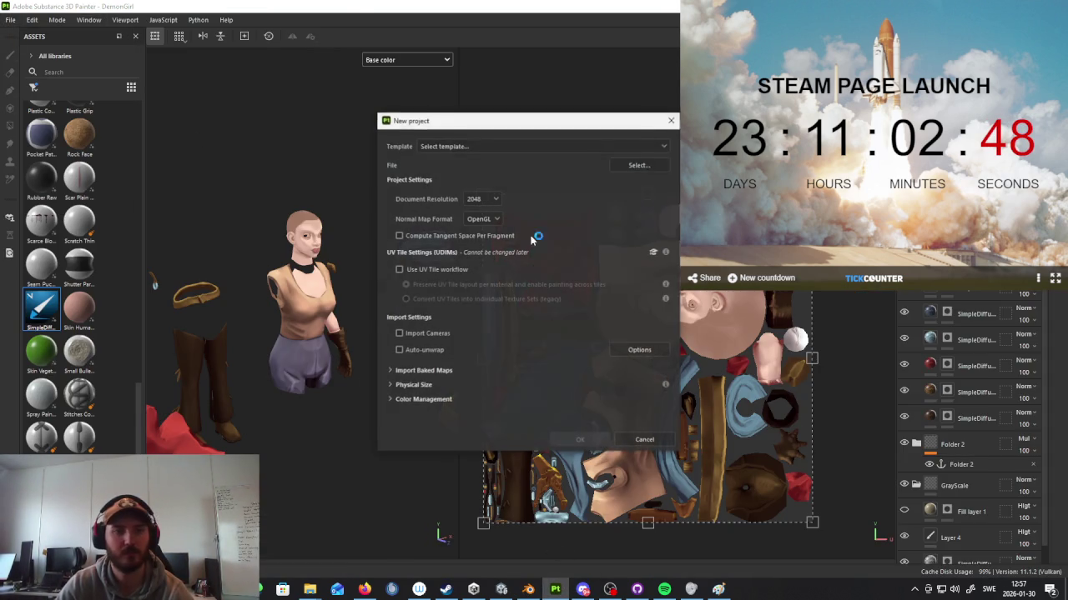
{"action": "left_click", "coordinate": [638, 165]}
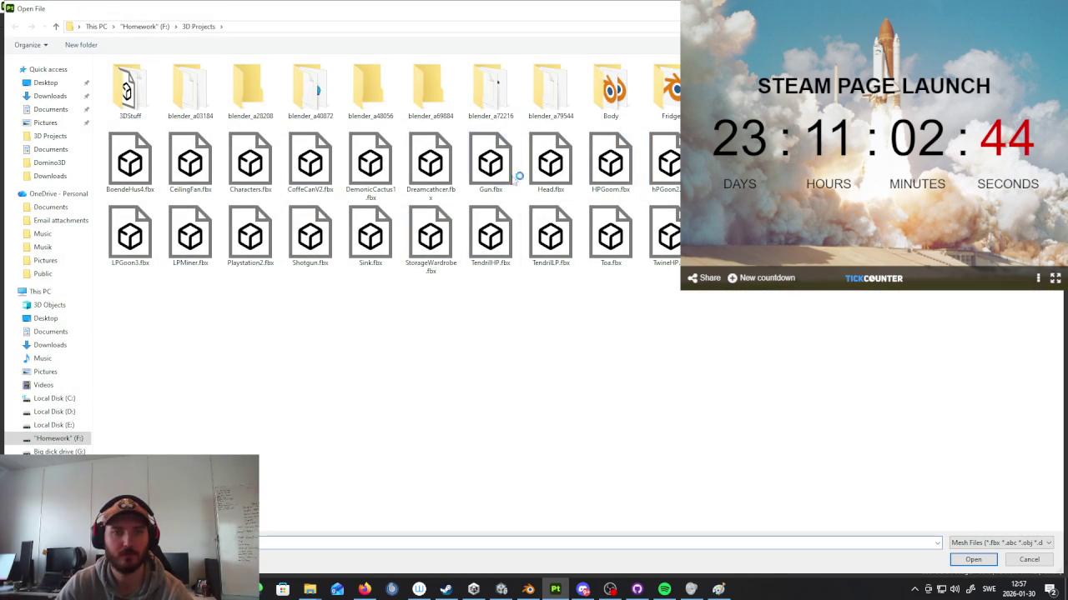
{"action": "double_click", "coordinate": [194, 238]}
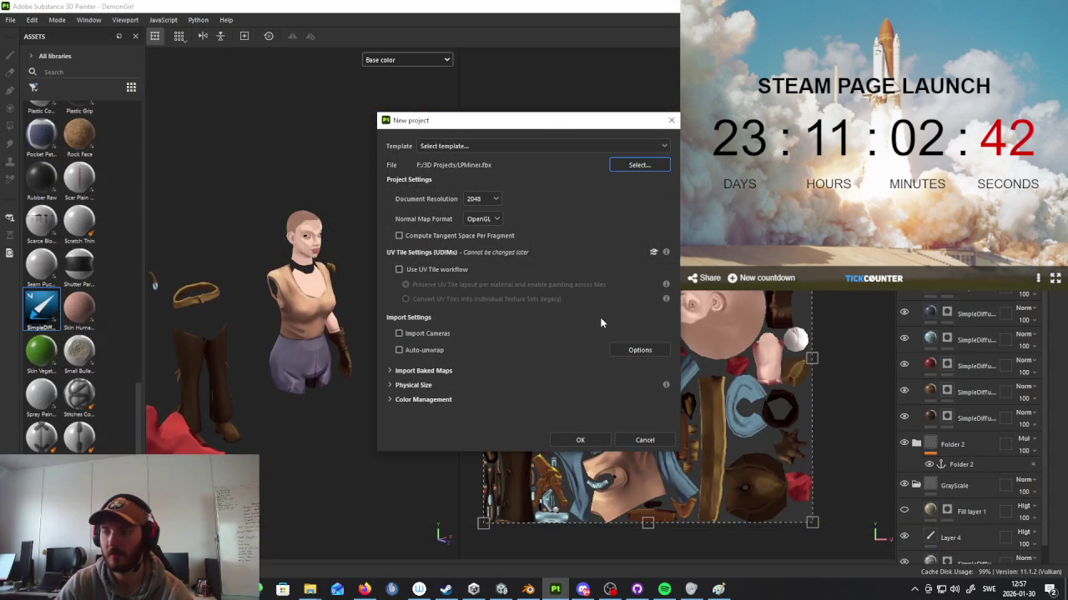
{"action": "left_click", "coordinate": [590, 441]}
{"action": "left_click", "coordinate": [467, 305]}
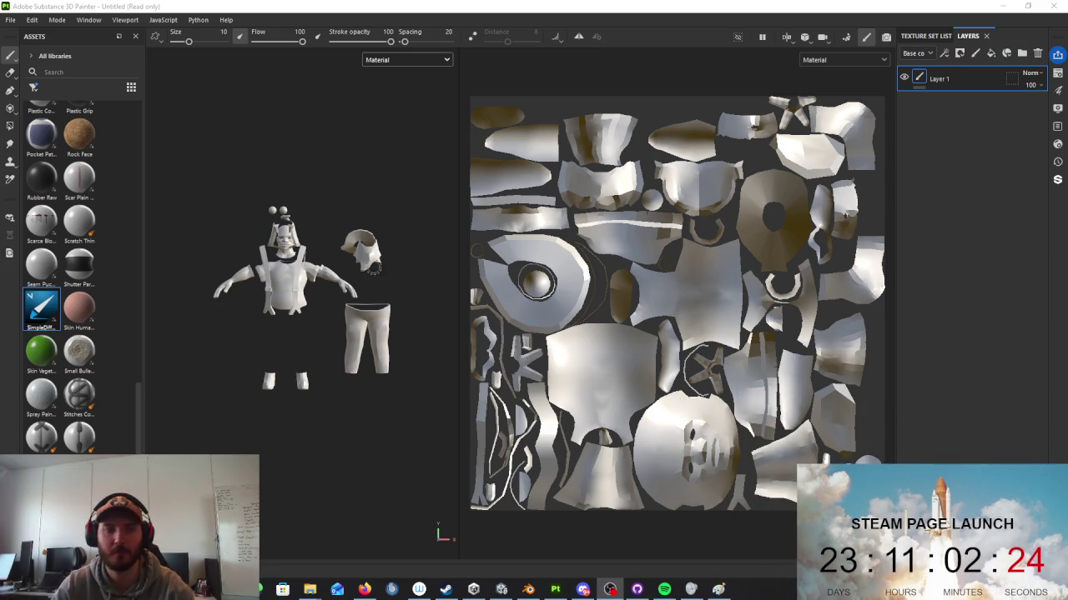
Step: Inspect the loaded mesh up close and delete the default Layer 1
{"action": "scroll", "coordinate": [350, 300], "scroll_direction": "up", "scroll_amount": 5}
{"action": "mouse_move", "coordinate": [350, 333]}
{"action": "left_mouse_down", "text": "alt"}
{"action": "mouse_move", "coordinate": [403, 356]}
{"action": "mouse_move", "coordinate": [339, 295]}
{"action": "left_mouse_up", "text": "alt"}
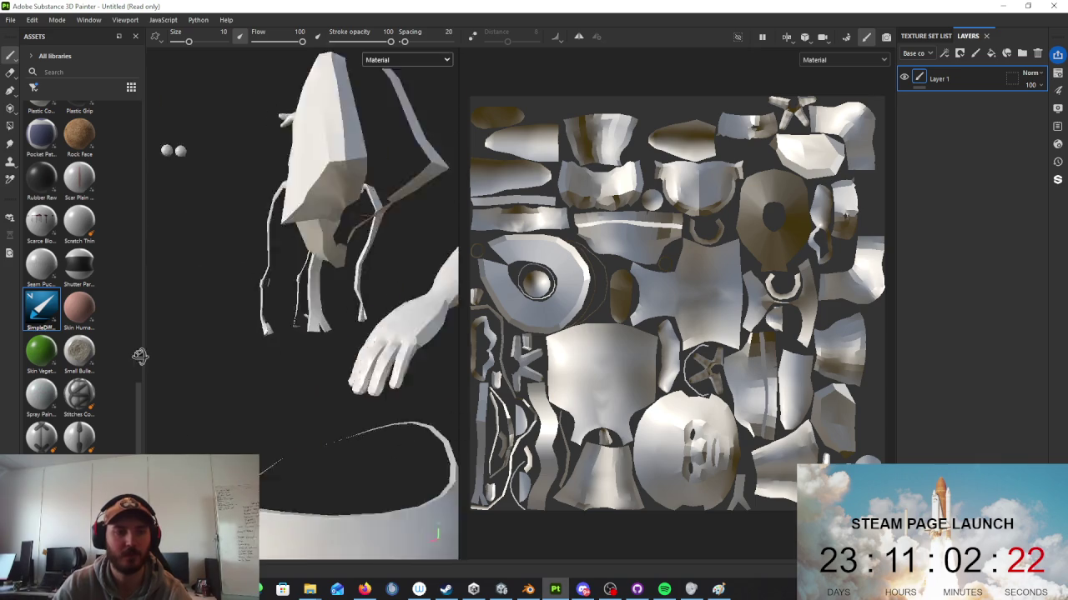
{"action": "scroll", "coordinate": [339, 295], "scroll_direction": "down", "scroll_amount": 5}
{"action": "middle_click_drag", "start_coordinate": [378, 332], "coordinate": [297, 332], "text": "alt"}
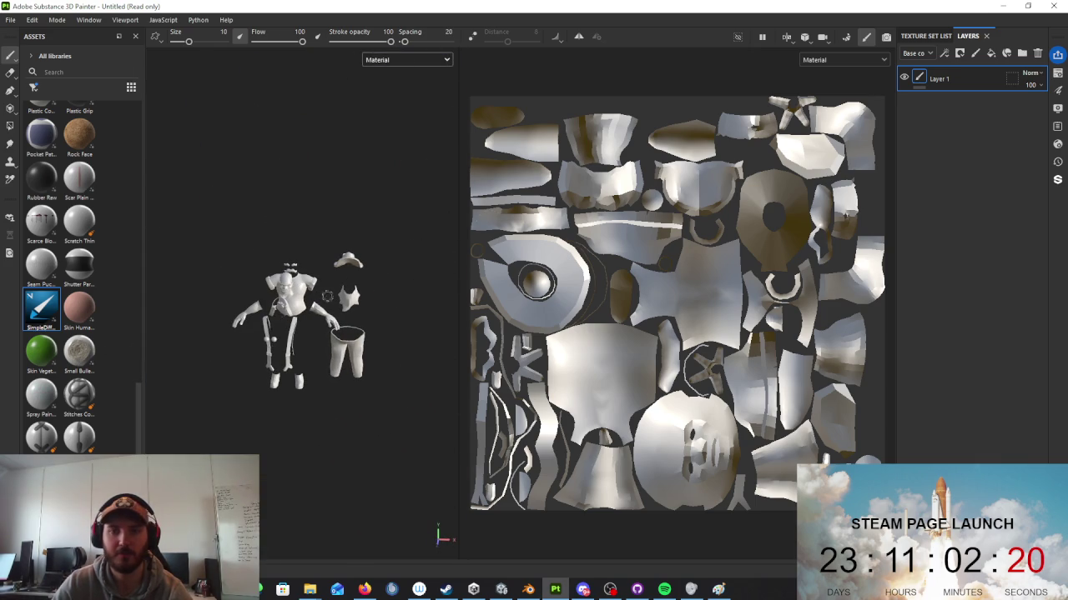
{"action": "scroll", "coordinate": [676, 181], "scroll_direction": "up", "scroll_amount": 2}
{"action": "left_click", "coordinate": [1039, 54]}
{"action": "left_click", "coordinate": [842, 60]}
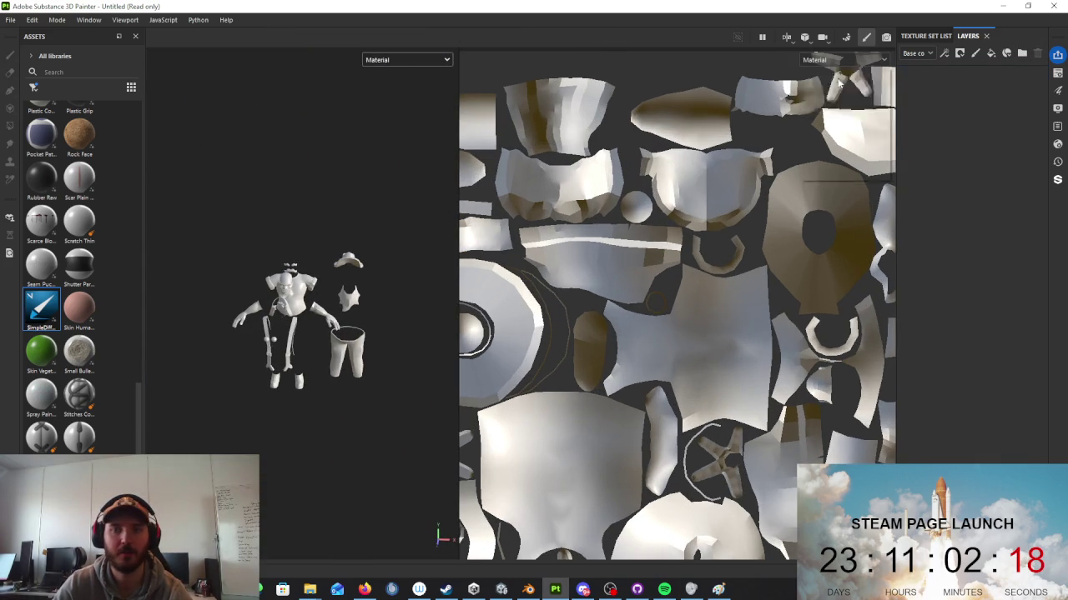
Step: Show Base color in the 2D view and load HPMiner.fbx as the high-poly bake mesh
{"action": "left_click", "coordinate": [845, 83]}
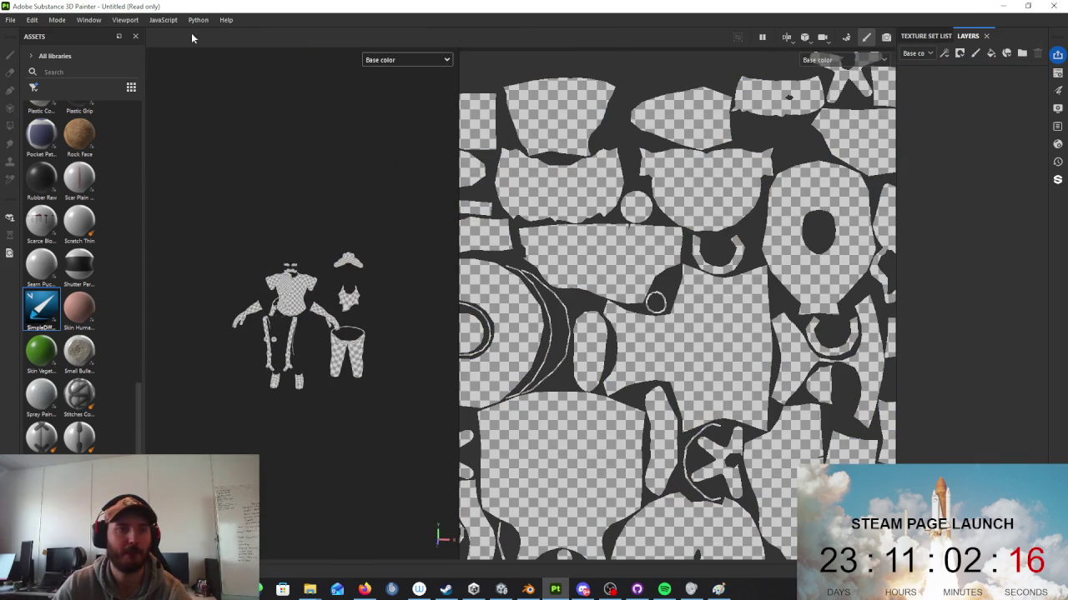
{"action": "left_click", "coordinate": [848, 38]}
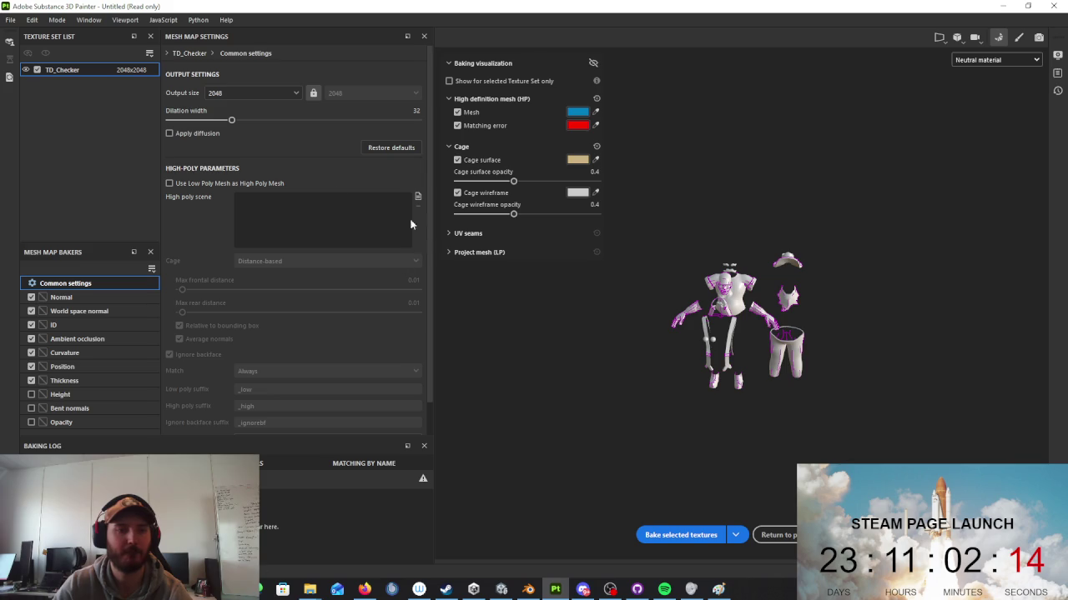
{"action": "left_click", "coordinate": [417, 197]}
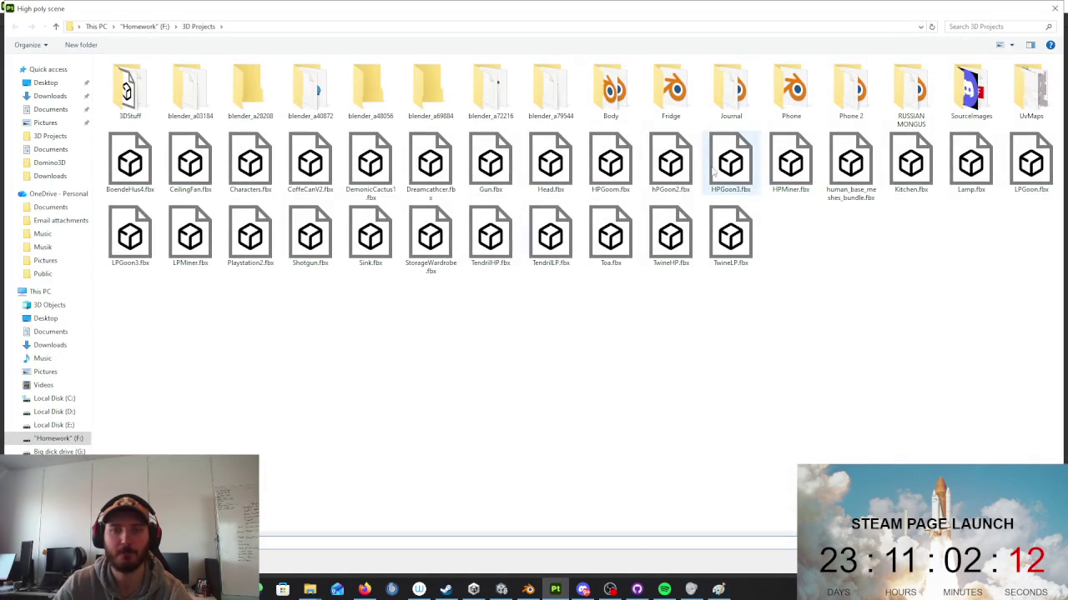
{"action": "double_click", "coordinate": [789, 162]}
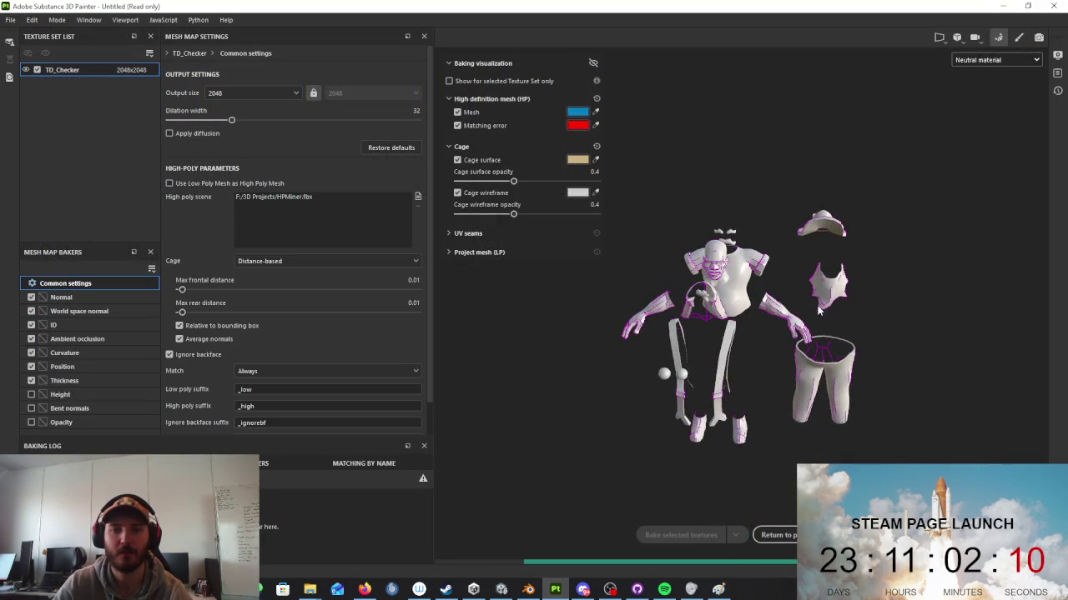
Step: Bake the selected mesh maps and return to painting mode
{"action": "mouse_move", "coordinate": [782, 329]}
{"action": "left_mouse_down", "text": "alt"}
{"action": "mouse_move", "coordinate": [748, 275]}
{"action": "mouse_move", "coordinate": [748, 337]}
{"action": "mouse_move", "coordinate": [733, 315]}
{"action": "mouse_move", "coordinate": [696, 310]}
{"action": "mouse_move", "coordinate": [662, 331]}
{"action": "mouse_move", "coordinate": [604, 340]}
{"action": "mouse_move", "coordinate": [546, 295]}
{"action": "mouse_move", "coordinate": [734, 408]}
{"action": "left_mouse_up", "text": "alt"}
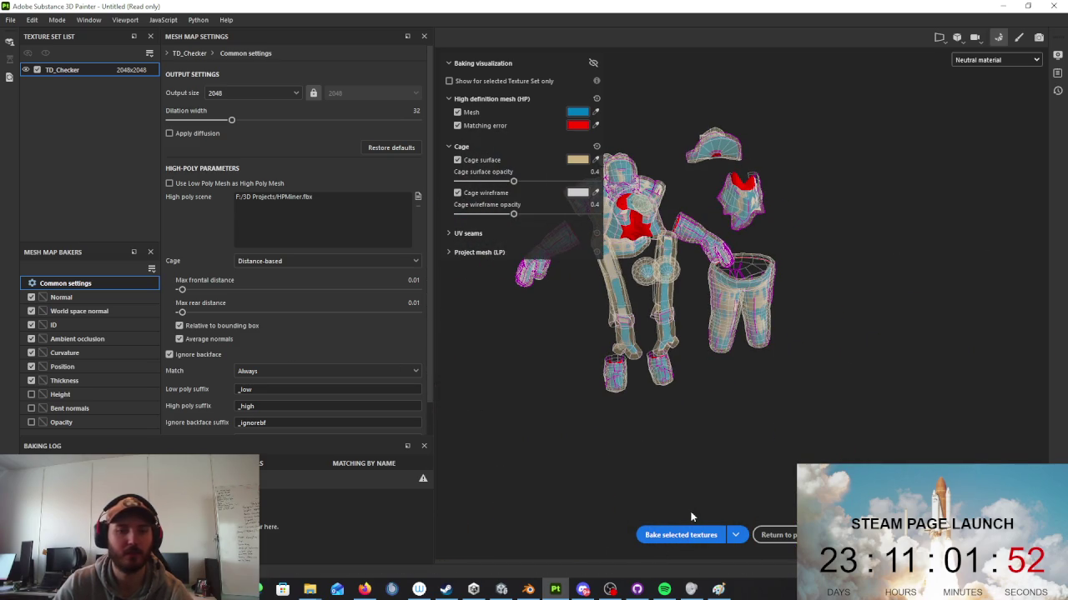
{"action": "left_click", "coordinate": [674, 535]}
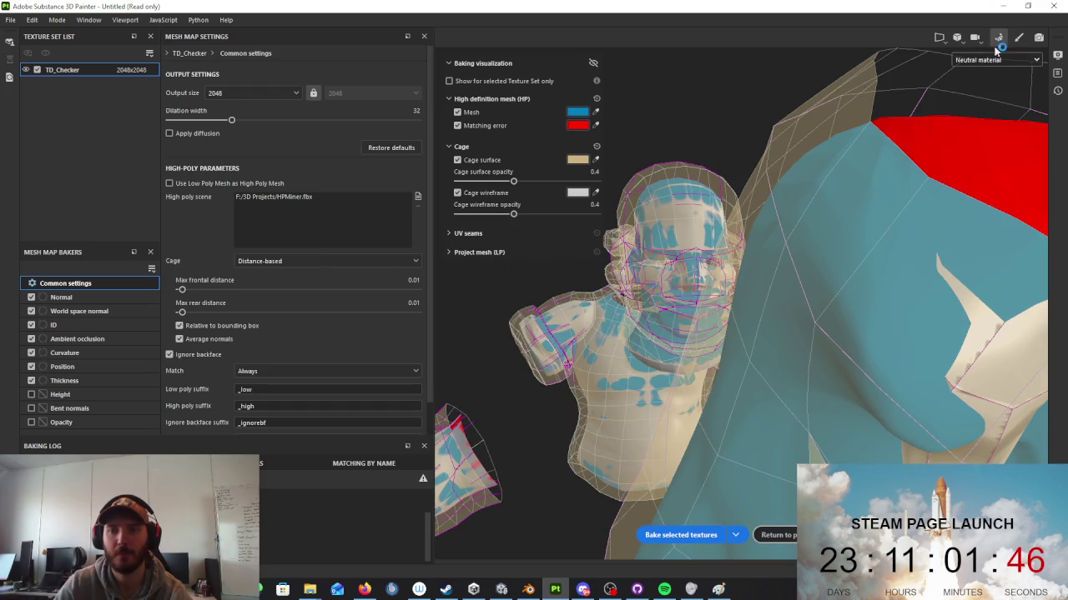
{"action": "left_click", "coordinate": [778, 535]}
{"action": "left_click_drag", "start_coordinate": [399, 257], "coordinate": [346, 266], "text": "alt"}
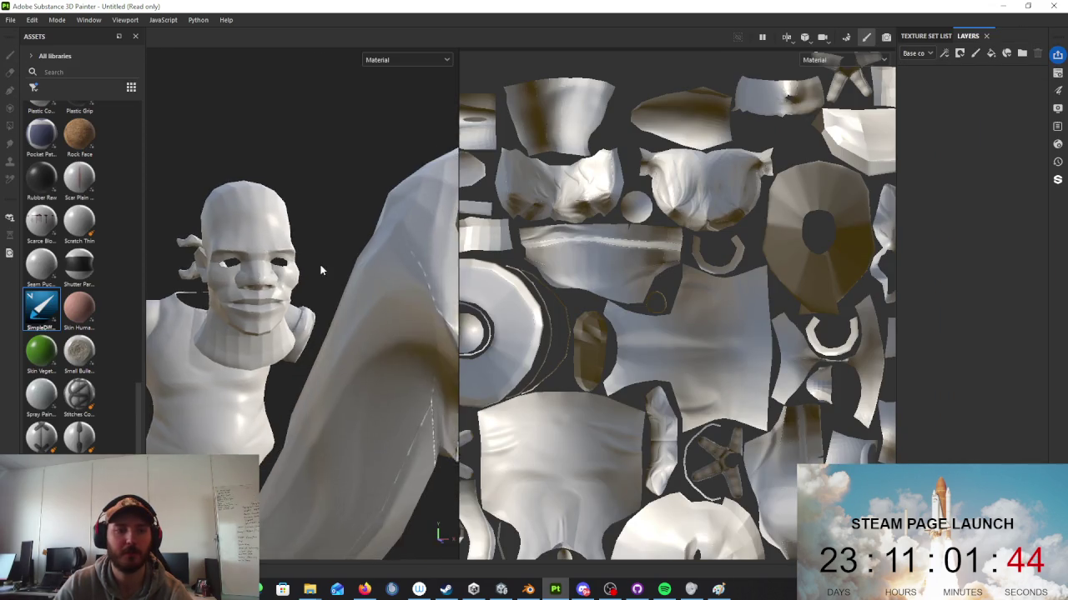
Step: Show the Base color channel in the viewport and add a SimpleDiffuse material layer
{"action": "left_click", "coordinate": [842, 59]}
{"action": "left_click", "coordinate": [832, 106]}
{"action": "left_click_drag", "start_coordinate": [33, 308], "coordinate": [980, 162]}
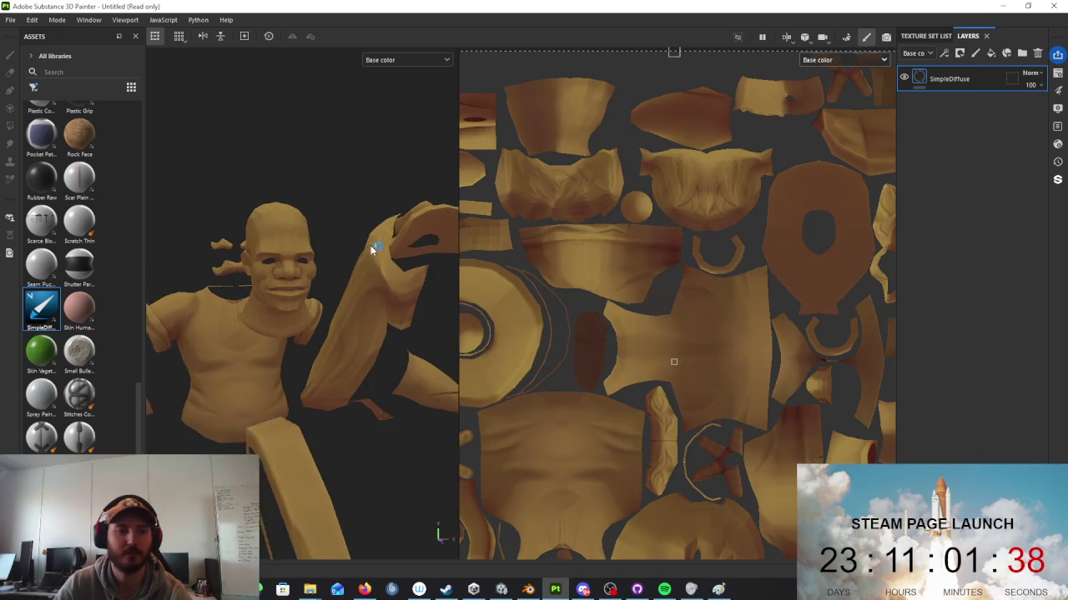
{"action": "mouse_move", "coordinate": [370, 245]}
{"action": "left_mouse_down", "text": "alt"}
{"action": "mouse_move", "coordinate": [351, 264]}
{"action": "mouse_move", "coordinate": [366, 280]}
{"action": "mouse_move", "coordinate": [337, 284]}
{"action": "mouse_move", "coordinate": [314, 316]}
{"action": "mouse_move", "coordinate": [339, 309]}
{"action": "mouse_move", "coordinate": [466, 337]}
{"action": "mouse_move", "coordinate": [367, 343]}
{"action": "left_mouse_up", "text": "alt"}
{"action": "scroll", "coordinate": [350, 265], "scroll_direction": "up", "scroll_amount": 3}
{"action": "scroll", "coordinate": [337, 284], "scroll_direction": "down", "scroll_amount": 3}
{"action": "scroll", "coordinate": [364, 281], "scroll_direction": "down", "scroll_amount": 2}
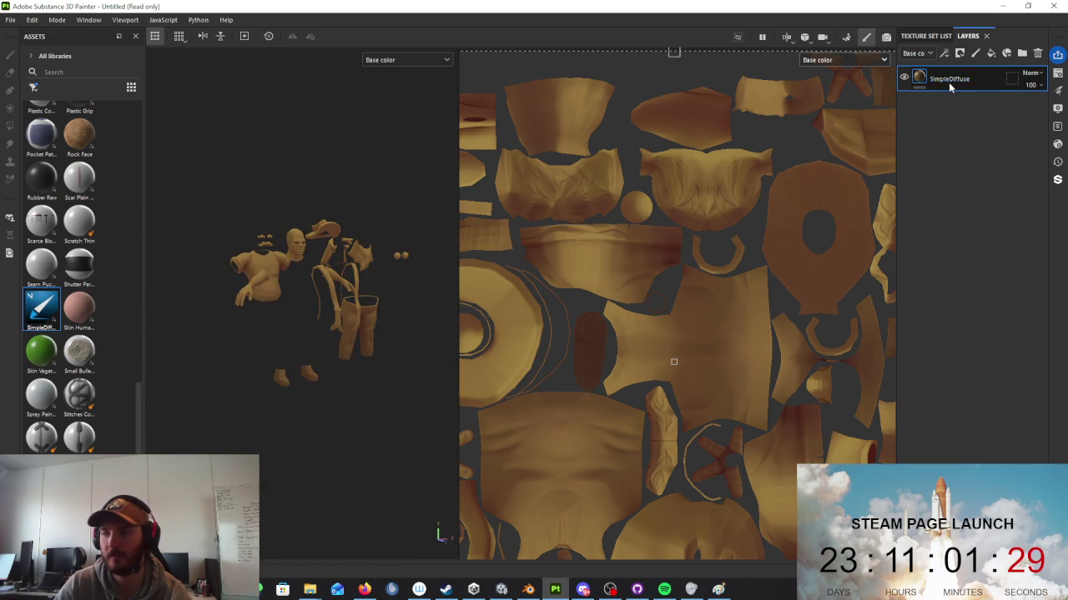
Step: Add a black mask to the SimpleDiffuse layer so it is hidden everywhere
{"action": "right_click", "coordinate": [948, 82]}
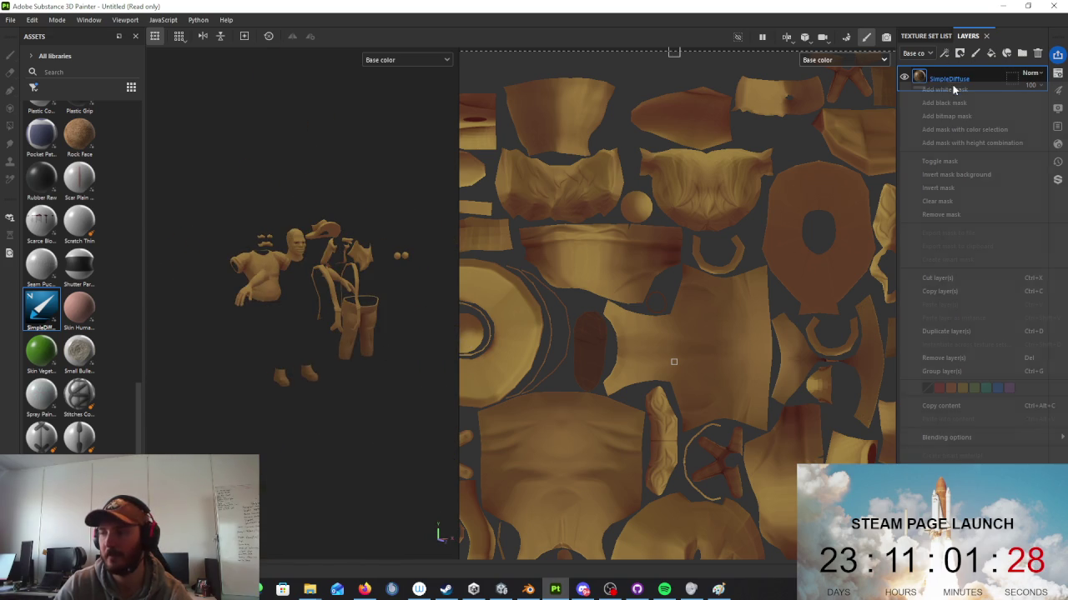
{"action": "left_click", "coordinate": [955, 90]}
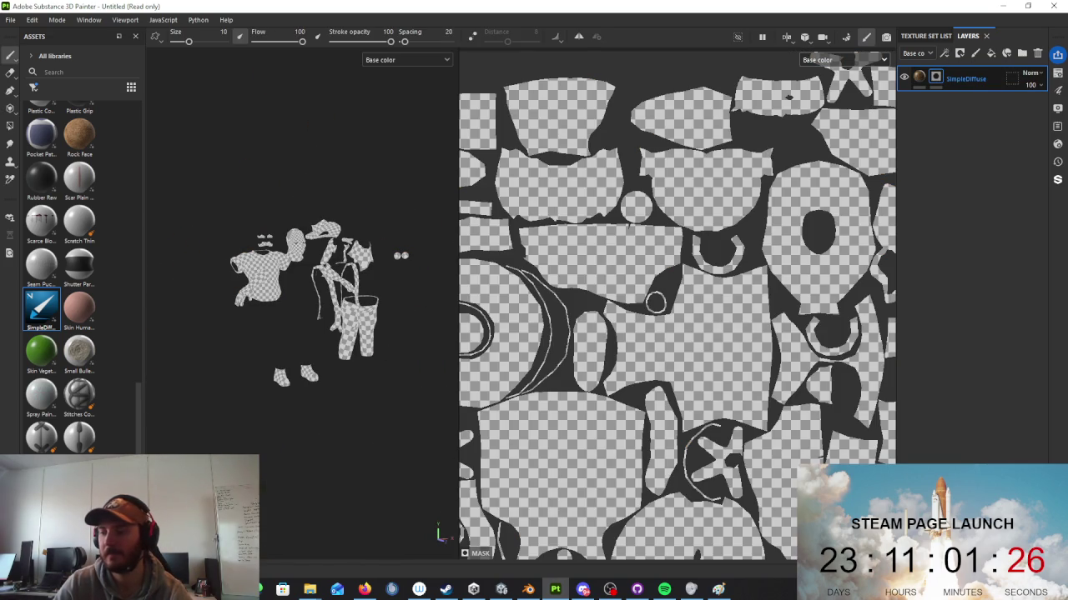
{"action": "key", "text": "alt+Tab"}
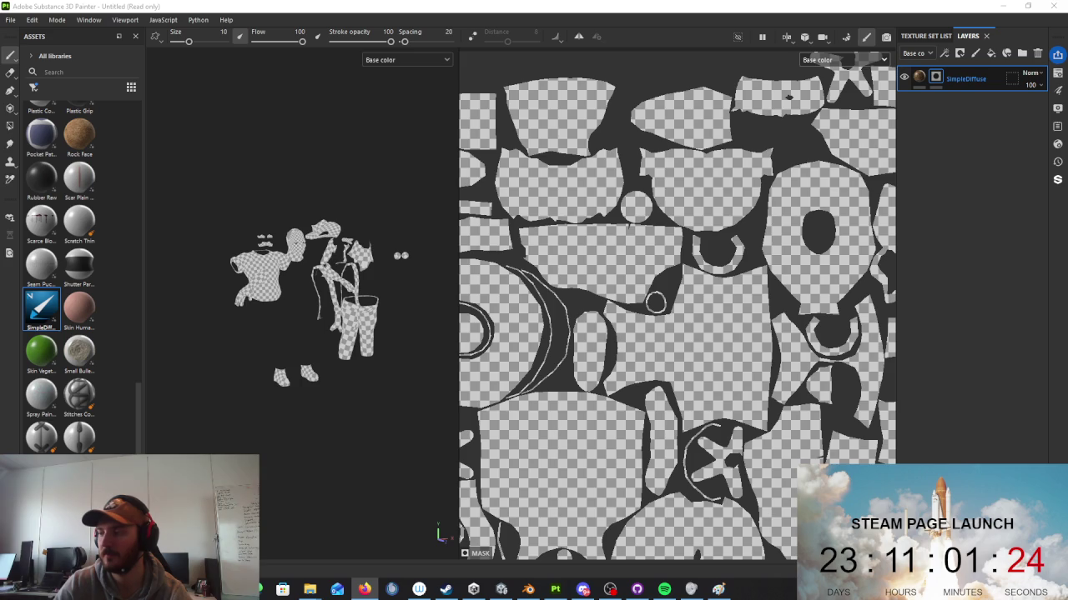
{"action": "key", "text": "alt+Tab"}
{"action": "left_click_drag", "start_coordinate": [275, 250], "coordinate": [230, 240], "text": "alt"}
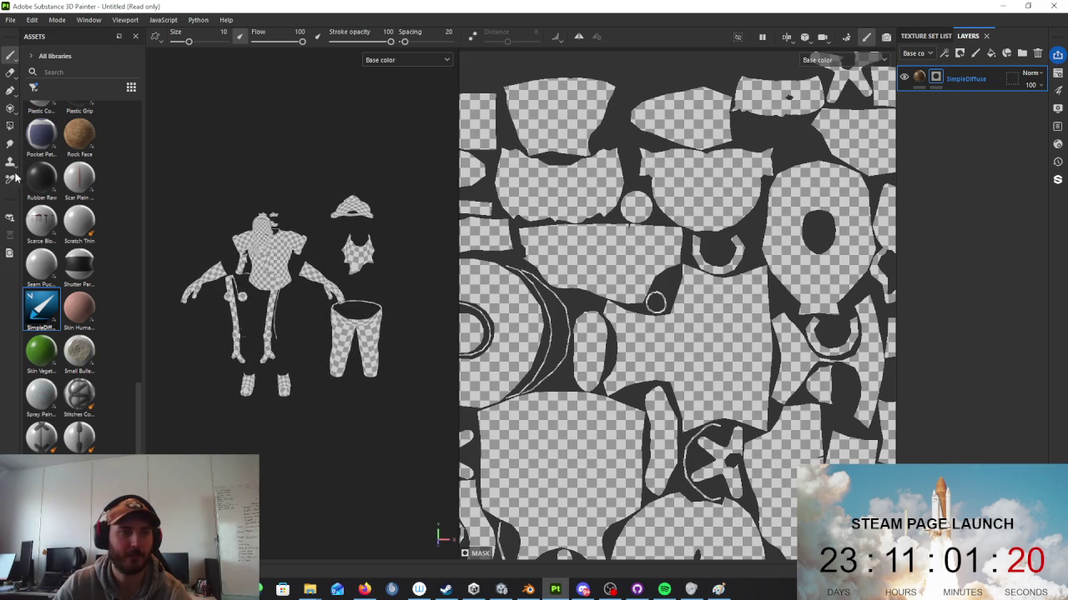
Step: Polygon-fill the shirt's torso faces into the layer's mask
{"action": "left_click", "coordinate": [10, 125]}
{"action": "mouse_move", "coordinate": [275, 275]}
{"action": "left_mouse_down", "text": "alt"}
{"action": "mouse_move", "coordinate": [320, 312]}
{"action": "mouse_move", "coordinate": [325, 282]}
{"action": "left_mouse_up", "text": "alt"}
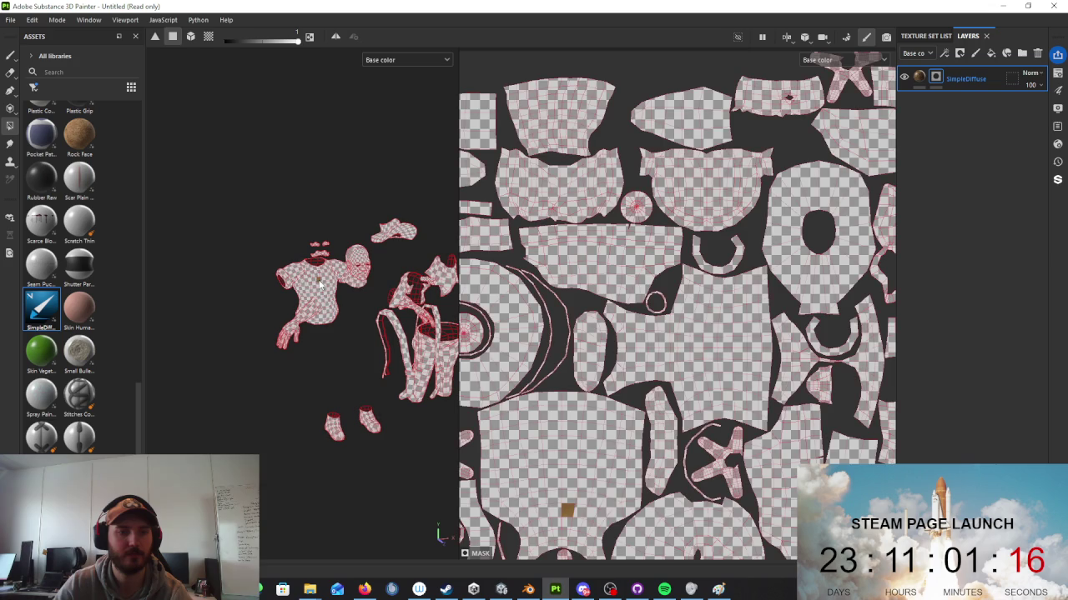
{"action": "left_click", "coordinate": [344, 307]}
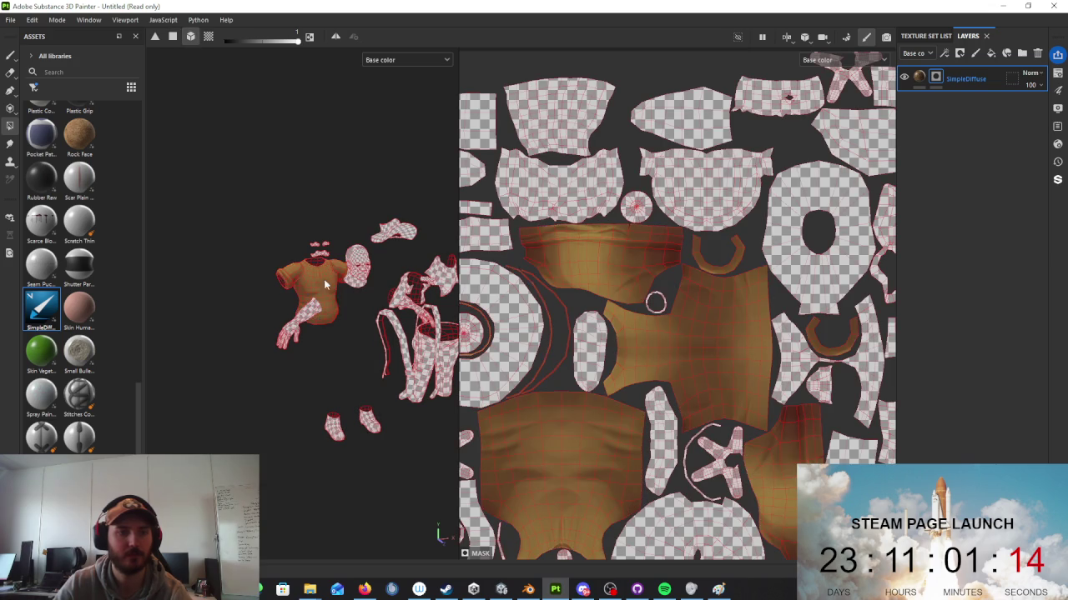
{"action": "left_click_drag", "start_coordinate": [361, 317], "coordinate": [841, 262], "text": "alt"}
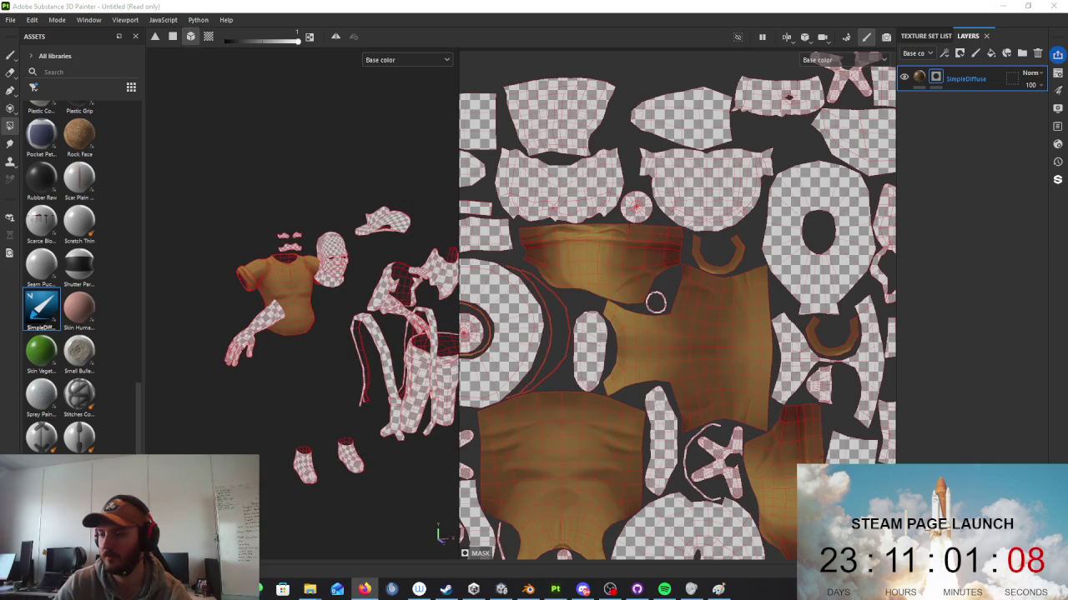
{"action": "middle_click_drag", "start_coordinate": [480, 279], "coordinate": [469, 239]}
{"action": "left_click_drag", "start_coordinate": [334, 317], "coordinate": [375, 317], "text": "alt"}
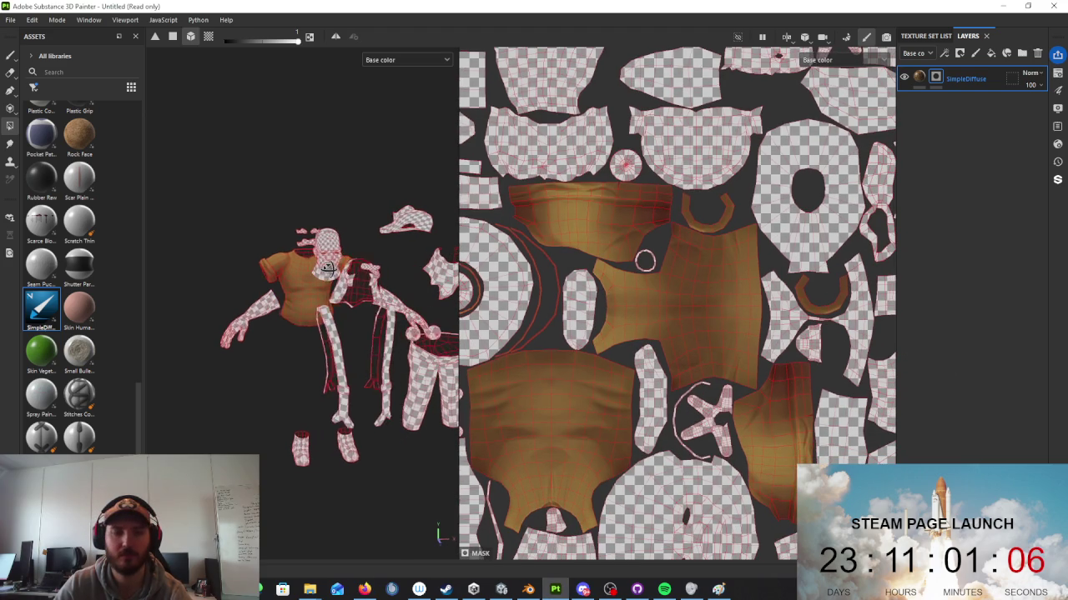
{"action": "key", "text": "alt+Tab"}
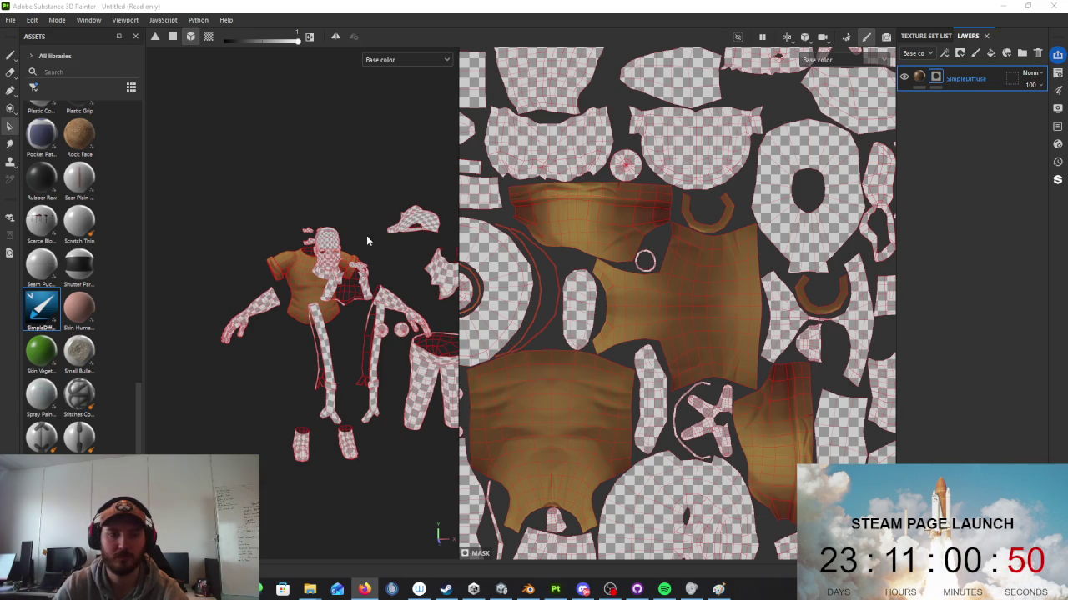
{"action": "right_click", "coordinate": [375, 142]}
Step: Set the shirt layer's Diffuse base colour to a muted red, A93E3E
{"action": "left_click", "coordinate": [935, 78]}
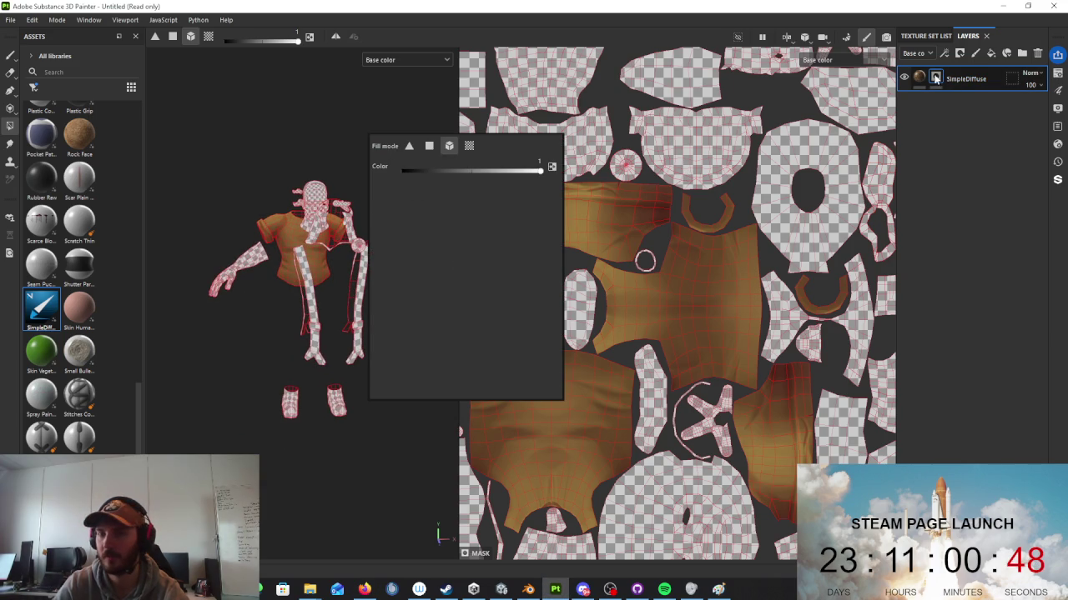
{"action": "left_click", "coordinate": [917, 79]}
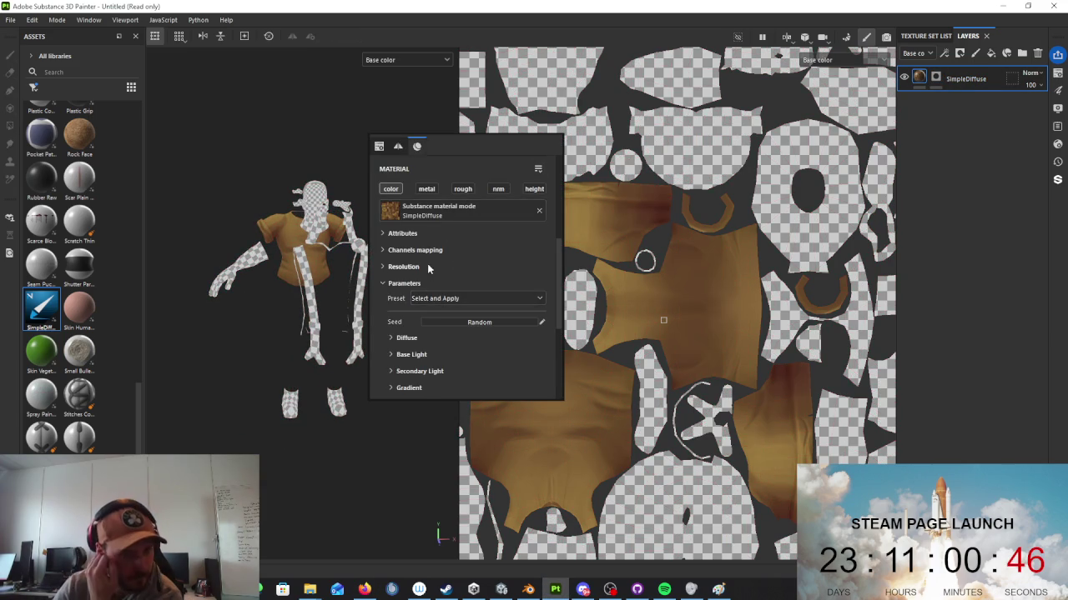
{"action": "left_click", "coordinate": [420, 305]}
{"action": "left_click", "coordinate": [457, 320]}
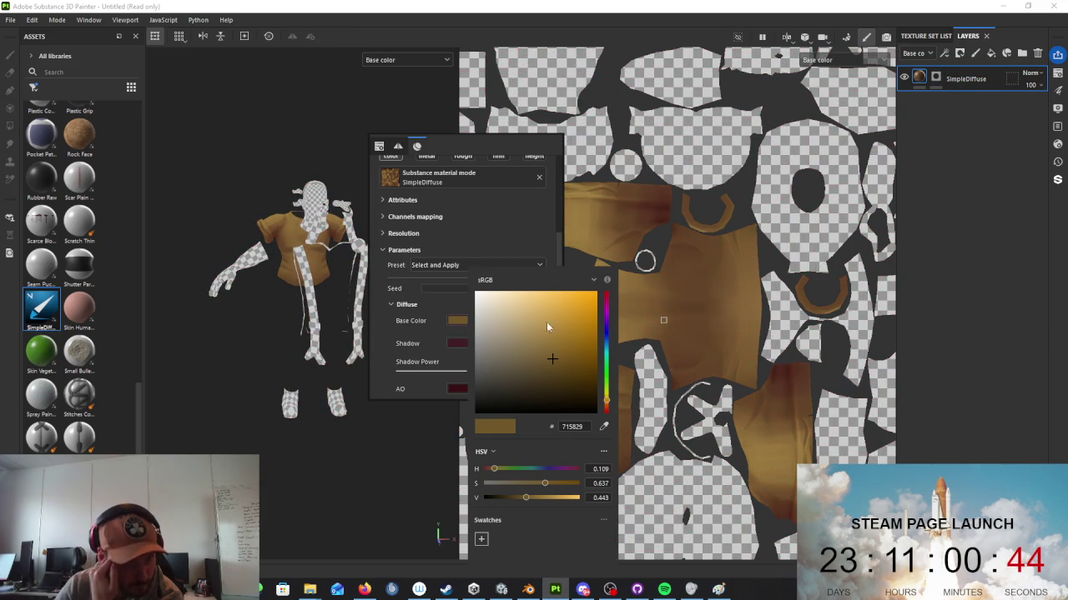
{"action": "left_click_drag", "start_coordinate": [606, 330], "coordinate": [606, 317]}
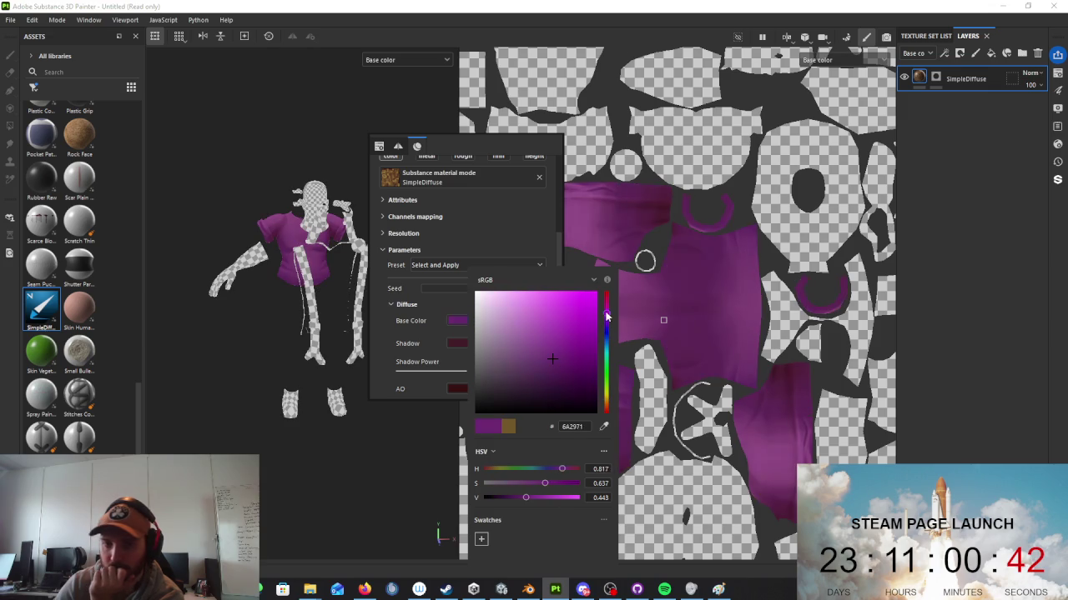
{"action": "left_click_drag", "start_coordinate": [567, 352], "coordinate": [573, 357]}
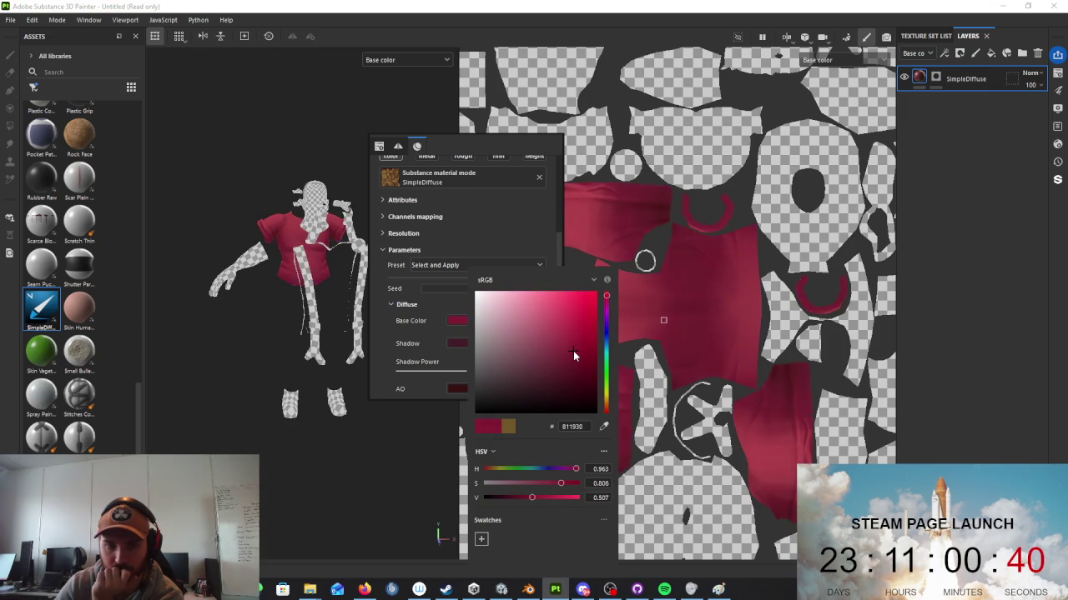
{"action": "mouse_move", "coordinate": [574, 350]}
{"action": "left_mouse_down"}
{"action": "mouse_move", "coordinate": [575, 327]}
{"action": "mouse_move", "coordinate": [589, 335]}
{"action": "left_mouse_up"}
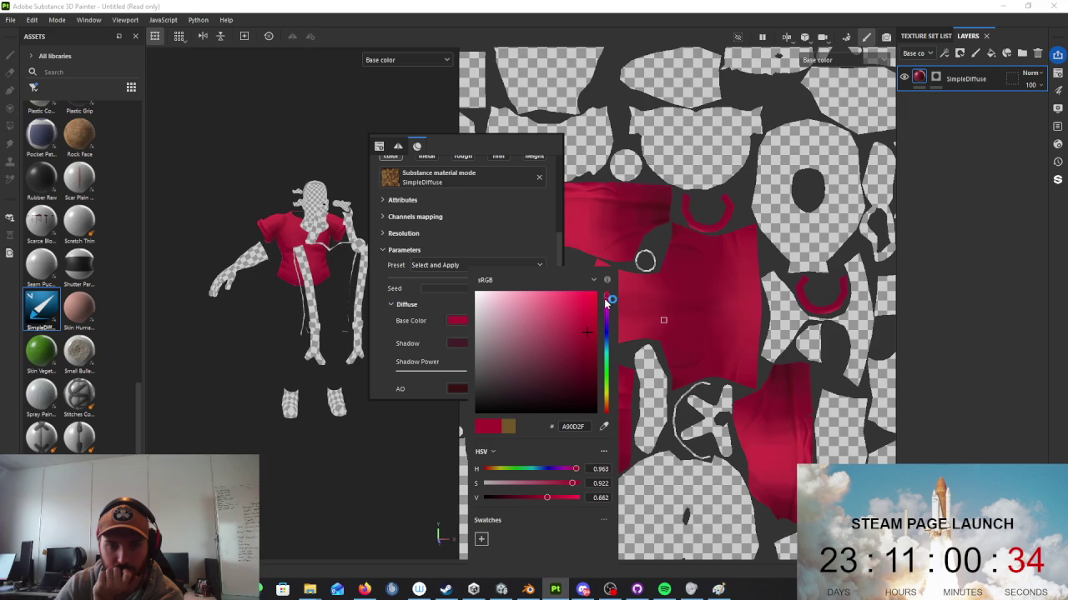
{"action": "left_click_drag", "start_coordinate": [606, 304], "coordinate": [606, 293]}
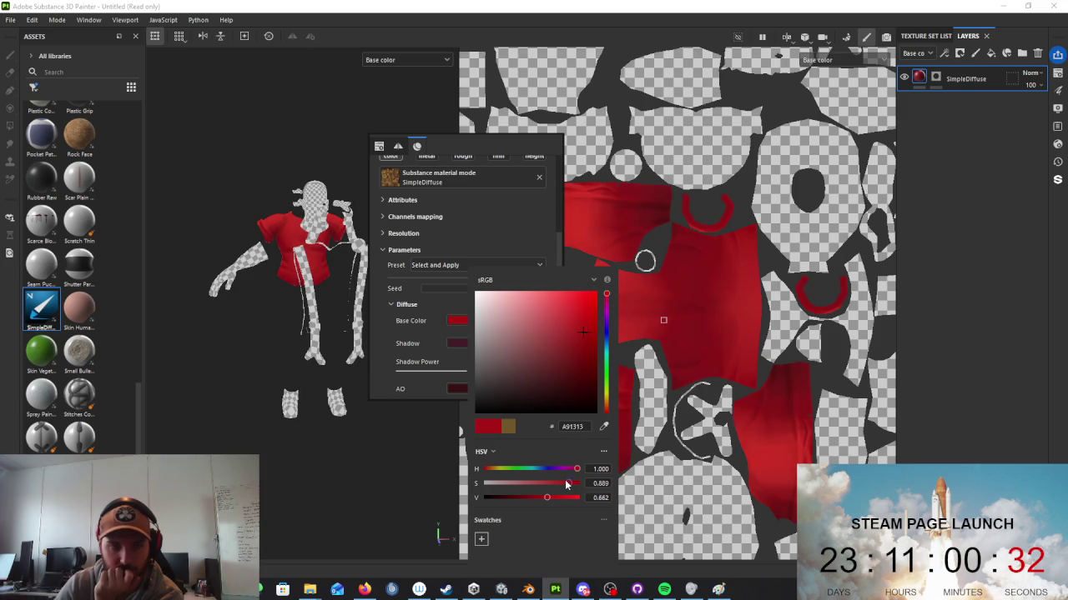
{"action": "left_click_drag", "start_coordinate": [570, 483], "coordinate": [544, 484]}
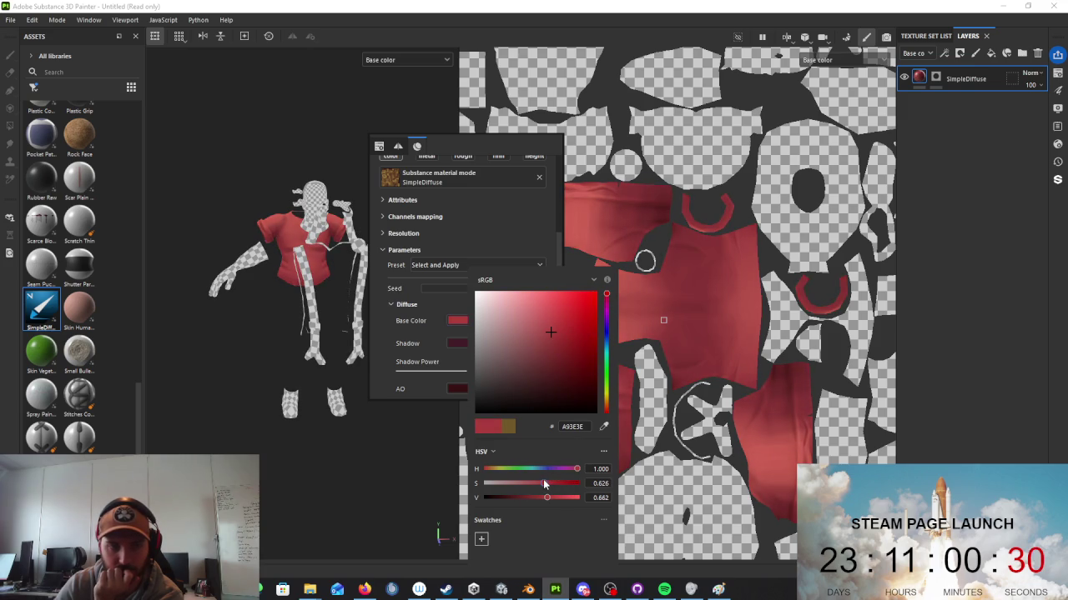
{"action": "left_click", "coordinate": [334, 376]}
{"action": "scroll", "coordinate": [301, 276], "scroll_direction": "up", "scroll_amount": 10}
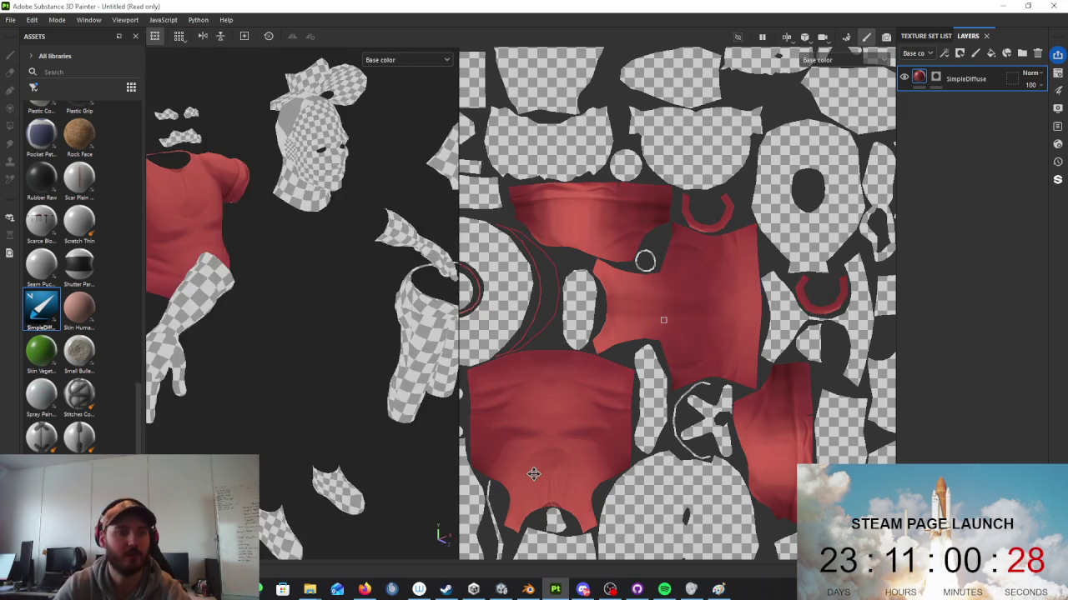
{"action": "mouse_move", "coordinate": [246, 321]}
{"action": "left_mouse_down", "text": "alt"}
{"action": "mouse_move", "coordinate": [362, 335]}
{"action": "mouse_move", "coordinate": [334, 333]}
{"action": "left_mouse_up", "text": "alt"}
{"action": "scroll", "coordinate": [334, 334], "scroll_direction": "down", "scroll_amount": 3}
{"action": "scroll", "coordinate": [380, 364], "scroll_direction": "up", "scroll_amount": 2}
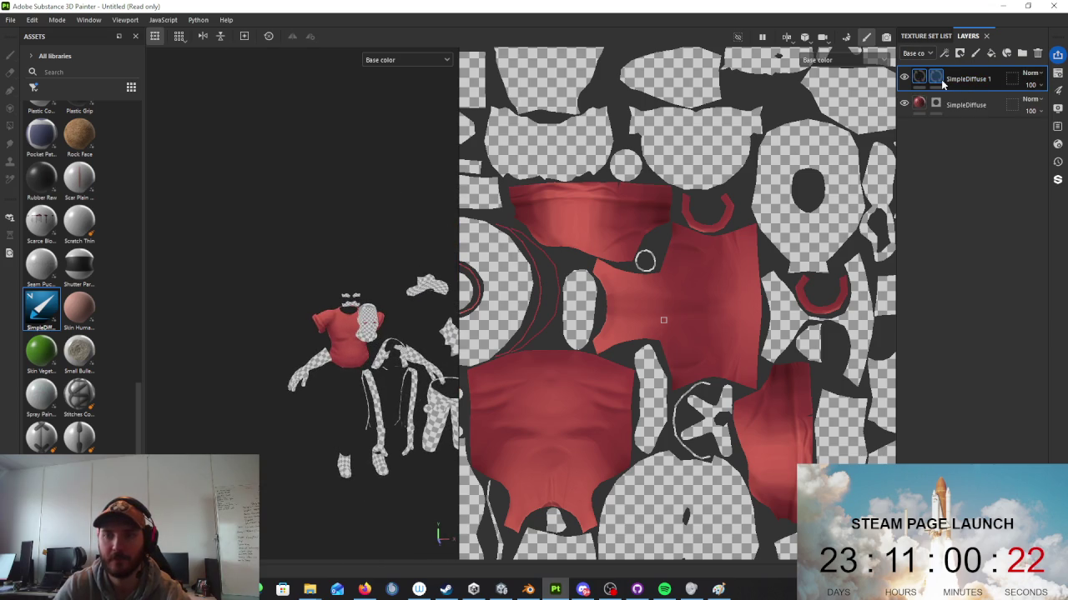
Step: Clear the mask on the duplicate layer SimpleDiffuse 1
{"action": "left_click", "coordinate": [936, 78]}
{"action": "right_click", "coordinate": [942, 82]}
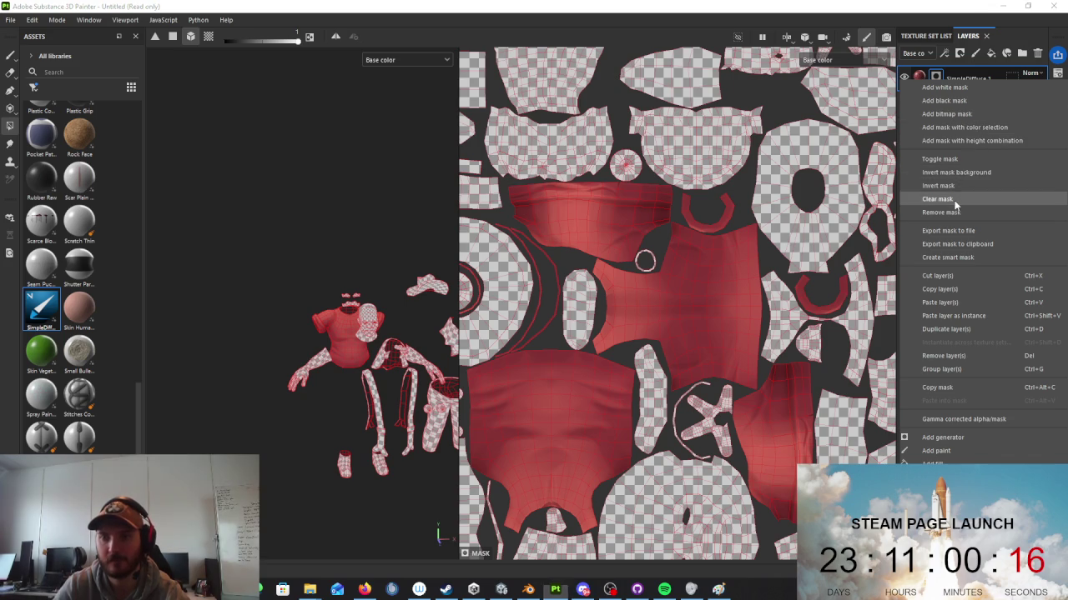
{"action": "left_click", "coordinate": [937, 199]}
{"action": "left_click", "coordinate": [365, 589]}
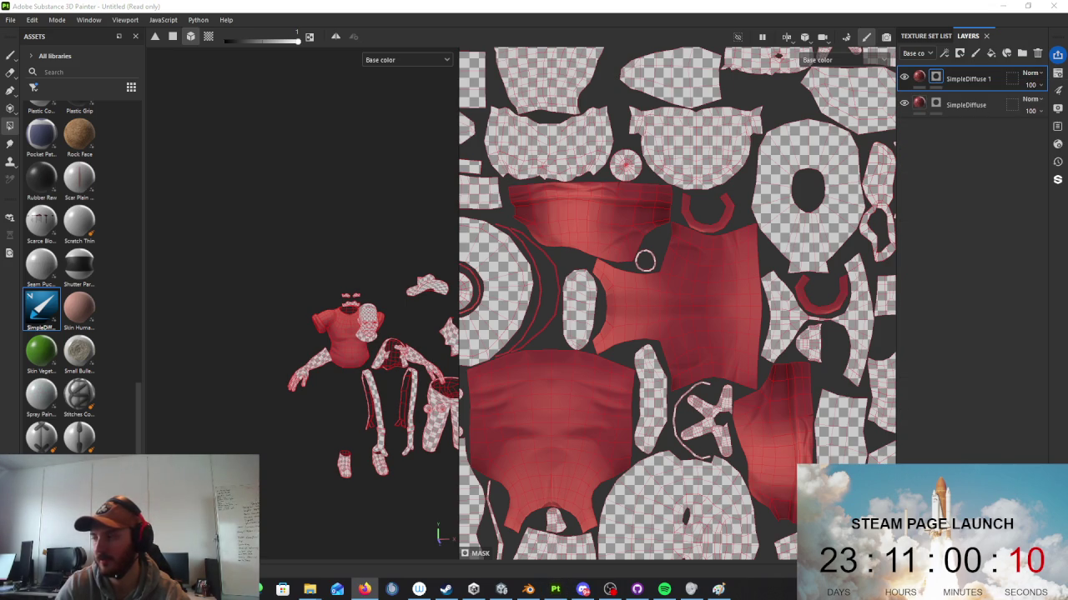
{"action": "scroll", "coordinate": [333, 289], "scroll_direction": "up", "scroll_amount": 2}
{"action": "scroll", "coordinate": [336, 292], "scroll_direction": "up", "scroll_amount": 3}
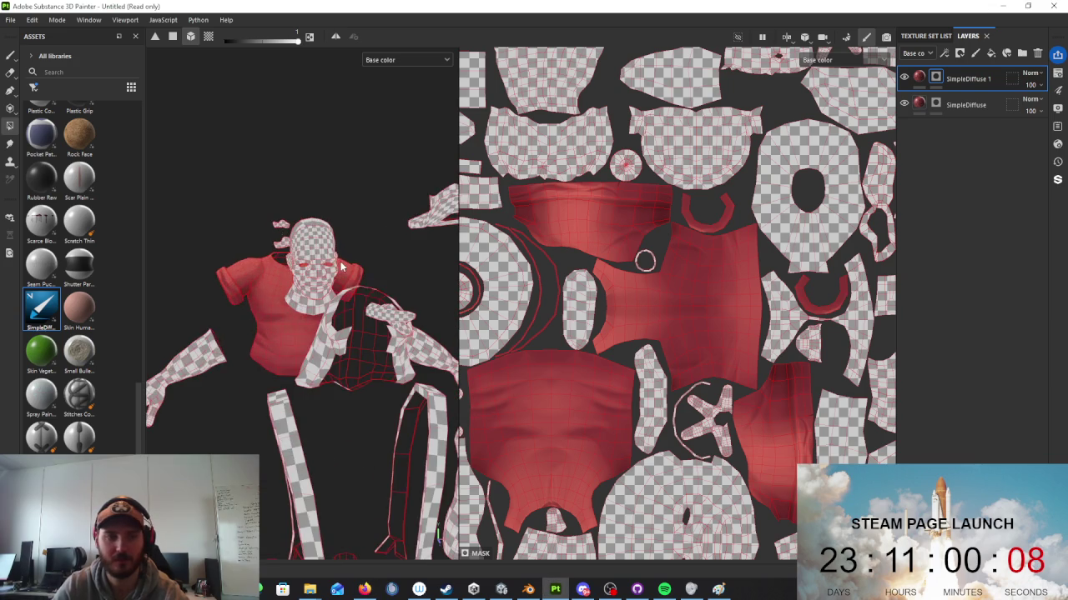
{"action": "left_click_drag", "start_coordinate": [356, 308], "coordinate": [375, 304], "text": "alt"}
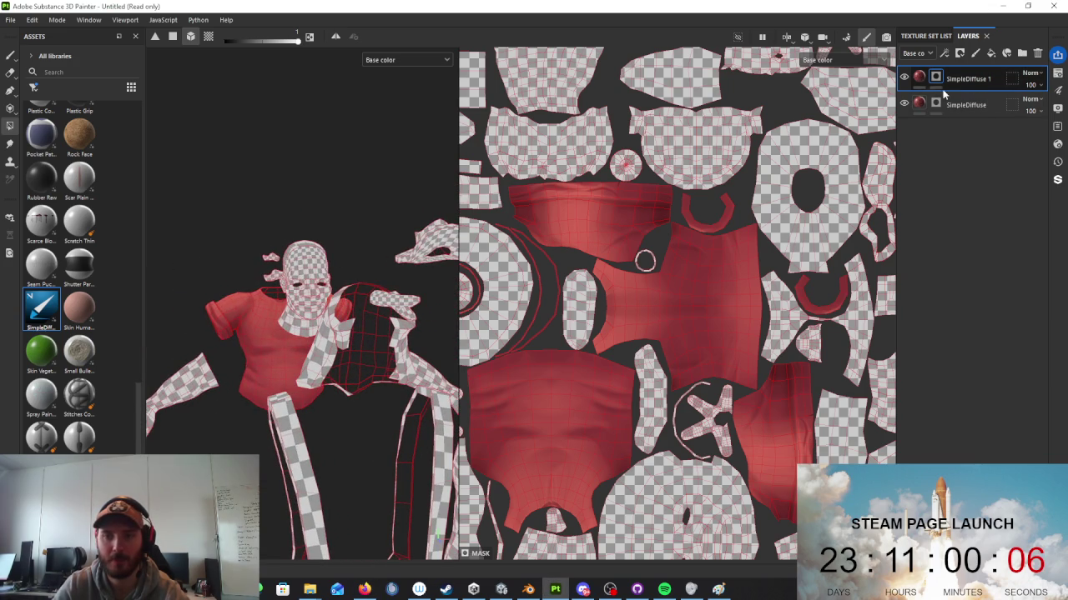
{"action": "right_click", "coordinate": [935, 78]}
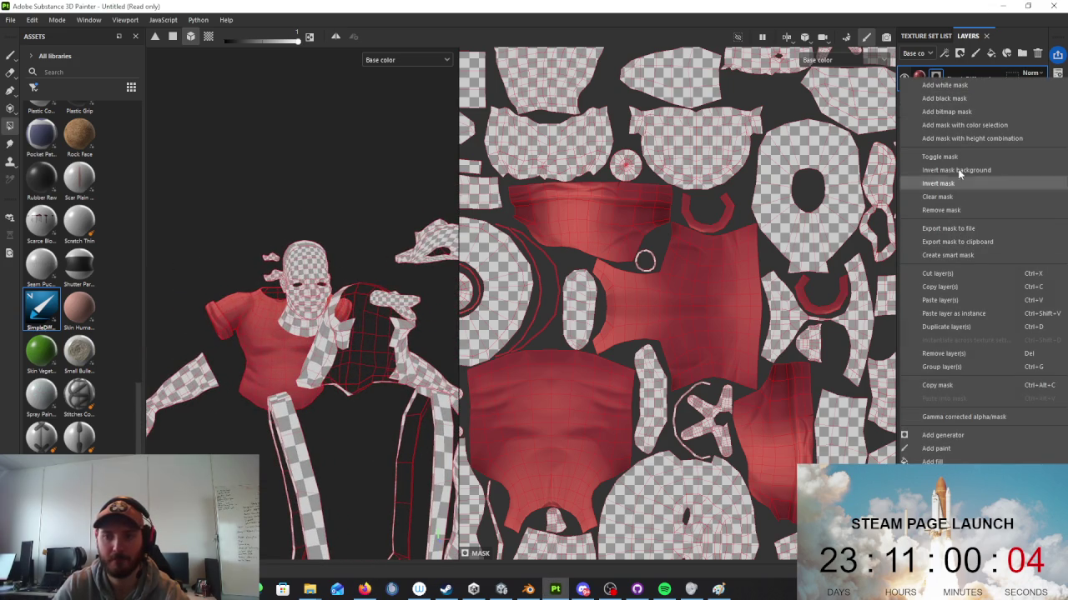
{"action": "left_click", "coordinate": [959, 196]}
Step: Polygon-fill the spiky chest piece and several other parts into SimpleDiffuse 1's mask
{"action": "mouse_move", "coordinate": [351, 250]}
{"action": "left_mouse_down", "text": "alt"}
{"action": "mouse_move", "coordinate": [306, 246]}
{"action": "mouse_move", "coordinate": [431, 376]}
{"action": "mouse_move", "coordinate": [315, 275]}
{"action": "left_mouse_up", "text": "alt"}
{"action": "left_click", "coordinate": [315, 275]}
{"action": "left_click", "coordinate": [361, 252]}
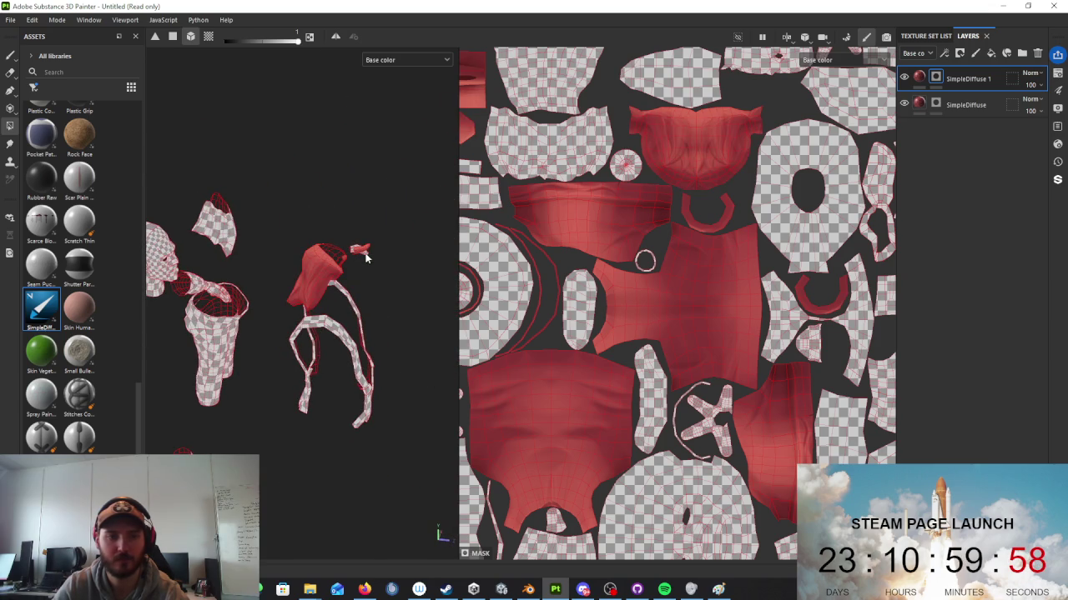
{"action": "left_click", "coordinate": [226, 237]}
{"action": "mouse_move", "coordinate": [353, 231]}
{"action": "left_mouse_down", "text": "alt"}
{"action": "mouse_move", "coordinate": [297, 226]}
{"action": "mouse_move", "coordinate": [309, 258]}
{"action": "mouse_move", "coordinate": [325, 243]}
{"action": "left_mouse_up", "text": "alt"}
{"action": "left_click", "coordinate": [323, 260]}
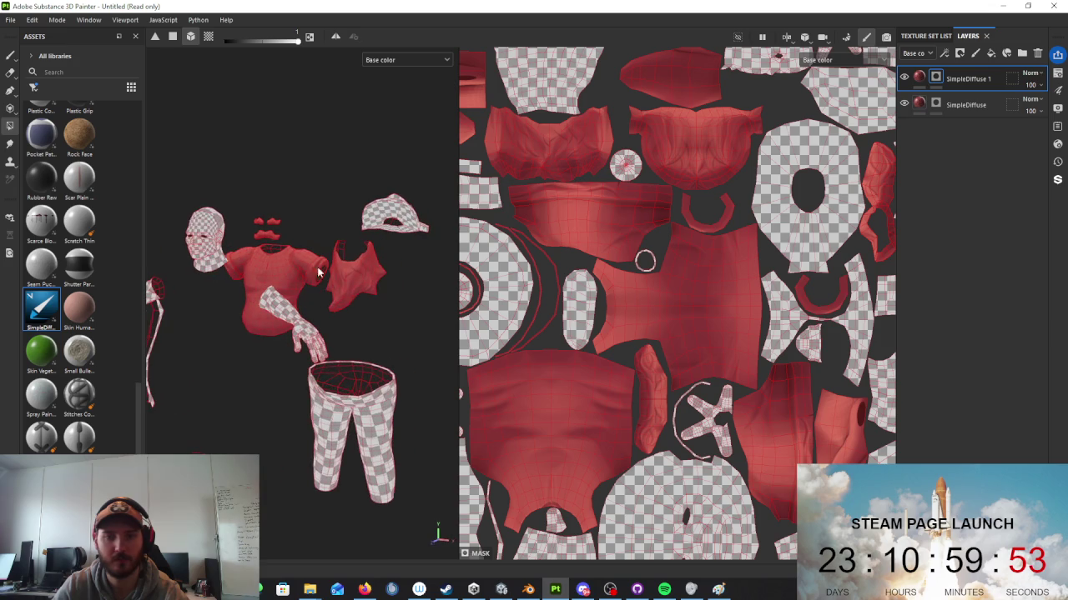
{"action": "left_click", "coordinate": [929, 81]}
{"action": "scroll", "coordinate": [324, 308], "scroll_direction": "down", "scroll_amount": 2}
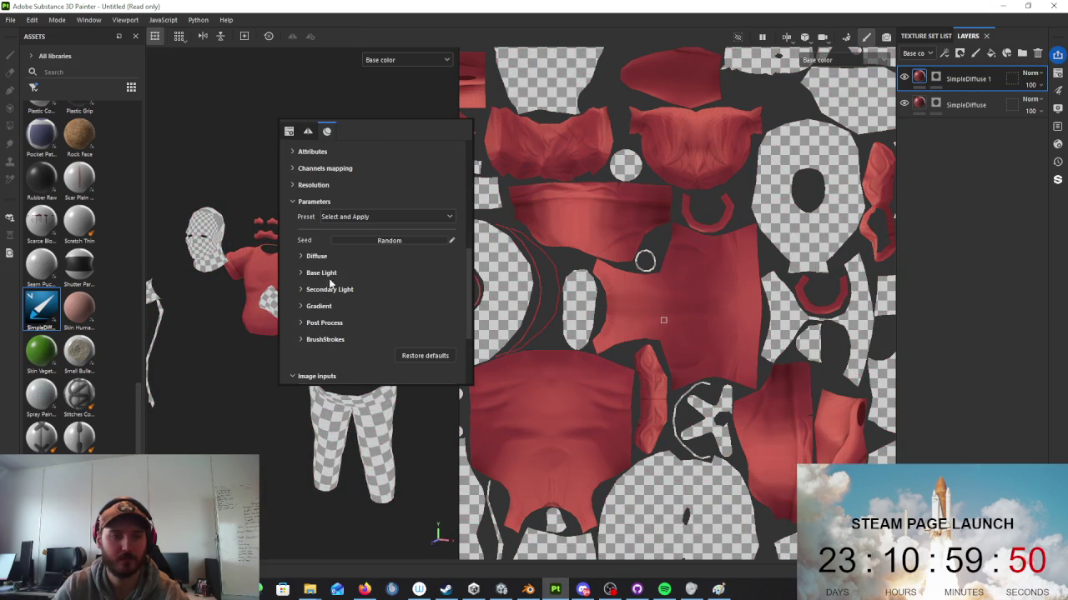
Step: Change SimpleDiffuse 1's base colour from orange to pale grey-tan B1ACA6
{"action": "left_click", "coordinate": [317, 256]}
{"action": "left_click", "coordinate": [376, 272]}
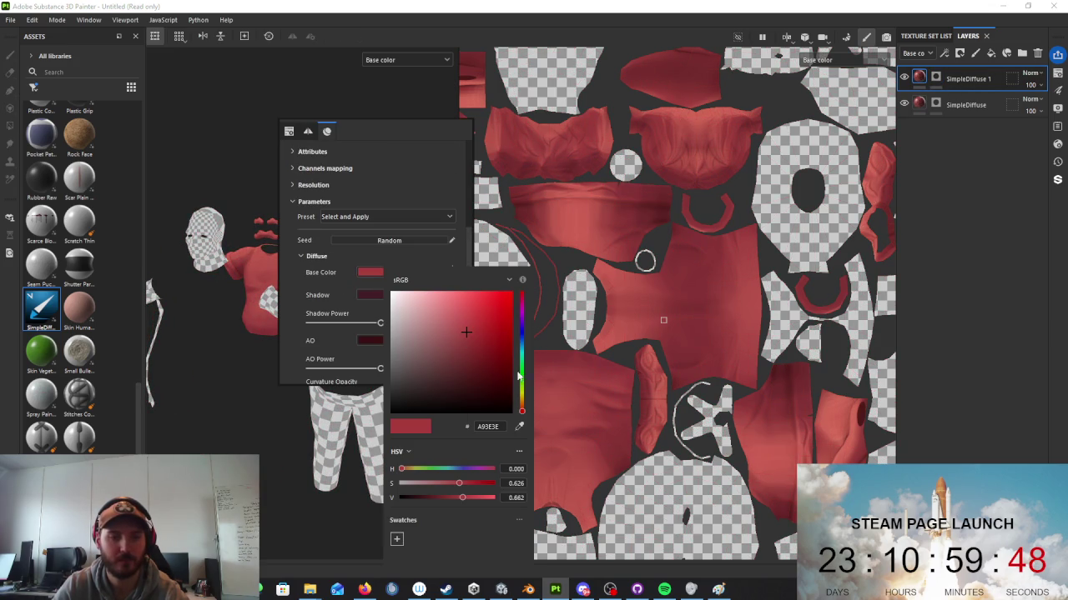
{"action": "left_click_drag", "start_coordinate": [523, 410], "coordinate": [521, 404]}
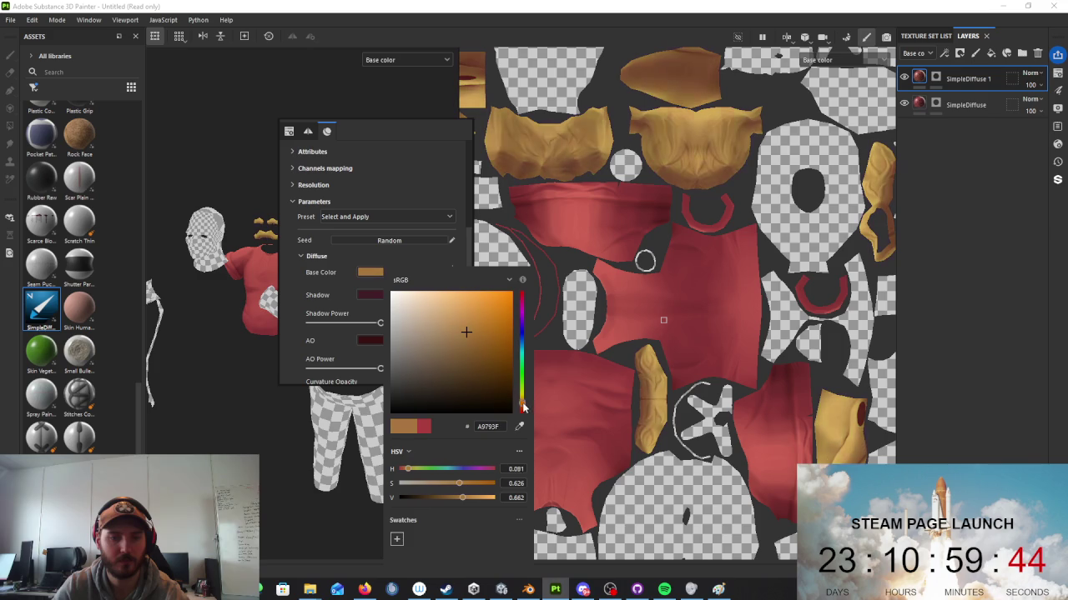
{"action": "left_click_drag", "start_coordinate": [467, 334], "coordinate": [398, 336]}
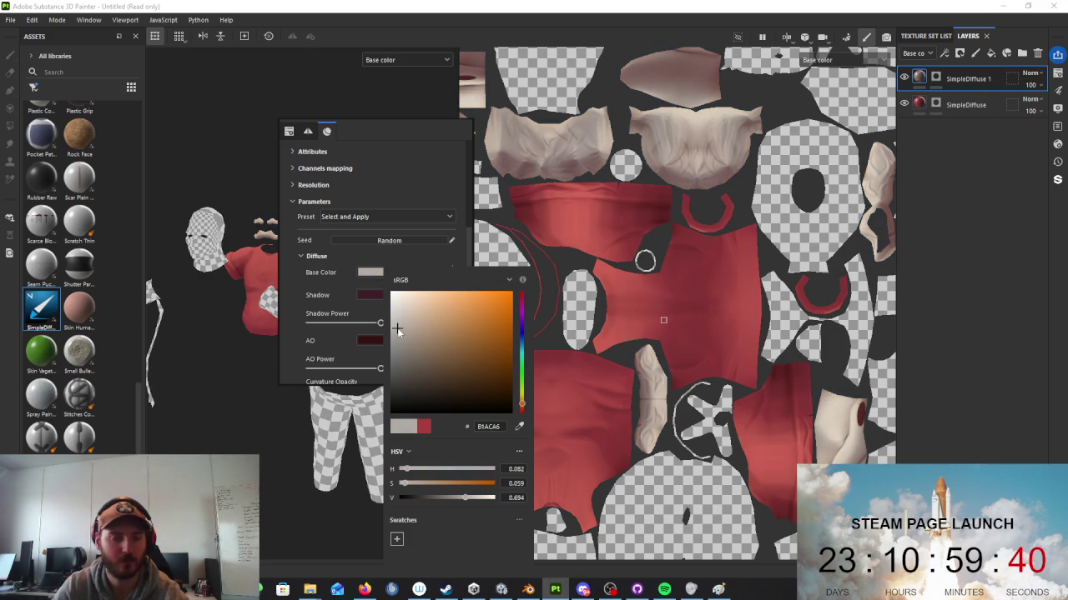
{"action": "mouse_move", "coordinate": [229, 296]}
{"action": "left_mouse_down", "text": "alt"}
{"action": "mouse_move", "coordinate": [340, 273]}
{"action": "mouse_move", "coordinate": [320, 331]}
{"action": "left_mouse_up", "text": "alt"}
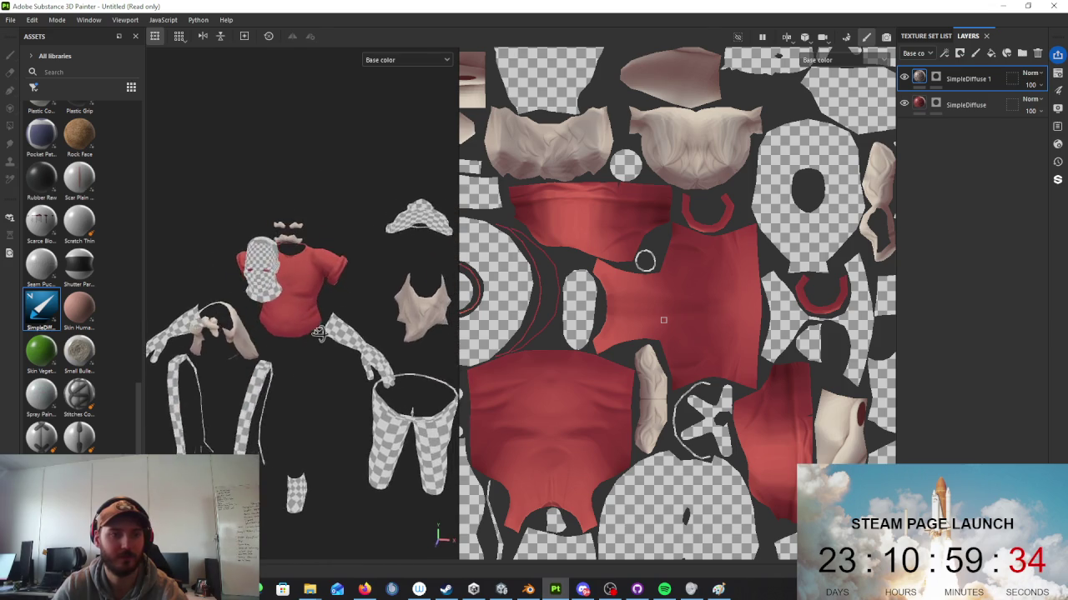
{"action": "left_click_drag", "start_coordinate": [320, 331], "coordinate": [329, 326], "text": "alt"}
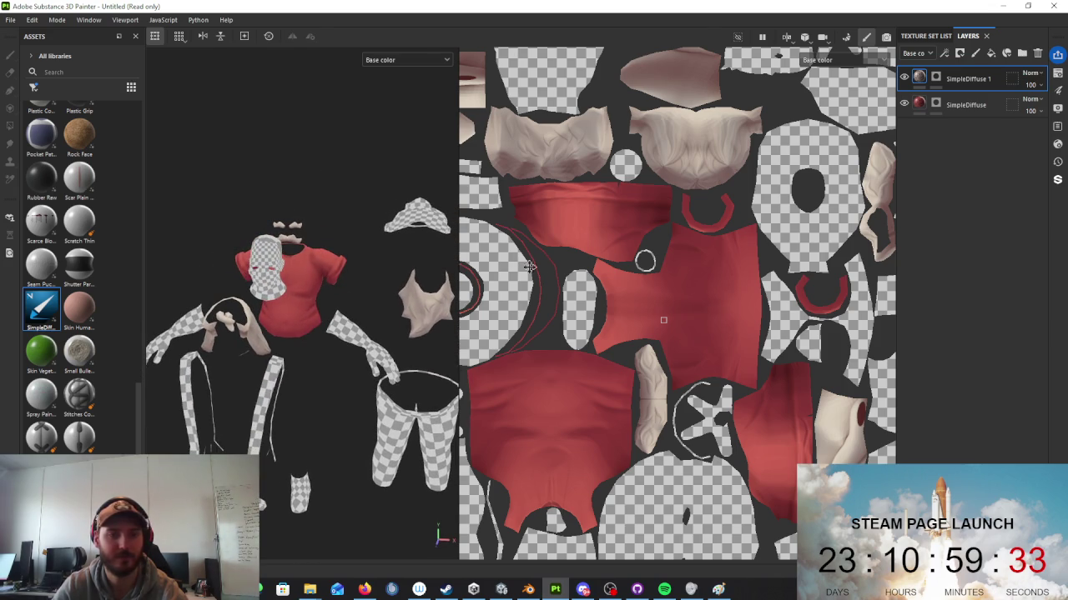
{"action": "right_click", "coordinate": [969, 80]}
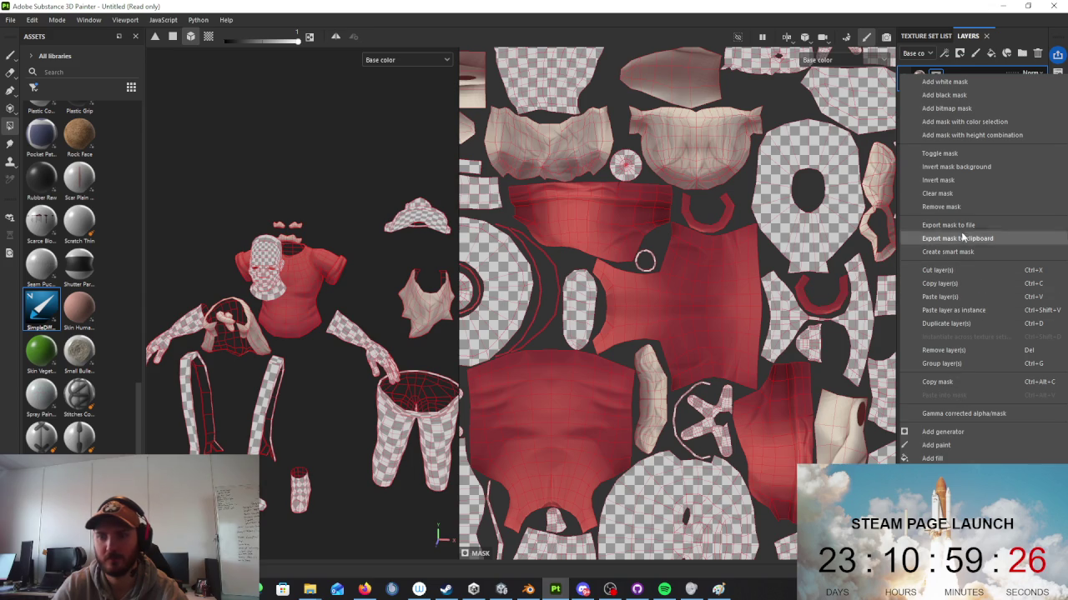
Step: Duplicate the top layer to create SimpleDiffuse 2 and expose its Diffuse settings
{"action": "left_click", "coordinate": [960, 195]}
{"action": "mouse_move", "coordinate": [295, 278]}
{"action": "left_mouse_down", "text": "alt"}
{"action": "mouse_move", "coordinate": [366, 321]}
{"action": "mouse_move", "coordinate": [334, 293]}
{"action": "left_mouse_up", "text": "alt"}
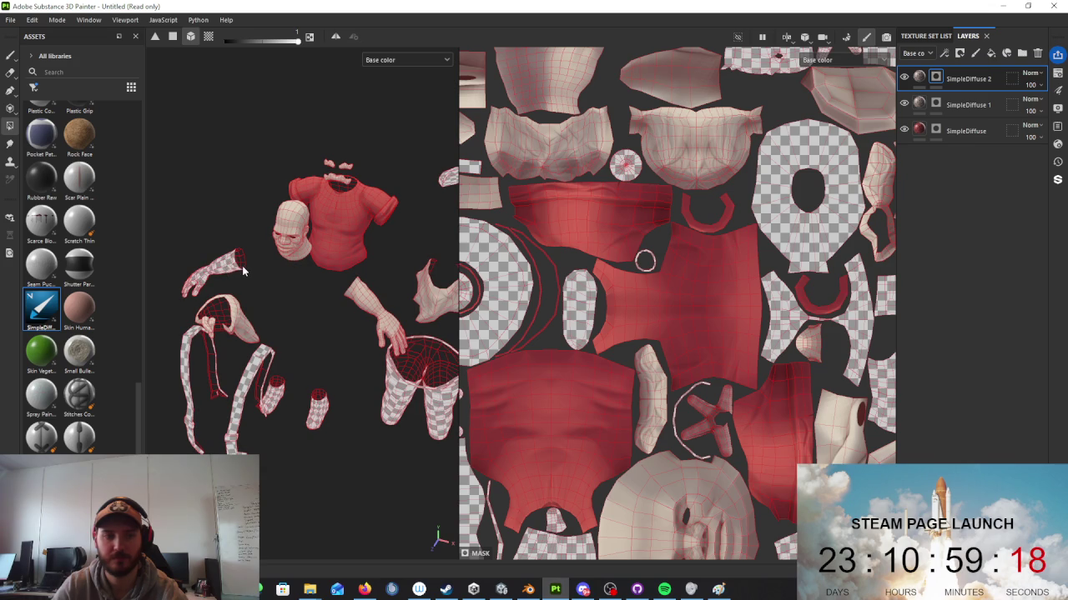
{"action": "left_click_drag", "start_coordinate": [243, 271], "coordinate": [334, 275], "text": "alt"}
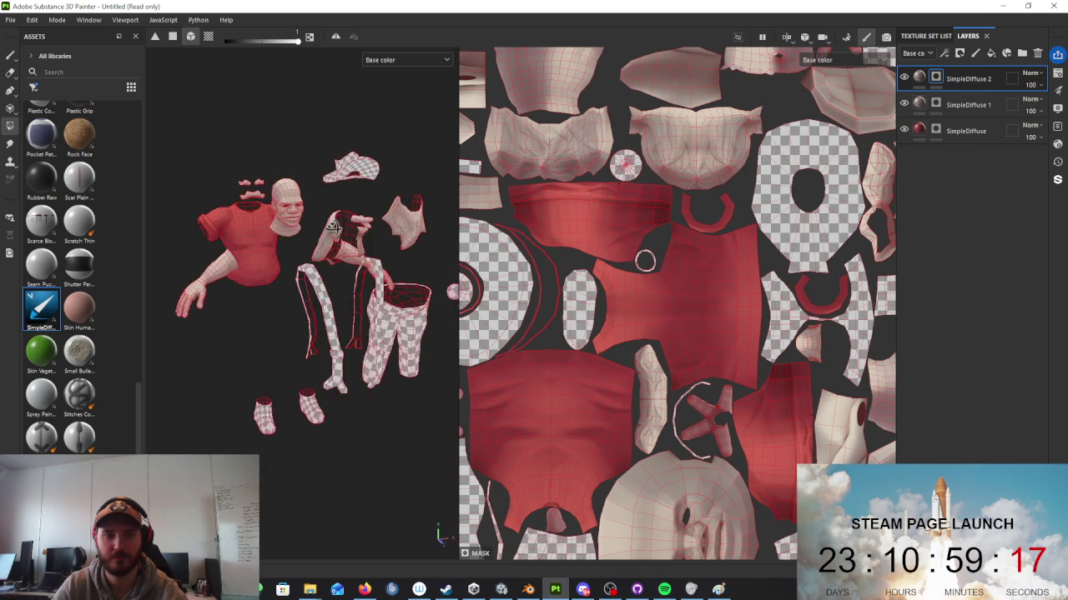
{"action": "left_click", "coordinate": [916, 77]}
{"action": "left_click_drag", "start_coordinate": [250, 276], "coordinate": [350, 267], "text": "alt"}
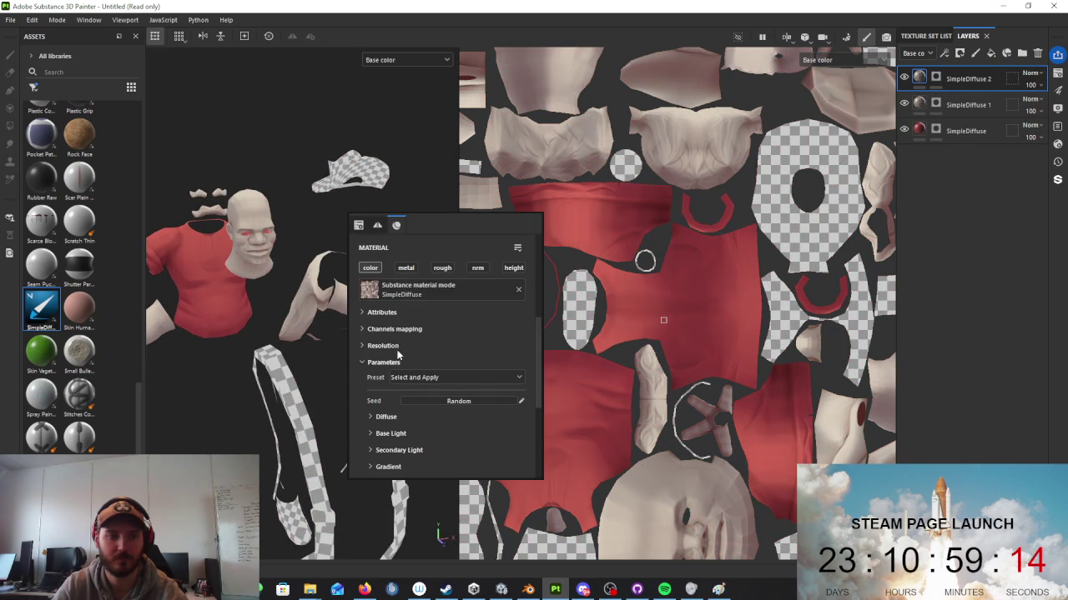
{"action": "scroll", "coordinate": [400, 367], "scroll_direction": "down", "scroll_amount": 2}
{"action": "left_click", "coordinate": [384, 351]}
{"action": "scroll", "coordinate": [422, 388], "scroll_direction": "down", "scroll_amount": 1}
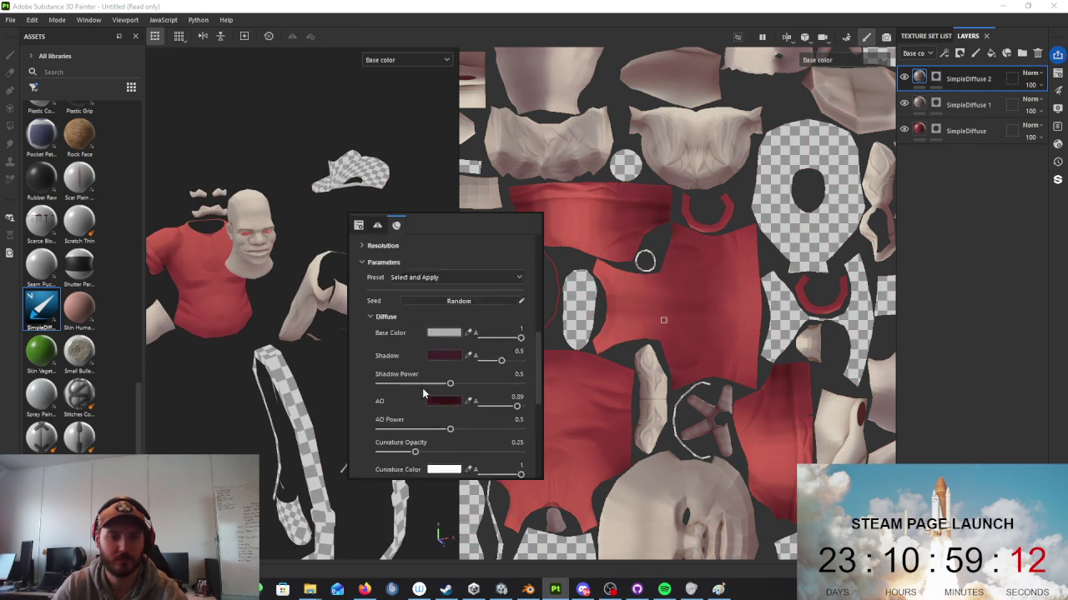
{"action": "scroll", "coordinate": [422, 387], "scroll_direction": "down", "scroll_amount": 1}
Step: Set SimpleDiffuse 2's base colour to a light skin tone, DBAC95
{"action": "left_click", "coordinate": [440, 261]}
{"action": "left_click", "coordinate": [437, 289]}
{"action": "mouse_move", "coordinate": [342, 311]}
{"action": "left_mouse_down", "text": "alt"}
{"action": "mouse_move", "coordinate": [317, 321]}
{"action": "mouse_move", "coordinate": [350, 227]}
{"action": "left_mouse_up", "text": "alt"}
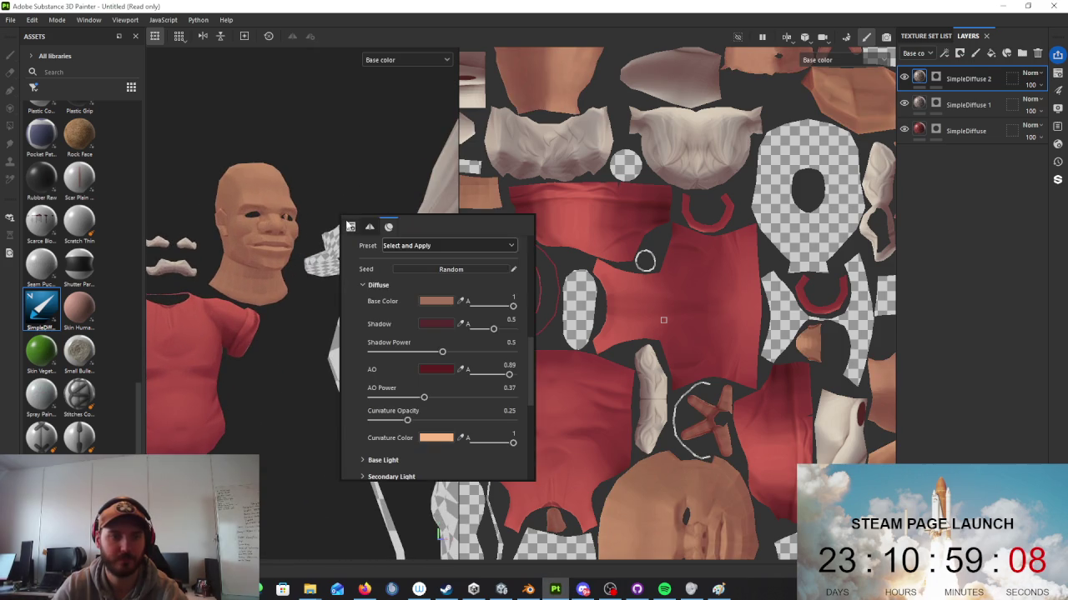
{"action": "left_click_drag", "start_coordinate": [451, 319], "coordinate": [298, 357], "text": "alt"}
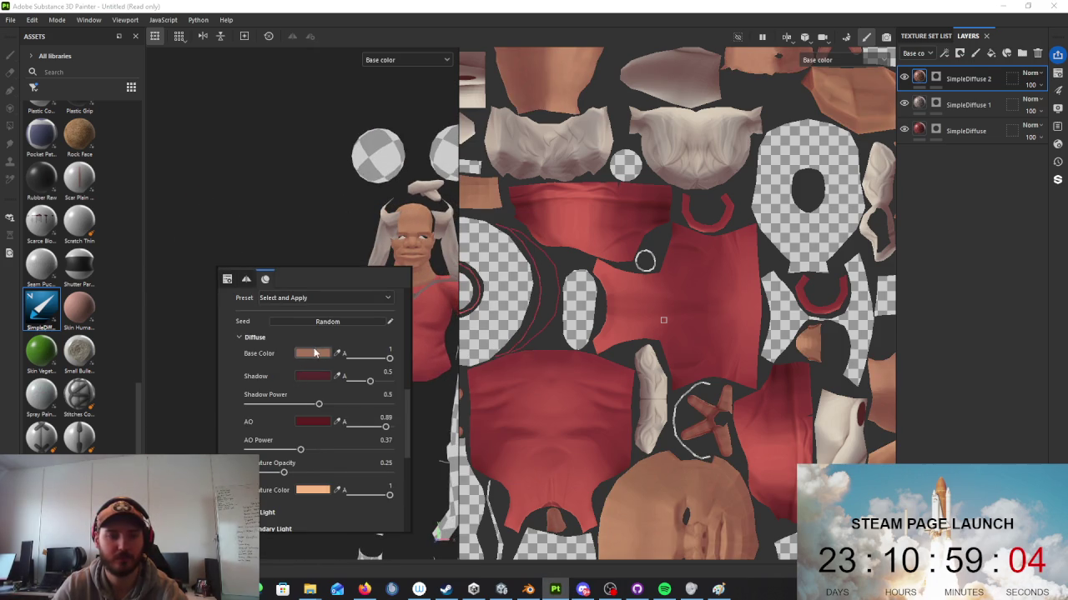
{"action": "left_click", "coordinate": [316, 353]}
{"action": "left_click_drag", "start_coordinate": [390, 347], "coordinate": [366, 320]}
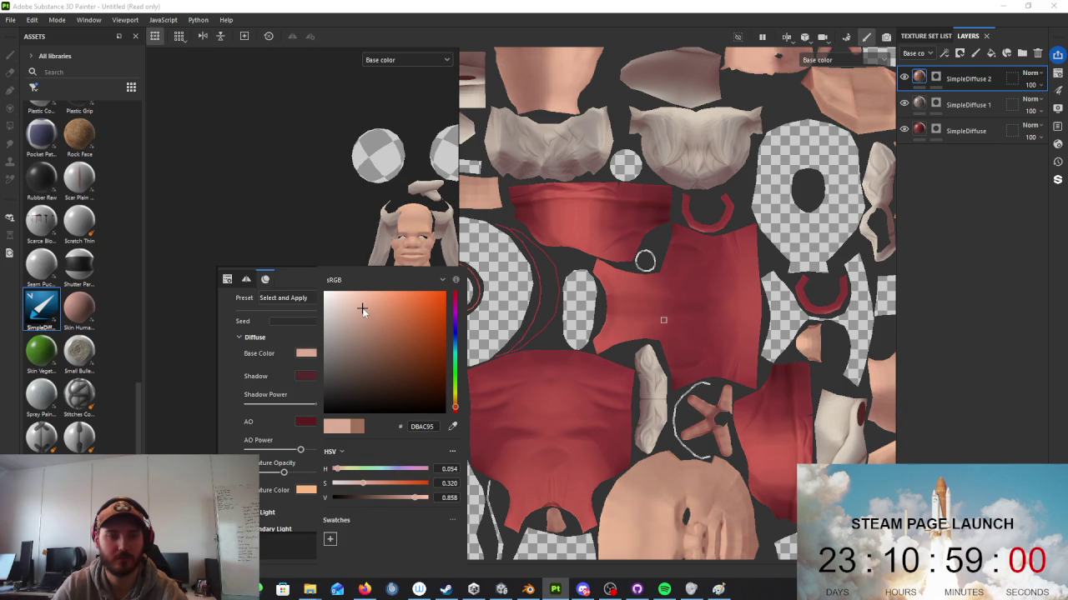
{"action": "mouse_move", "coordinate": [352, 298]}
{"action": "left_mouse_down", "text": "alt"}
{"action": "mouse_move", "coordinate": [327, 347]}
{"action": "mouse_move", "coordinate": [346, 305]}
{"action": "left_mouse_up", "text": "alt"}
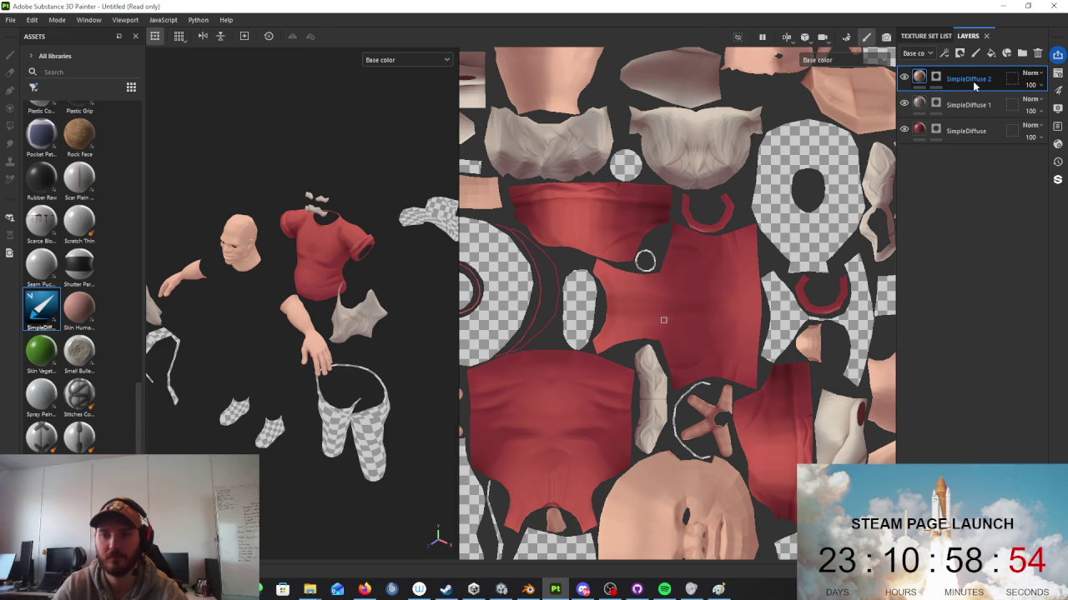
{"action": "left_click", "coordinate": [935, 76]}
Step: Clear the SimpleDiffuse 3 layer's mask
{"action": "right_click", "coordinate": [934, 77]}
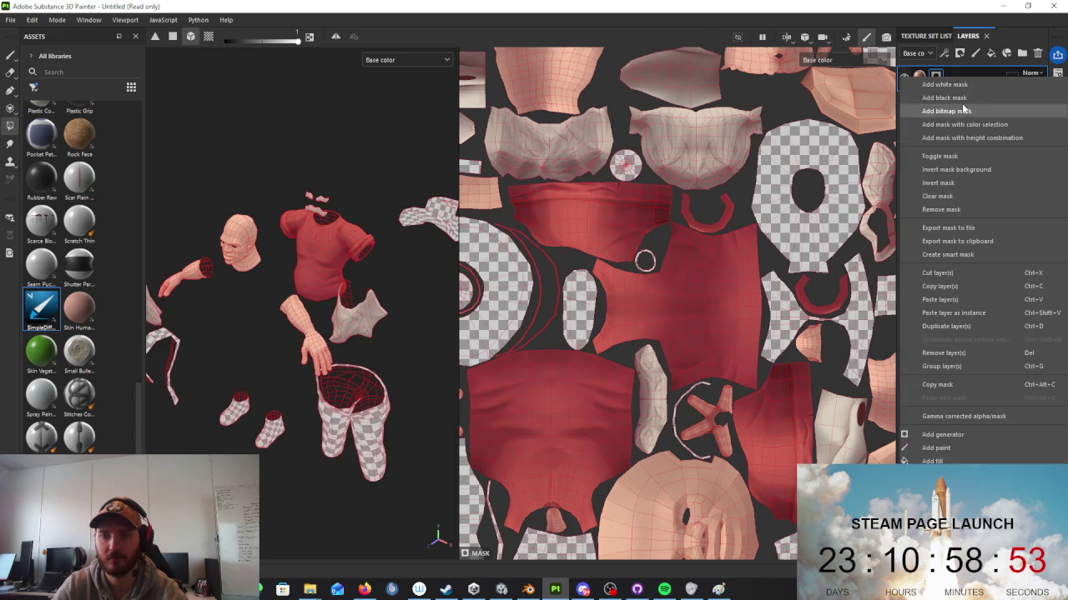
{"action": "left_click", "coordinate": [959, 197]}
{"action": "mouse_move", "coordinate": [406, 279]}
{"action": "left_mouse_down", "text": "alt"}
{"action": "mouse_move", "coordinate": [334, 405]}
{"action": "mouse_move", "coordinate": [358, 376]}
{"action": "left_mouse_up", "text": "alt"}
{"action": "key", "text": "alt+Tab"}
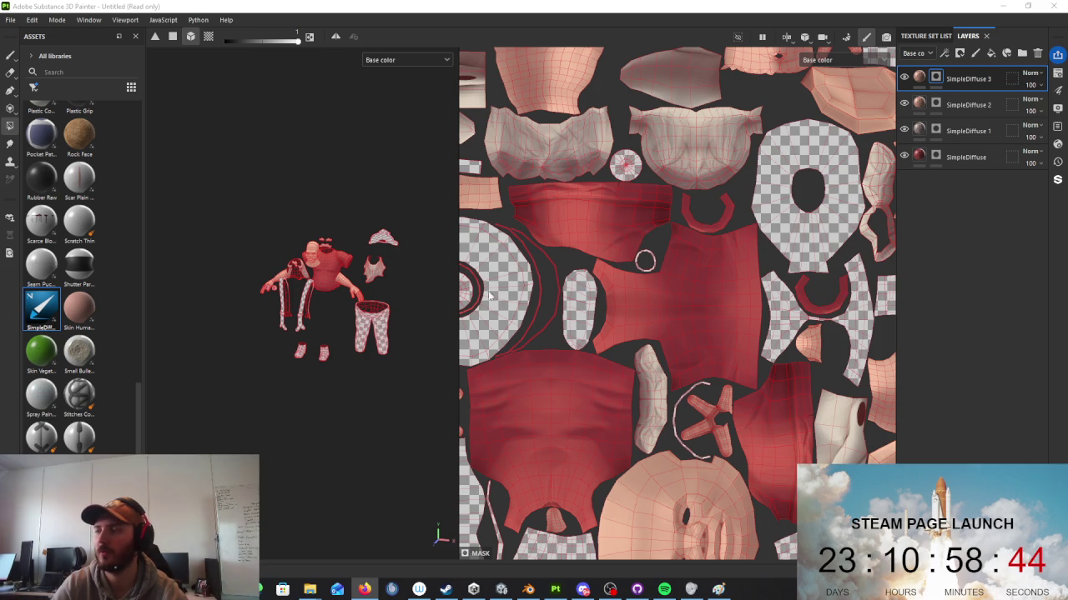
Step: Polygon-fill the suspenders and both shoes into SimpleDiffuse 3's mask
{"action": "middle_click_drag", "start_coordinate": [332, 267], "coordinate": [285, 232]}
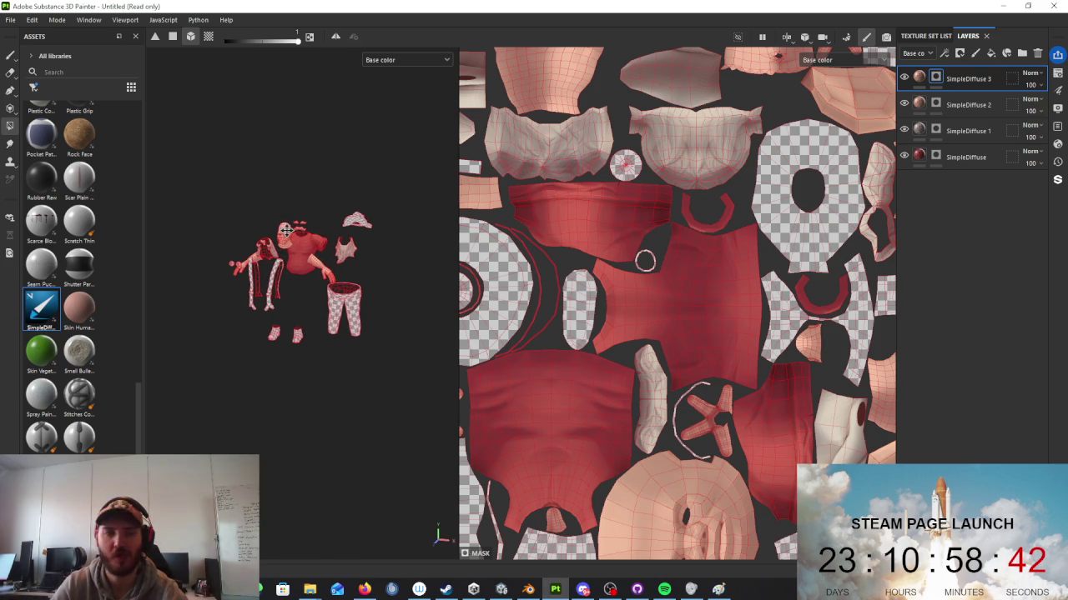
{"action": "scroll", "coordinate": [321, 253], "scroll_direction": "up", "scroll_amount": 2}
{"action": "scroll", "coordinate": [325, 256], "scroll_direction": "up", "scroll_amount": 1}
{"action": "scroll", "coordinate": [332, 259], "scroll_direction": "up", "scroll_amount": 2}
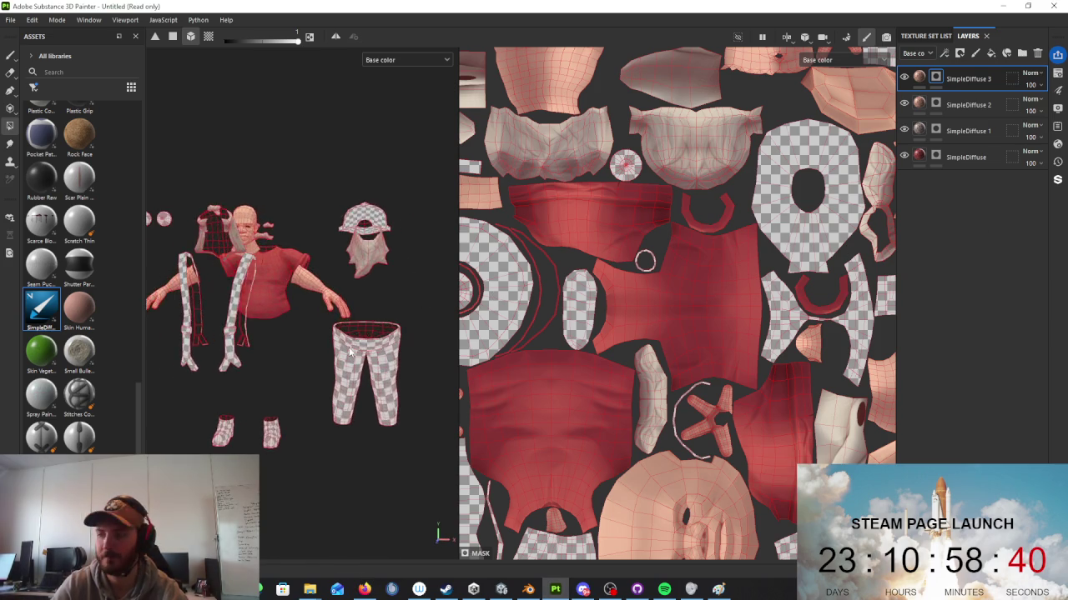
{"action": "scroll", "coordinate": [338, 261], "scroll_direction": "up", "scroll_amount": 2}
{"action": "scroll", "coordinate": [338, 261], "scroll_direction": "up", "scroll_amount": 2}
{"action": "scroll", "coordinate": [280, 275], "scroll_direction": "up", "scroll_amount": 2}
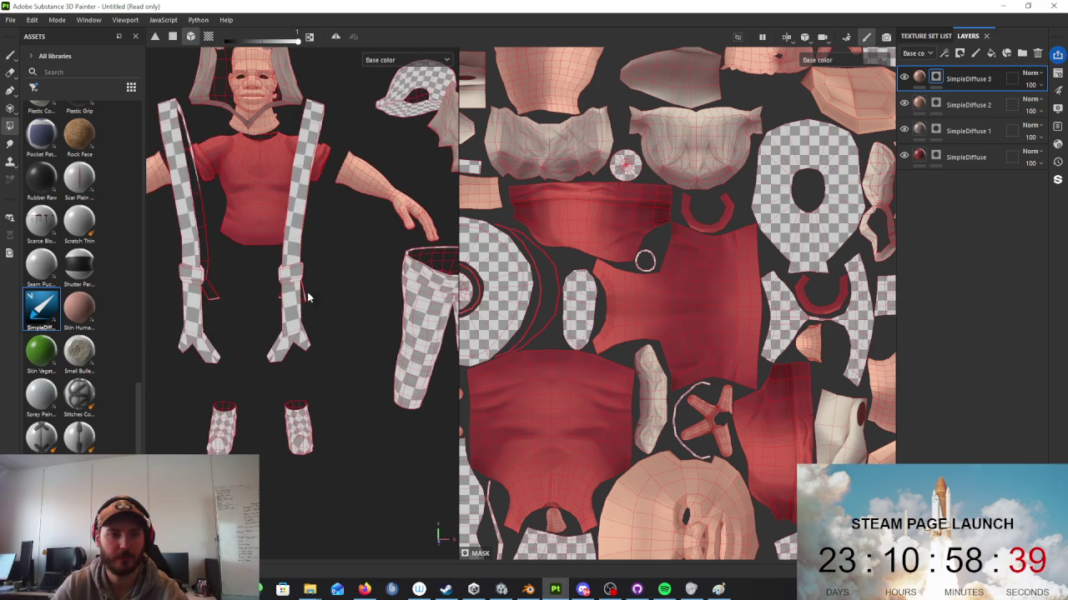
{"action": "left_click", "coordinate": [296, 248]}
{"action": "left_click", "coordinate": [304, 414]}
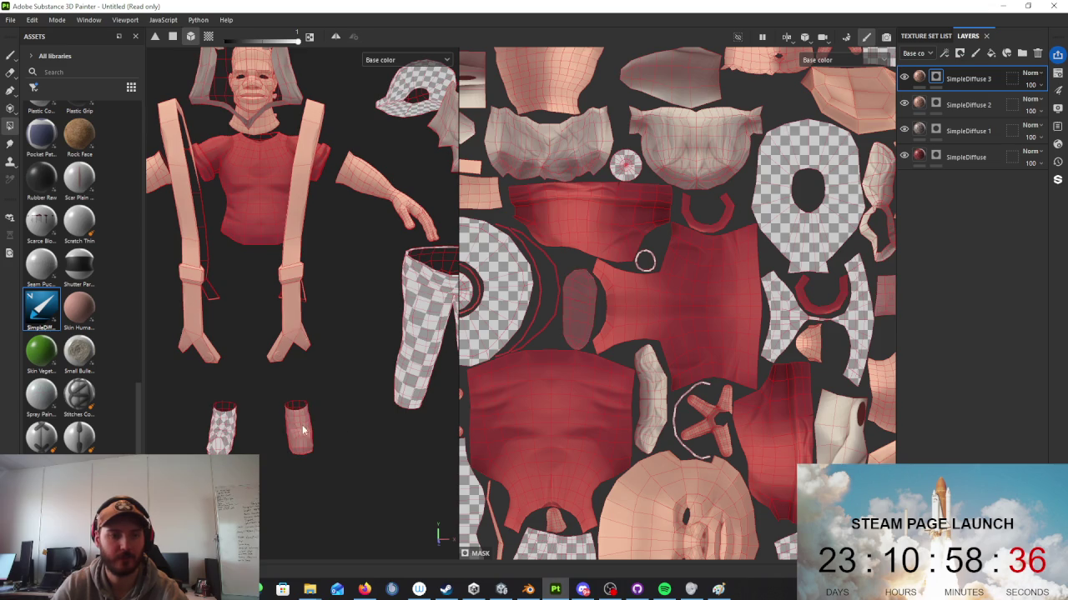
{"action": "left_click", "coordinate": [222, 423]}
{"action": "scroll", "coordinate": [317, 350], "scroll_direction": "down", "scroll_amount": 3}
{"action": "scroll", "coordinate": [359, 379], "scroll_direction": "down", "scroll_amount": 2}
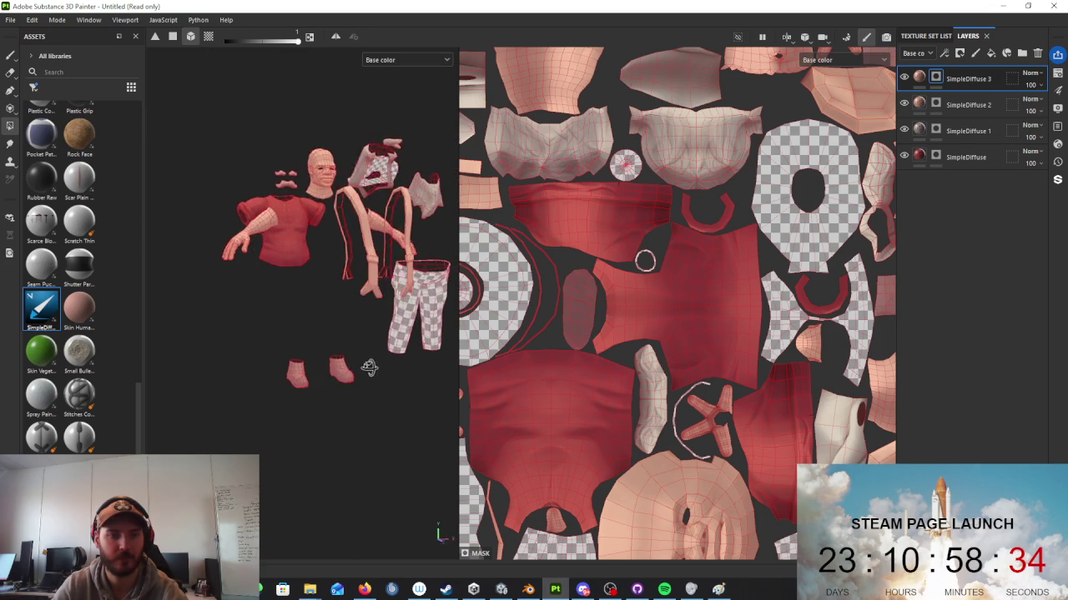
Step: Set SimpleDiffuse 3's base colour to dark brown, 452415
{"action": "left_click", "coordinate": [918, 77]}
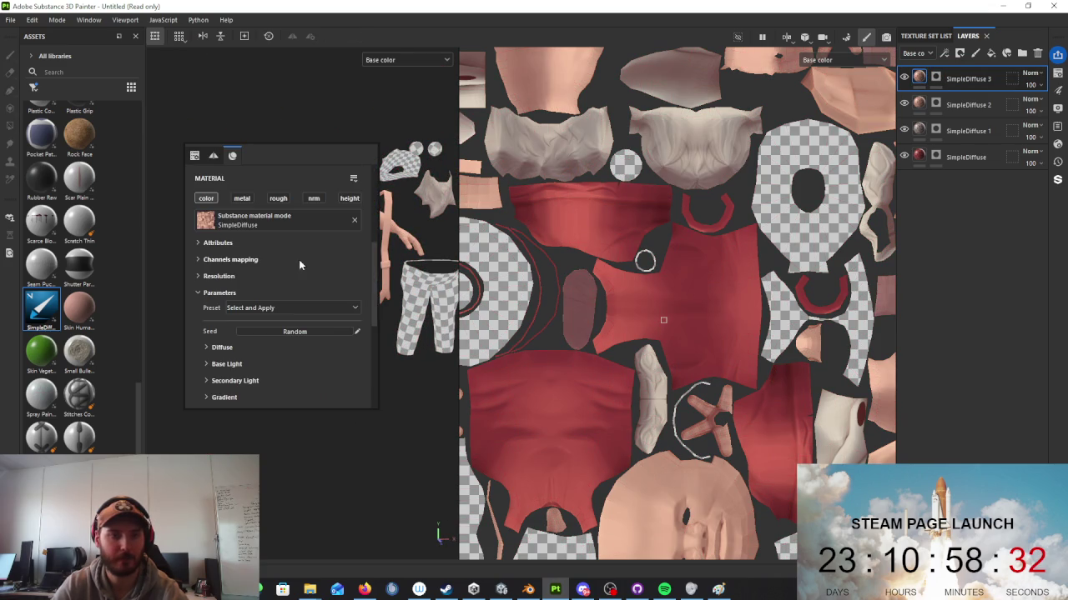
{"action": "left_click", "coordinate": [222, 348]}
{"action": "left_click", "coordinate": [284, 365]}
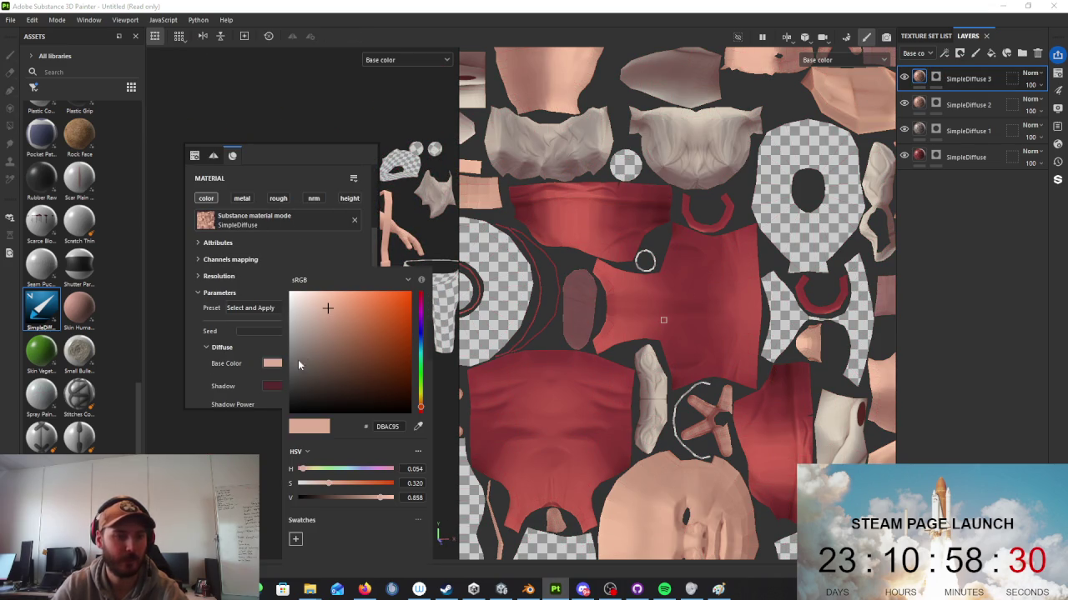
{"action": "mouse_move", "coordinate": [387, 328]}
{"action": "left_mouse_down"}
{"action": "mouse_move", "coordinate": [375, 386]}
{"action": "mouse_move", "coordinate": [362, 372]}
{"action": "left_mouse_up"}
{"action": "left_click", "coordinate": [374, 295]}
{"action": "mouse_move", "coordinate": [373, 295]}
{"action": "left_mouse_down", "text": "alt"}
{"action": "mouse_move", "coordinate": [323, 351]}
{"action": "mouse_move", "coordinate": [342, 317]}
{"action": "left_mouse_up", "text": "alt"}
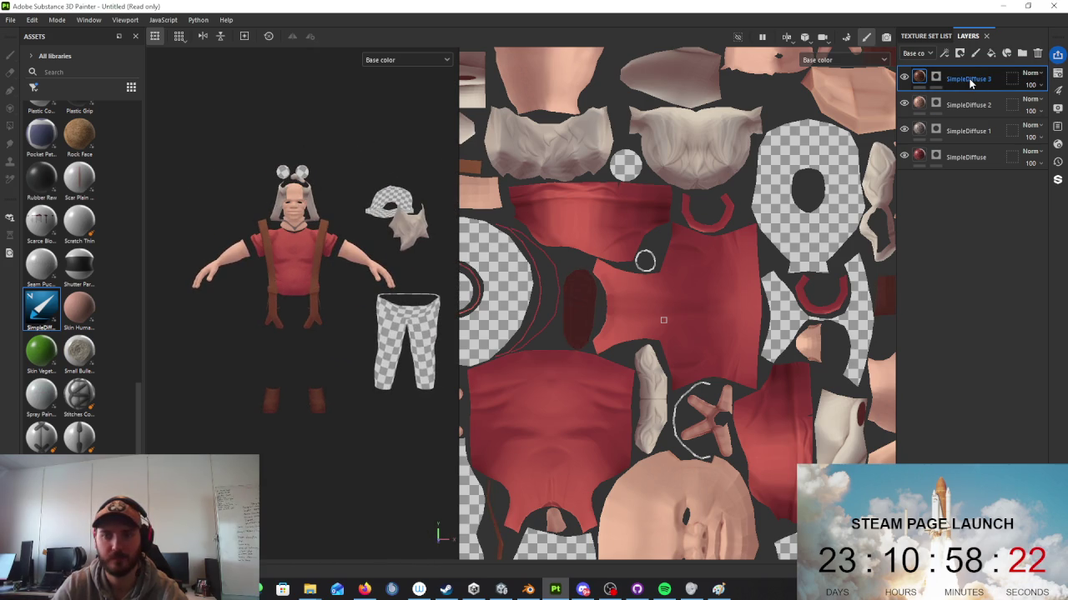
Step: Clear SimpleDiffuse 4's mask and polygon-fill the pants into it
{"action": "left_click", "coordinate": [935, 77]}
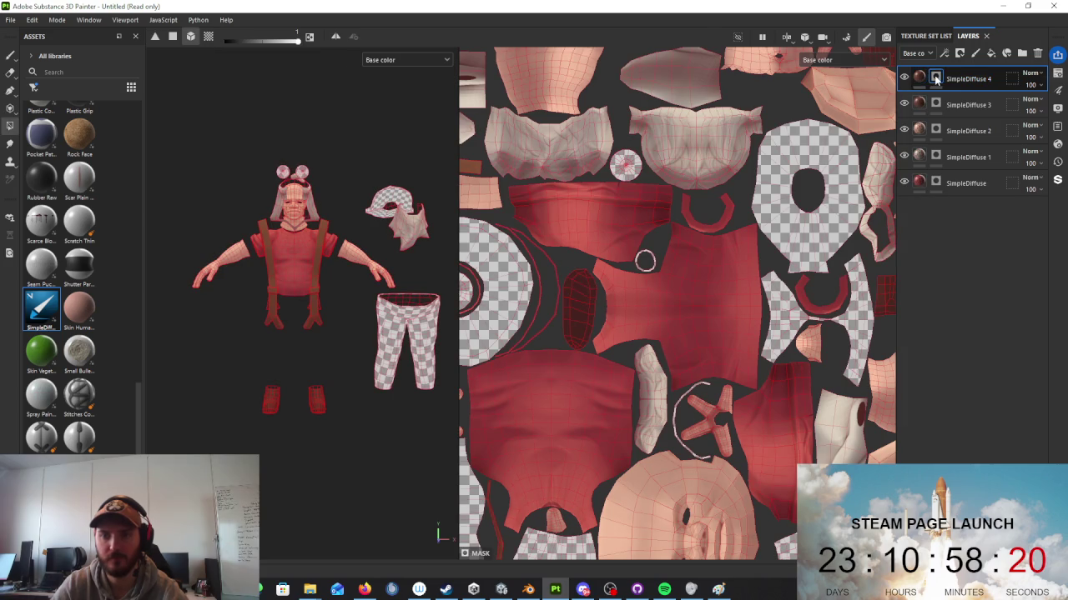
{"action": "right_click", "coordinate": [935, 77]}
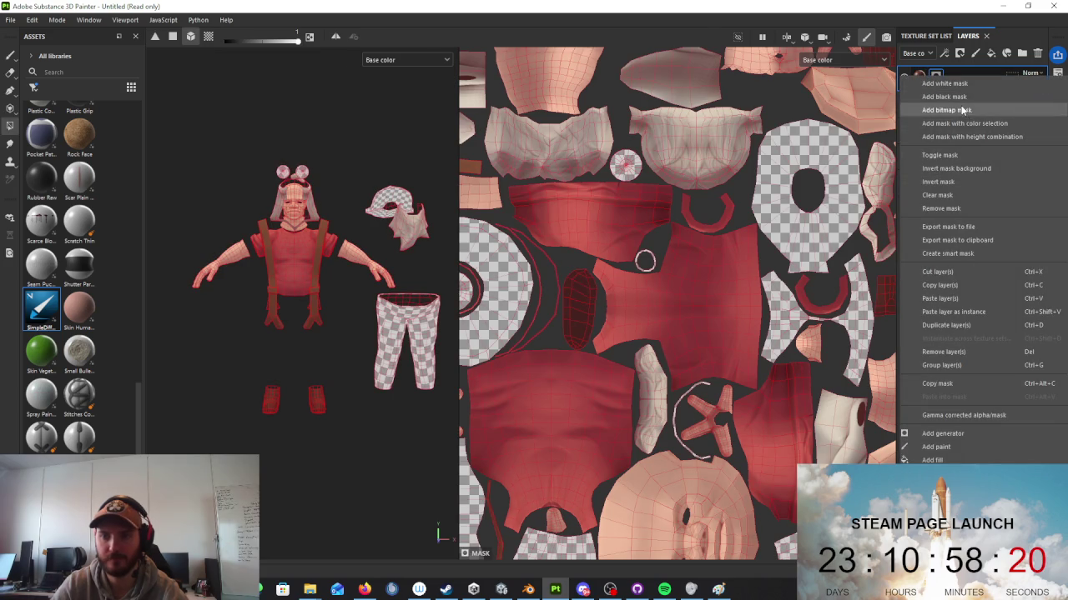
{"action": "left_click", "coordinate": [959, 208]}
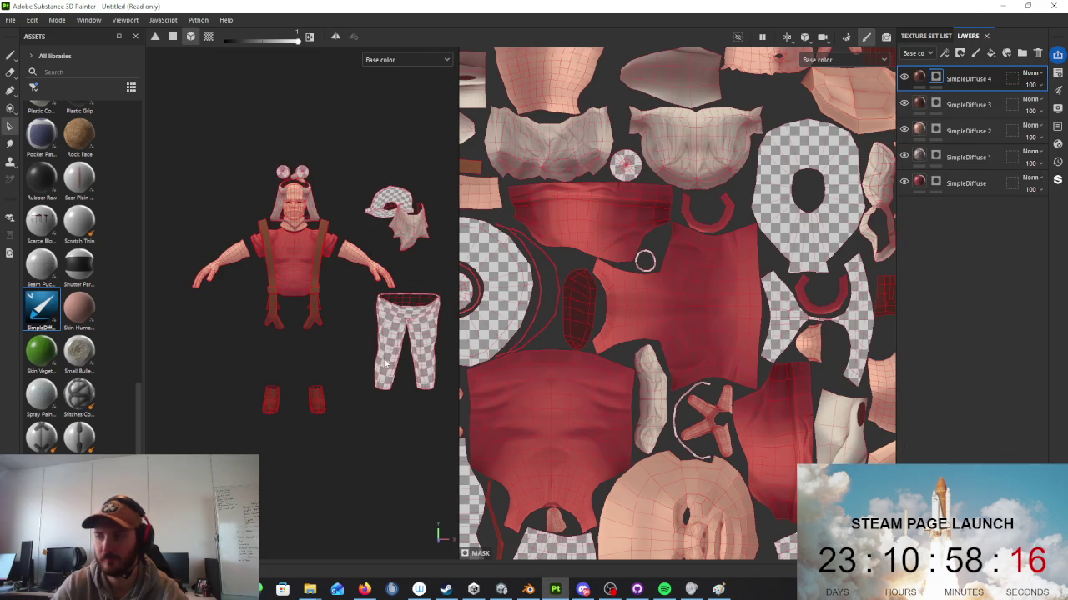
{"action": "left_click", "coordinate": [387, 330]}
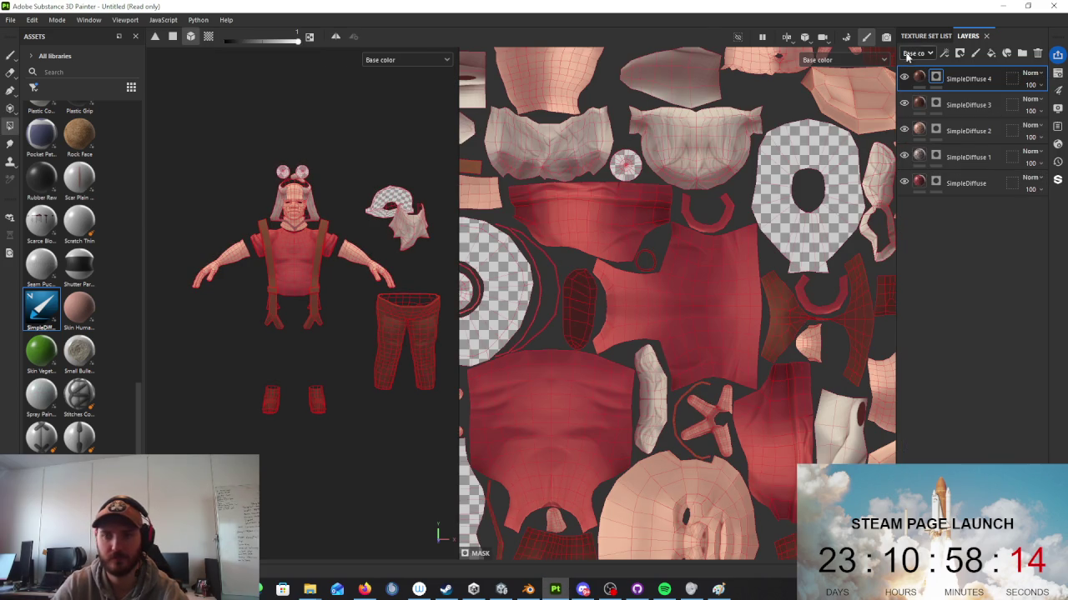
Step: Set SimpleDiffuse 4's base colour to teal blue 327580, then select SimpleDiffuse 5
{"action": "left_click_drag", "start_coordinate": [250, 359], "coordinate": [328, 357], "text": "alt"}
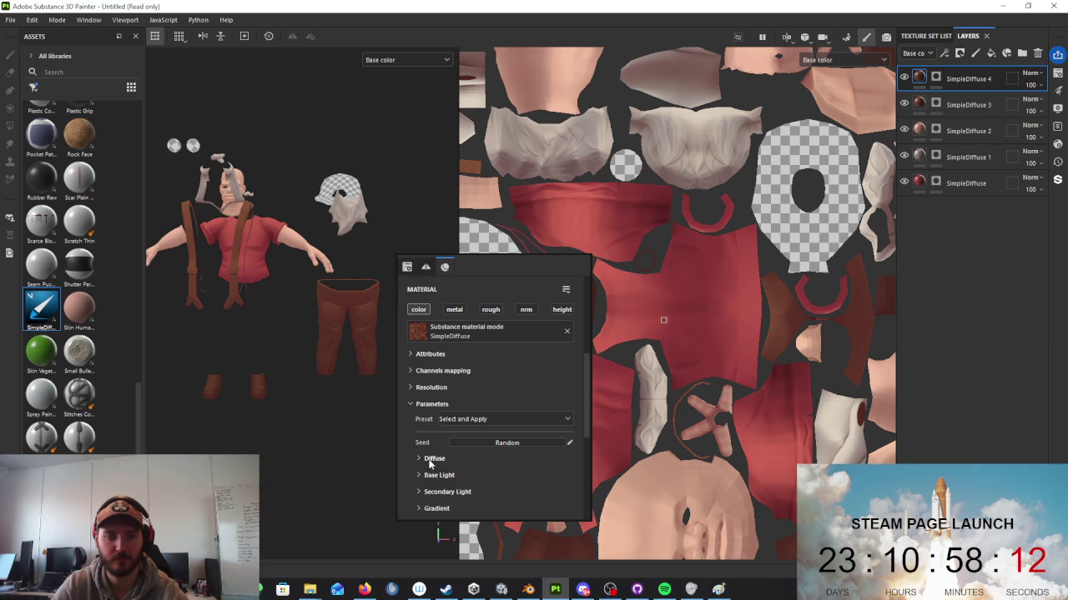
{"action": "left_click", "coordinate": [430, 463]}
{"action": "left_click", "coordinate": [488, 475]}
{"action": "left_click_drag", "start_coordinate": [640, 356], "coordinate": [640, 347]}
{"action": "left_click_drag", "start_coordinate": [583, 379], "coordinate": [590, 352]}
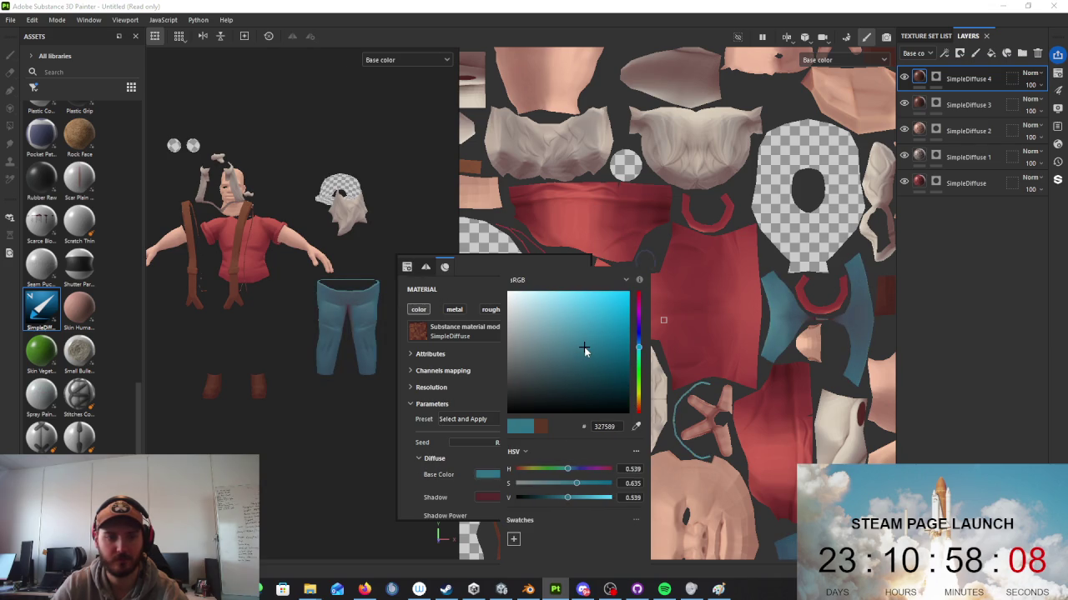
{"action": "left_click", "coordinate": [363, 368]}
{"action": "mouse_move", "coordinate": [363, 367]}
{"action": "left_mouse_down", "text": "alt"}
{"action": "mouse_move", "coordinate": [353, 381]}
{"action": "mouse_move", "coordinate": [426, 392]}
{"action": "mouse_move", "coordinate": [350, 400]}
{"action": "left_mouse_up", "text": "alt"}
{"action": "left_click", "coordinate": [976, 105]}
{"action": "left_click", "coordinate": [935, 102]}
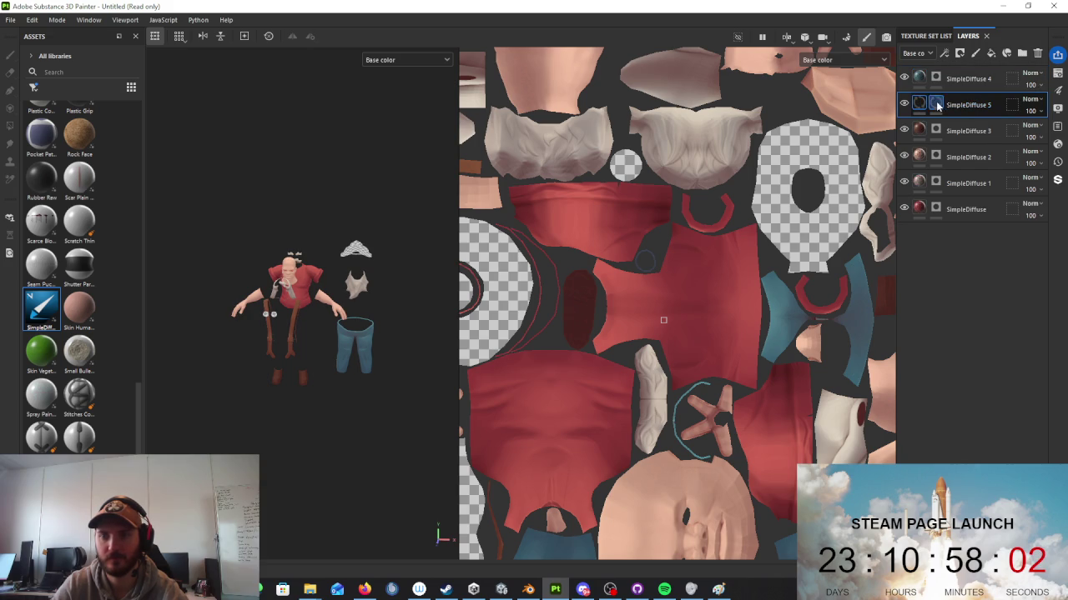
Step: Clear the SimpleDiffuse 5 layer's mask
{"action": "right_click", "coordinate": [934, 103]}
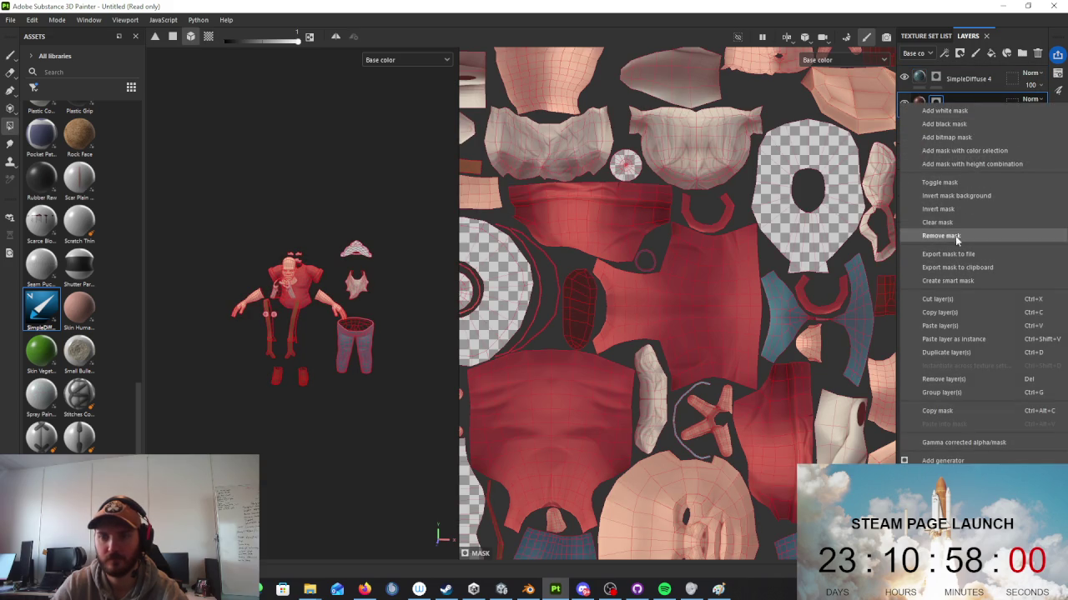
{"action": "left_click", "coordinate": [962, 220]}
{"action": "mouse_move", "coordinate": [414, 233]}
{"action": "left_mouse_down", "text": "alt"}
{"action": "mouse_move", "coordinate": [412, 178]}
{"action": "mouse_move", "coordinate": [386, 211]}
{"action": "mouse_move", "coordinate": [309, 238]}
{"action": "left_mouse_up", "text": "alt"}
Step: Set the hat layer's base colour to dark reddish brown, 2C1515
{"action": "left_click", "coordinate": [918, 103]}
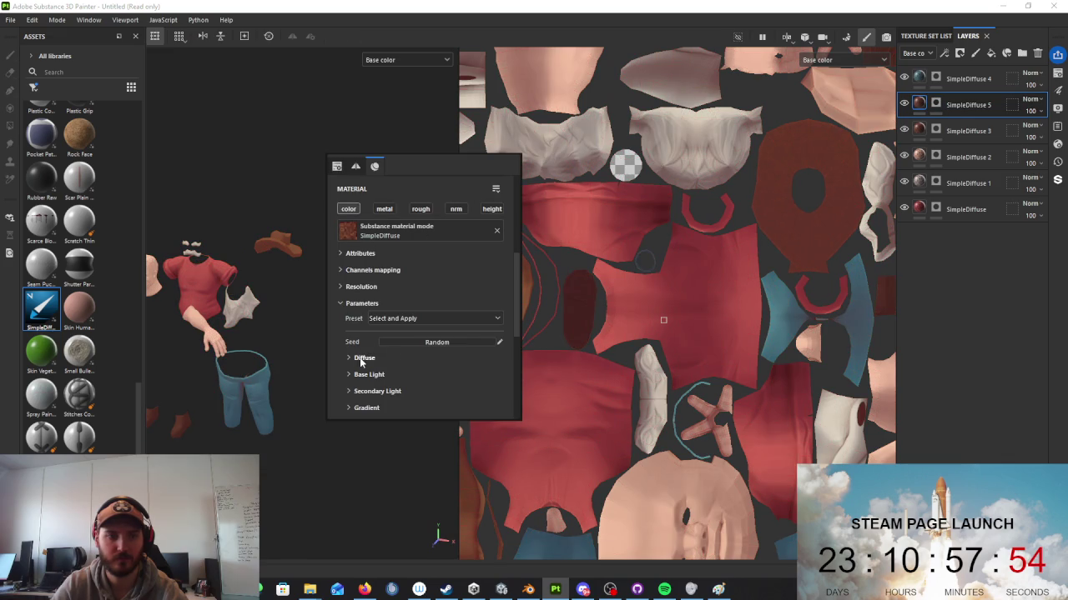
{"action": "left_click", "coordinate": [360, 359]}
{"action": "left_click", "coordinate": [416, 374]}
{"action": "left_click_drag", "start_coordinate": [507, 374], "coordinate": [488, 383]}
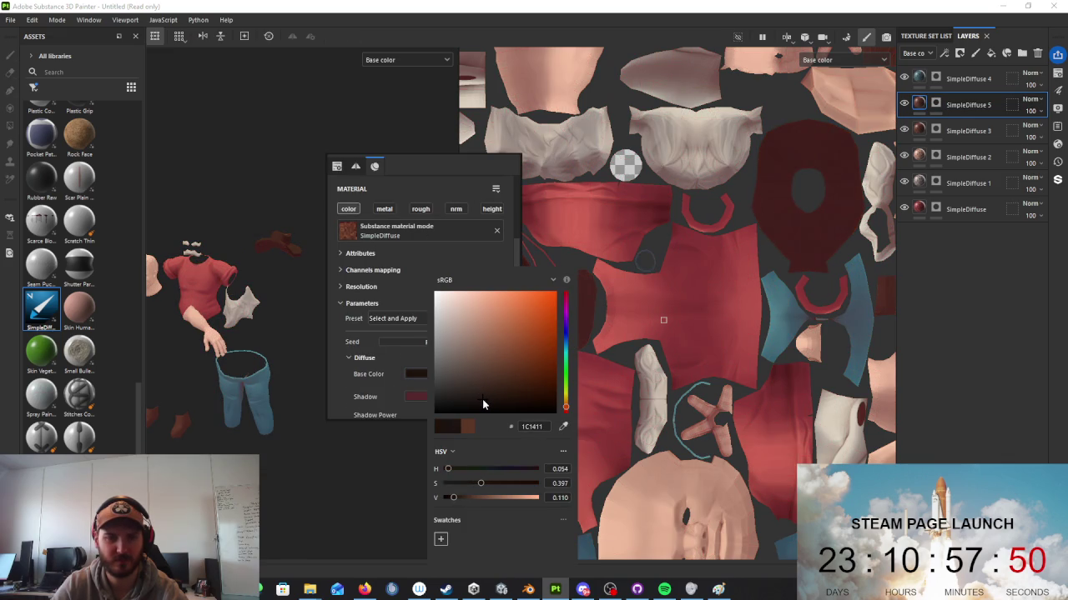
{"action": "scroll", "coordinate": [358, 313], "scroll_direction": "up", "scroll_amount": 5}
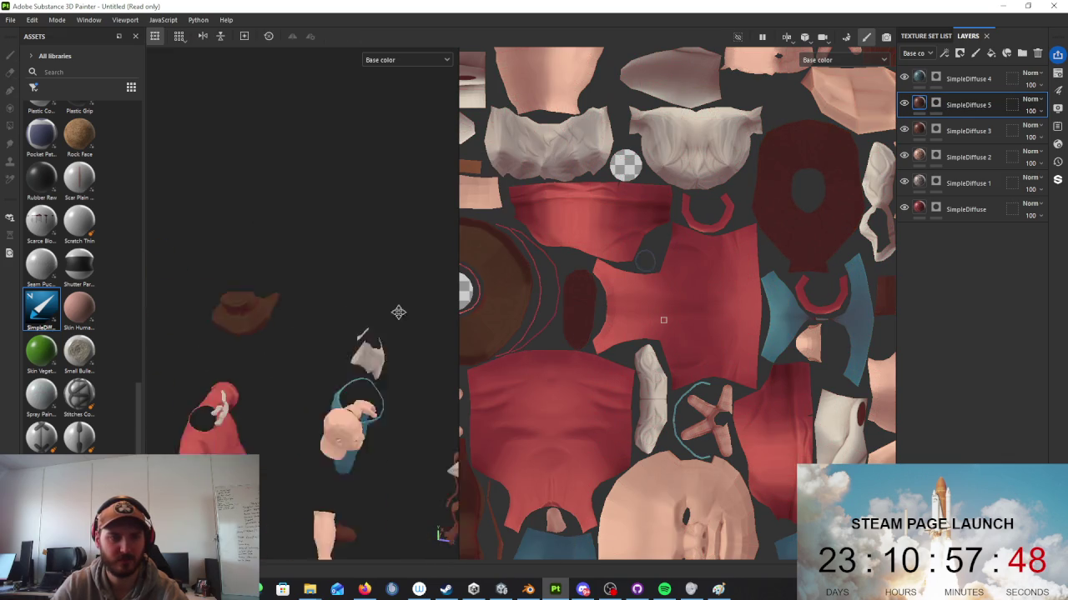
{"action": "scroll", "coordinate": [347, 318], "scroll_direction": "up", "scroll_amount": 2}
{"action": "scroll", "coordinate": [524, 455], "scroll_direction": "down", "scroll_amount": 4}
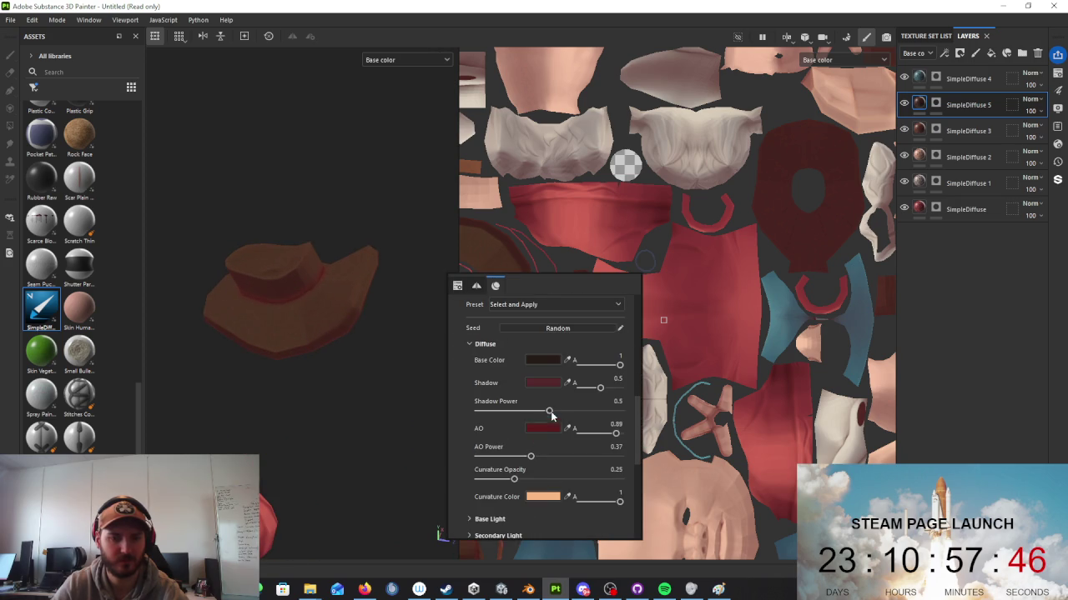
Step: Darken the hat layer's Shadow colour to a deeper tone
{"action": "left_click", "coordinate": [555, 382]}
{"action": "mouse_move", "coordinate": [620, 375]}
{"action": "left_mouse_down"}
{"action": "mouse_move", "coordinate": [600, 392]}
{"action": "mouse_move", "coordinate": [620, 401]}
{"action": "left_mouse_up"}
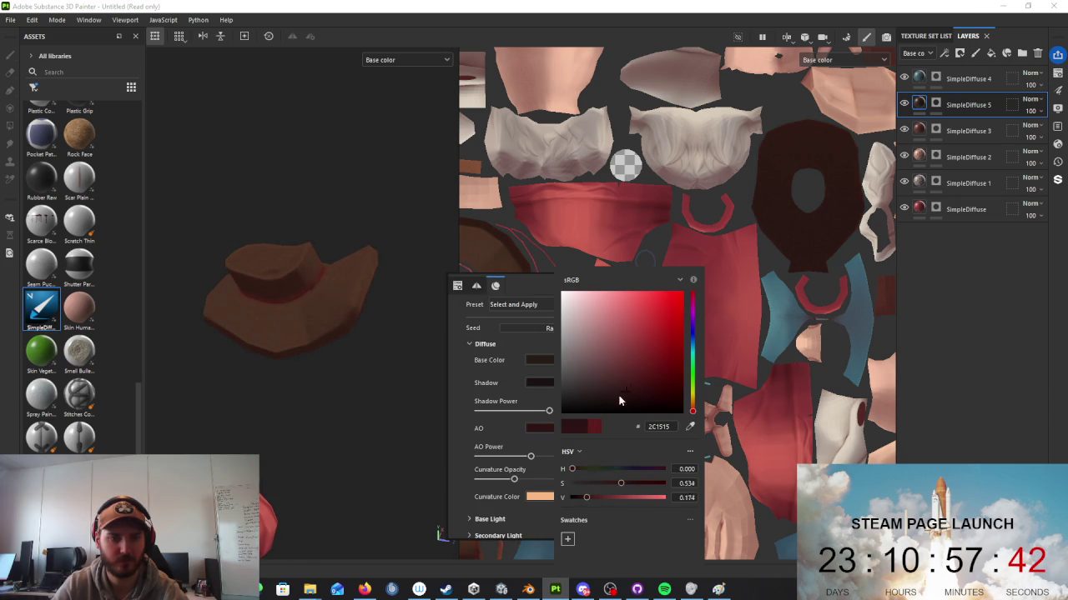
{"action": "scroll", "coordinate": [369, 373], "scroll_direction": "down", "scroll_amount": 3}
{"action": "scroll", "coordinate": [393, 388], "scroll_direction": "down", "scroll_amount": 2}
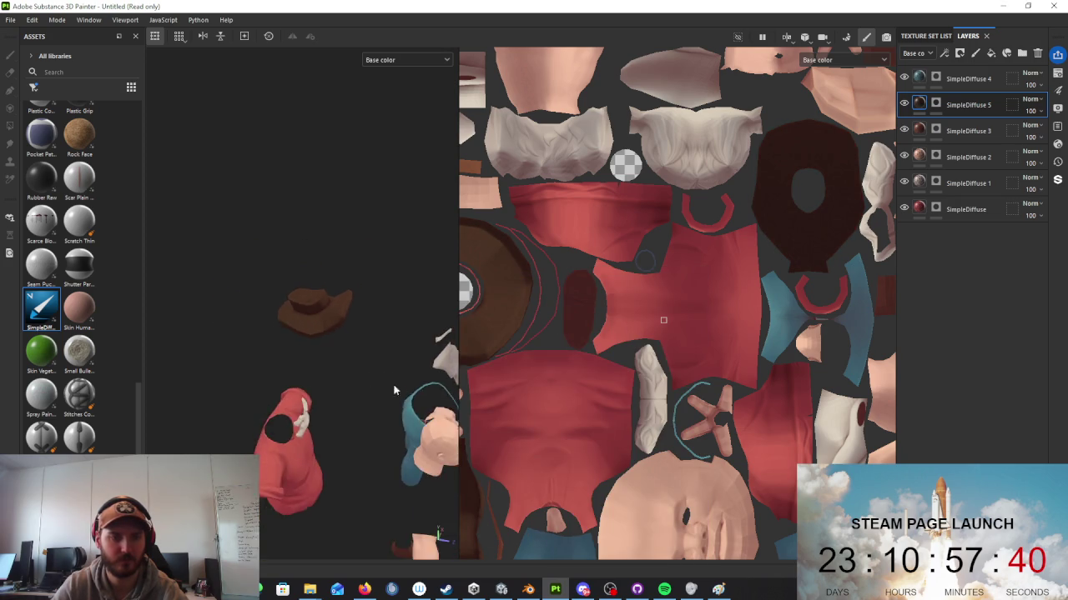
{"action": "scroll", "coordinate": [344, 342], "scroll_direction": "down", "scroll_amount": 2}
{"action": "left_click_drag", "start_coordinate": [343, 342], "coordinate": [317, 333], "text": "alt"}
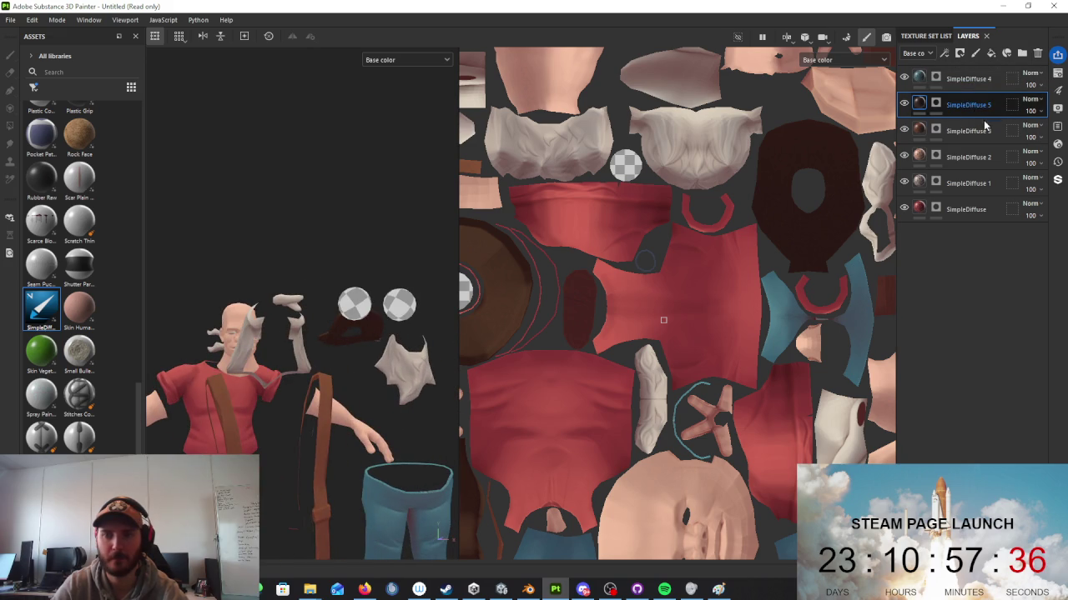
{"action": "left_click", "coordinate": [935, 104]}
Step: Clear SimpleDiffuse 6's mask and give the eye layer a pale off-white base colour
{"action": "right_click", "coordinate": [935, 103]}
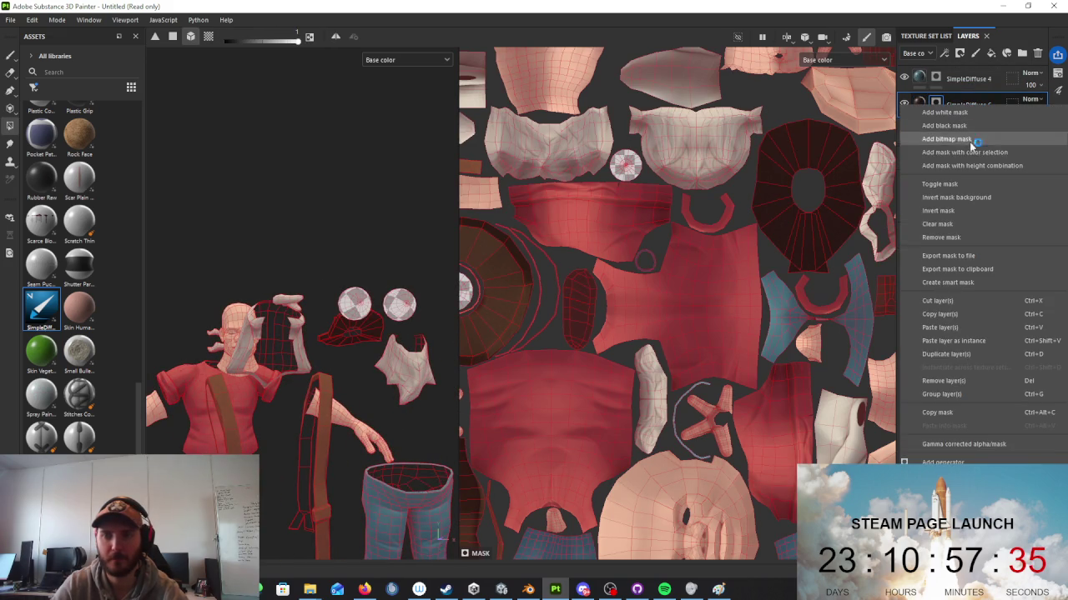
{"action": "left_click", "coordinate": [959, 224]}
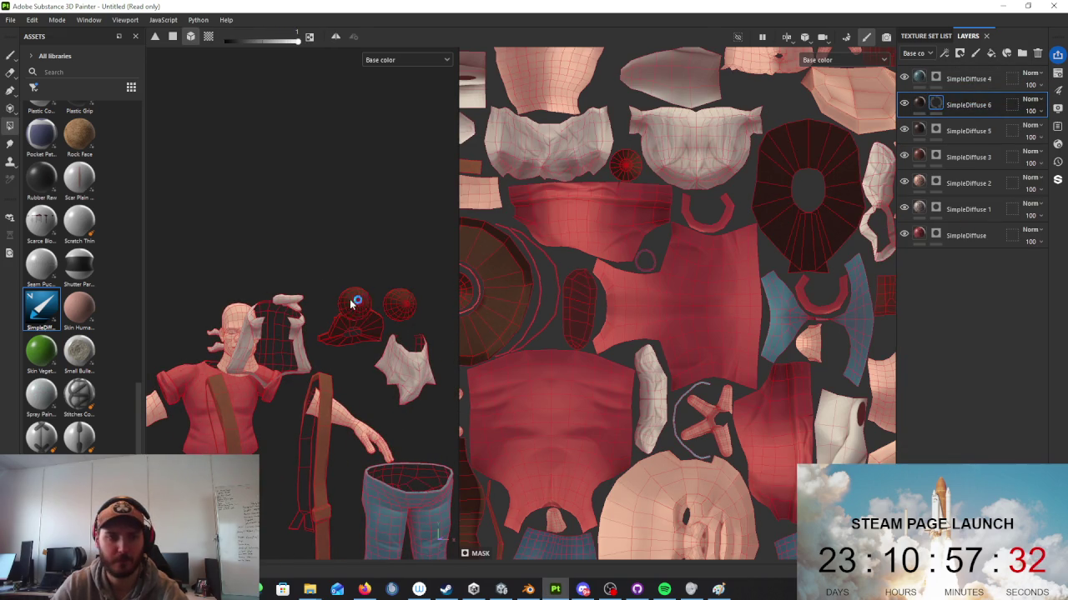
{"action": "left_click", "coordinate": [918, 109]}
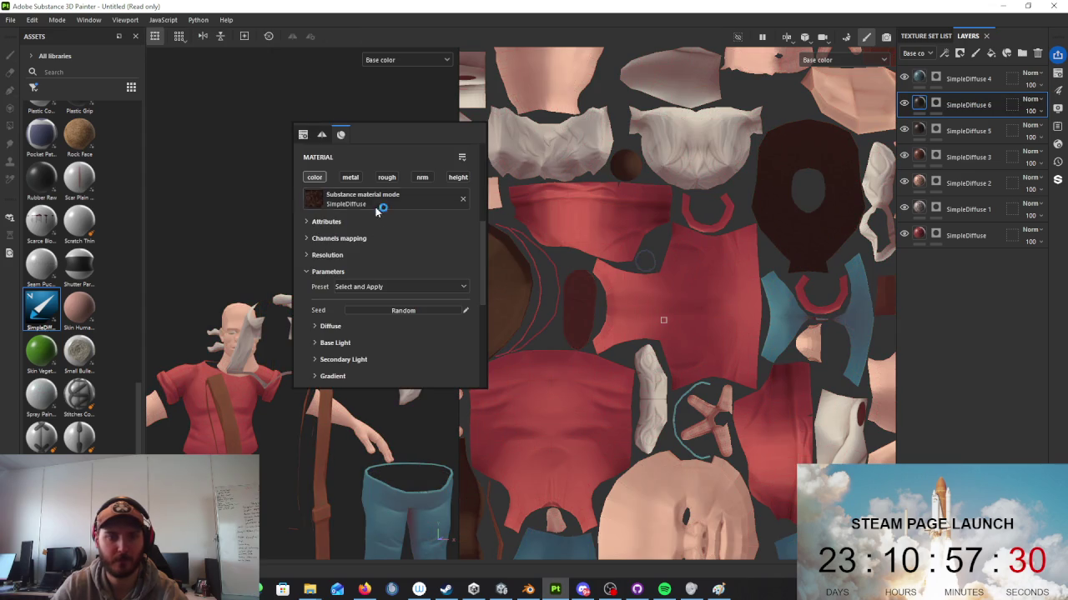
{"action": "left_click", "coordinate": [330, 327]}
{"action": "left_click", "coordinate": [379, 342]}
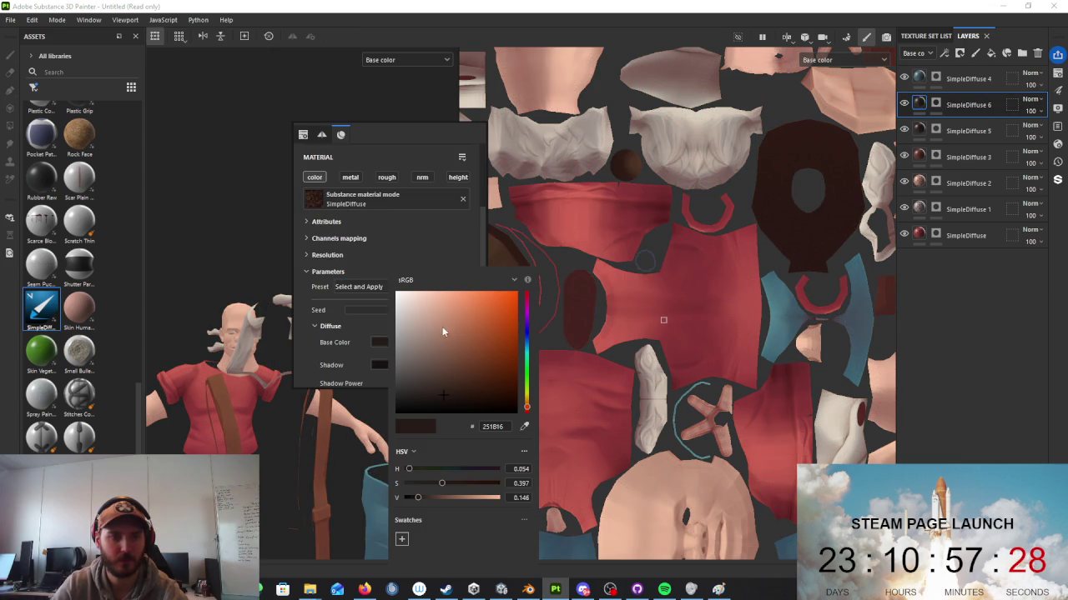
Step: Set the eye layer's shadow colour to dark red 711921 and AO to deep red 571212
{"action": "left_click", "coordinate": [380, 364]}
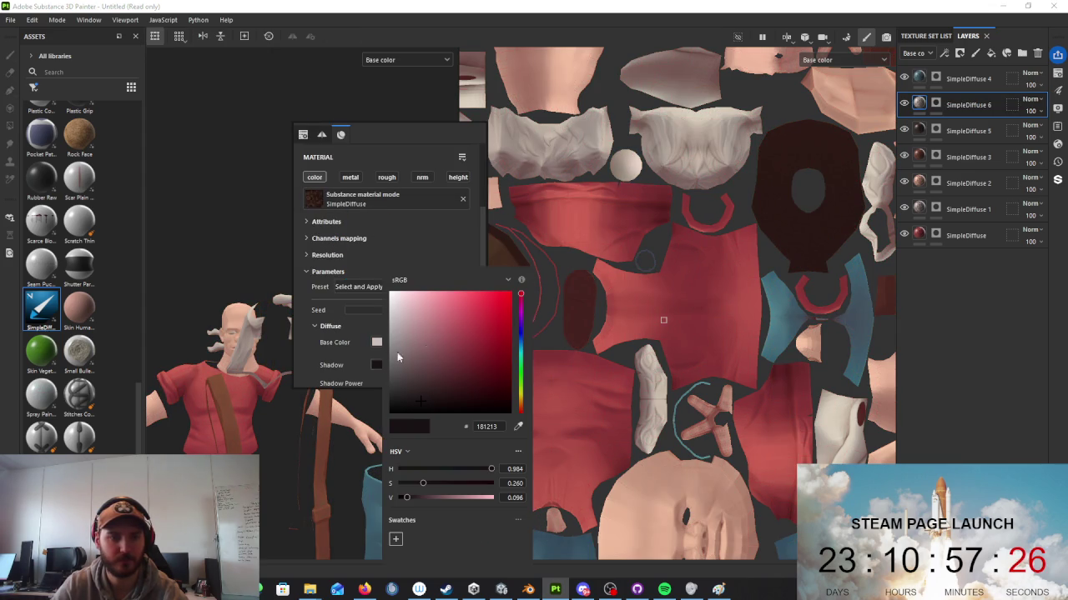
{"action": "left_click_drag", "start_coordinate": [496, 326], "coordinate": [483, 358]}
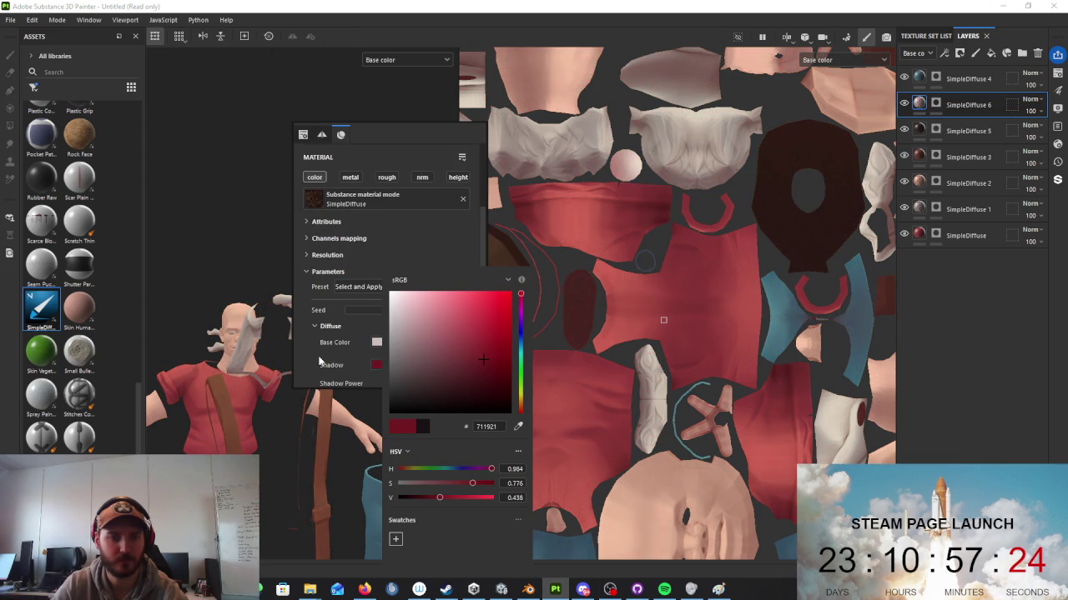
{"action": "scroll", "coordinate": [357, 358], "scroll_direction": "down", "scroll_amount": 2}
{"action": "left_click", "coordinate": [393, 313]}
{"action": "left_click_drag", "start_coordinate": [505, 348], "coordinate": [458, 358]}
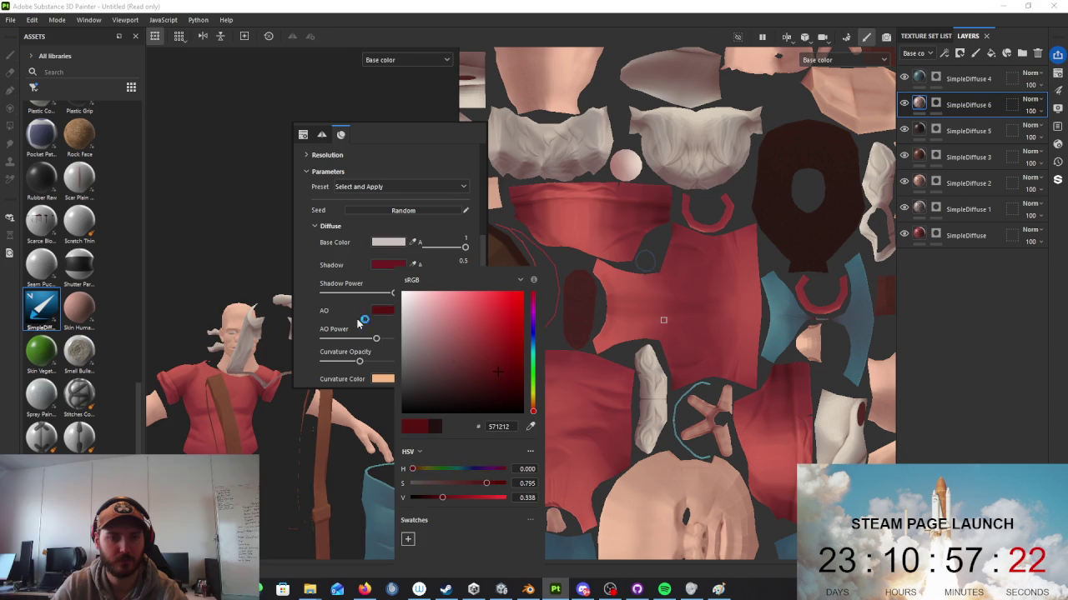
{"action": "scroll", "coordinate": [402, 332], "scroll_direction": "up", "scroll_amount": 3}
Step: Frame the whole character and orbit to bring the legs and feet into view
{"action": "key", "text": "f"}
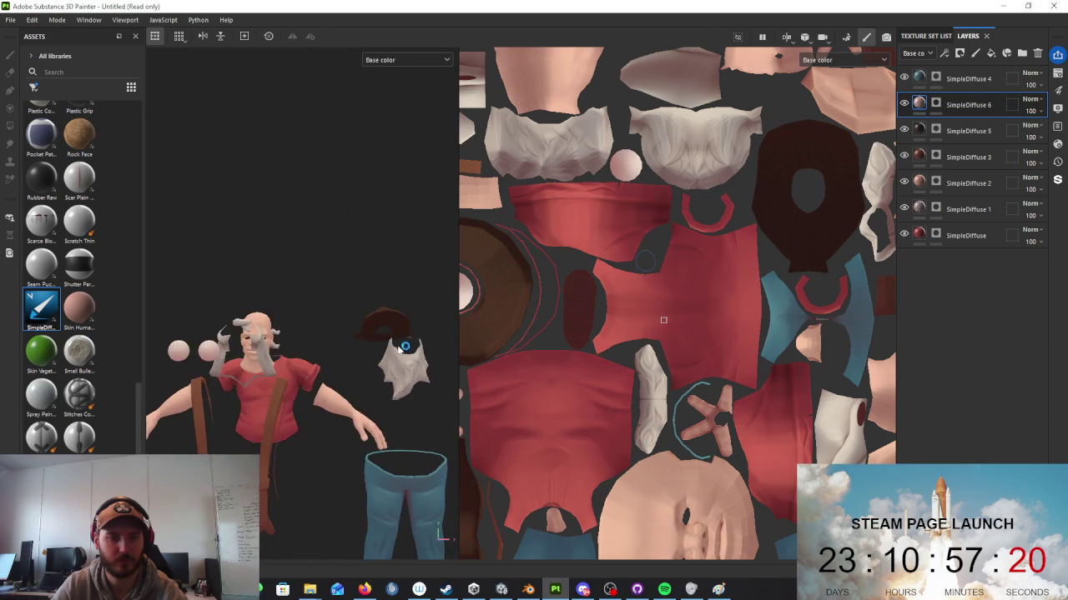
{"action": "scroll", "coordinate": [284, 307], "scroll_direction": "down", "scroll_amount": 5}
{"action": "mouse_move", "coordinate": [284, 307]}
{"action": "left_mouse_down", "text": "alt"}
{"action": "mouse_move", "coordinate": [400, 357]}
{"action": "mouse_move", "coordinate": [512, 374]}
{"action": "mouse_move", "coordinate": [597, 367]}
{"action": "mouse_move", "coordinate": [340, 331]}
{"action": "left_mouse_up", "text": "alt"}
{"action": "scroll", "coordinate": [340, 332], "scroll_direction": "up", "scroll_amount": 5}
{"action": "scroll", "coordinate": [366, 364], "scroll_direction": "up", "scroll_amount": 3}
{"action": "mouse_move", "coordinate": [393, 362]}
{"action": "middle_mouse_down"}
{"action": "mouse_move", "coordinate": [400, 395]}
{"action": "mouse_move", "coordinate": [417, 407]}
{"action": "middle_mouse_up"}
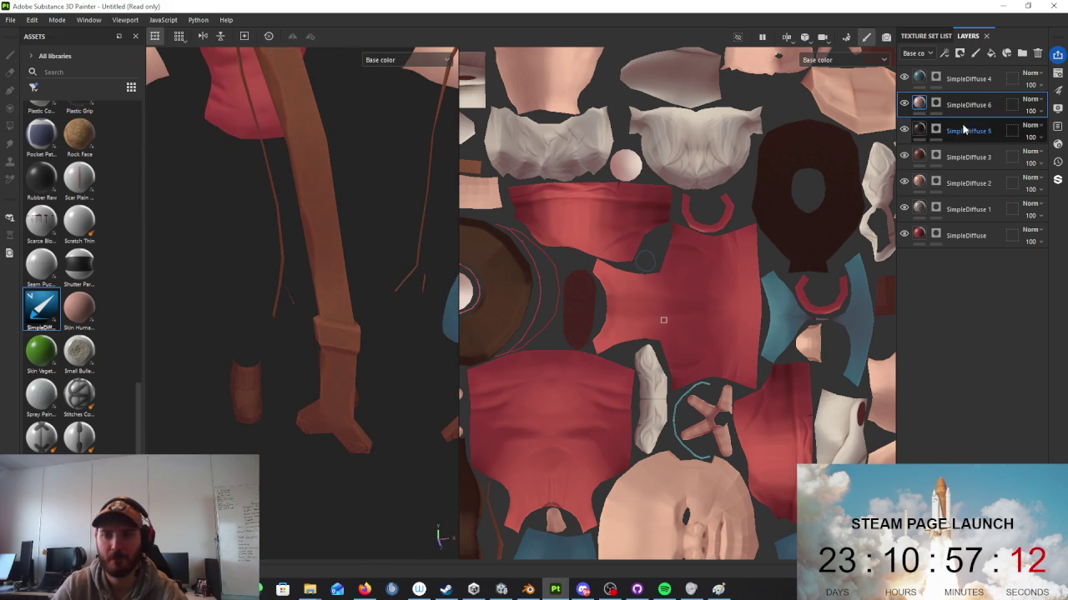
Step: Clear SimpleDiffuse 7's mask and fill the suspender buckle polygons into it
{"action": "left_click", "coordinate": [977, 81]}
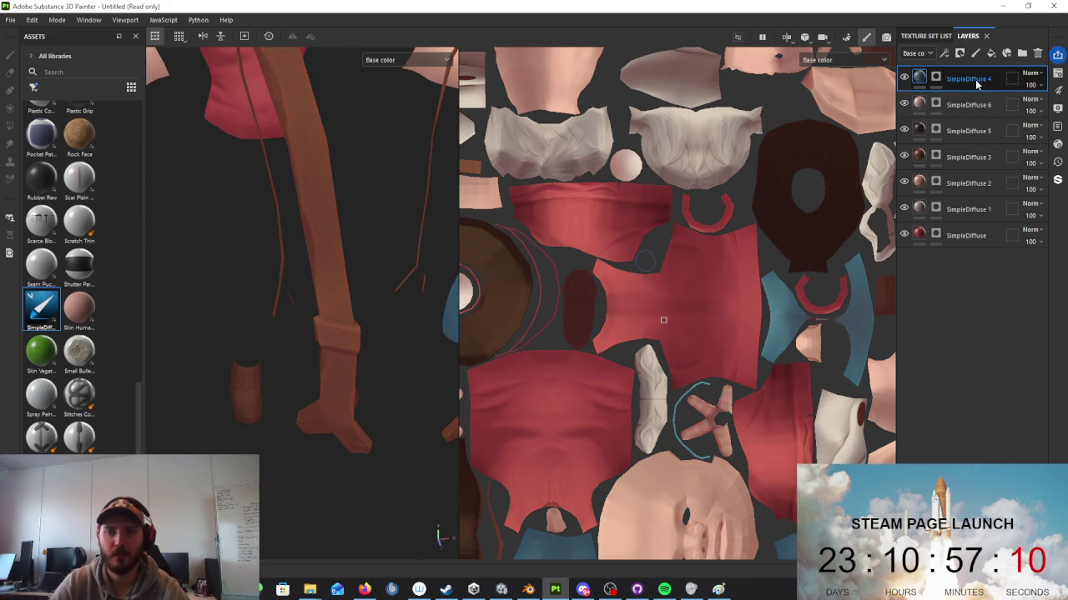
{"action": "left_click", "coordinate": [936, 78]}
{"action": "right_click", "coordinate": [936, 77]}
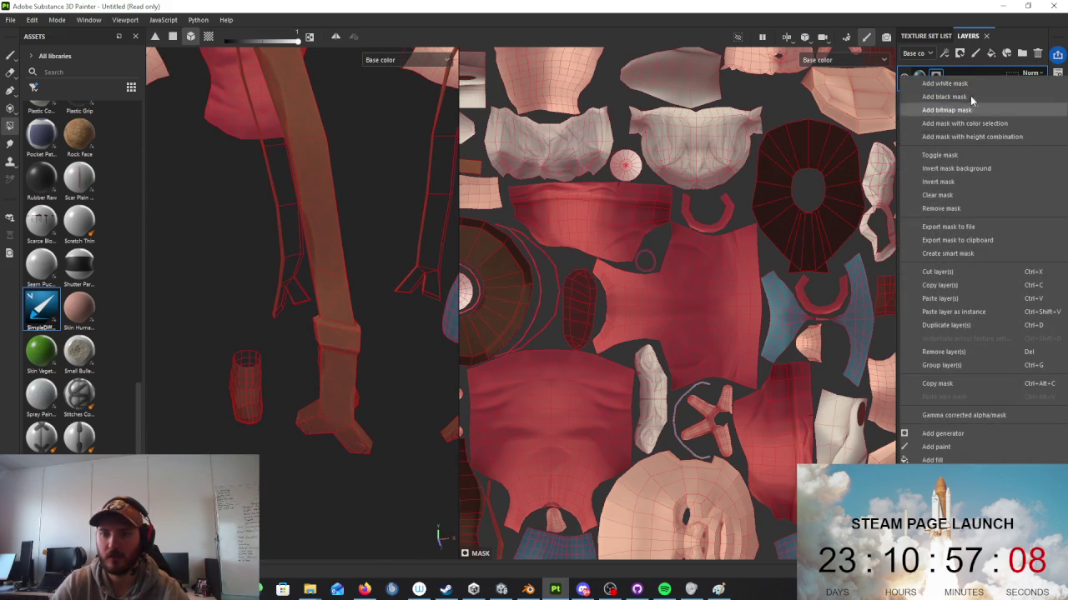
{"action": "left_click", "coordinate": [936, 195]}
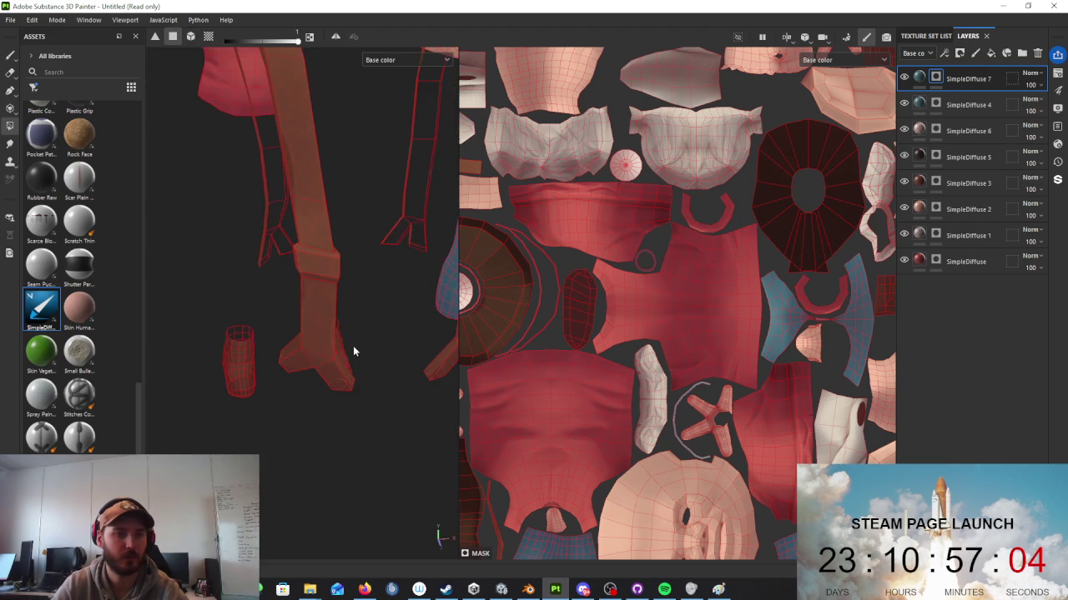
{"action": "left_click_drag", "start_coordinate": [301, 289], "coordinate": [291, 271], "text": "alt"}
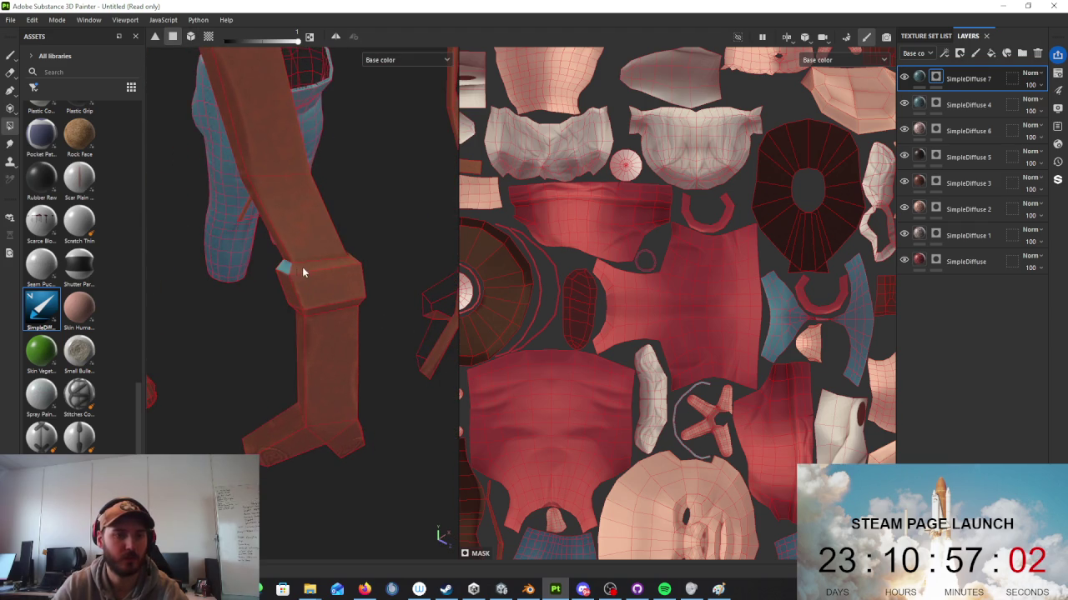
{"action": "mouse_move", "coordinate": [315, 303]}
{"action": "left_mouse_down", "text": "alt"}
{"action": "mouse_move", "coordinate": [381, 231]}
{"action": "mouse_move", "coordinate": [308, 307]}
{"action": "left_mouse_up", "text": "alt"}
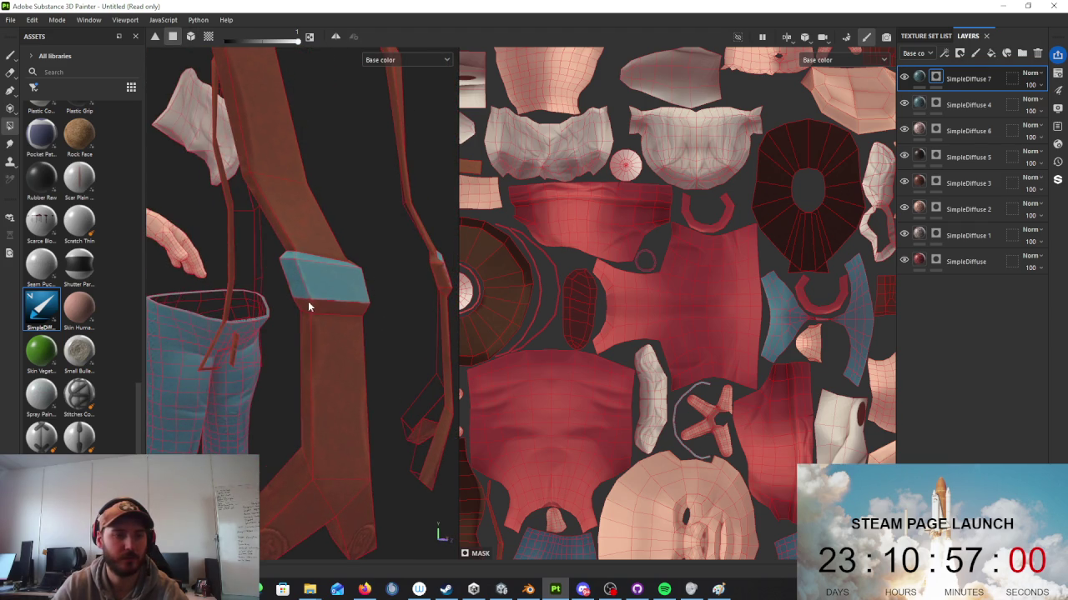
{"action": "left_click_drag", "start_coordinate": [402, 291], "coordinate": [307, 303], "text": "alt"}
{"action": "scroll", "coordinate": [350, 300], "scroll_direction": "down", "scroll_amount": 2}
{"action": "scroll", "coordinate": [393, 328], "scroll_direction": "down", "scroll_amount": 3}
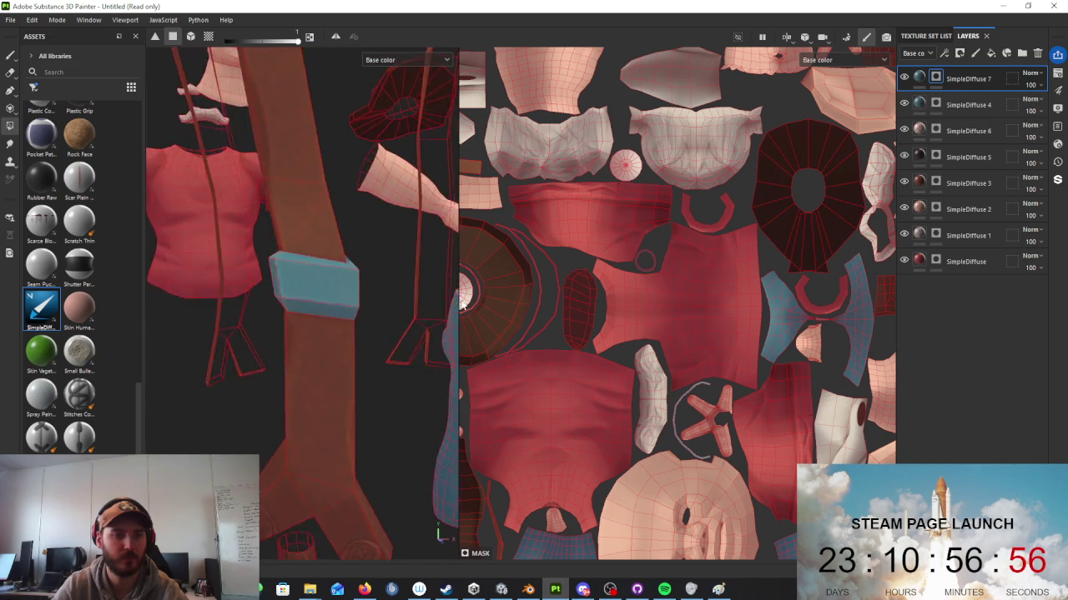
{"action": "scroll", "coordinate": [400, 317], "scroll_direction": "down", "scroll_amount": 3}
{"action": "scroll", "coordinate": [409, 309], "scroll_direction": "down", "scroll_amount": 2}
{"action": "left_click_drag", "start_coordinate": [329, 294], "coordinate": [538, 271], "text": "alt"}
Step: Apply a gold material preset to SimpleDiffuse 7 and frame the character from the front
{"action": "left_click", "coordinate": [918, 78]}
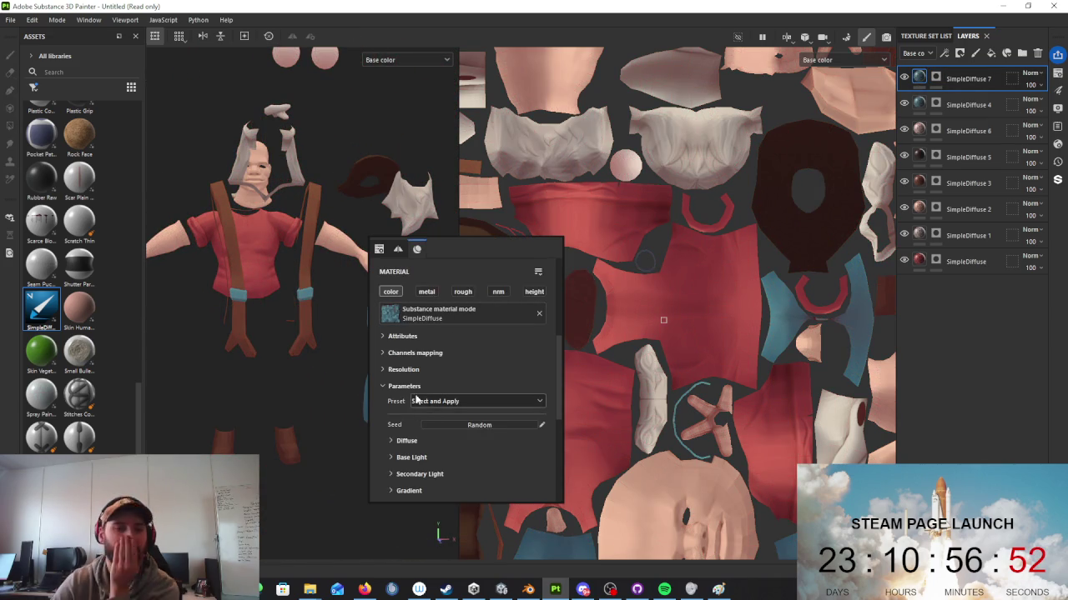
{"action": "left_click", "coordinate": [426, 402]}
{"action": "left_click", "coordinate": [450, 423]}
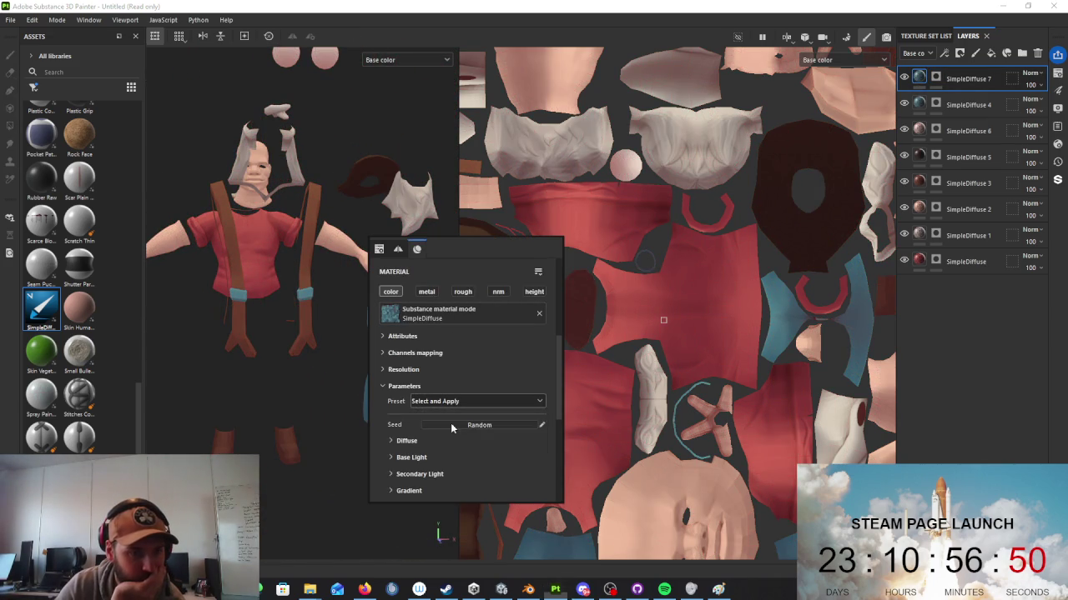
{"action": "left_click_drag", "start_coordinate": [334, 293], "coordinate": [447, 380], "text": "alt"}
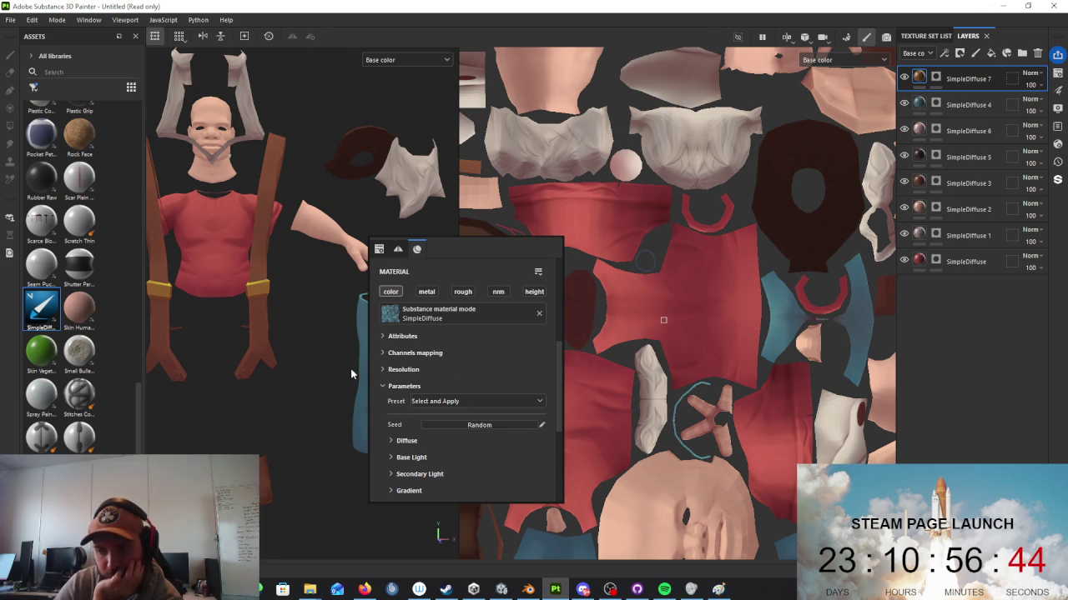
{"action": "key", "text": "f"}
{"action": "left_click", "coordinate": [305, 381]}
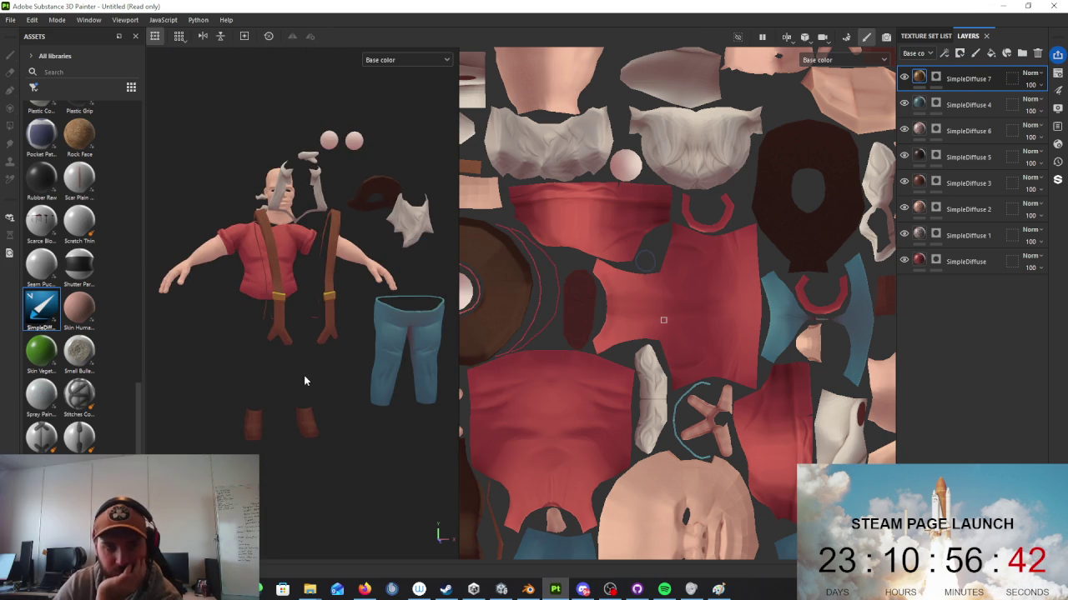
{"action": "scroll", "coordinate": [376, 342], "scroll_direction": "down", "scroll_amount": 3}
{"action": "left_click_drag", "start_coordinate": [373, 331], "coordinate": [381, 330], "text": "alt"}
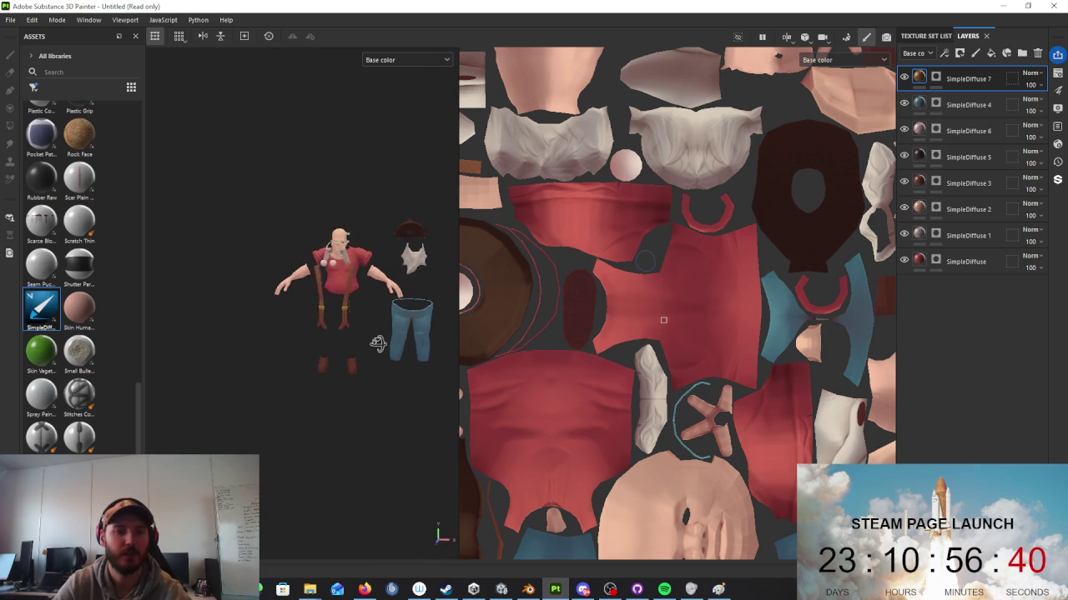
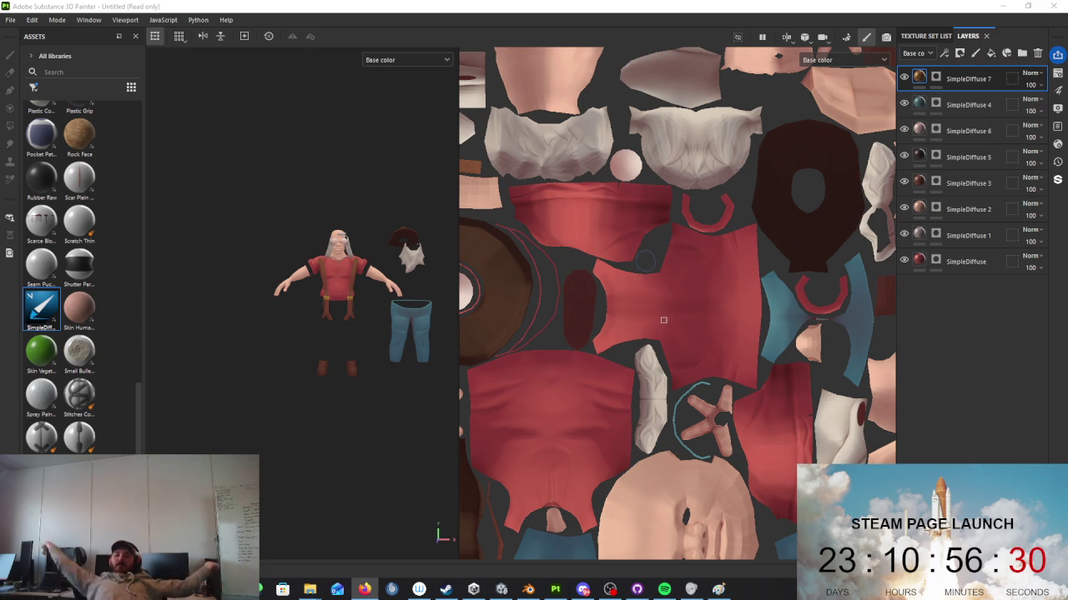
Step: Set the texture export output directory to F:/kopojk/Assets/3D/Standard Goons/Miner
{"action": "left_click", "coordinate": [10, 19]}
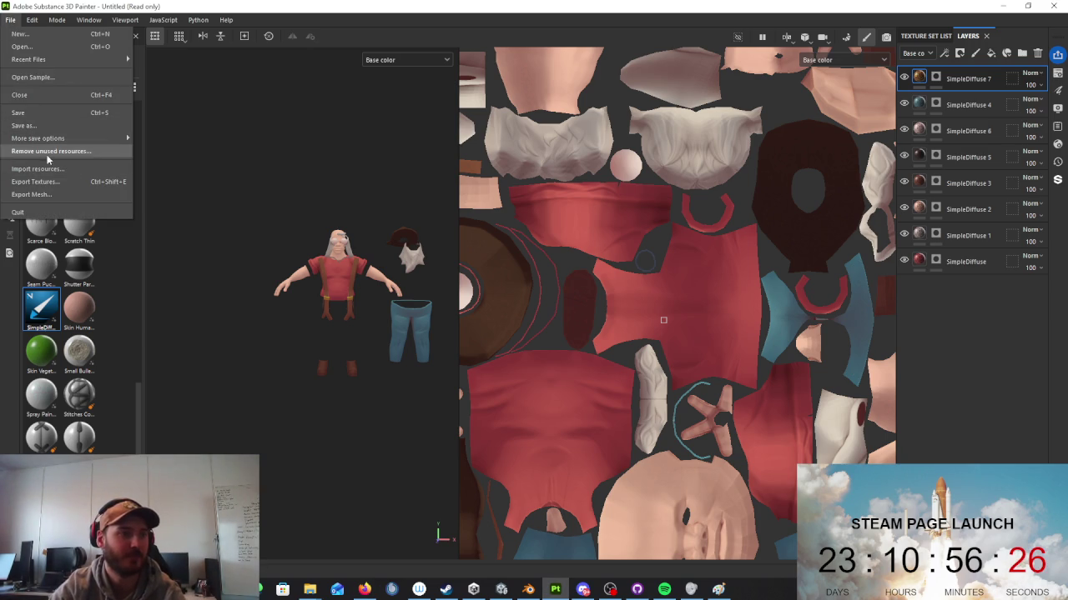
{"action": "left_click", "coordinate": [49, 185]}
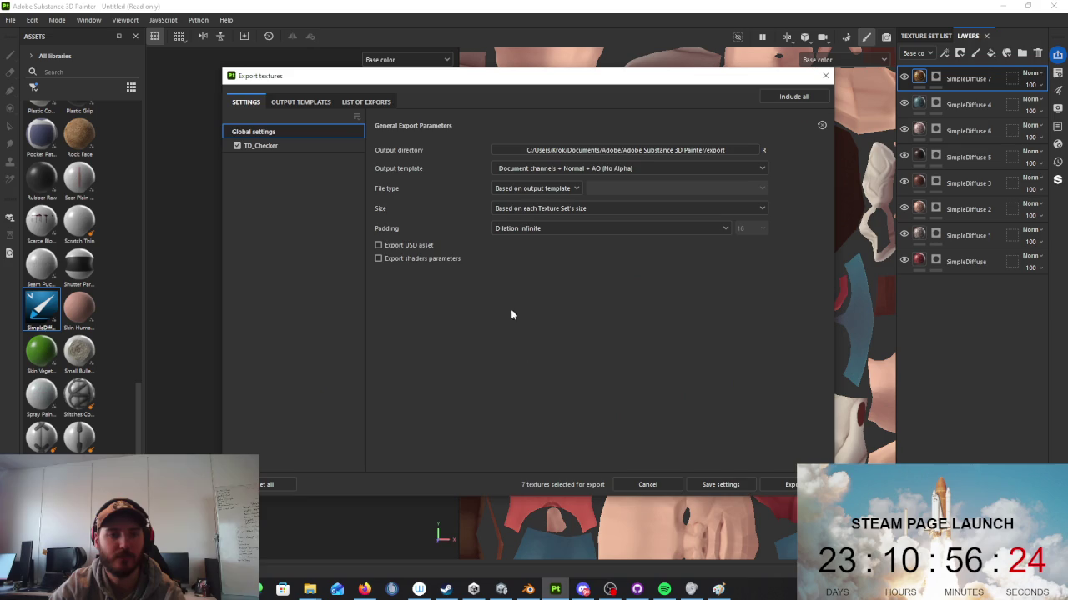
{"action": "left_click", "coordinate": [612, 153]}
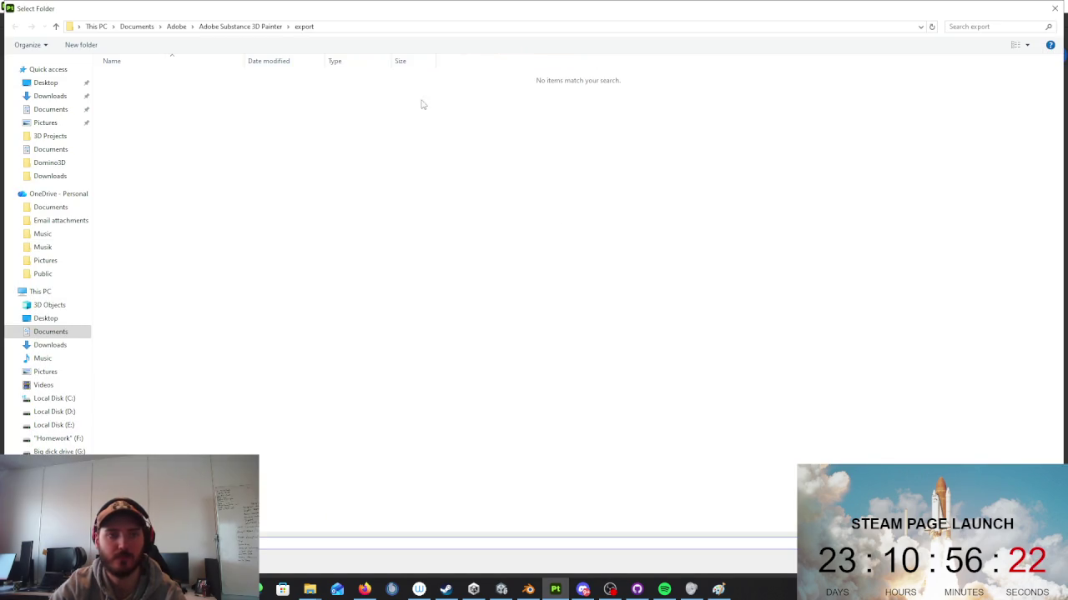
{"action": "left_click", "coordinate": [55, 439]}
{"action": "left_click", "coordinate": [188, 90]}
{"action": "double_click", "coordinate": [188, 89]}
{"action": "double_click", "coordinate": [177, 112]}
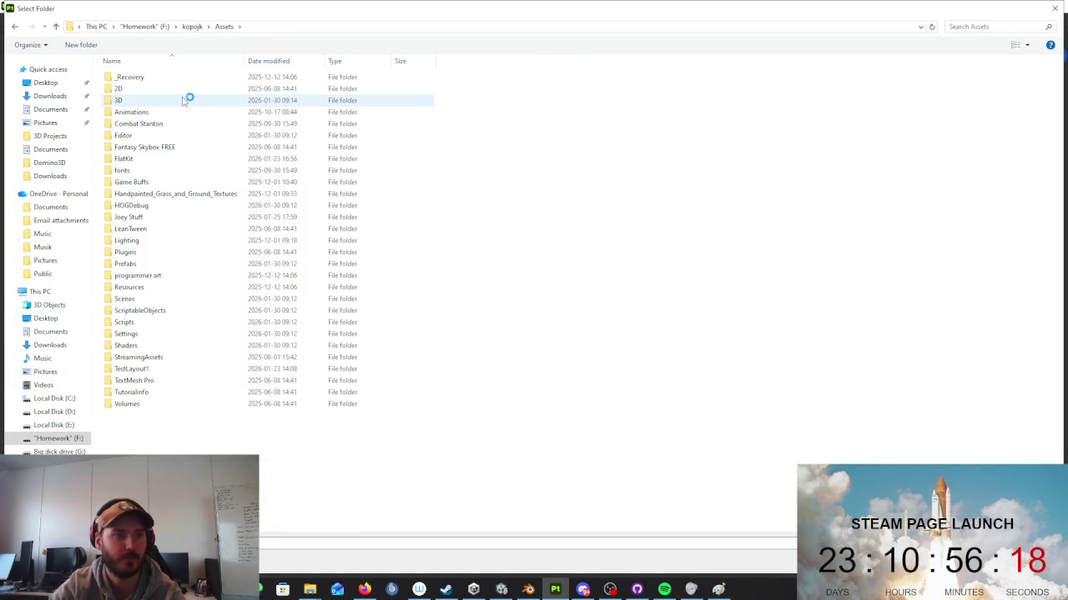
{"action": "double_click", "coordinate": [188, 100]}
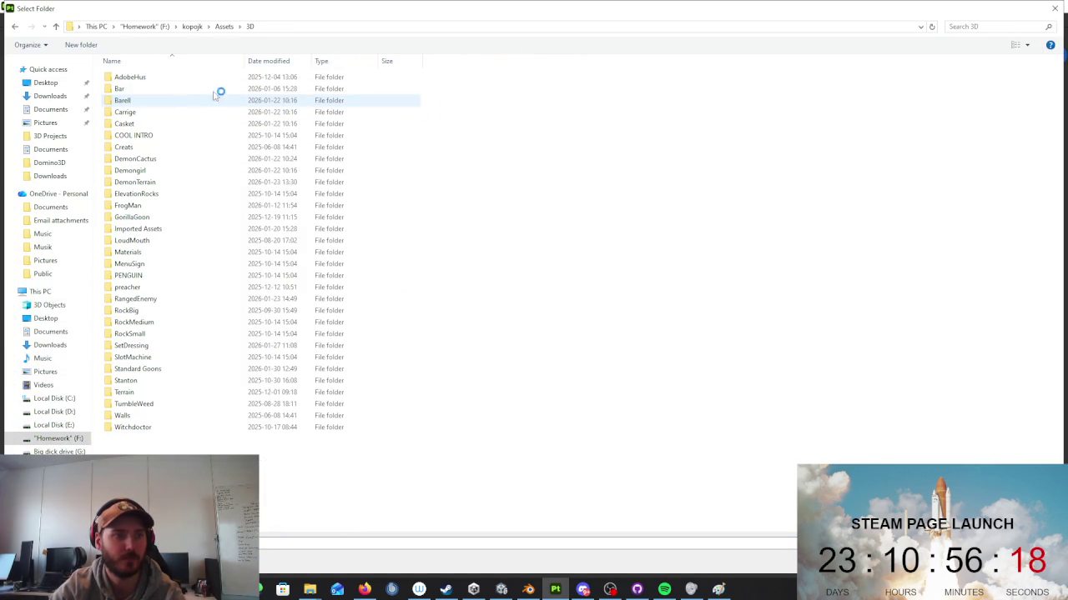
{"action": "double_click", "coordinate": [143, 369]}
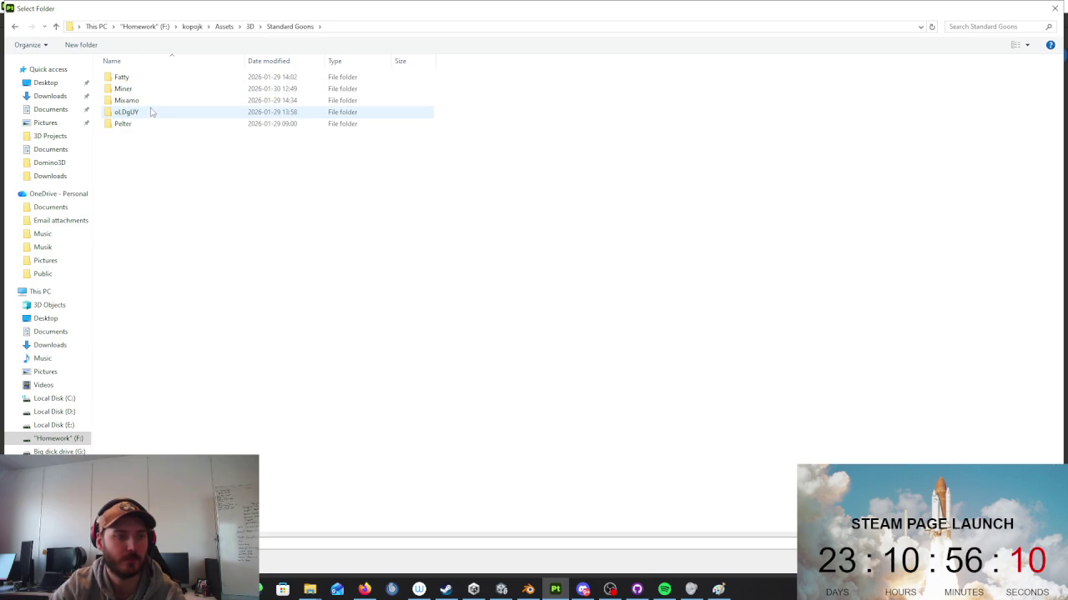
{"action": "left_click", "coordinate": [155, 113]}
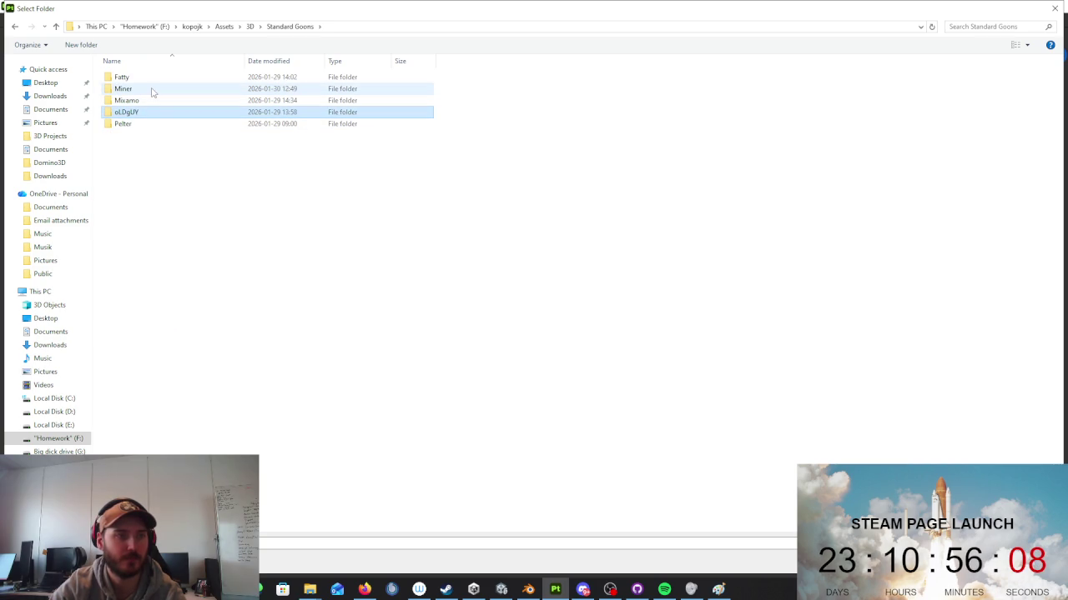
{"action": "double_click", "coordinate": [152, 89]}
{"action": "key", "text": "Return"}
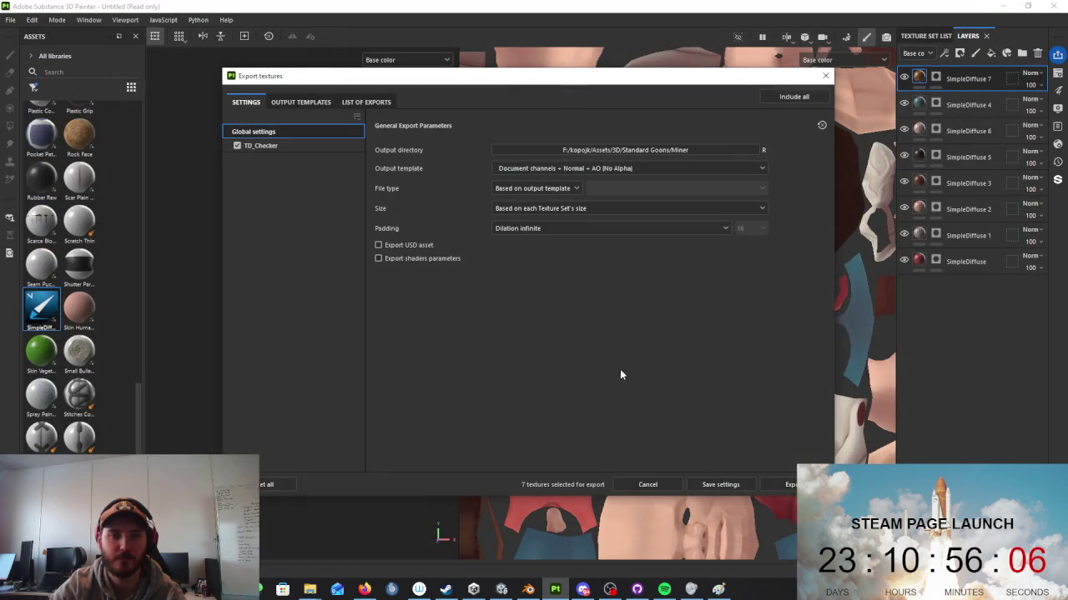
Step: Export the four 2048×2048 PNG textures with the Unity Universal Render Pipeline (Specular) template
{"action": "left_click", "coordinate": [650, 170]}
{"action": "scroll", "coordinate": [634, 209], "scroll_direction": "down", "scroll_amount": 5}
{"action": "scroll", "coordinate": [587, 239], "scroll_direction": "down", "scroll_amount": 5}
{"action": "left_click", "coordinate": [604, 250]}
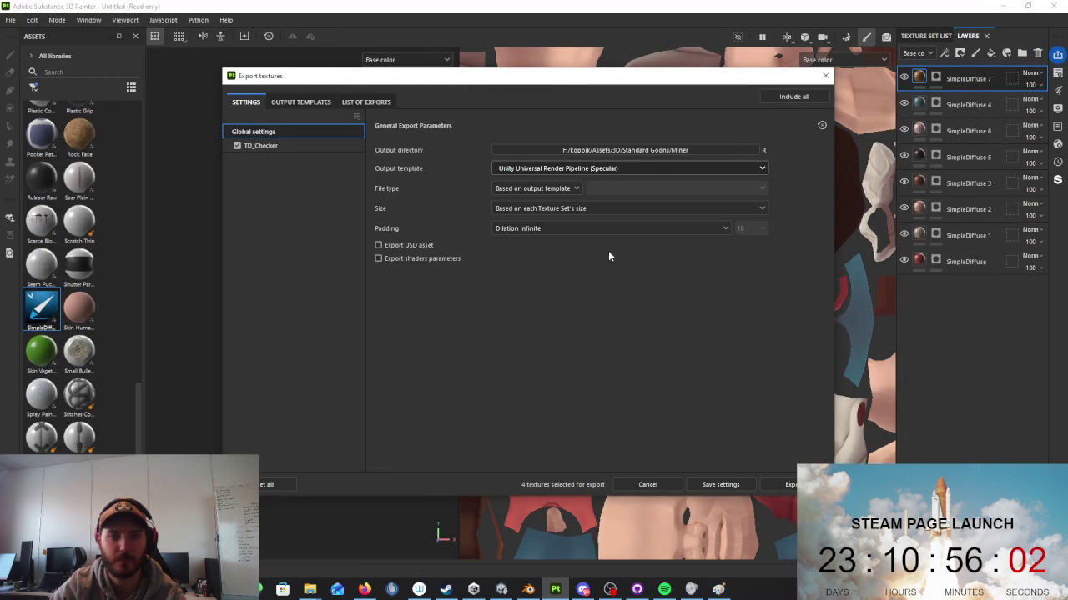
{"action": "left_click", "coordinate": [788, 484]}
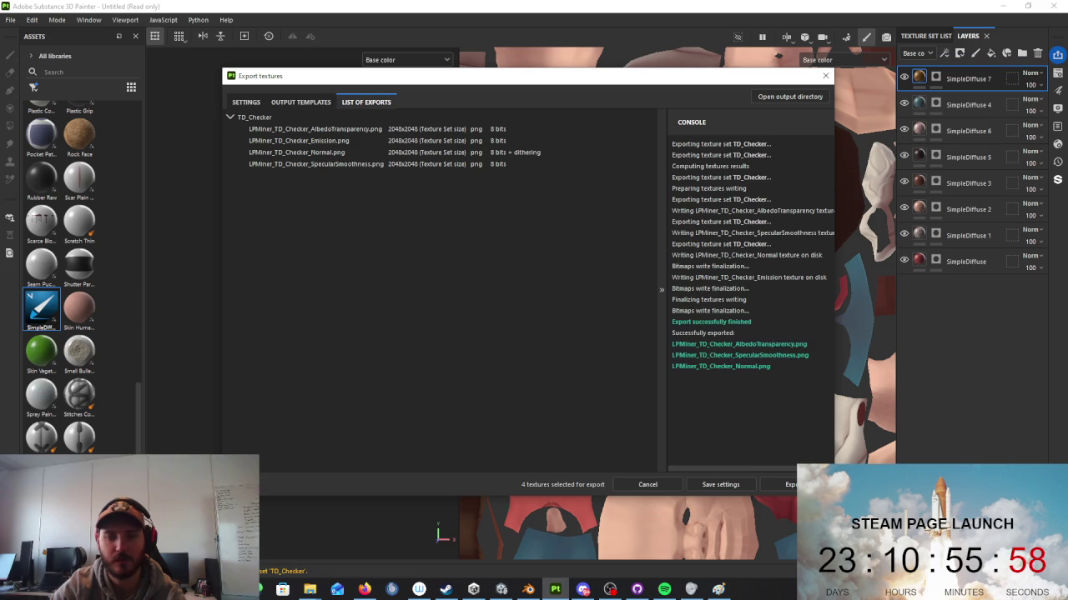
{"action": "left_click", "coordinate": [500, 590]}
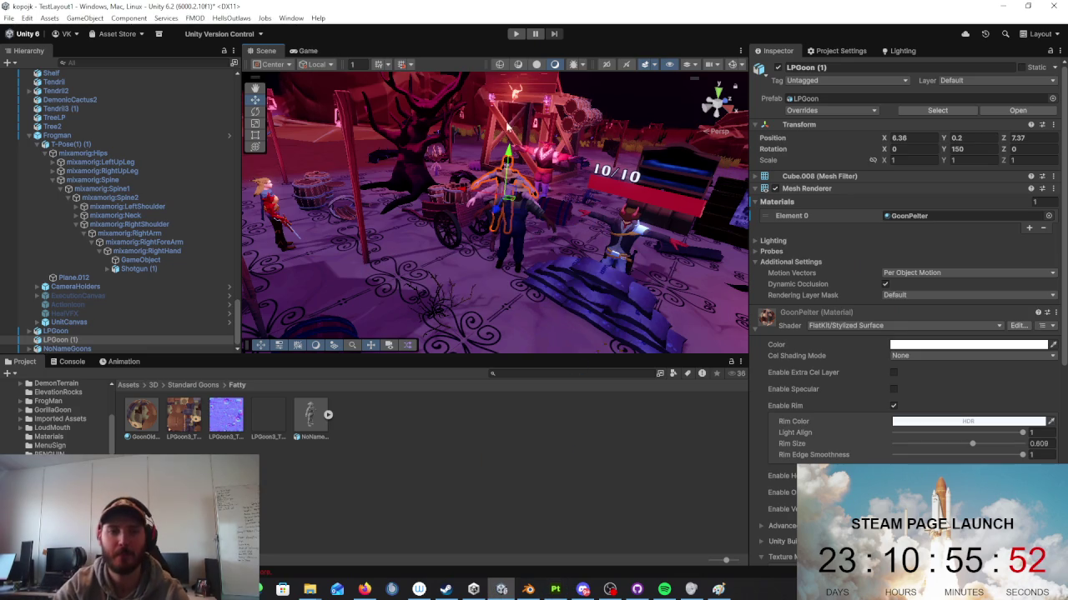
Step: Place the Miner prefab from Standard Goons/Miner into the scene beside the other goons
{"action": "right_click_drag", "start_coordinate": [658, 275], "coordinate": [597, 218]}
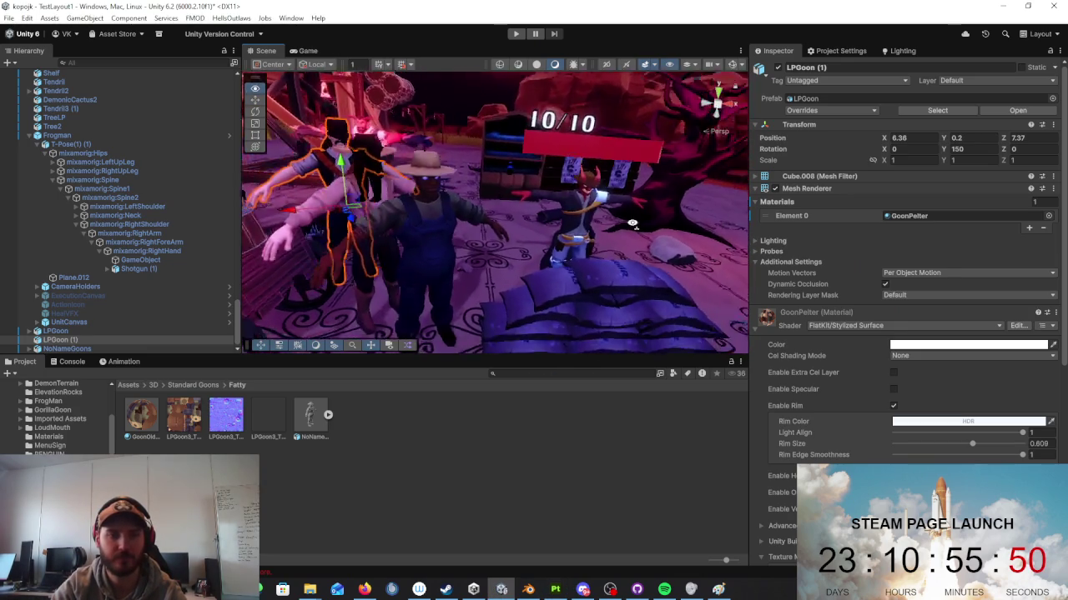
{"action": "right_click_drag", "start_coordinate": [597, 219], "coordinate": [601, 286]}
{"action": "left_click", "coordinate": [216, 386]}
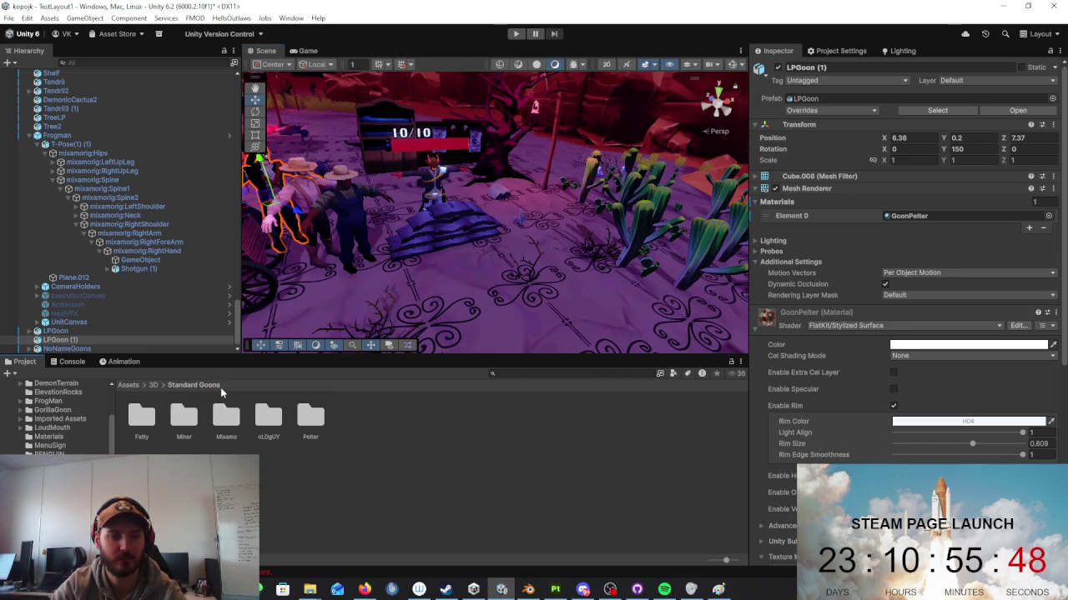
{"action": "double_click", "coordinate": [189, 424]}
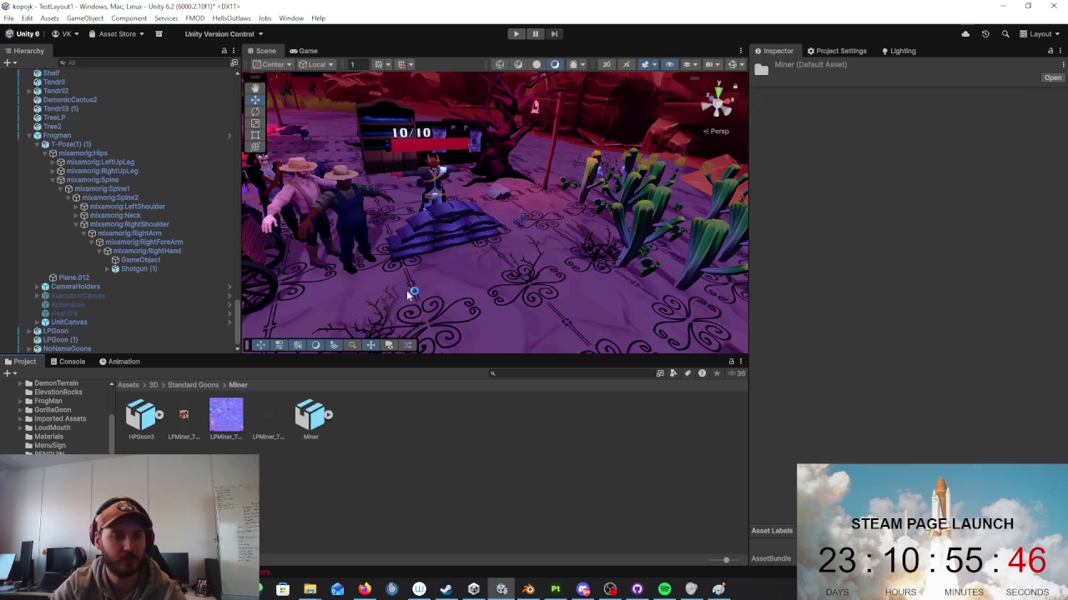
{"action": "right_click_drag", "start_coordinate": [333, 330], "coordinate": [474, 281]}
{"action": "mouse_move", "coordinate": [313, 421]}
{"action": "left_mouse_down"}
{"action": "mouse_move", "coordinate": [431, 275]}
{"action": "mouse_move", "coordinate": [547, 237]}
{"action": "left_mouse_up"}
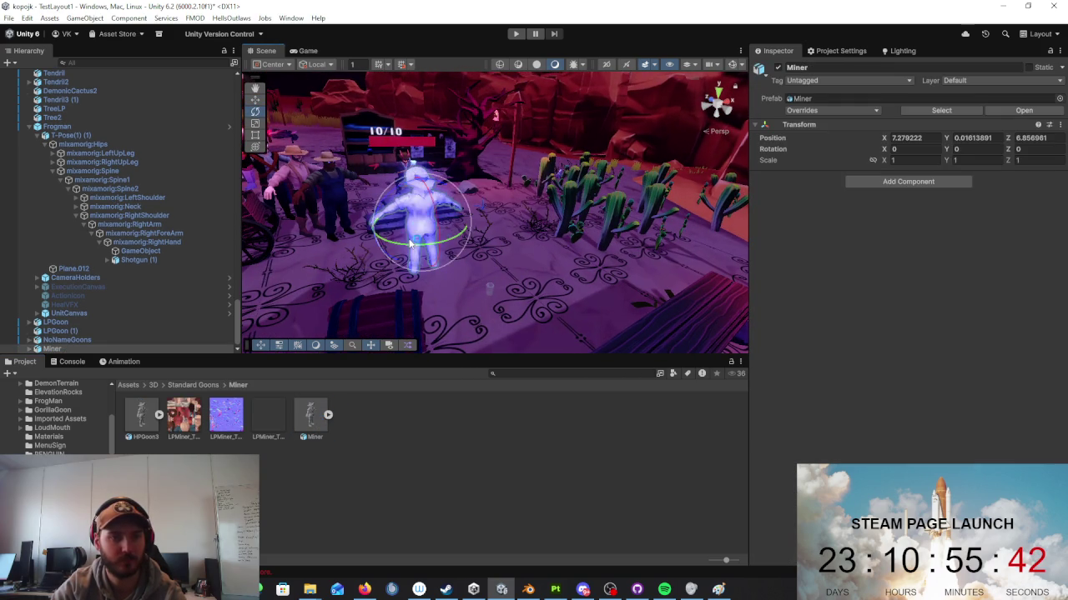
{"action": "right_click_drag", "start_coordinate": [547, 236], "coordinate": [616, 236]}
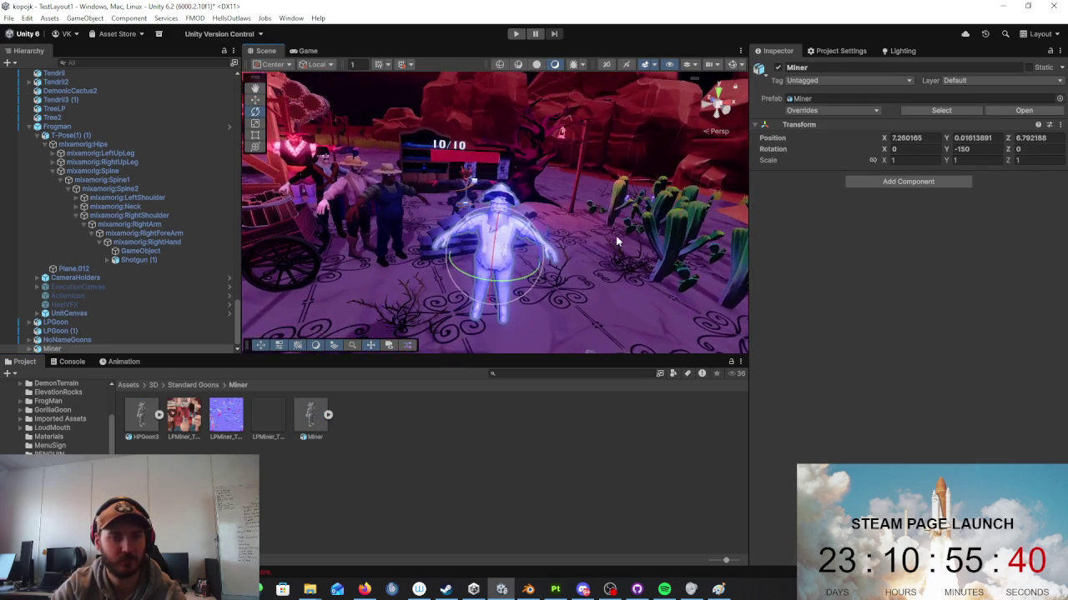
{"action": "left_click", "coordinate": [615, 235]}
{"action": "scroll", "coordinate": [616, 235], "scroll_direction": "up", "scroll_amount": 3}
Step: Paste a copy of the GoonOldGuy material from the oLDgUY folder into the Miner folder
{"action": "left_click", "coordinate": [219, 386]}
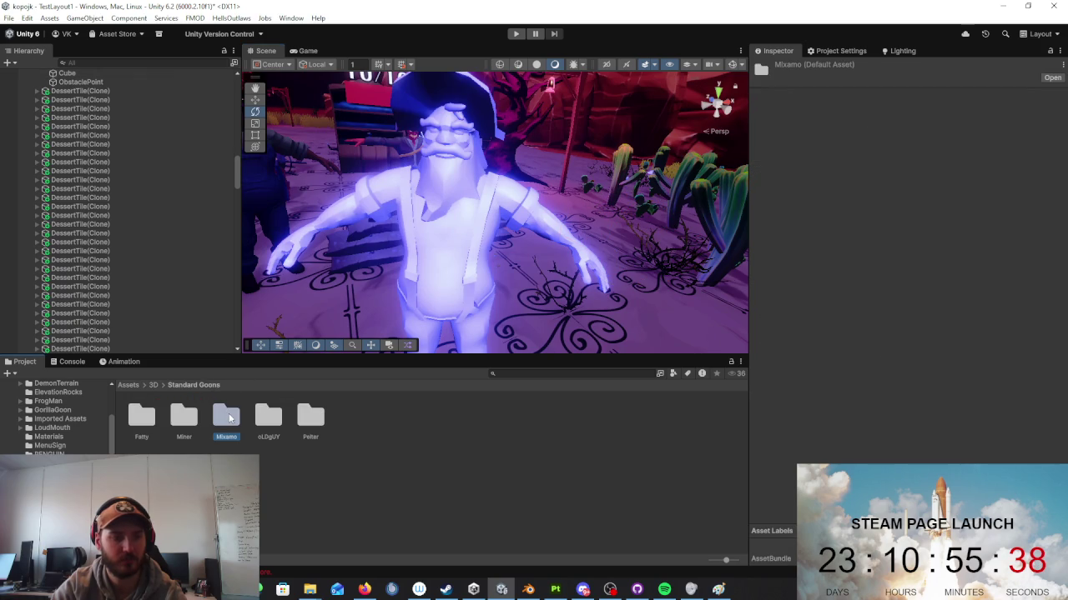
{"action": "double_click", "coordinate": [267, 417]}
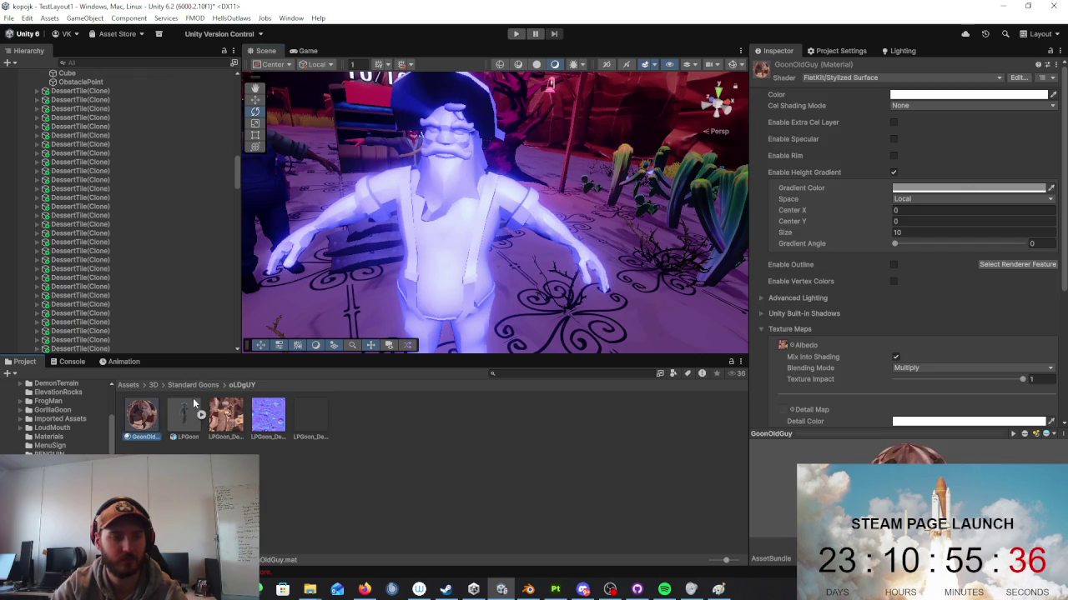
{"action": "left_click", "coordinate": [196, 385]}
{"action": "left_click", "coordinate": [309, 417]}
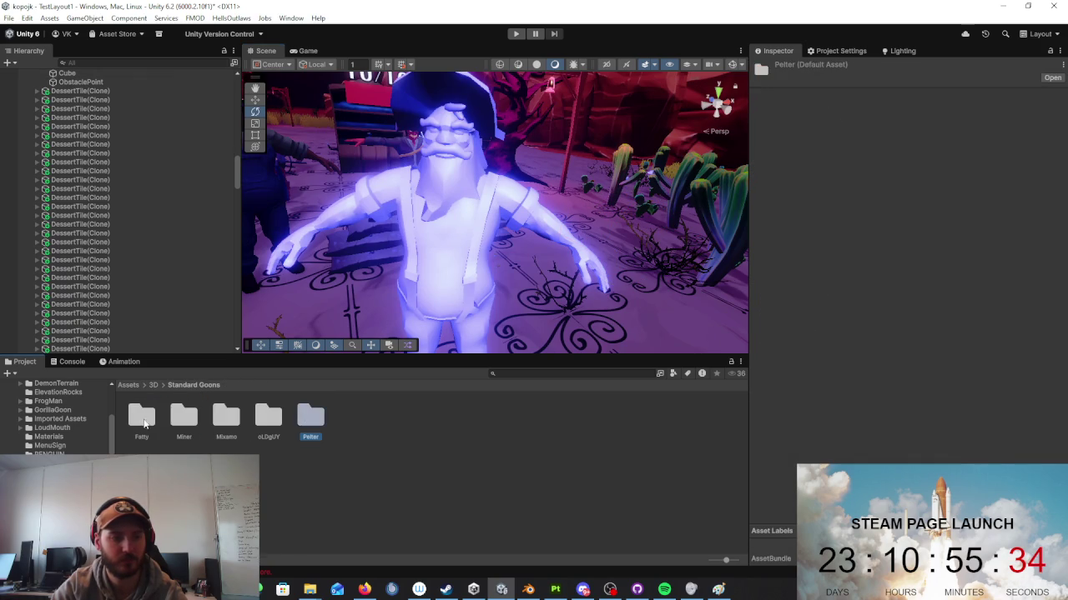
{"action": "double_click", "coordinate": [185, 419]}
{"action": "key", "text": "ctrl+v"}
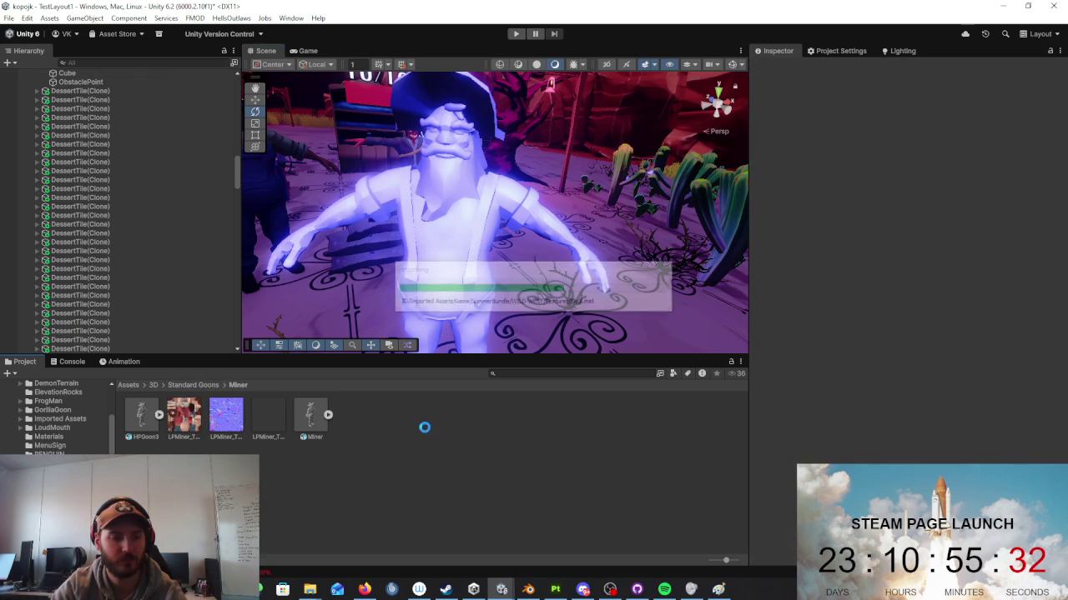
Step: Rename the pasted GoonOldGuy material copy in the Miner folder to GoonMiner
{"action": "right_click", "coordinate": [137, 426]}
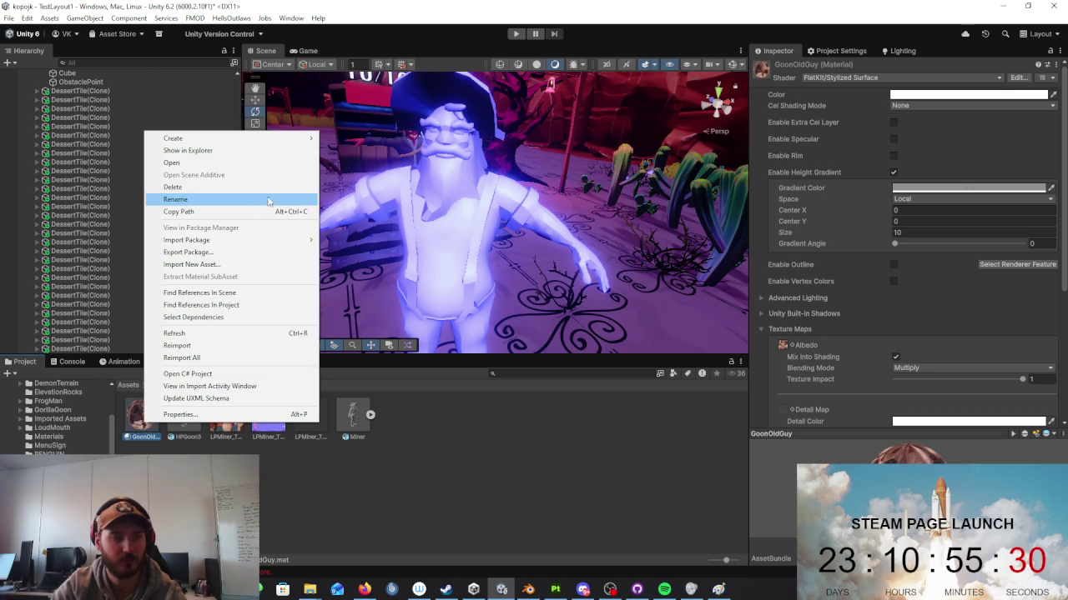
{"action": "left_click", "coordinate": [276, 201]}
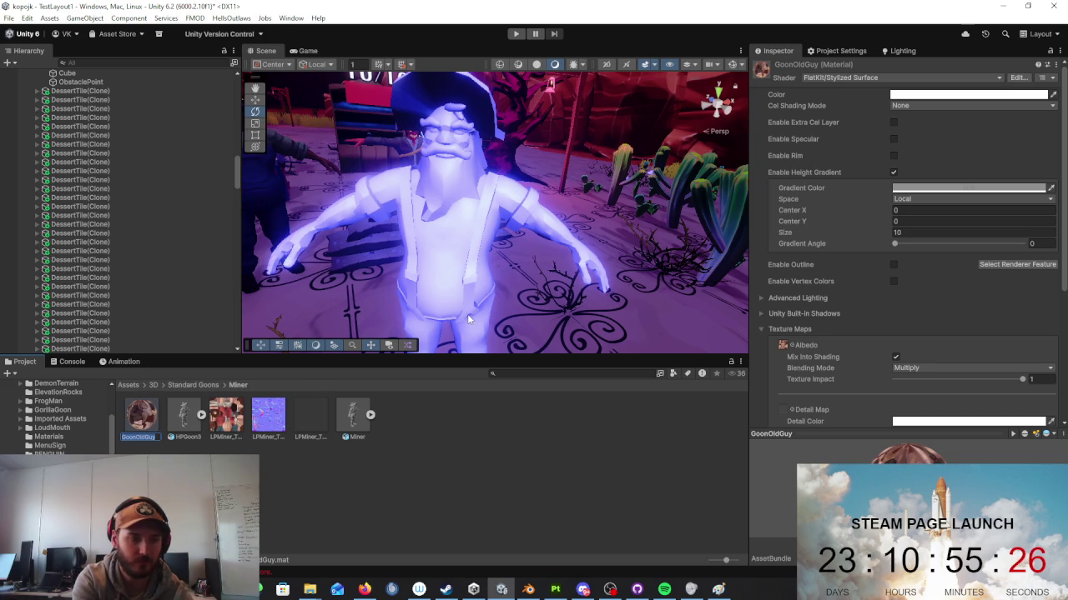
{"action": "key", "text": "BackSpace"}
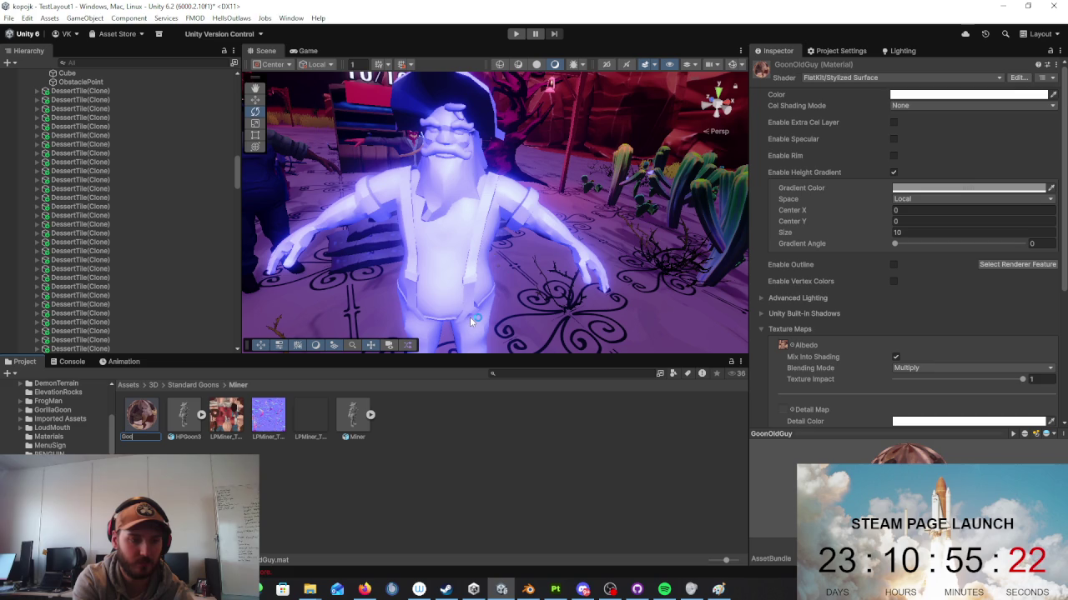
{"action": "key", "text": "Return"}
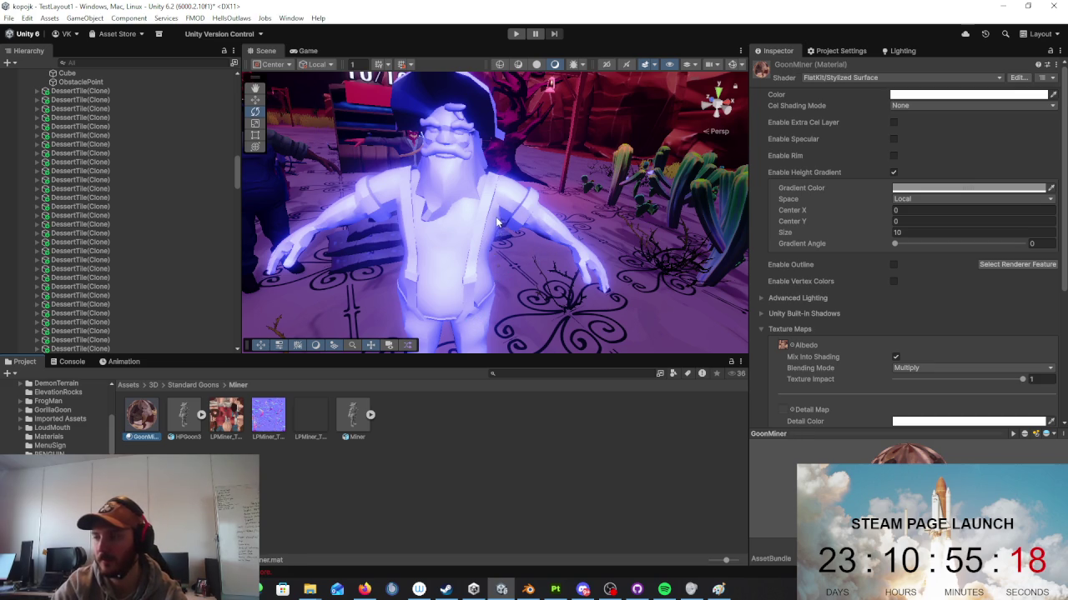
{"action": "scroll", "coordinate": [497, 223], "scroll_direction": "down", "scroll_amount": 5}
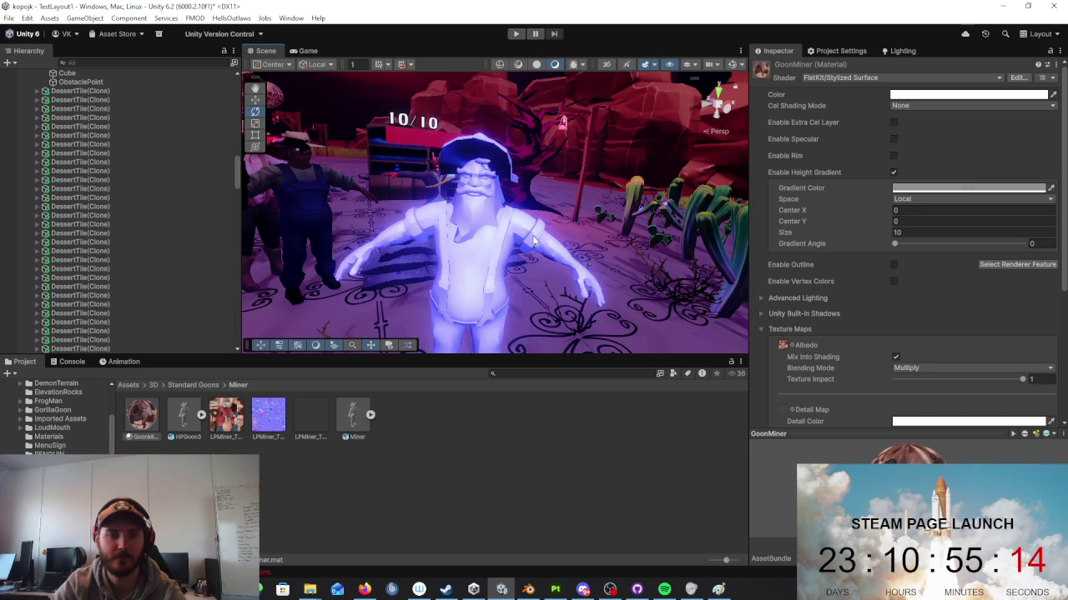
{"action": "scroll", "coordinate": [522, 239], "scroll_direction": "up", "scroll_amount": 5}
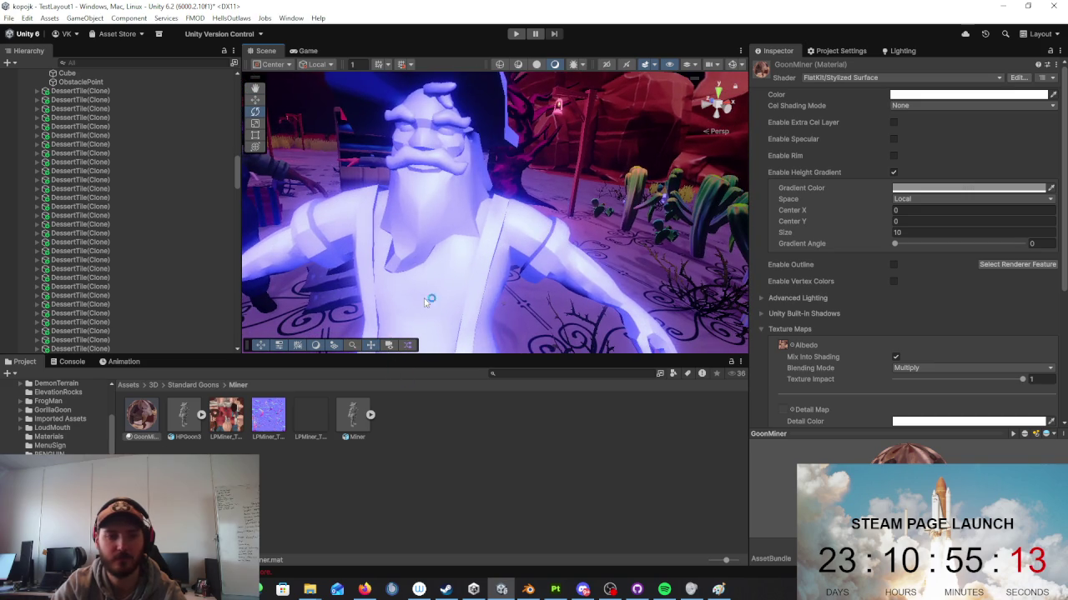
{"action": "scroll", "coordinate": [426, 302], "scroll_direction": "down", "scroll_amount": 5}
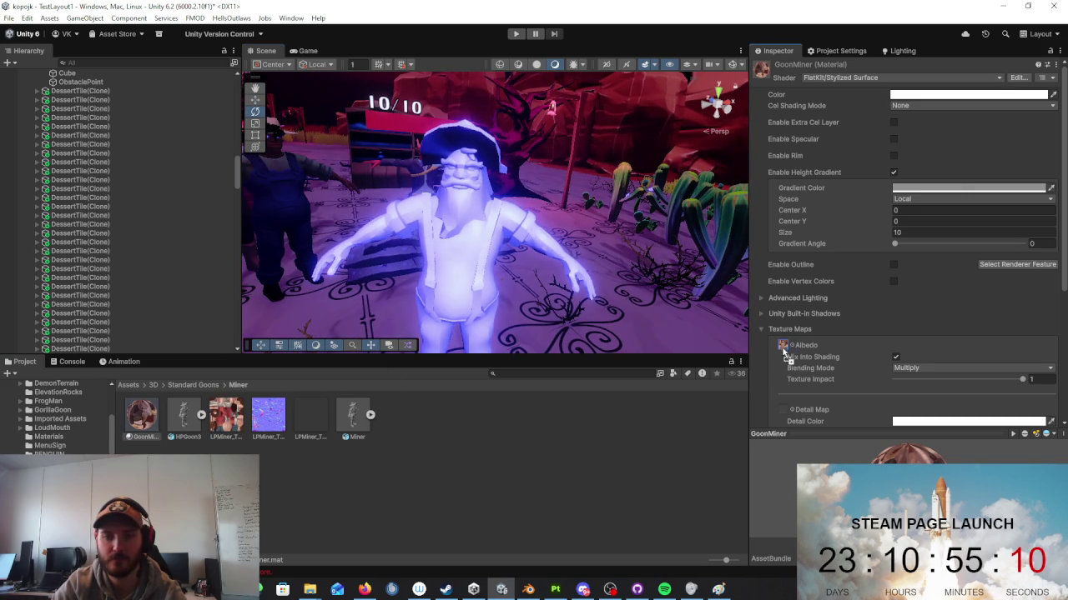
Step: Assign the Miner normal texture to the normal map and apply GoonMiner to the miner model
{"action": "scroll", "coordinate": [802, 358], "scroll_direction": "down", "scroll_amount": 3}
{"action": "left_click_drag", "start_coordinate": [268, 414], "coordinate": [786, 408]}
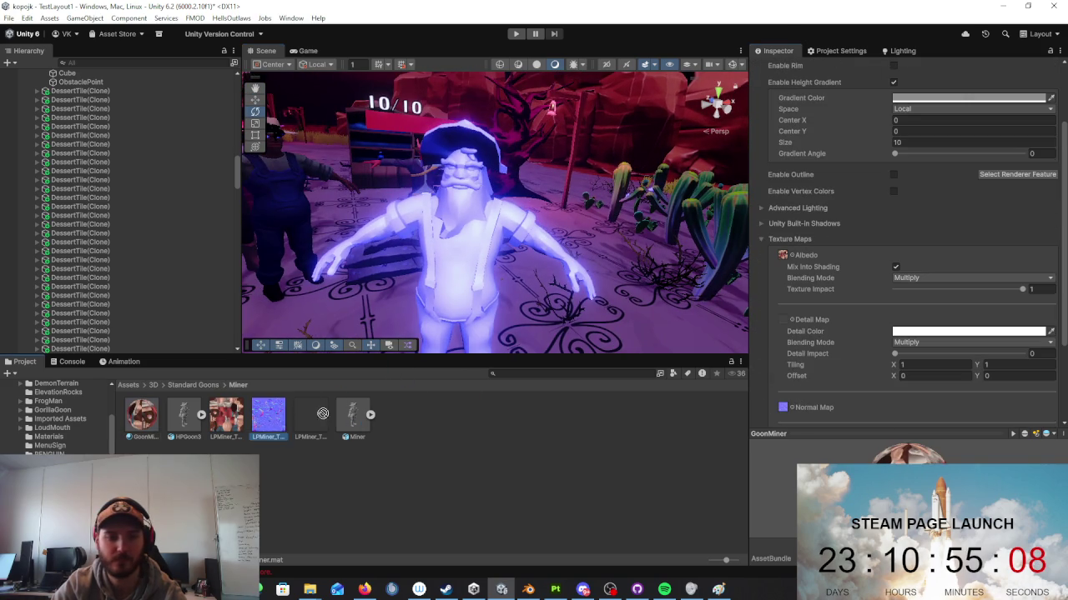
{"action": "scroll", "coordinate": [959, 399], "scroll_direction": "down", "scroll_amount": 2}
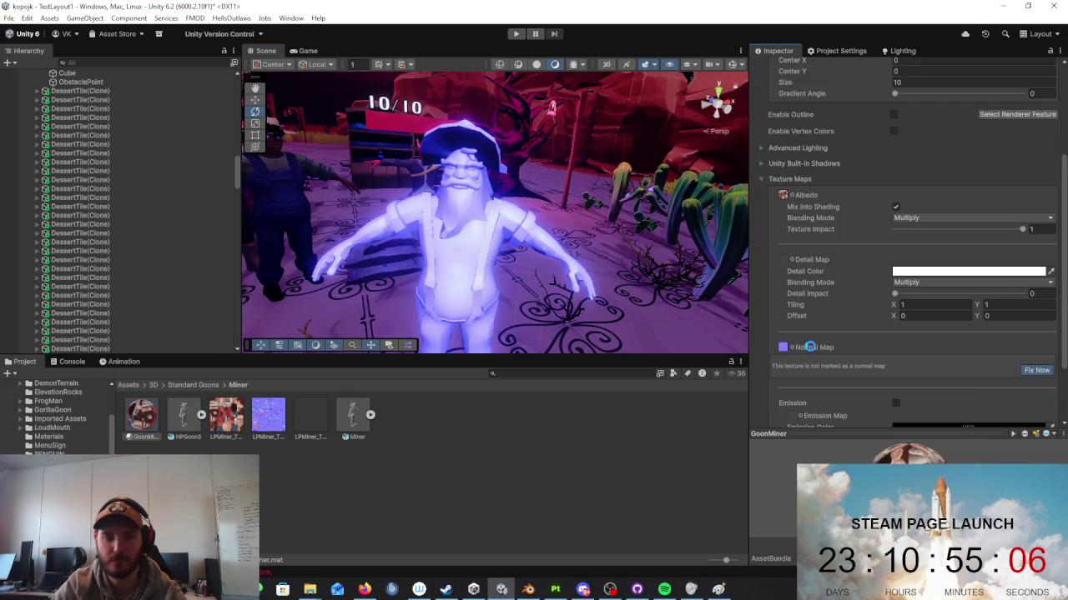
{"action": "scroll", "coordinate": [608, 312], "scroll_direction": "up", "scroll_amount": 3}
{"action": "scroll", "coordinate": [527, 294], "scroll_direction": "up", "scroll_amount": 2}
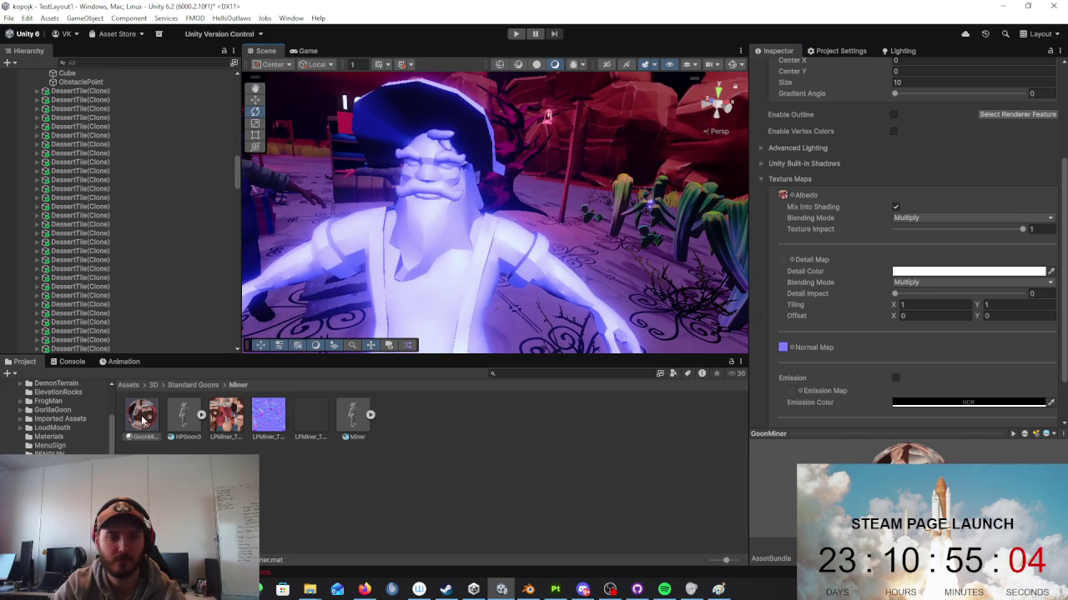
{"action": "left_click_drag", "start_coordinate": [144, 421], "coordinate": [424, 223]}
{"action": "left_click_drag", "start_coordinate": [142, 421], "coordinate": [453, 200]}
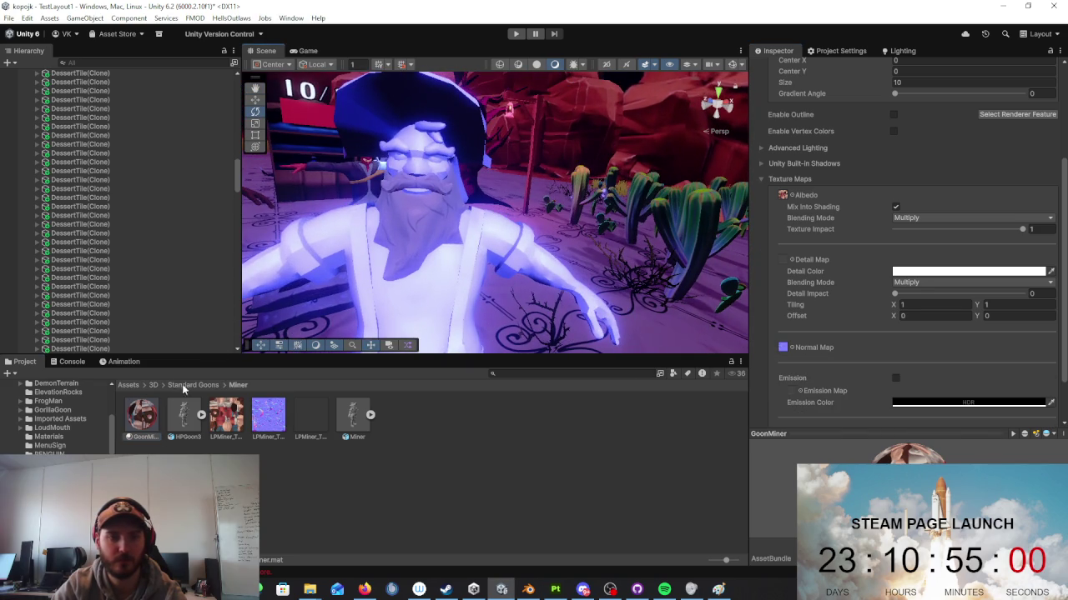
{"action": "left_click_drag", "start_coordinate": [143, 414], "coordinate": [430, 176]}
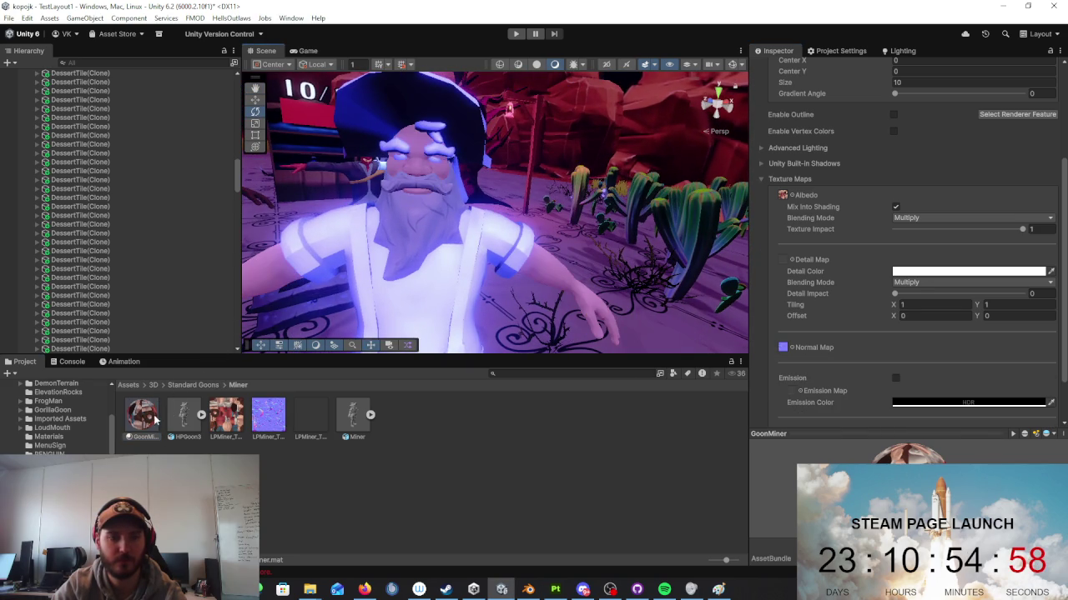
{"action": "left_click_drag", "start_coordinate": [156, 421], "coordinate": [408, 312]}
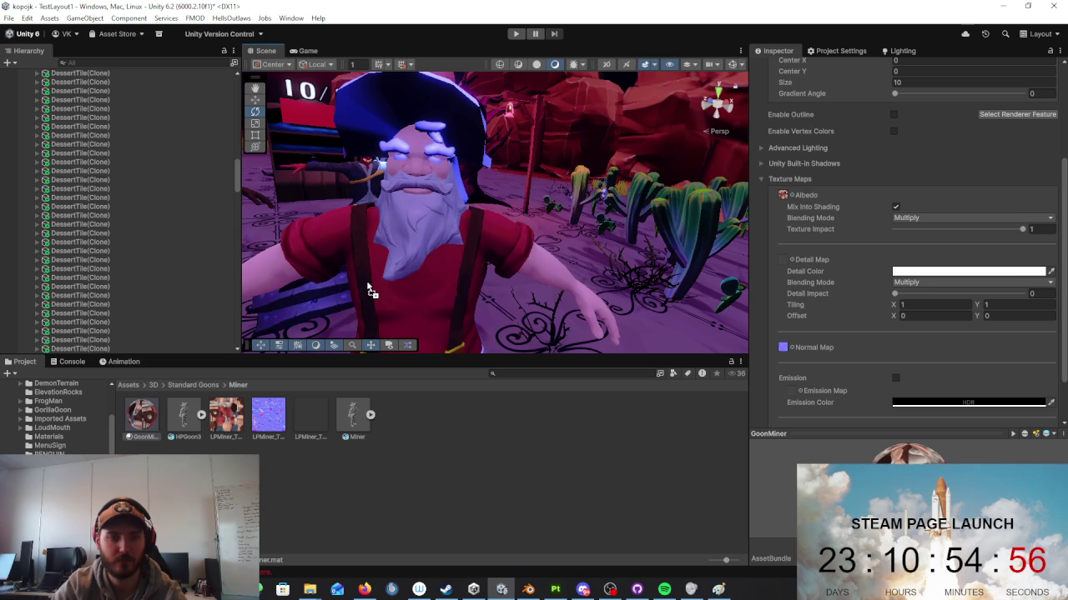
Step: Fly around the textured miner to inspect its face, sides and back
{"action": "scroll", "coordinate": [375, 289], "scroll_direction": "down", "scroll_amount": 3}
{"action": "scroll", "coordinate": [375, 290], "scroll_direction": "down", "scroll_amount": 3}
{"action": "scroll", "coordinate": [375, 289], "scroll_direction": "down", "scroll_amount": 3}
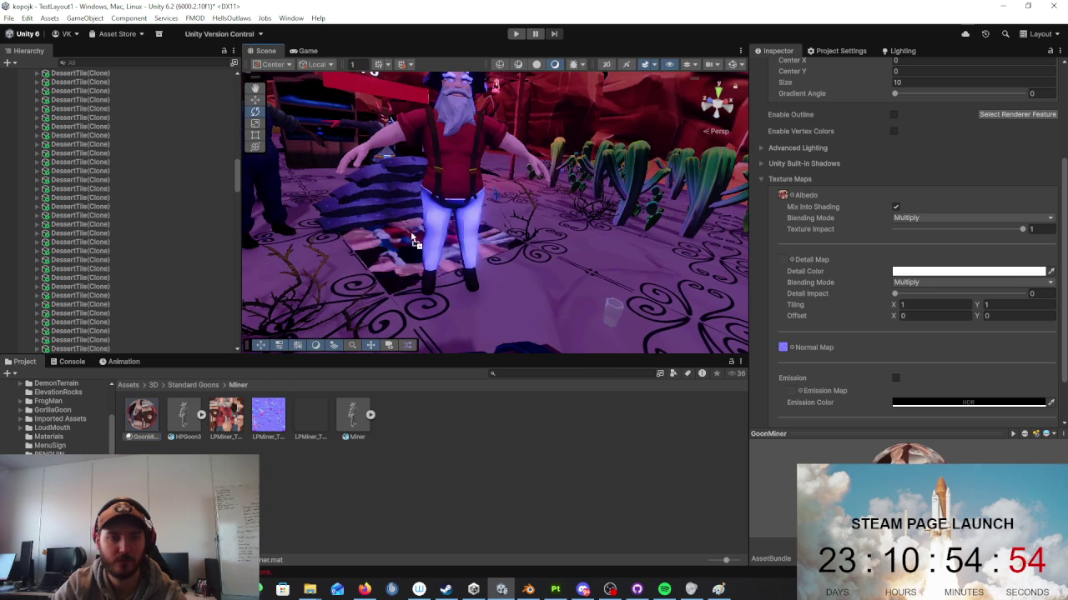
{"action": "right_click_drag", "start_coordinate": [434, 216], "coordinate": [440, 155]}
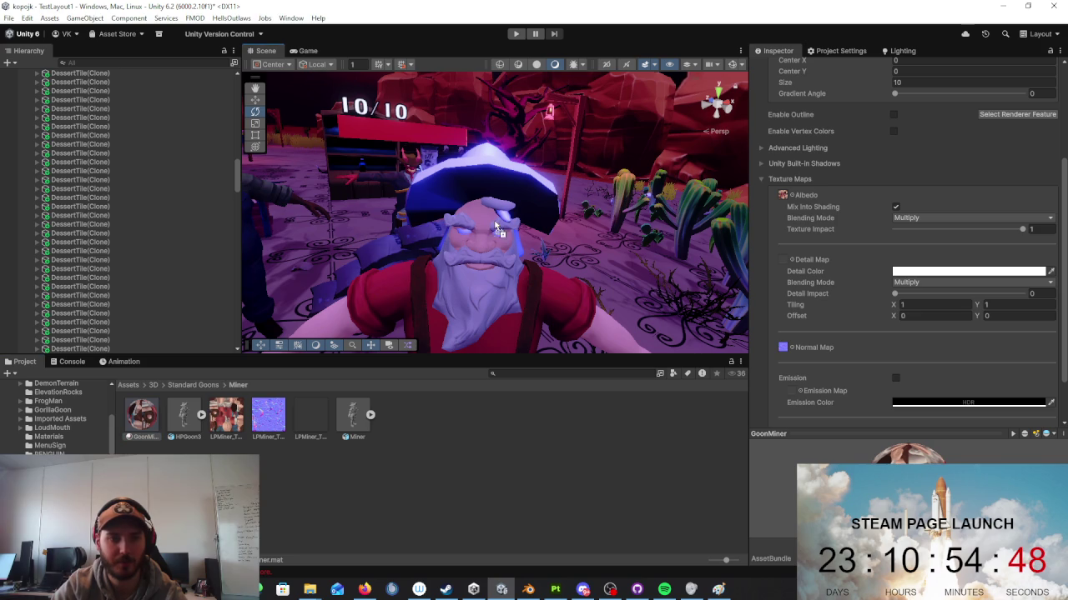
{"action": "left_click_drag", "start_coordinate": [571, 224], "coordinate": [296, 369], "text": "alt"}
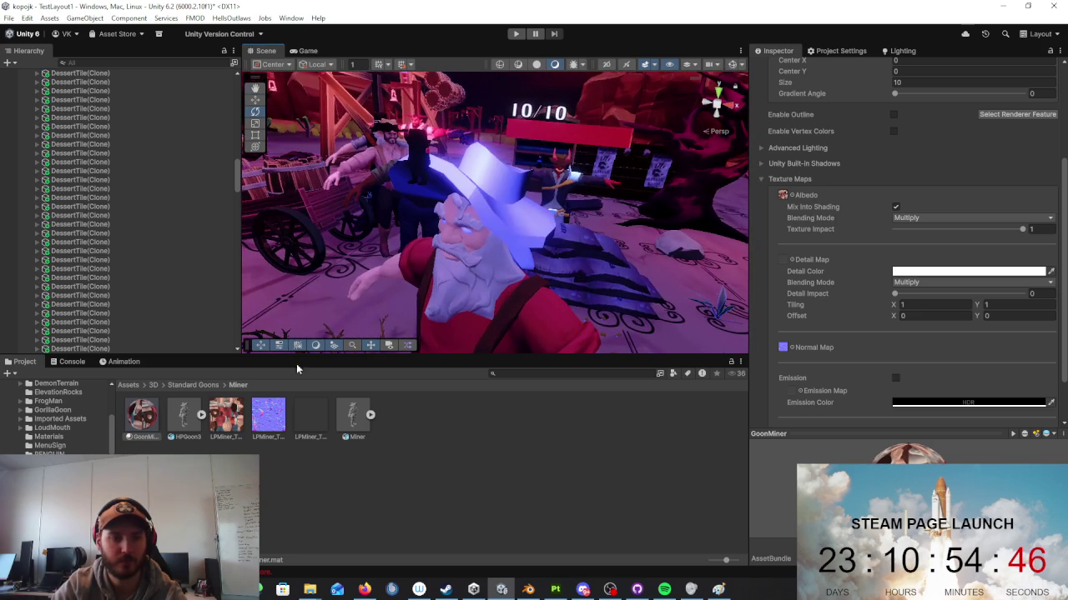
{"action": "right_click_drag", "start_coordinate": [507, 219], "coordinate": [483, 269]}
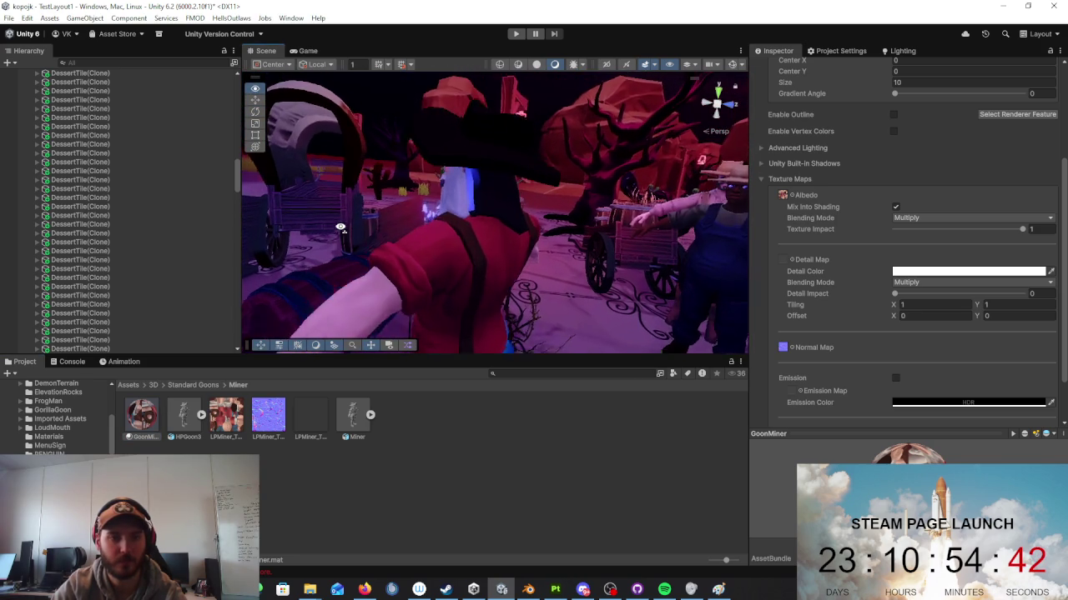
{"action": "right_click_drag", "start_coordinate": [484, 268], "coordinate": [334, 256]}
{"action": "mouse_move", "coordinate": [452, 179]}
{"action": "right_mouse_down"}
{"action": "mouse_move", "coordinate": [652, 191]}
{"action": "mouse_move", "coordinate": [448, 265]}
{"action": "right_mouse_up"}
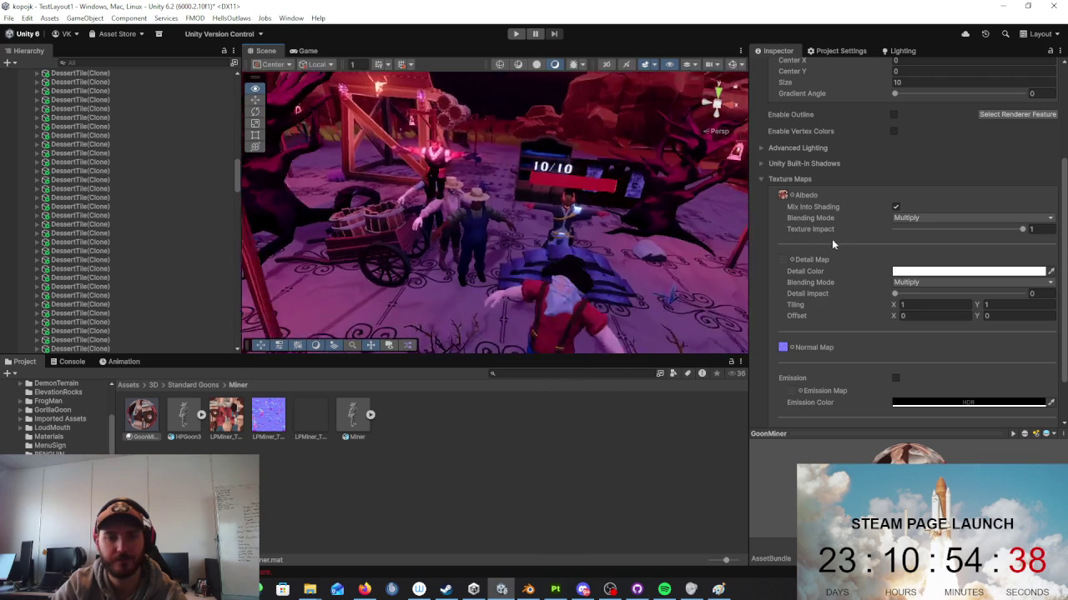
Step: Select the miner and fly in for a closer look among the town
{"action": "left_click", "coordinate": [448, 265]}
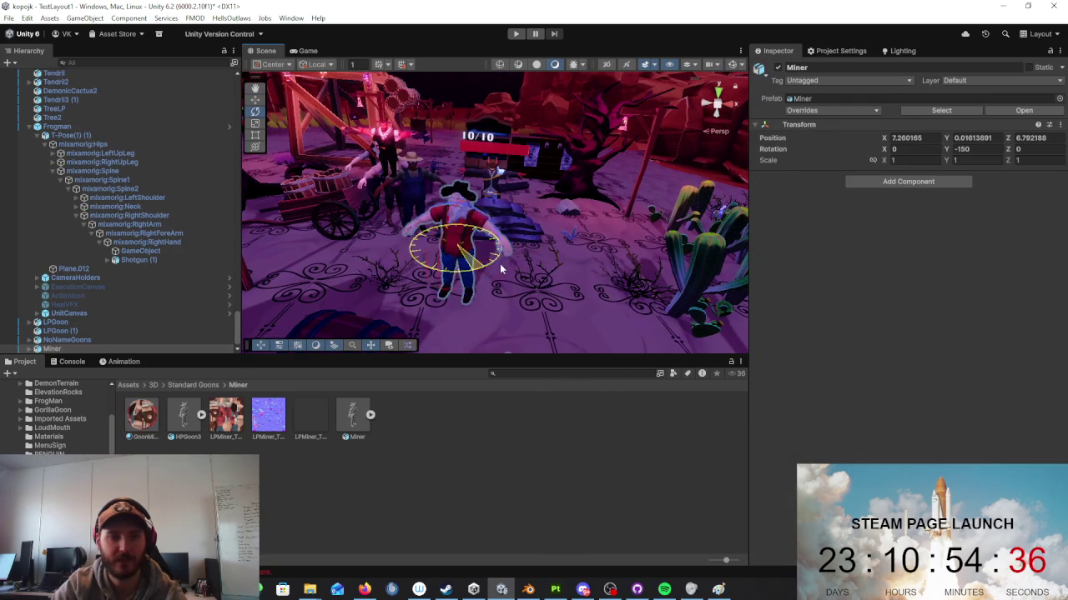
{"action": "left_click", "coordinate": [597, 269]}
{"action": "middle_click_drag", "start_coordinate": [597, 269], "coordinate": [632, 273]}
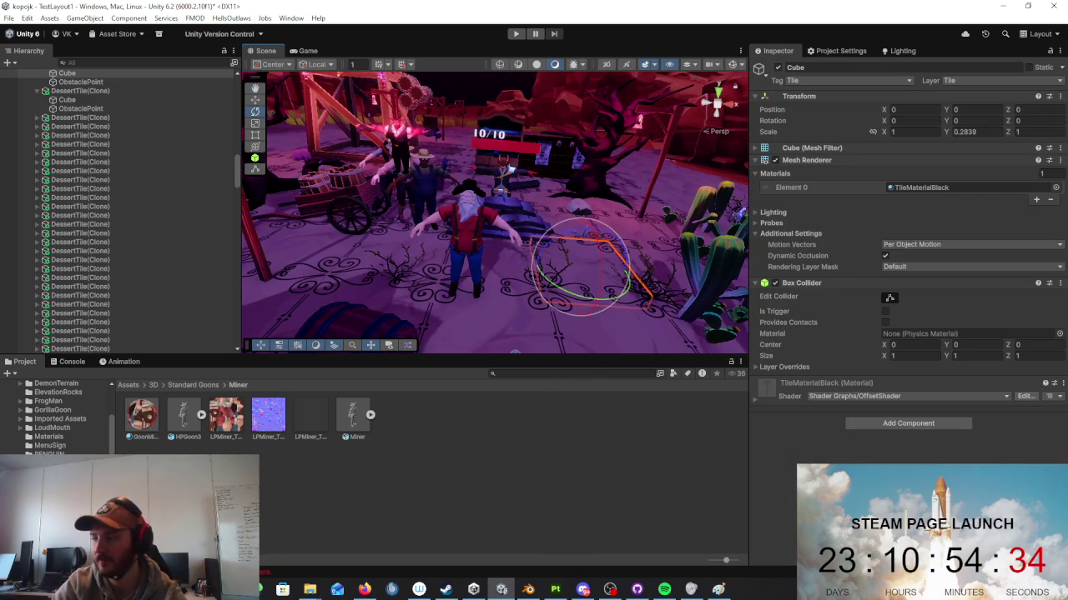
{"action": "mouse_move", "coordinate": [584, 260]}
{"action": "right_mouse_down"}
{"action": "mouse_move", "coordinate": [667, 208]}
{"action": "mouse_move", "coordinate": [586, 212]}
{"action": "right_mouse_up"}
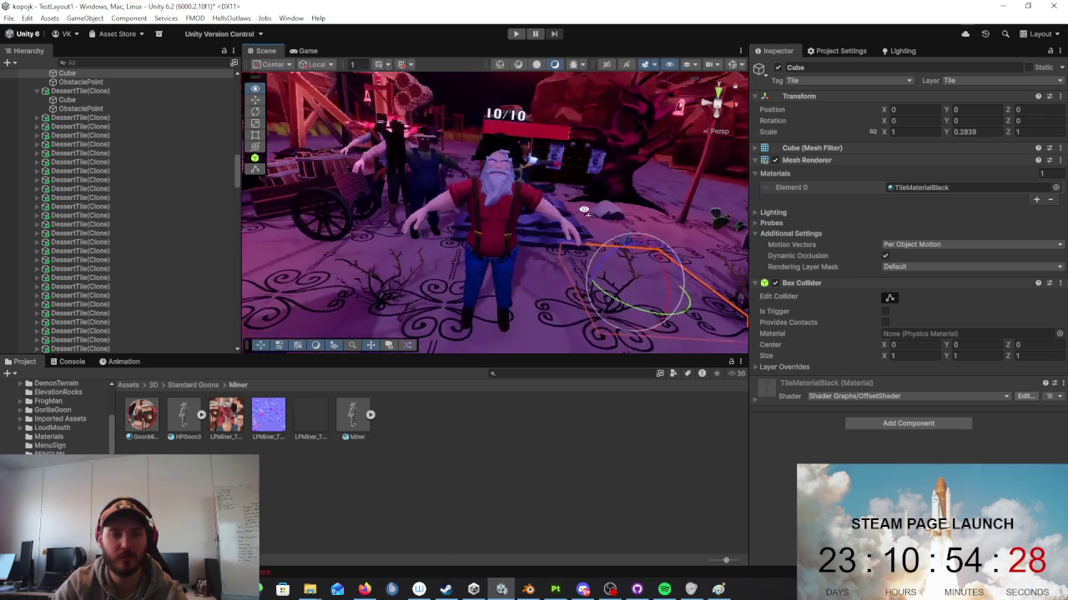
{"action": "right_click_drag", "start_coordinate": [586, 212], "coordinate": [523, 230]}
{"action": "left_click", "coordinate": [523, 230]}
{"action": "left_click_drag", "start_coordinate": [523, 230], "coordinate": [390, 216], "text": "alt"}
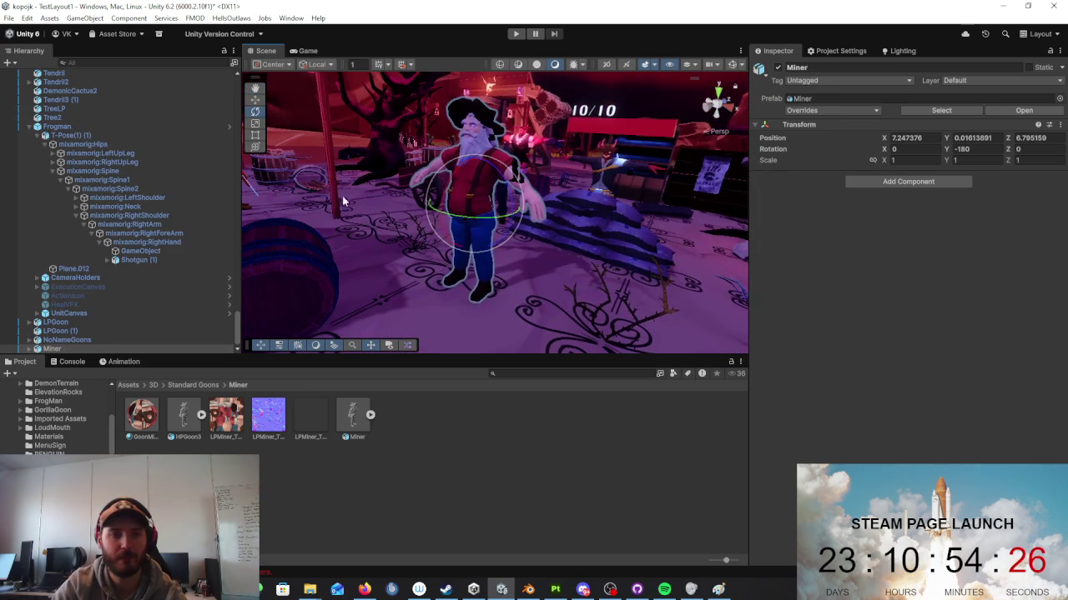
Step: Move the Miner back along Z to 7.795 and frame it
{"action": "key", "text": "w"}
{"action": "mouse_move", "coordinate": [472, 211]}
{"action": "left_mouse_down", "text": "ctrl"}
{"action": "mouse_move", "coordinate": [526, 236]}
{"action": "mouse_move", "coordinate": [513, 241]}
{"action": "left_mouse_up", "text": "ctrl"}
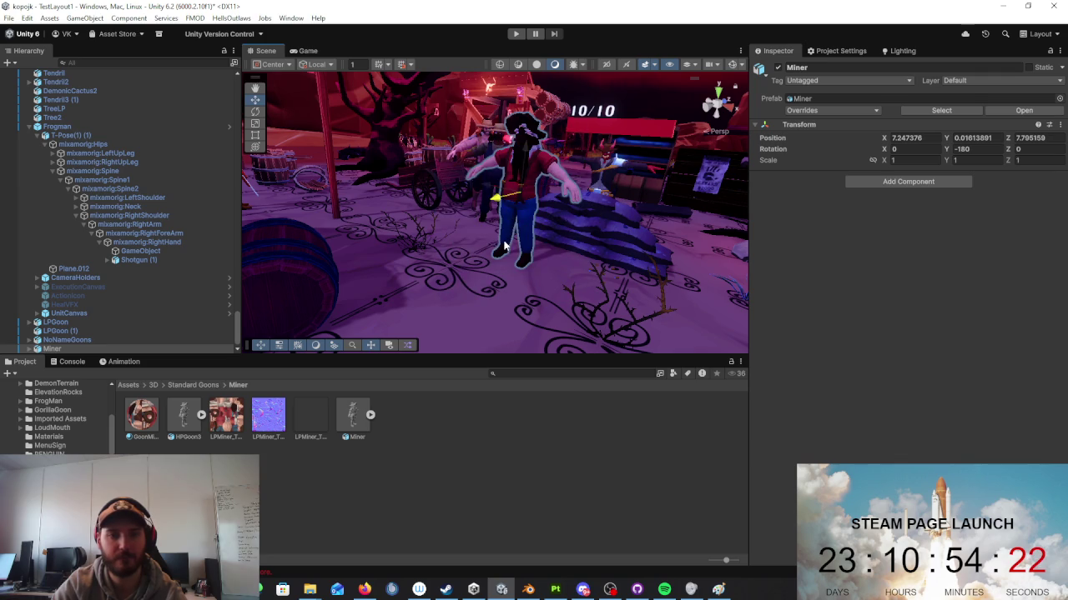
{"action": "key", "text": "f"}
{"action": "left_click_drag", "start_coordinate": [648, 264], "coordinate": [741, 272], "text": "alt"}
{"action": "scroll", "coordinate": [741, 272], "scroll_direction": "down", "scroll_amount": 3}
Step: Turn the NoNameGoons farmer to 180 on Y and place it at X 1.249, Z 5.796 beside the Miner
{"action": "left_click", "coordinate": [396, 208]}
{"action": "mouse_move", "coordinate": [400, 216]}
{"action": "left_mouse_down"}
{"action": "mouse_move", "coordinate": [512, 284]}
{"action": "mouse_move", "coordinate": [463, 259]}
{"action": "left_mouse_up"}
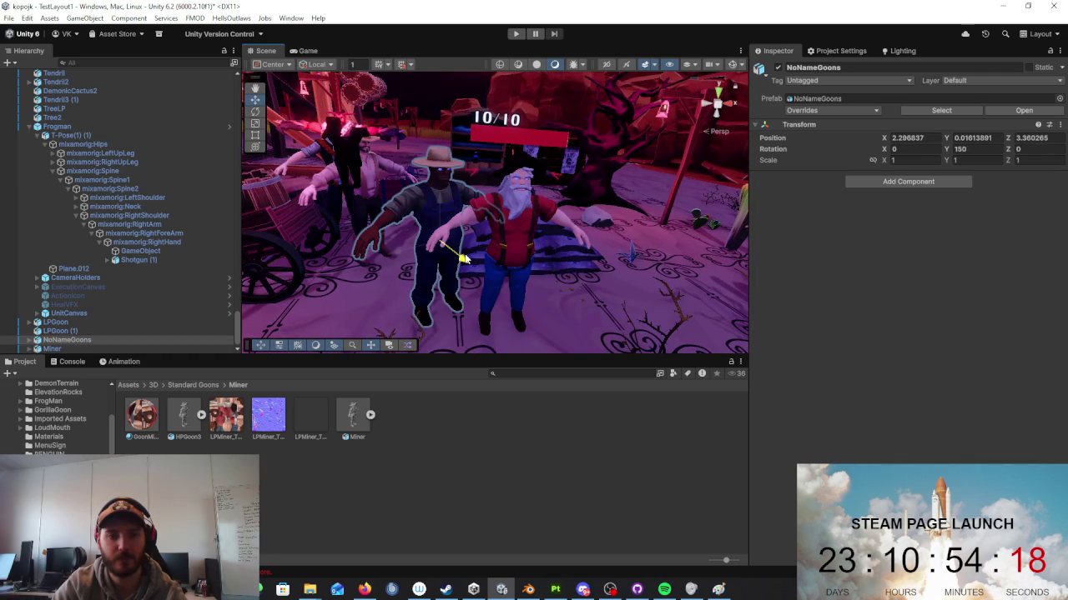
{"action": "left_click", "coordinate": [255, 111]}
{"action": "left_click_drag", "start_coordinate": [390, 237], "coordinate": [393, 262]}
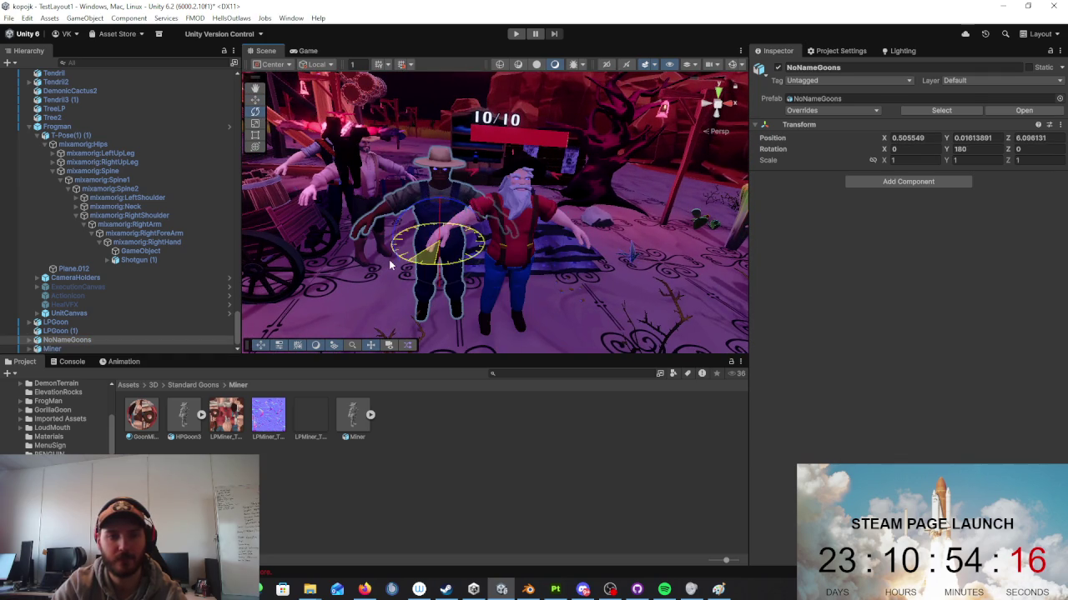
{"action": "left_click", "coordinate": [257, 99]}
{"action": "left_click_drag", "start_coordinate": [442, 282], "coordinate": [525, 280]}
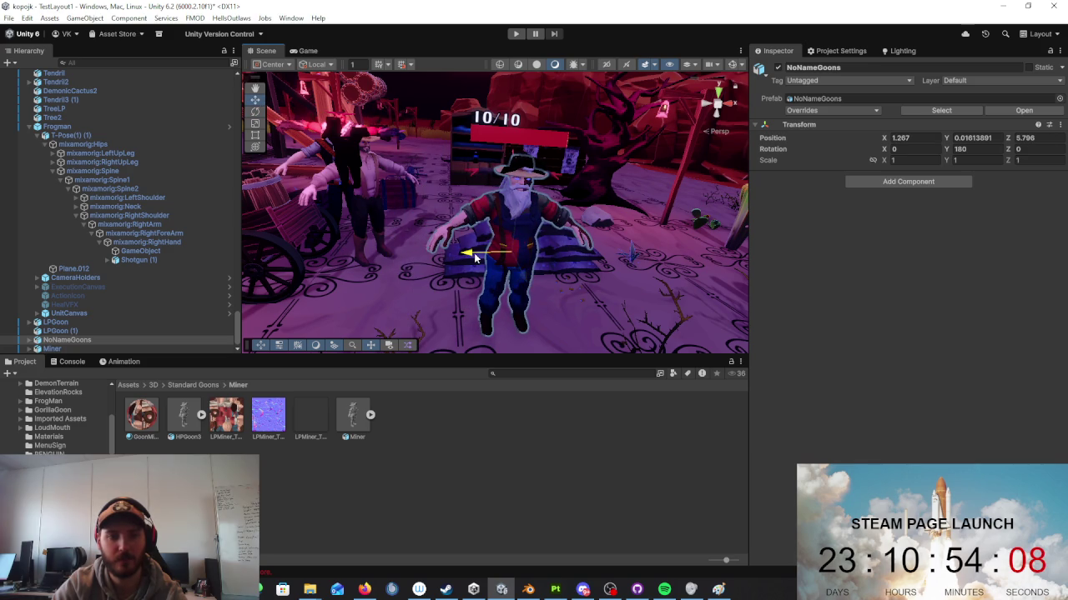
{"action": "mouse_move", "coordinate": [475, 259]}
{"action": "left_mouse_down"}
{"action": "mouse_move", "coordinate": [581, 241]}
{"action": "mouse_move", "coordinate": [556, 249]}
{"action": "mouse_move", "coordinate": [441, 176]}
{"action": "left_mouse_up"}
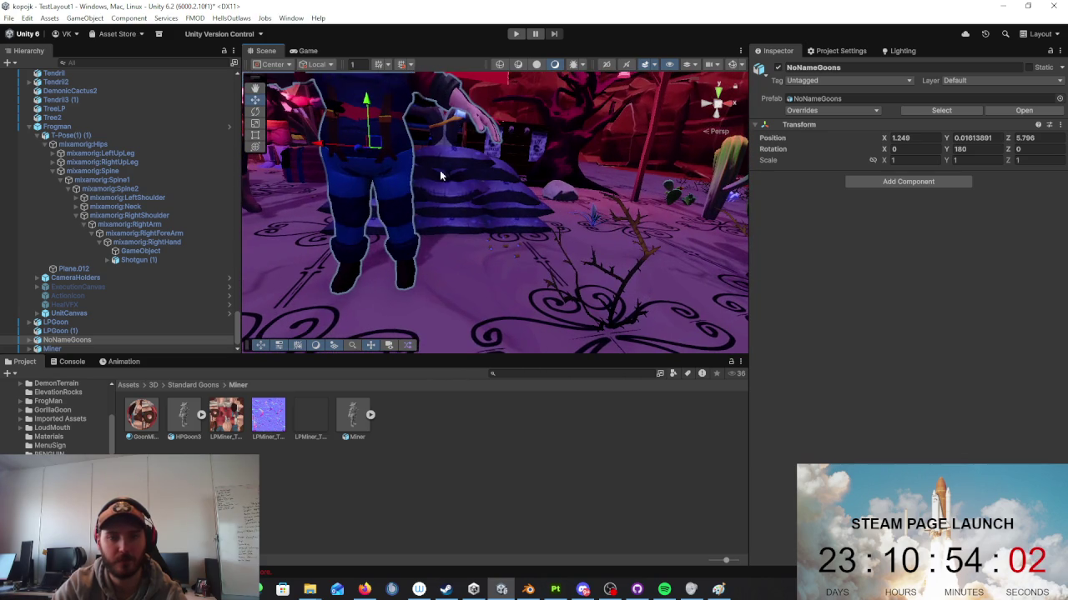
{"action": "left_click", "coordinate": [400, 179]}
Step: Select the Miner and slide it back to X 5.247
{"action": "key", "text": "f"}
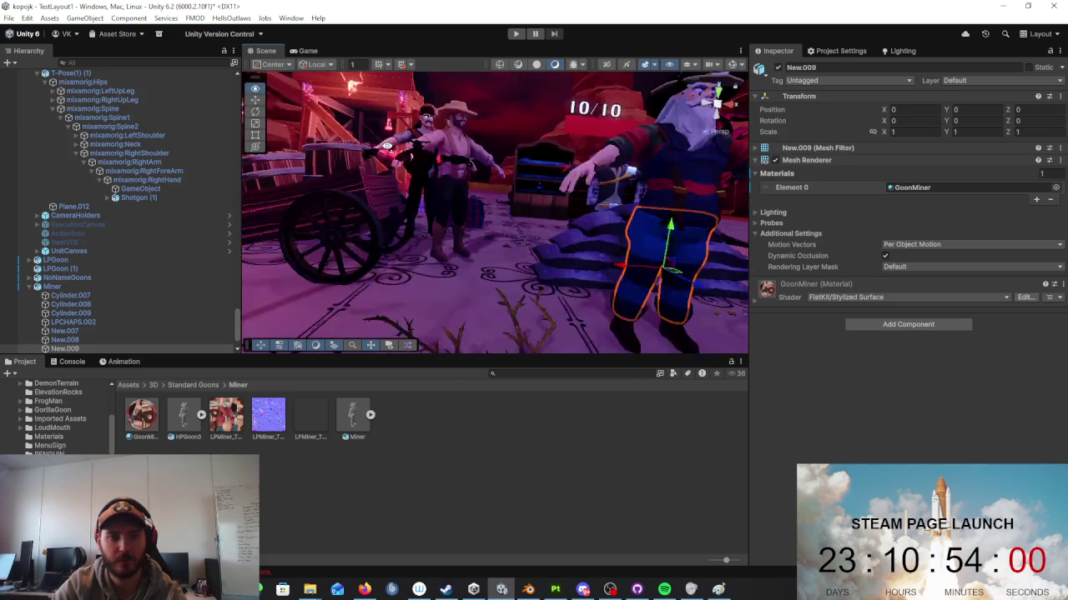
{"action": "left_click", "coordinate": [481, 215]}
{"action": "mouse_move", "coordinate": [458, 198]}
{"action": "right_mouse_down"}
{"action": "mouse_move", "coordinate": [584, 239]}
{"action": "mouse_move", "coordinate": [536, 255]}
{"action": "right_mouse_up"}
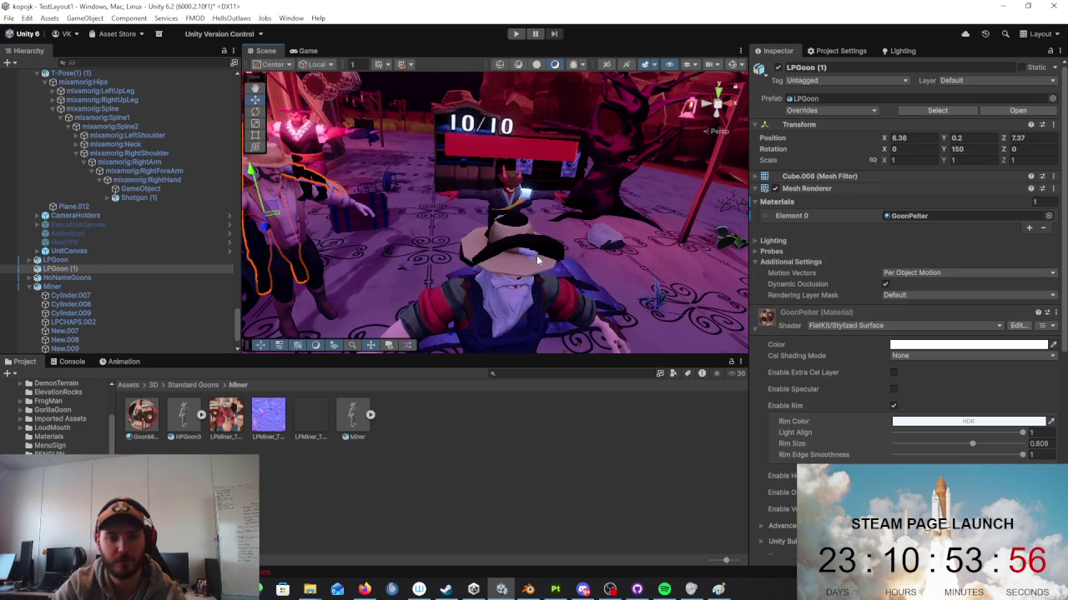
{"action": "left_click", "coordinate": [537, 252]}
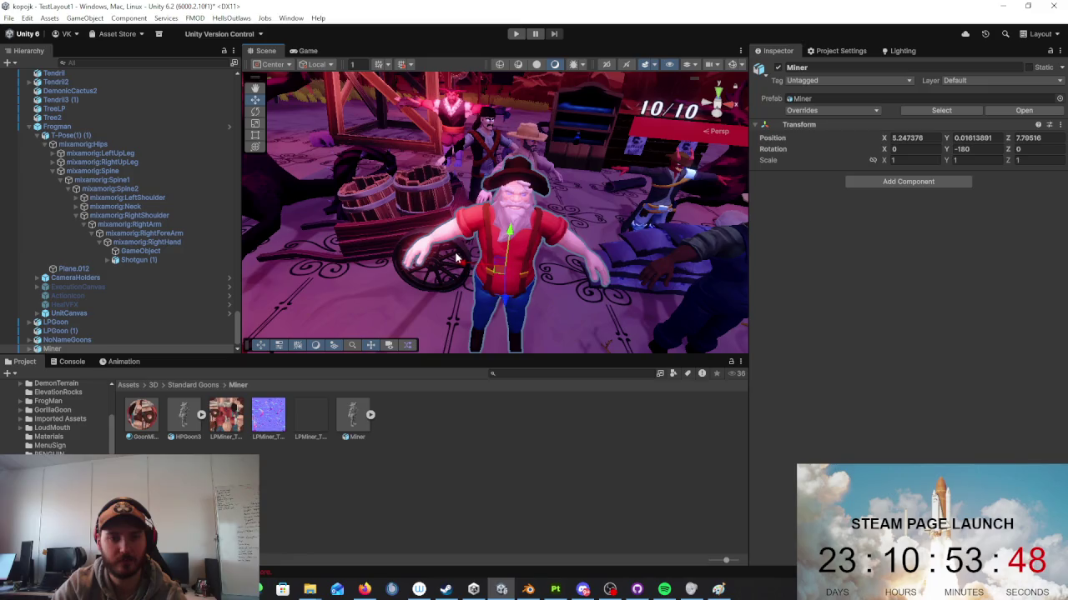
{"action": "left_click", "coordinate": [458, 263]}
{"action": "left_click", "coordinate": [482, 261]}
{"action": "left_click", "coordinate": [475, 265]}
{"action": "mouse_move", "coordinate": [440, 268]}
{"action": "right_mouse_down"}
{"action": "mouse_move", "coordinate": [602, 171]}
{"action": "mouse_move", "coordinate": [401, 254]}
{"action": "right_mouse_up"}
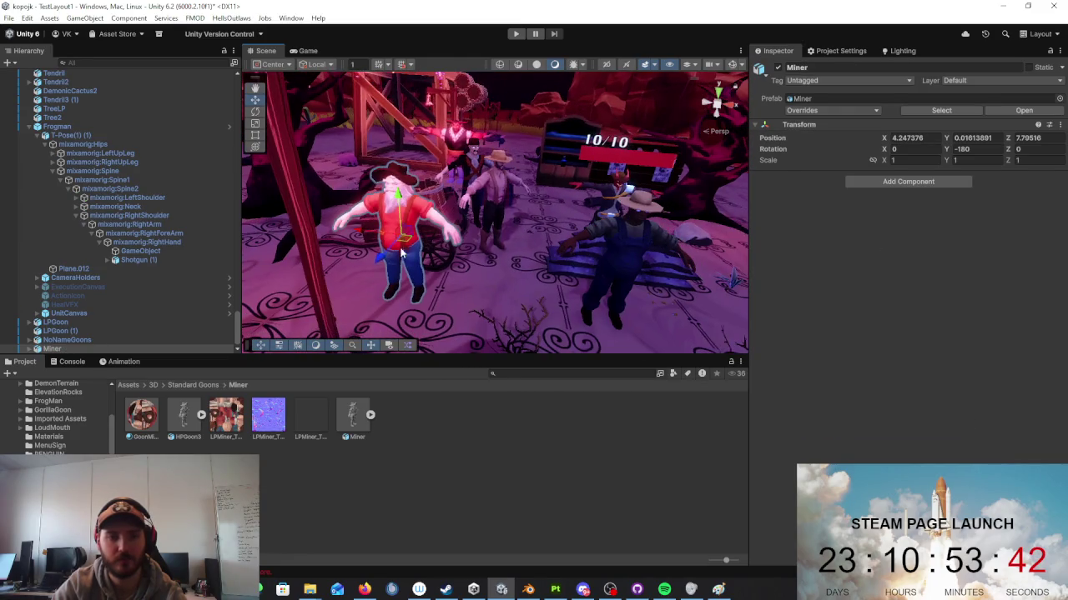
{"action": "left_click_drag", "start_coordinate": [362, 237], "coordinate": [443, 240], "text": "ctrl"}
{"action": "mouse_move", "coordinate": [443, 240]}
{"action": "right_mouse_down"}
{"action": "mouse_move", "coordinate": [376, 221]}
{"action": "mouse_move", "coordinate": [20, 237]}
{"action": "mouse_move", "coordinate": [62, 203]}
{"action": "mouse_move", "coordinate": [164, 161]}
{"action": "mouse_move", "coordinate": [412, 200]}
{"action": "mouse_move", "coordinate": [419, 187]}
{"action": "right_mouse_up"}
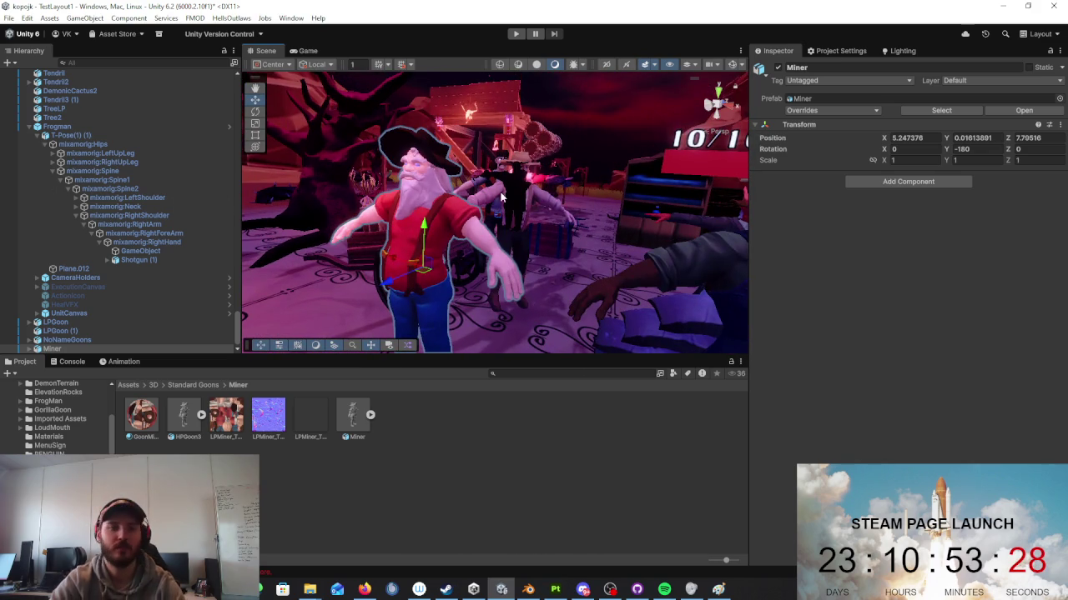
Step: Undo the accidental move of the miner's beard Plane.001 off the face
{"action": "left_click", "coordinate": [595, 190]}
{"action": "mouse_move", "coordinate": [595, 190]}
{"action": "right_mouse_down"}
{"action": "mouse_move", "coordinate": [582, 185]}
{"action": "mouse_move", "coordinate": [577, 215]}
{"action": "mouse_move", "coordinate": [522, 266]}
{"action": "mouse_move", "coordinate": [657, 243]}
{"action": "mouse_move", "coordinate": [584, 239]}
{"action": "right_mouse_up"}
{"action": "left_click", "coordinate": [522, 266]}
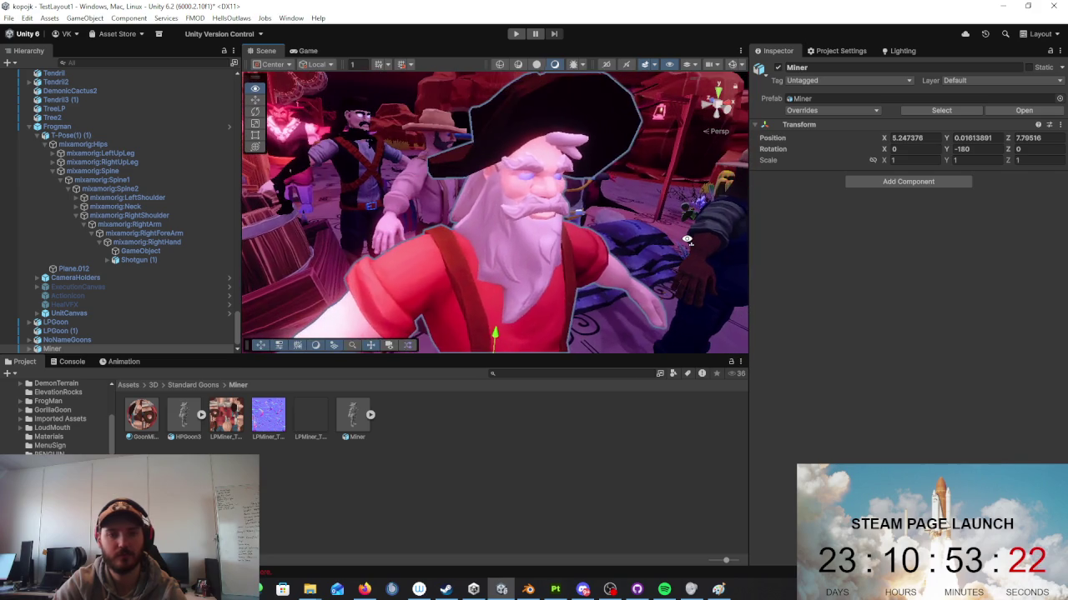
{"action": "mouse_move", "coordinate": [584, 239]}
{"action": "right_mouse_down"}
{"action": "mouse_move", "coordinate": [422, 237]}
{"action": "mouse_move", "coordinate": [507, 234]}
{"action": "mouse_move", "coordinate": [597, 211]}
{"action": "mouse_move", "coordinate": [670, 214]}
{"action": "right_mouse_up"}
{"action": "left_click", "coordinate": [422, 237]}
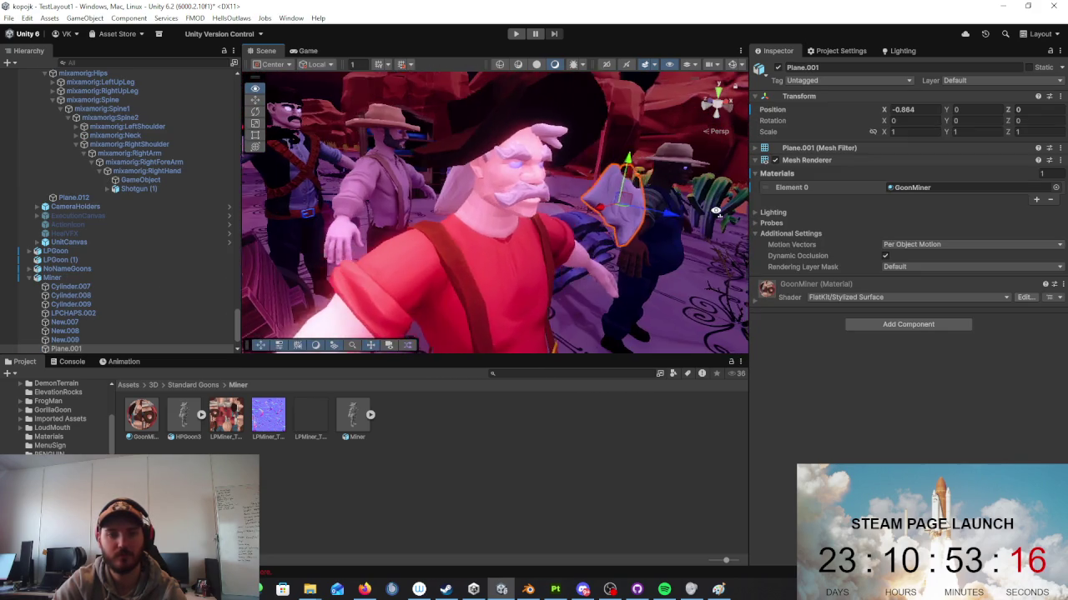
{"action": "key", "text": "ctrl+z"}
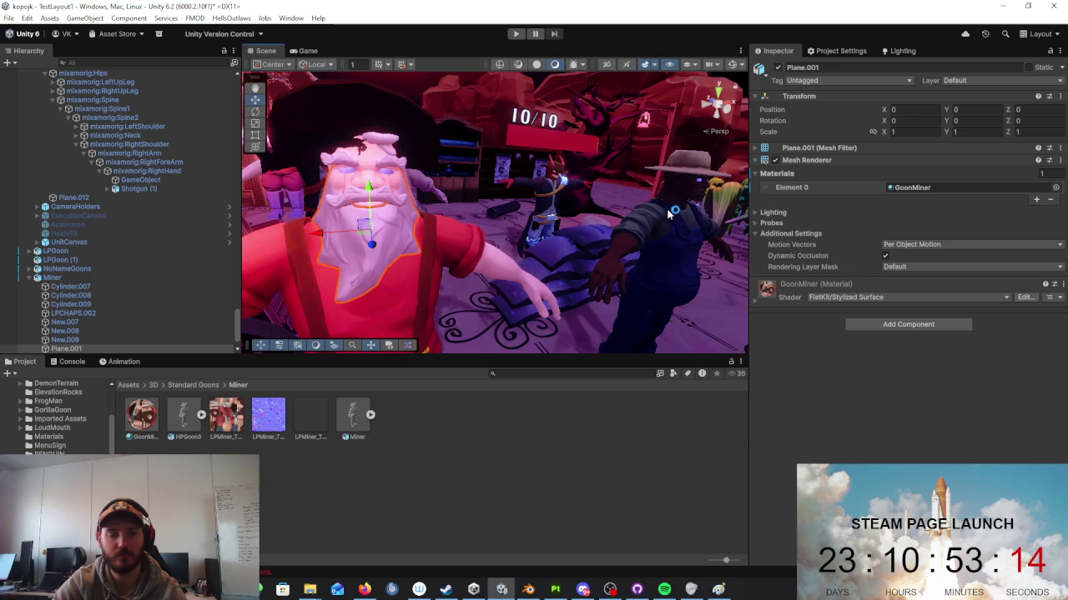
Step: Switch to Blender showing the NoNameGoons.blend character parts
{"action": "left_click", "coordinate": [528, 589]}
{"action": "right_click", "coordinate": [350, 238]}
{"action": "scroll", "coordinate": [382, 151], "scroll_direction": "up", "scroll_amount": 3}
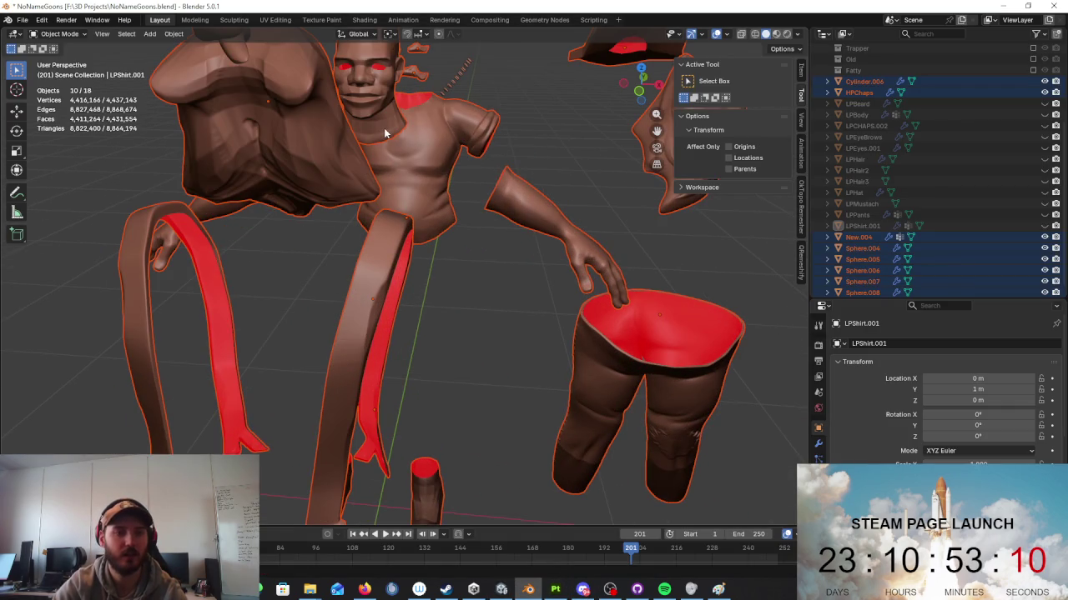
Step: Isolate the New.004 body mesh in Local view and enter Sculpt Mode with the Crease Sharp brush
{"action": "middle_click_drag", "start_coordinate": [382, 151], "coordinate": [500, 333]}
{"action": "left_click", "coordinate": [516, 305]}
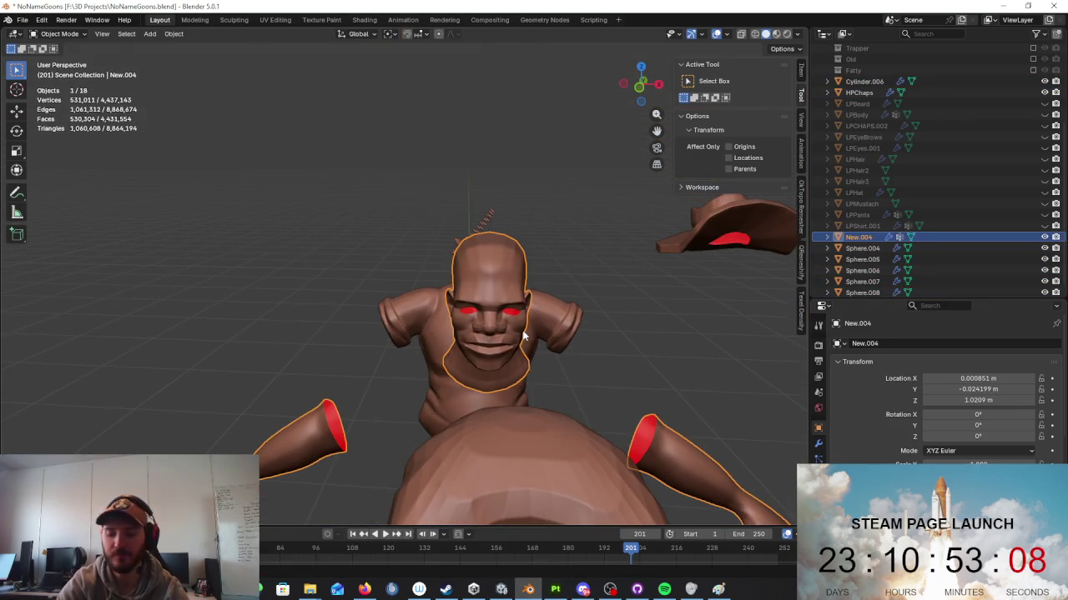
{"action": "key", "text": "KP_Divide"}
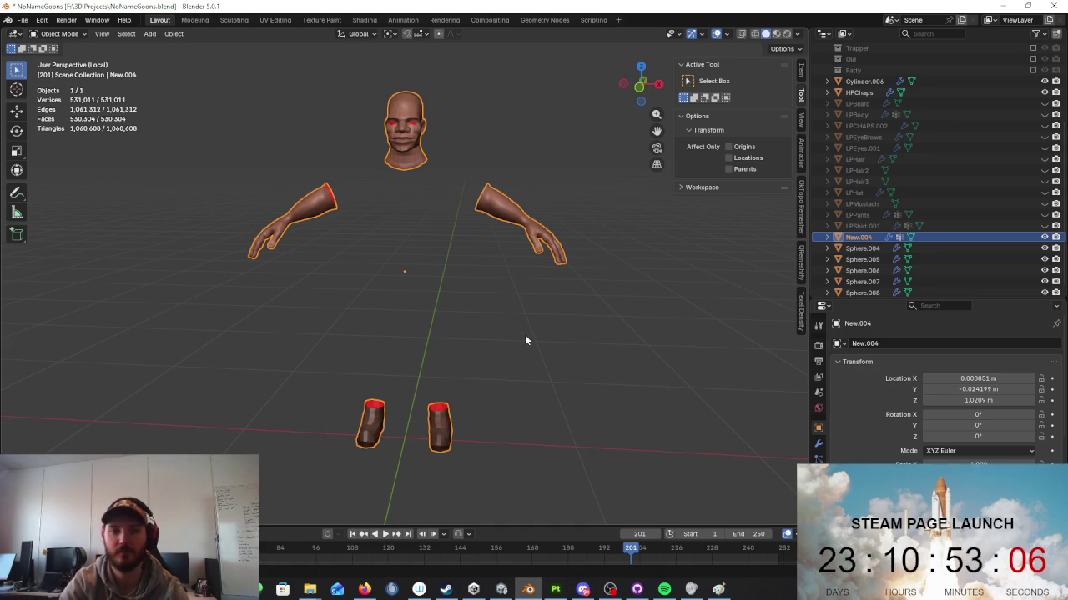
{"action": "key", "text": "Tab"}
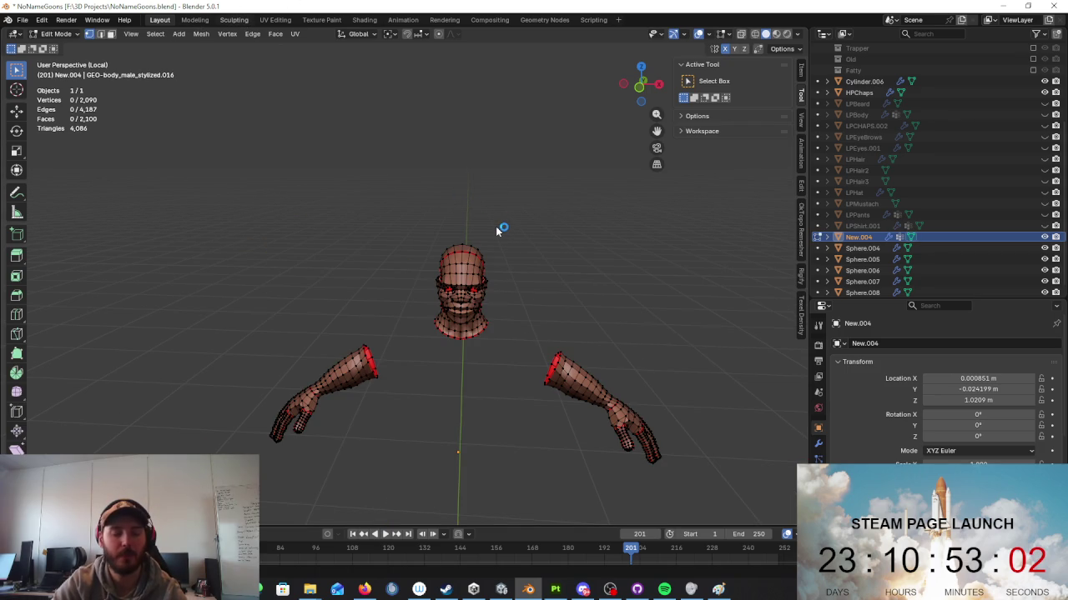
{"action": "key", "text": "ctrl+Page_Down"}
{"action": "key", "text": "ctrl+Page_Down"}
{"action": "key", "text": "KP_Decimal"}
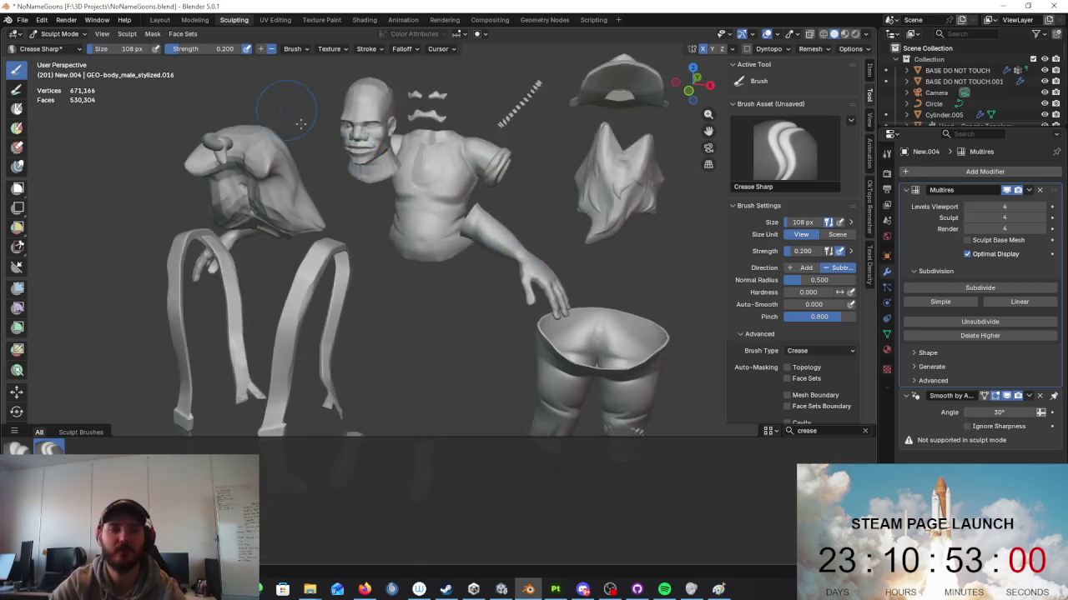
Step: Orbit around the head to inspect the chin, collar and neck sculpt from all sides
{"action": "middle_click_drag", "start_coordinate": [403, 151], "coordinate": [401, 275]}
{"action": "scroll", "coordinate": [401, 275], "scroll_direction": "up", "scroll_amount": 2}
{"action": "scroll", "coordinate": [393, 334], "scroll_direction": "up", "scroll_amount": 3}
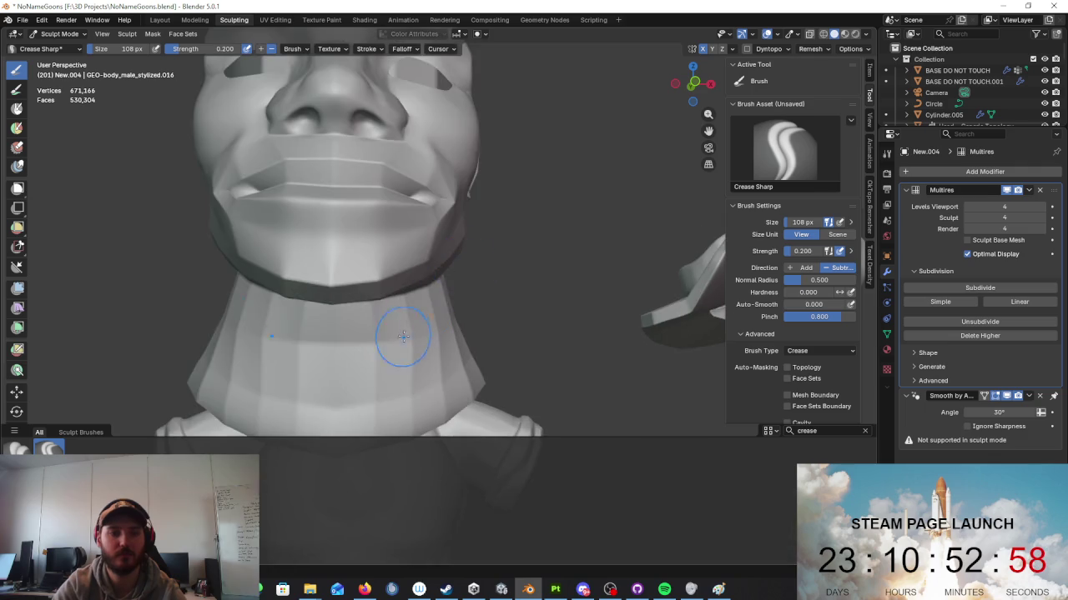
{"action": "scroll", "coordinate": [412, 289], "scroll_direction": "up", "scroll_amount": 2}
{"action": "middle_click_drag", "start_coordinate": [369, 119], "coordinate": [469, 239]}
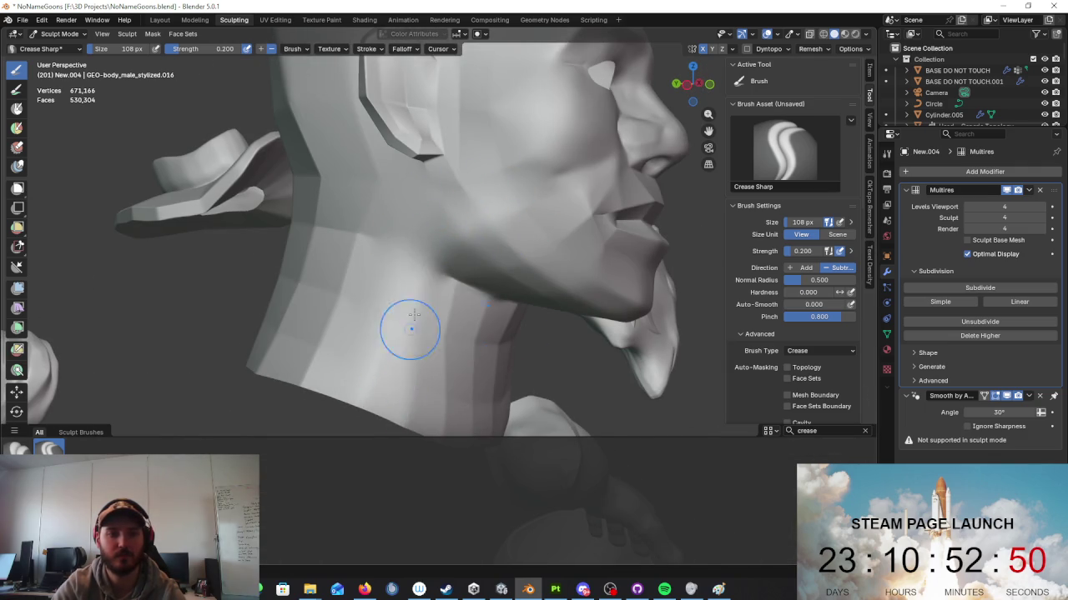
{"action": "middle_click_drag", "start_coordinate": [389, 391], "coordinate": [381, 266]}
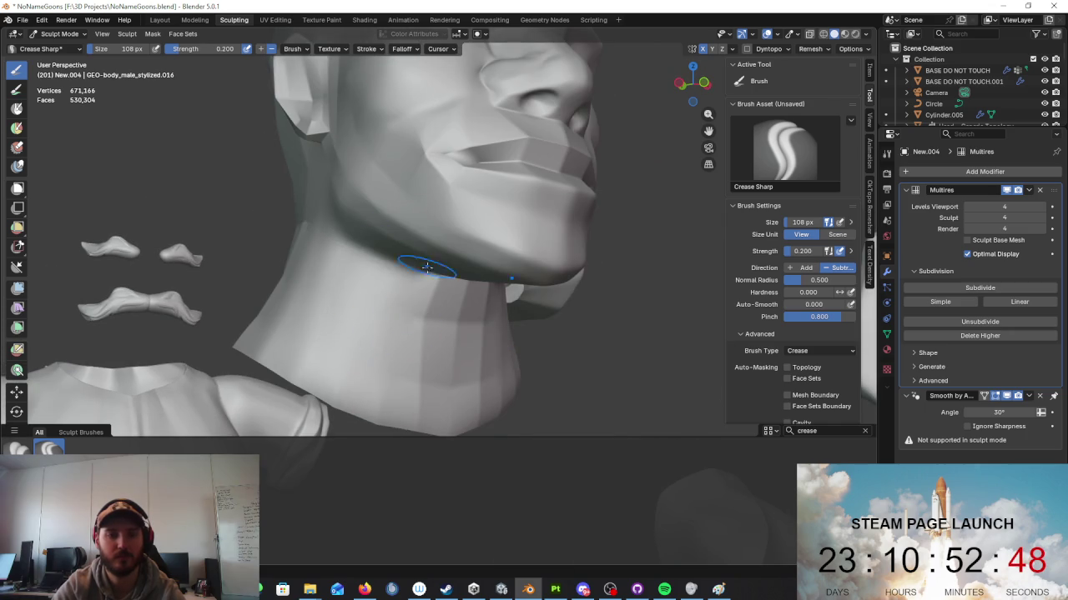
{"action": "middle_click_drag", "start_coordinate": [459, 356], "coordinate": [421, 303]}
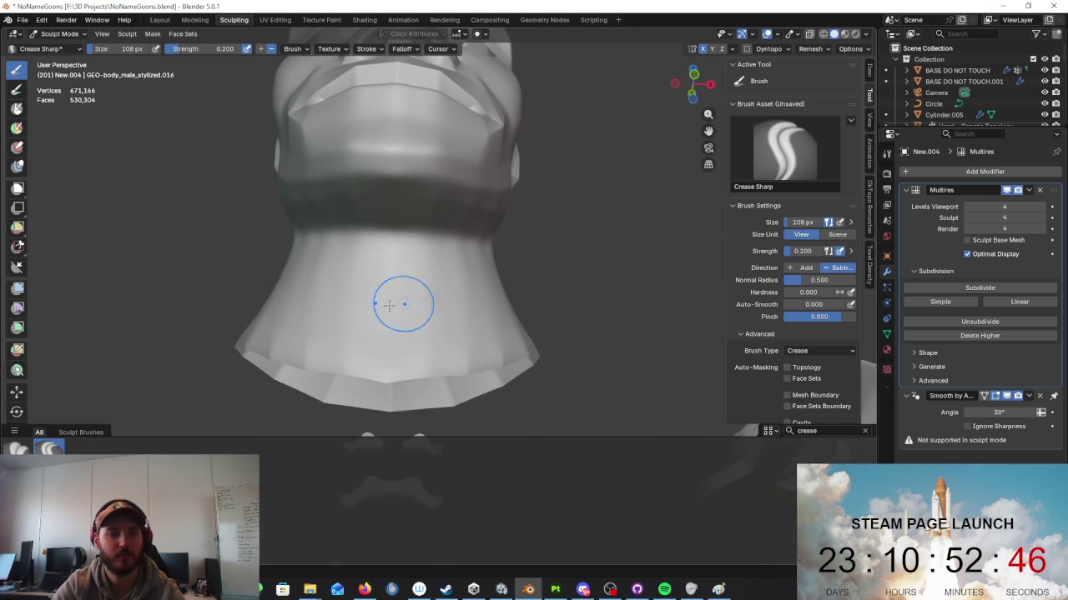
{"action": "middle_click_drag", "start_coordinate": [494, 205], "coordinate": [301, 267]}
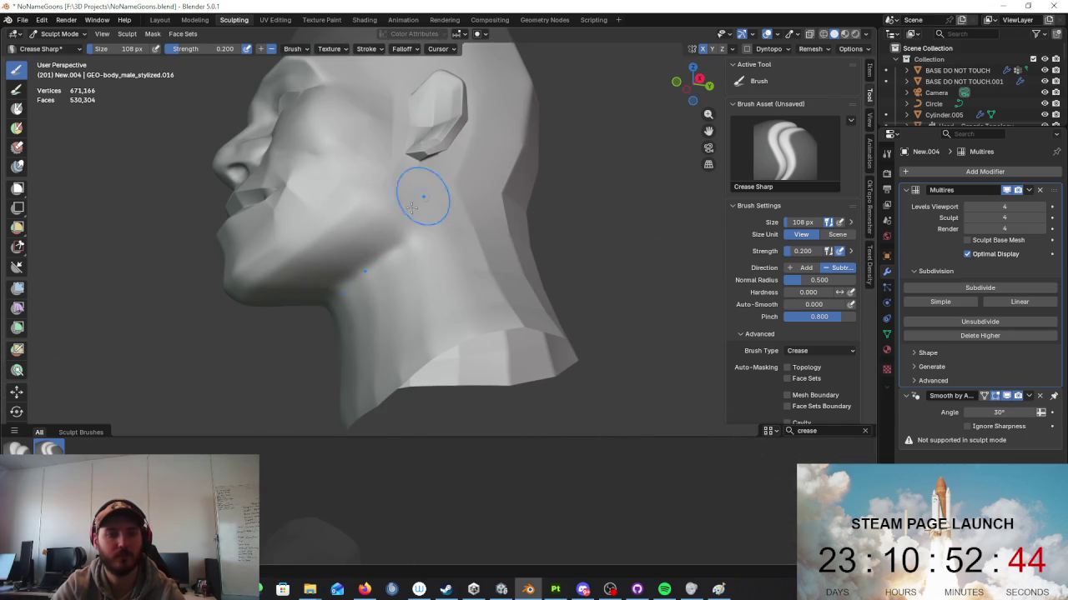
{"action": "middle_click_drag", "start_coordinate": [453, 290], "coordinate": [506, 360]}
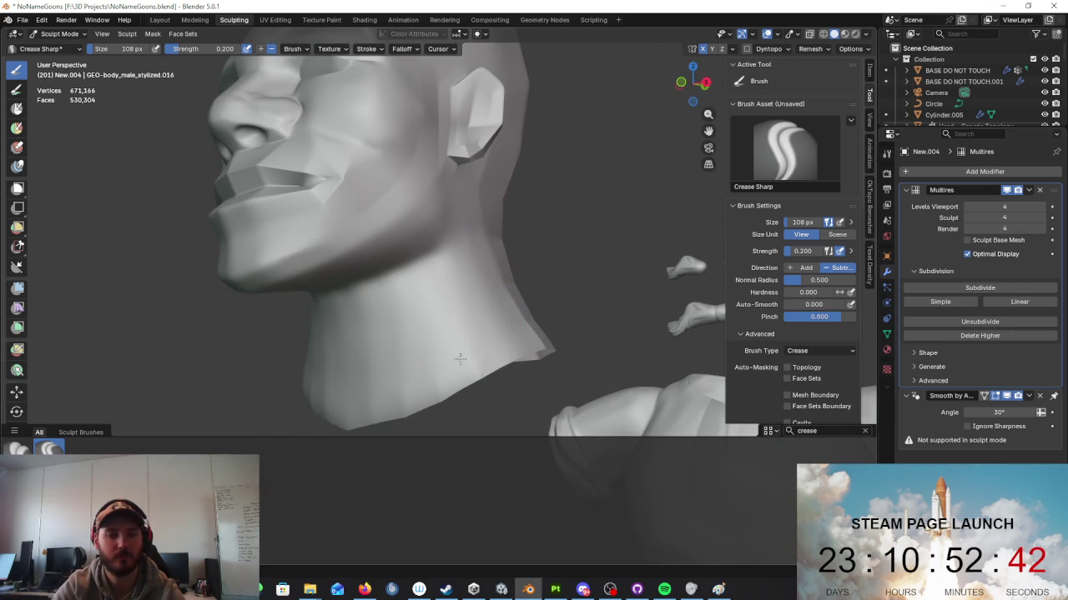
{"action": "middle_click_drag", "start_coordinate": [356, 421], "coordinate": [372, 377]}
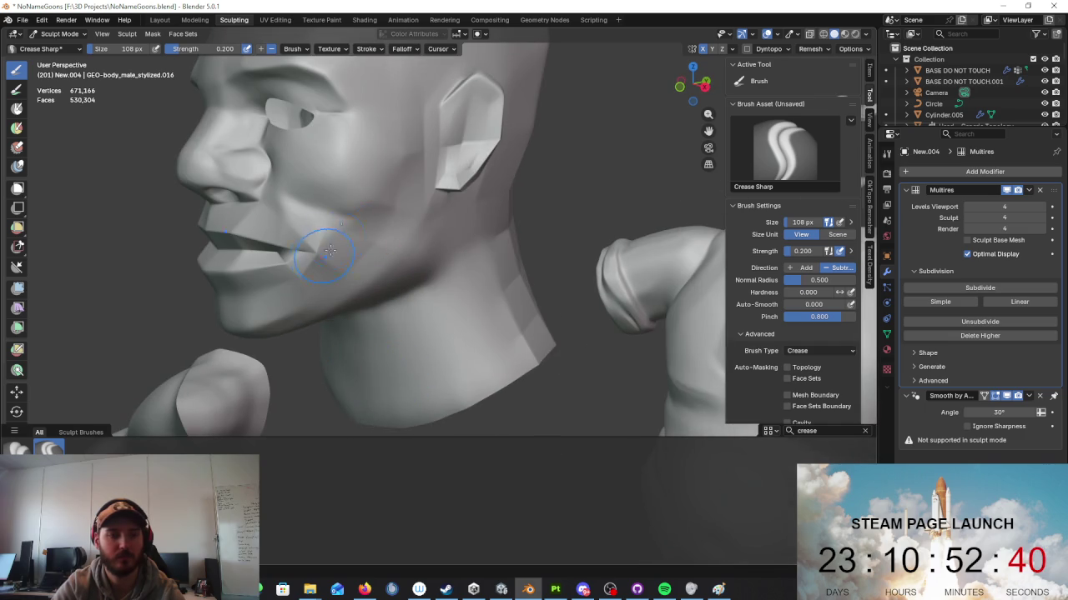
{"action": "middle_click_drag", "start_coordinate": [378, 242], "coordinate": [404, 237]}
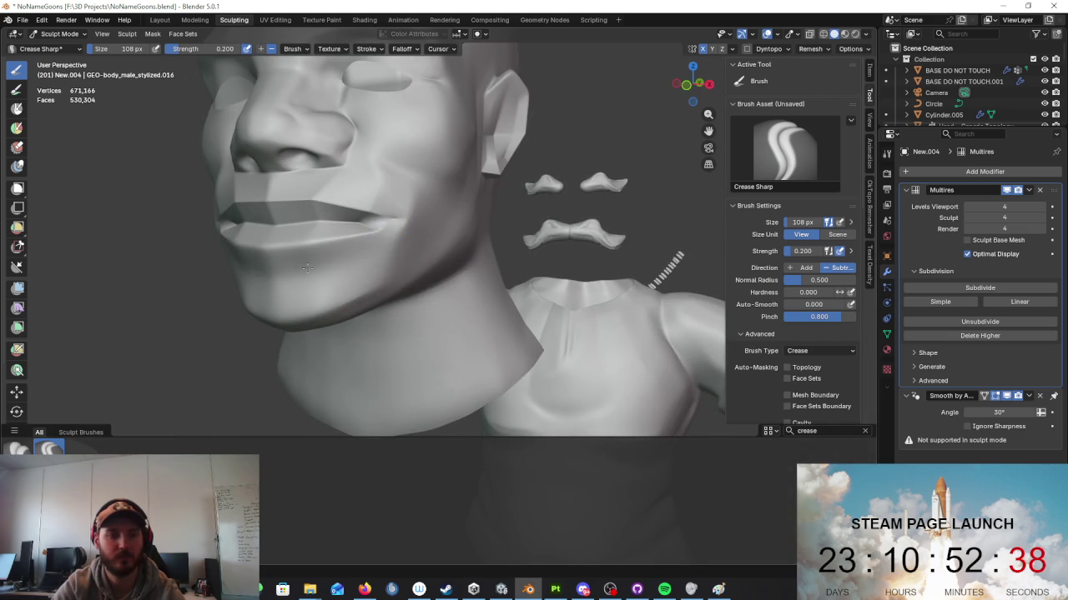
{"action": "middle_click_drag", "start_coordinate": [307, 267], "coordinate": [398, 263]}
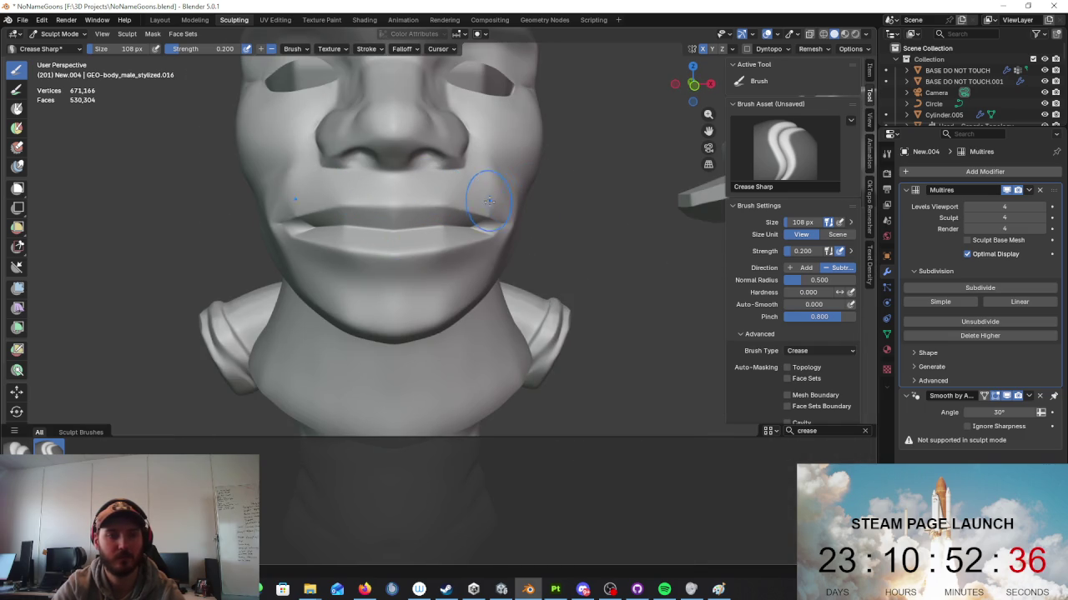
{"action": "middle_click_drag", "start_coordinate": [416, 231], "coordinate": [439, 226]}
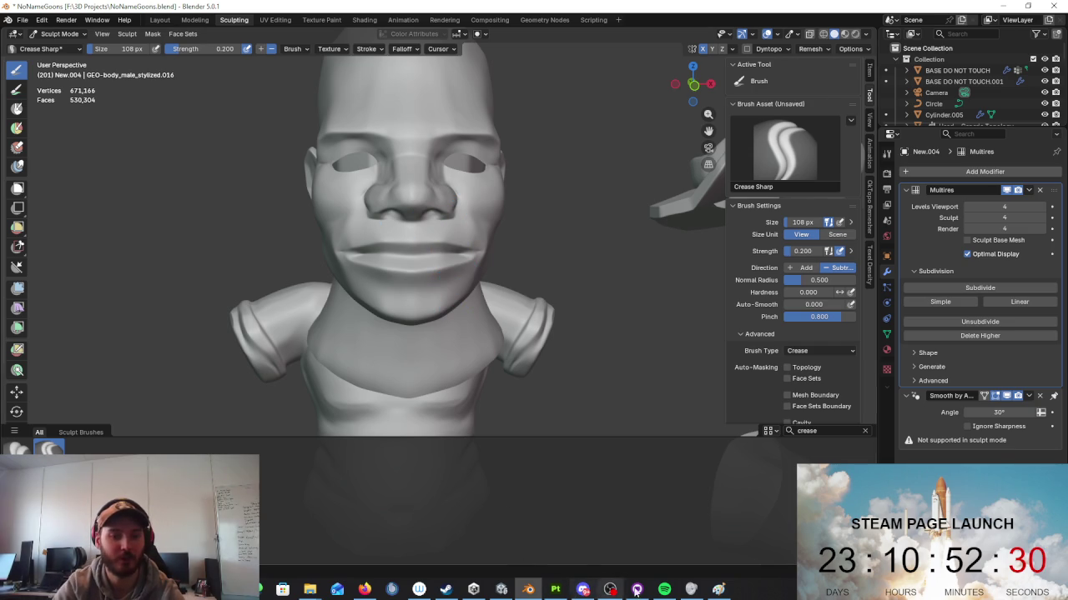
Step: In Unity, slide the Miner left to Position X 3.687
{"action": "left_click", "coordinate": [502, 589]}
{"action": "right_click_drag", "start_coordinate": [501, 262], "coordinate": [397, 281]}
{"action": "left_click", "coordinate": [409, 281]}
{"action": "left_click_drag", "start_coordinate": [429, 226], "coordinate": [347, 225]}
Step: Frame the Miner and rotate it from -180 to -240 on Y
{"action": "key", "text": "f"}
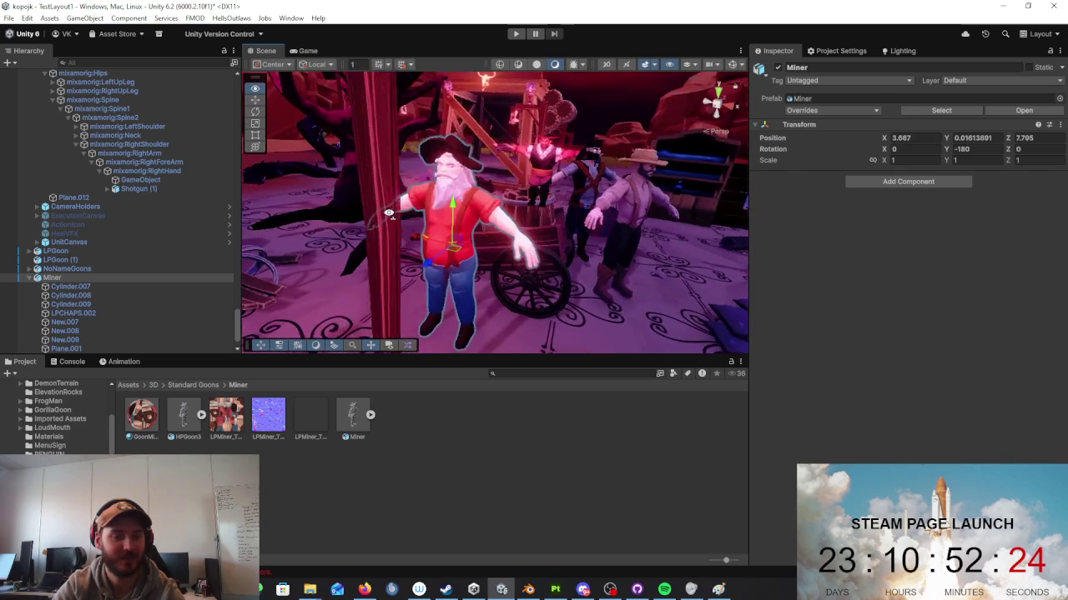
{"action": "scroll", "coordinate": [401, 242], "scroll_direction": "up", "scroll_amount": 3}
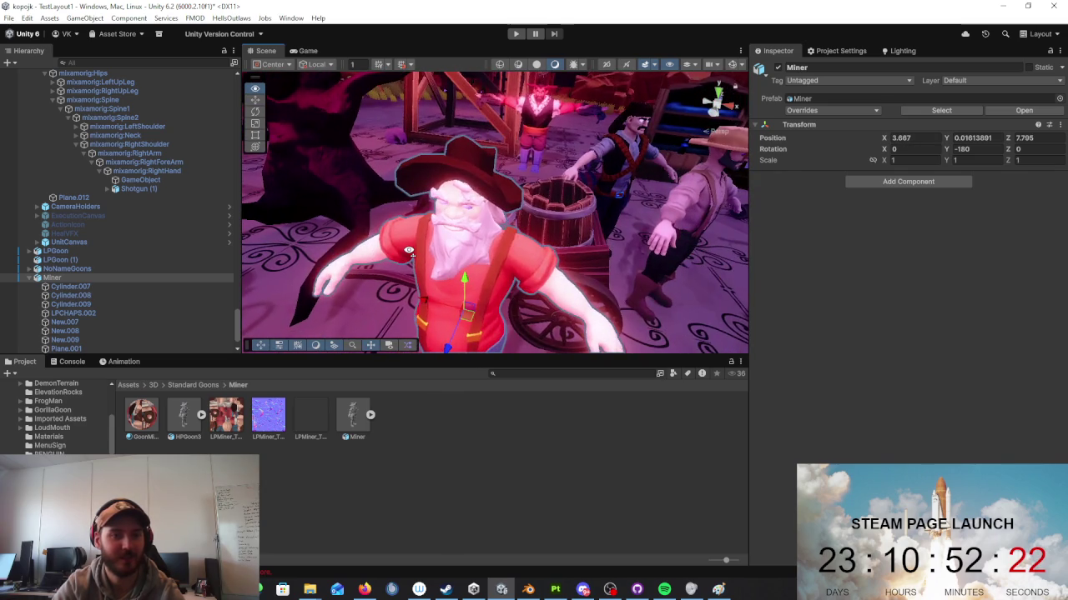
{"action": "right_click_drag", "start_coordinate": [409, 250], "coordinate": [266, 110]}
{"action": "key", "text": "e"}
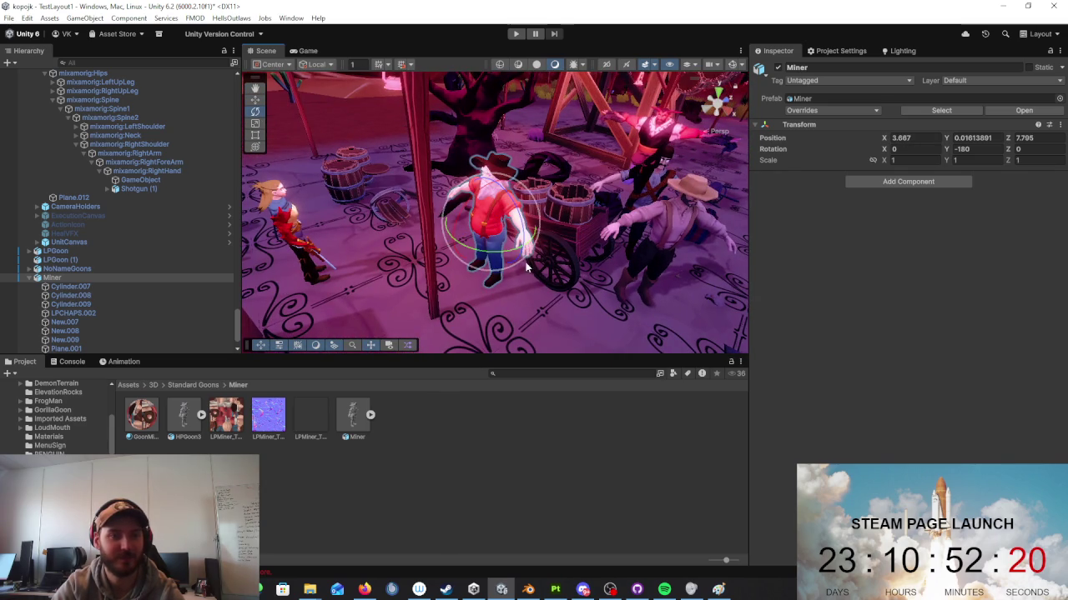
{"action": "mouse_move", "coordinate": [534, 221]}
{"action": "left_mouse_down"}
{"action": "mouse_move", "coordinate": [592, 239]}
{"action": "mouse_move", "coordinate": [552, 227]}
{"action": "mouse_move", "coordinate": [591, 215]}
{"action": "mouse_move", "coordinate": [612, 241]}
{"action": "left_mouse_up"}
{"action": "left_click", "coordinate": [552, 227]}
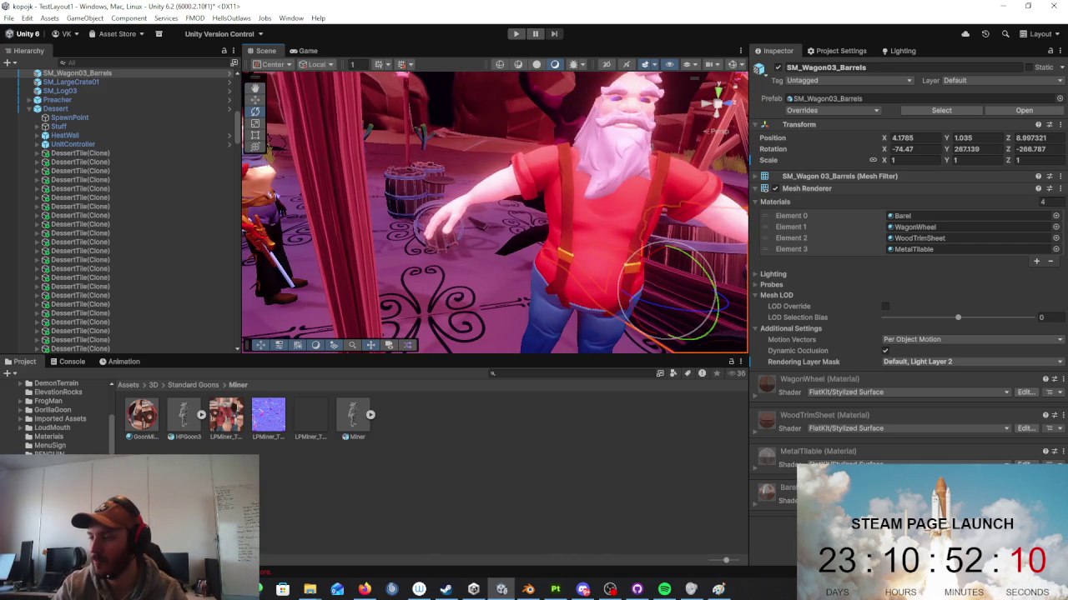
{"action": "key", "text": "alt+Tab"}
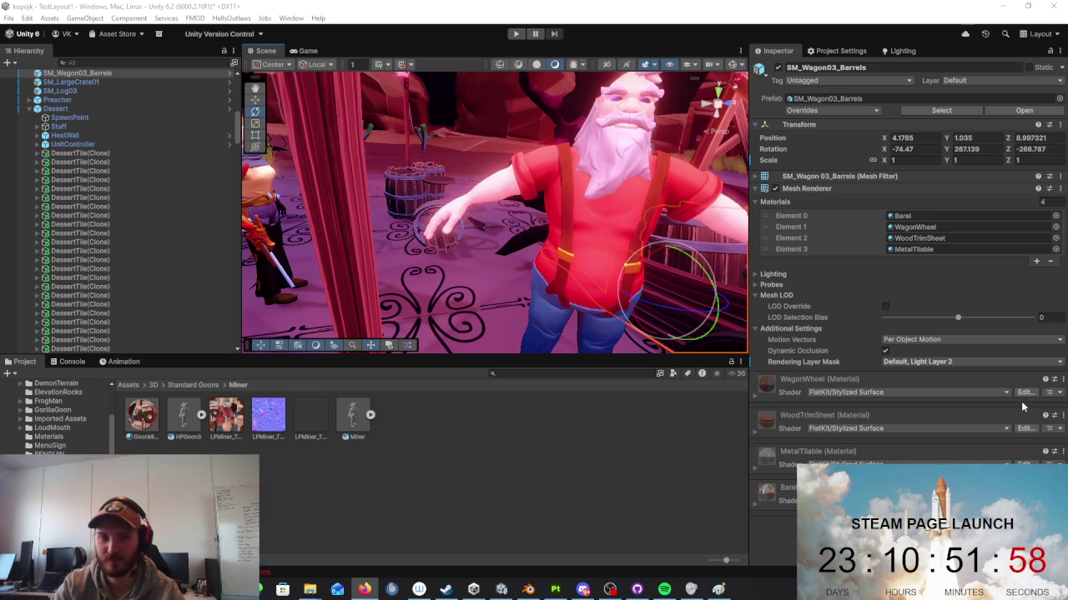
{"action": "scroll", "coordinate": [628, 235], "scroll_direction": "down", "scroll_amount": 4}
{"action": "scroll", "coordinate": [628, 235], "scroll_direction": "down", "scroll_amount": 3}
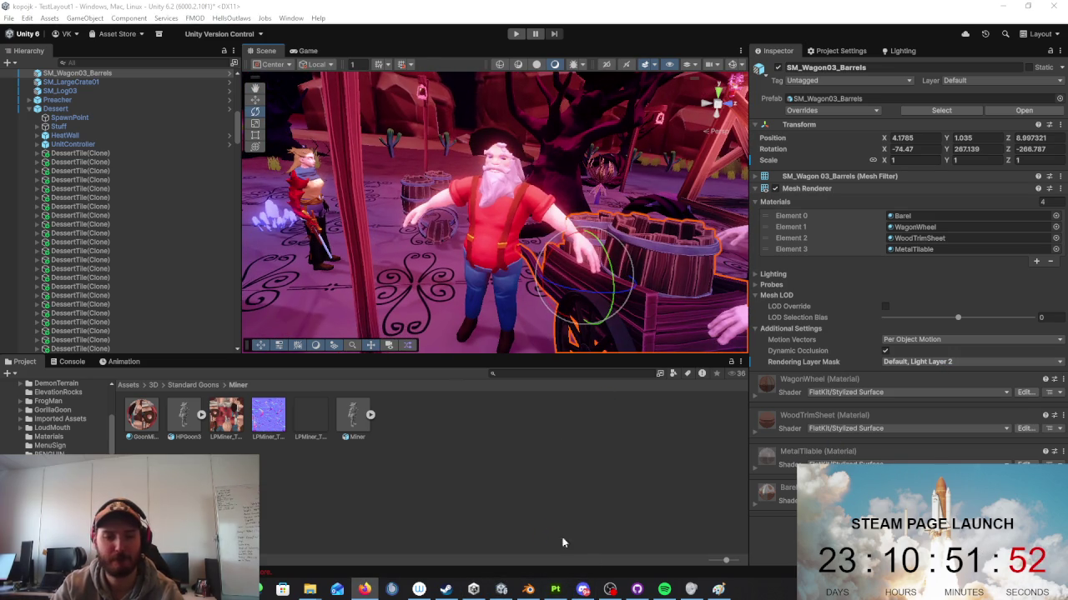
{"action": "scroll", "coordinate": [617, 282], "scroll_direction": "up", "scroll_amount": 2}
{"action": "scroll", "coordinate": [617, 282], "scroll_direction": "up", "scroll_amount": 2}
{"action": "scroll", "coordinate": [617, 282], "scroll_direction": "up", "scroll_amount": 2}
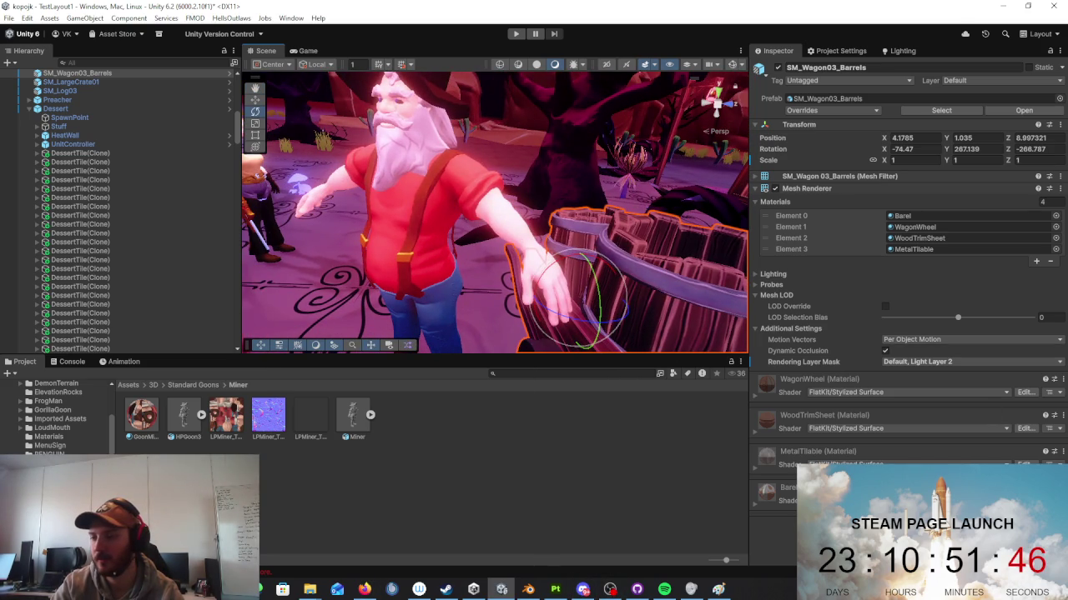
{"action": "key", "text": "alt+Tab"}
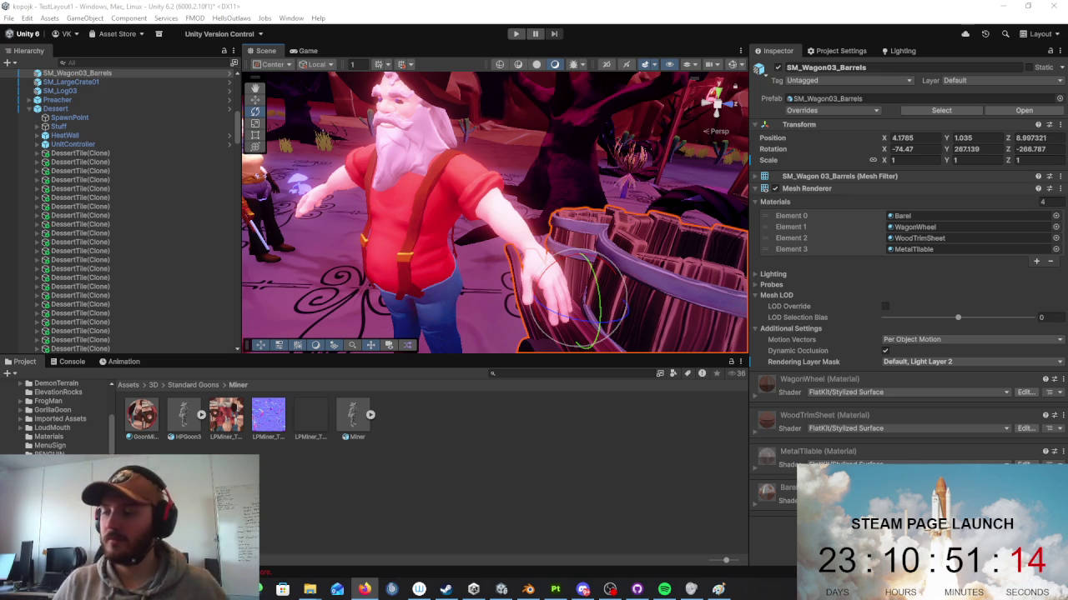
{"action": "mouse_move", "coordinate": [513, 234]}
{"action": "right_mouse_down"}
{"action": "mouse_move", "coordinate": [495, 231]}
{"action": "mouse_move", "coordinate": [552, 246]}
{"action": "mouse_move", "coordinate": [528, 257]}
{"action": "mouse_move", "coordinate": [624, 241]}
{"action": "right_mouse_up"}
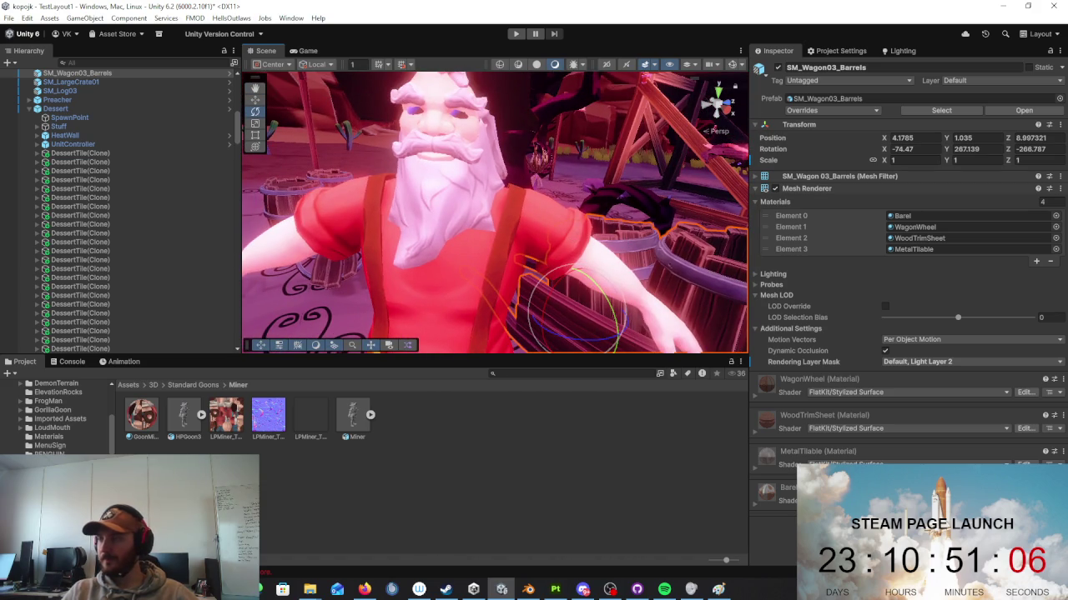
{"action": "left_click", "coordinate": [364, 590]}
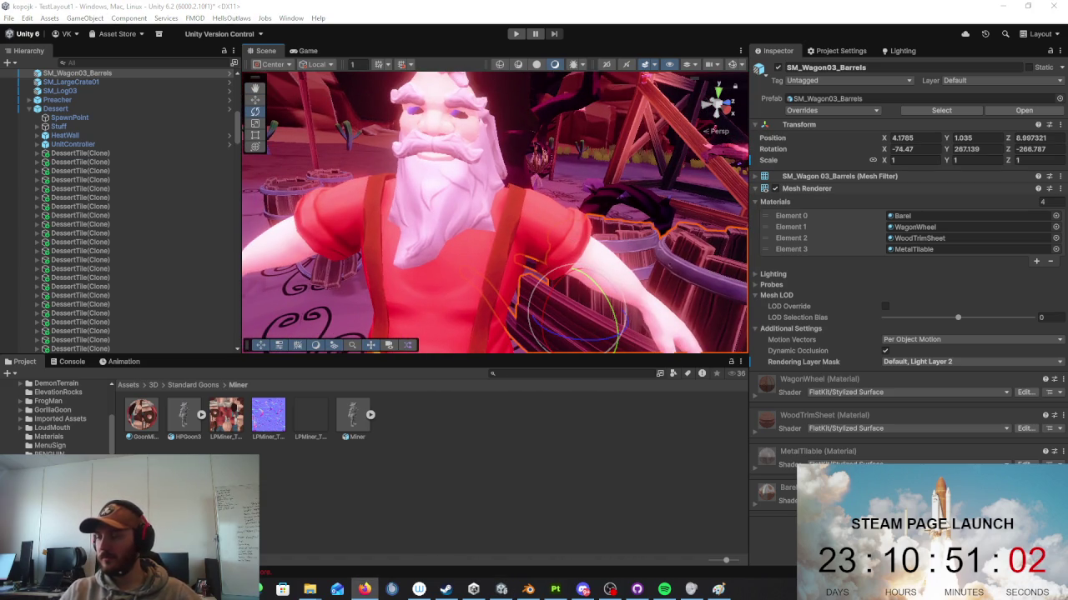
{"action": "right_click_drag", "start_coordinate": [594, 225], "coordinate": [467, 224]}
{"action": "left_click", "coordinate": [433, 250]}
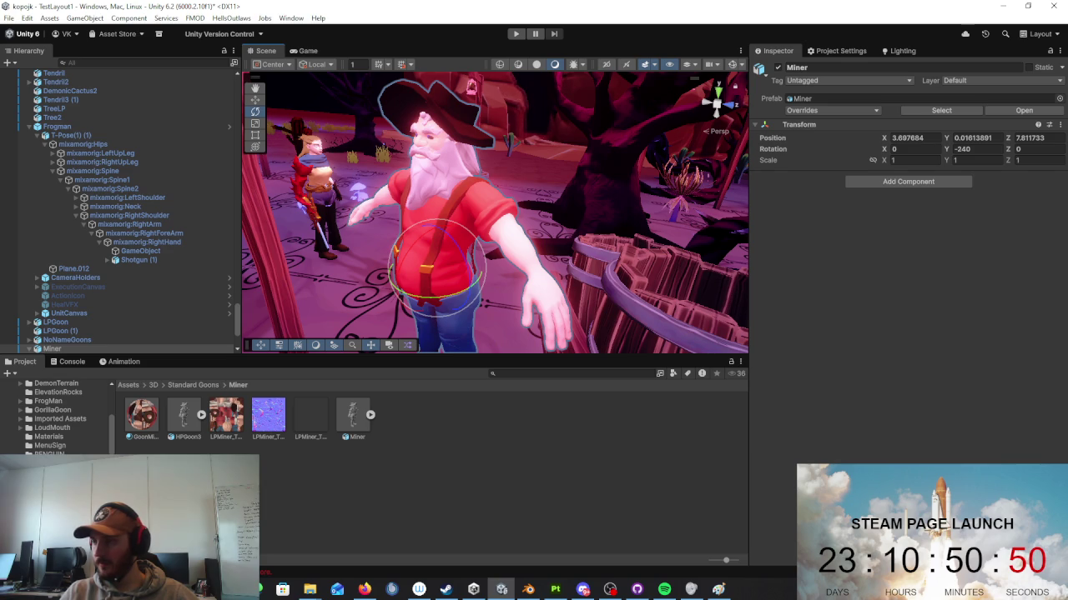
Step: Rotate the Miner to Rotation Y -570 so it faces sideways
{"action": "mouse_move", "coordinate": [451, 167]}
{"action": "right_mouse_down"}
{"action": "mouse_move", "coordinate": [521, 143]}
{"action": "mouse_move", "coordinate": [468, 261]}
{"action": "right_mouse_up"}
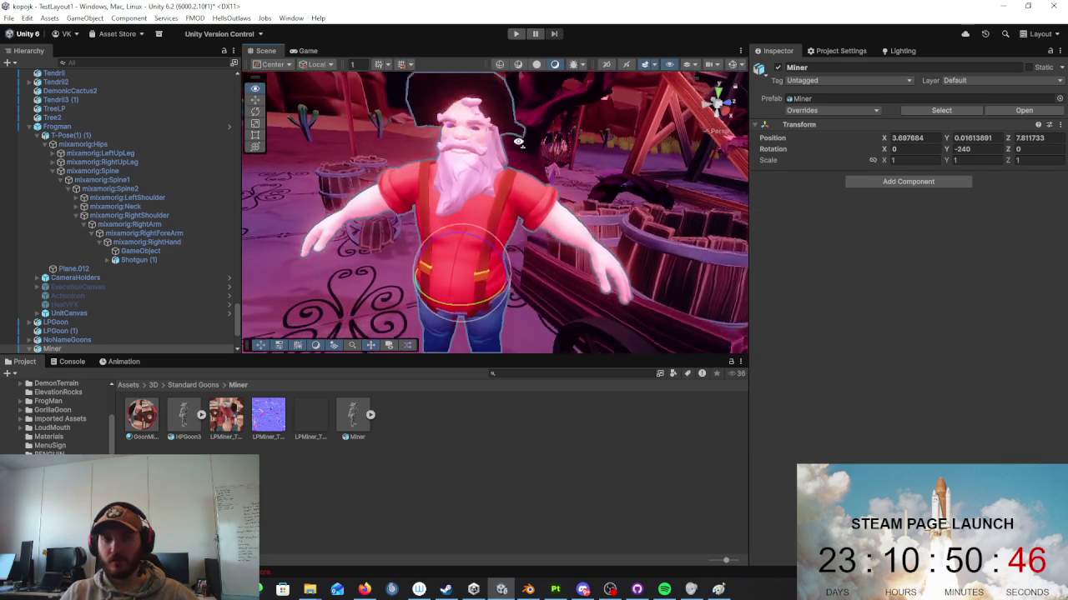
{"action": "right_click_drag", "start_coordinate": [468, 261], "coordinate": [529, 304]}
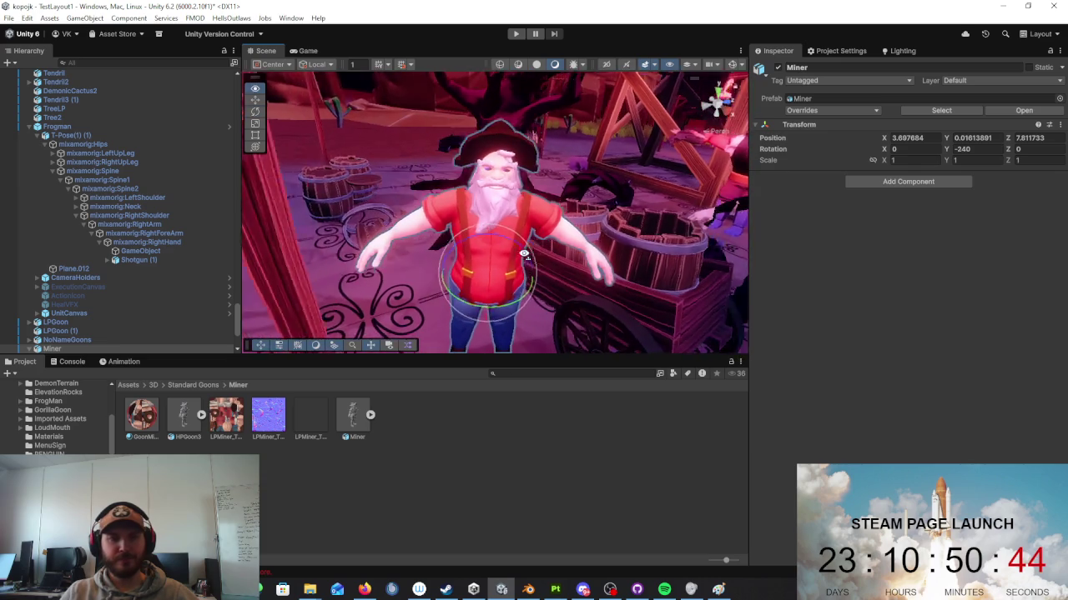
{"action": "mouse_move", "coordinate": [529, 304]}
{"action": "left_mouse_down"}
{"action": "mouse_move", "coordinate": [822, 284]}
{"action": "mouse_move", "coordinate": [153, 247]}
{"action": "mouse_move", "coordinate": [751, 287]}
{"action": "mouse_move", "coordinate": [380, 249]}
{"action": "mouse_move", "coordinate": [510, 348]}
{"action": "left_mouse_up"}
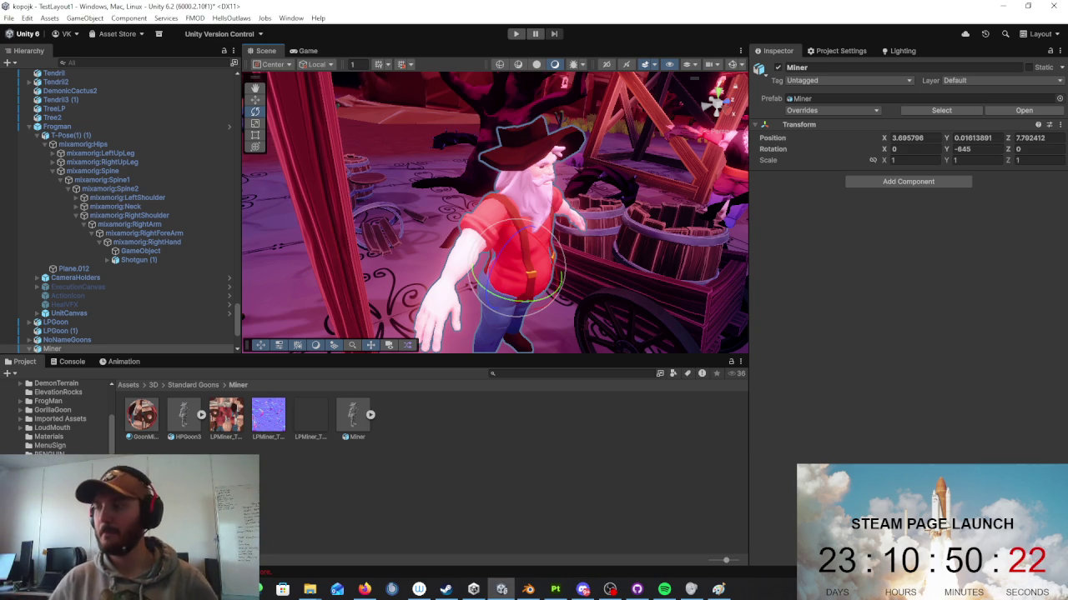
{"action": "mouse_move", "coordinate": [699, 117]}
{"action": "left_mouse_down", "text": "alt"}
{"action": "mouse_move", "coordinate": [440, 183]}
{"action": "mouse_move", "coordinate": [509, 296]}
{"action": "left_mouse_up", "text": "alt"}
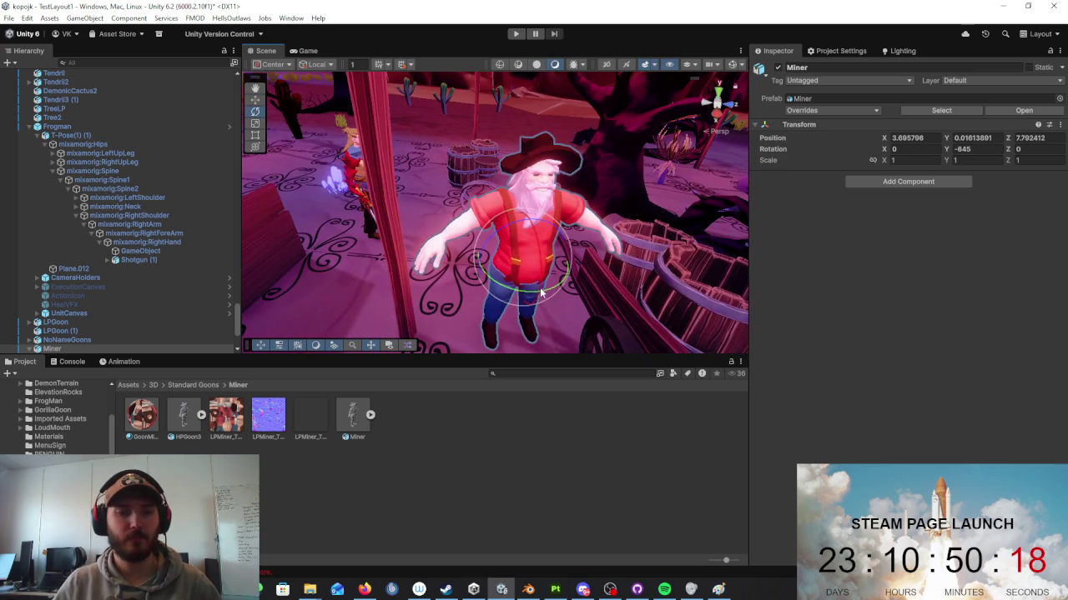
{"action": "mouse_move", "coordinate": [500, 298]}
{"action": "left_mouse_down"}
{"action": "mouse_move", "coordinate": [421, 284]}
{"action": "mouse_move", "coordinate": [769, 211]}
{"action": "mouse_move", "coordinate": [787, 263]}
{"action": "left_mouse_up"}
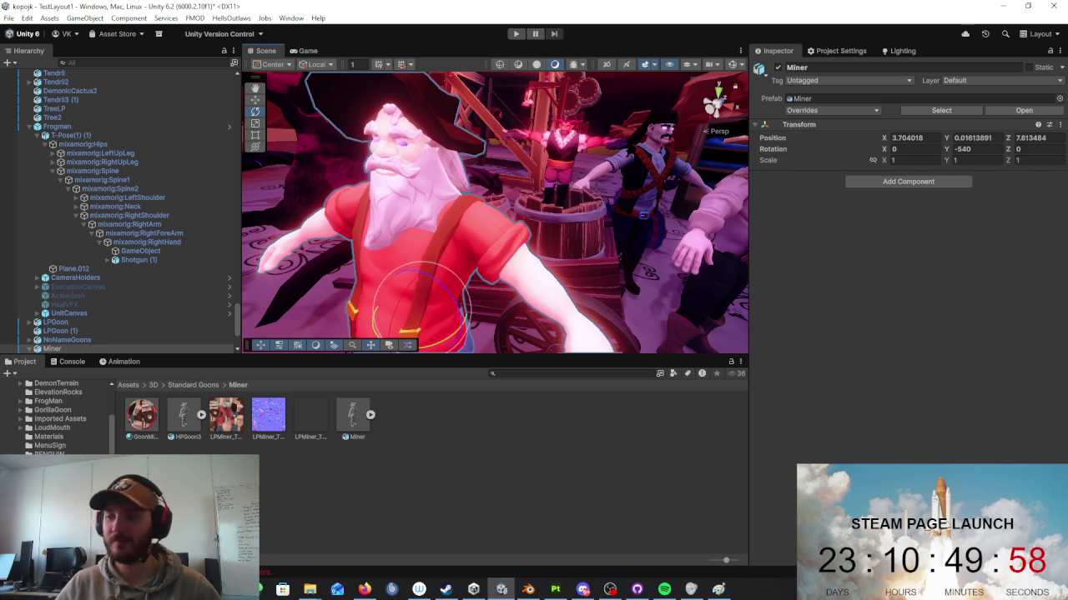
{"action": "mouse_move", "coordinate": [533, 209]}
{"action": "left_mouse_down", "text": "alt"}
{"action": "mouse_move", "coordinate": [609, 204]}
{"action": "mouse_move", "coordinate": [533, 251]}
{"action": "mouse_move", "coordinate": [523, 243]}
{"action": "left_mouse_up", "text": "alt"}
{"action": "scroll", "coordinate": [533, 250], "scroll_direction": "down", "scroll_amount": 3}
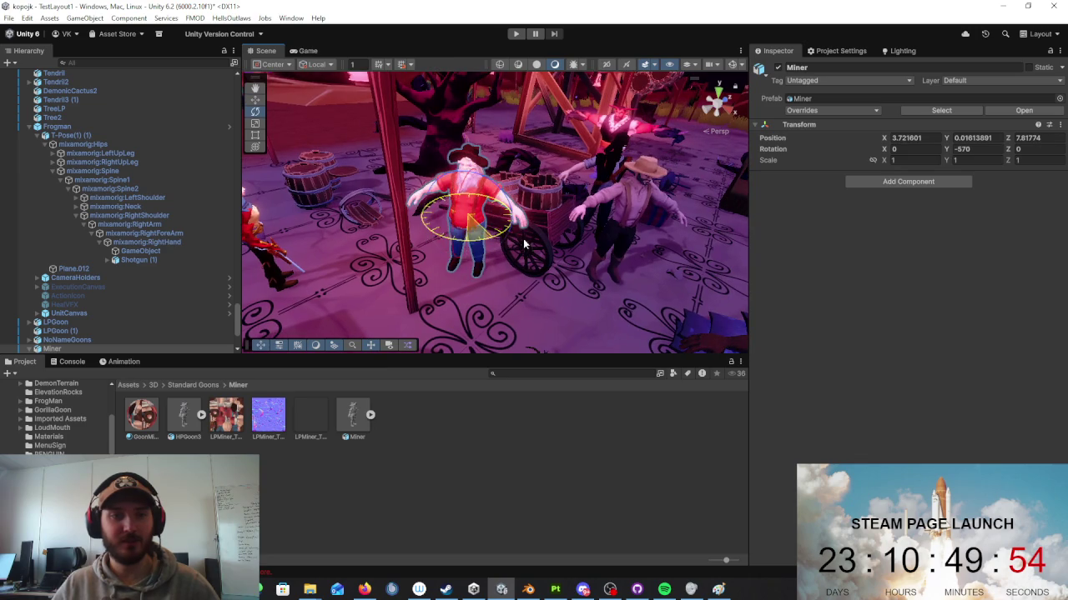
Step: Move the Miner to X 1.99, Z 6.82 in front of the barrels and frame it
{"action": "key", "text": "w"}
{"action": "scroll", "coordinate": [525, 217], "scroll_direction": "up", "scroll_amount": 2}
{"action": "left_click_drag", "start_coordinate": [464, 240], "coordinate": [310, 244]}
{"action": "key", "text": "f"}
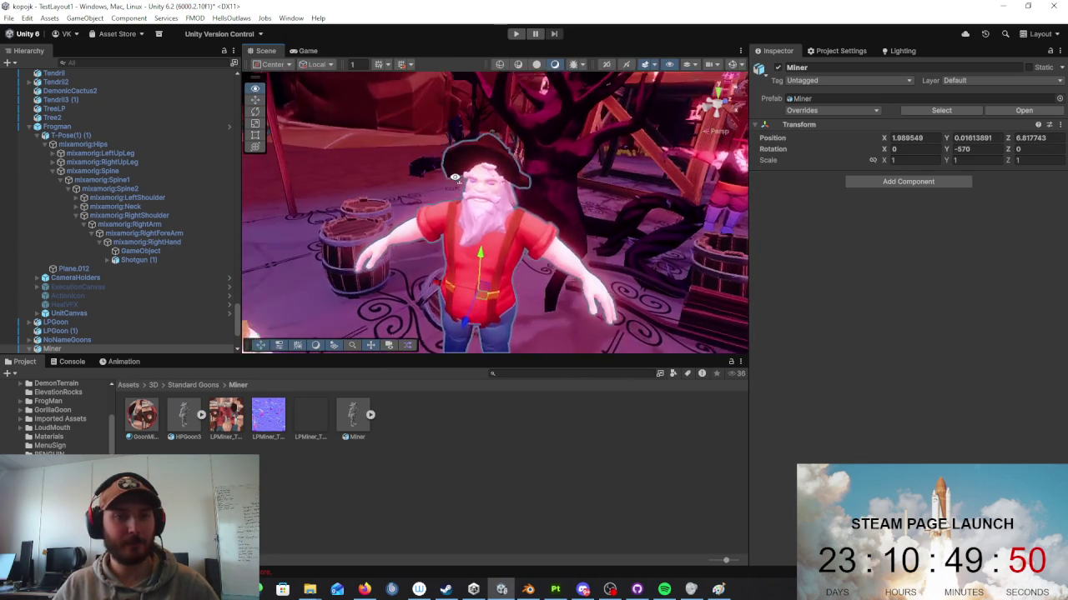
{"action": "left_click_drag", "start_coordinate": [455, 176], "coordinate": [510, 173], "text": "alt"}
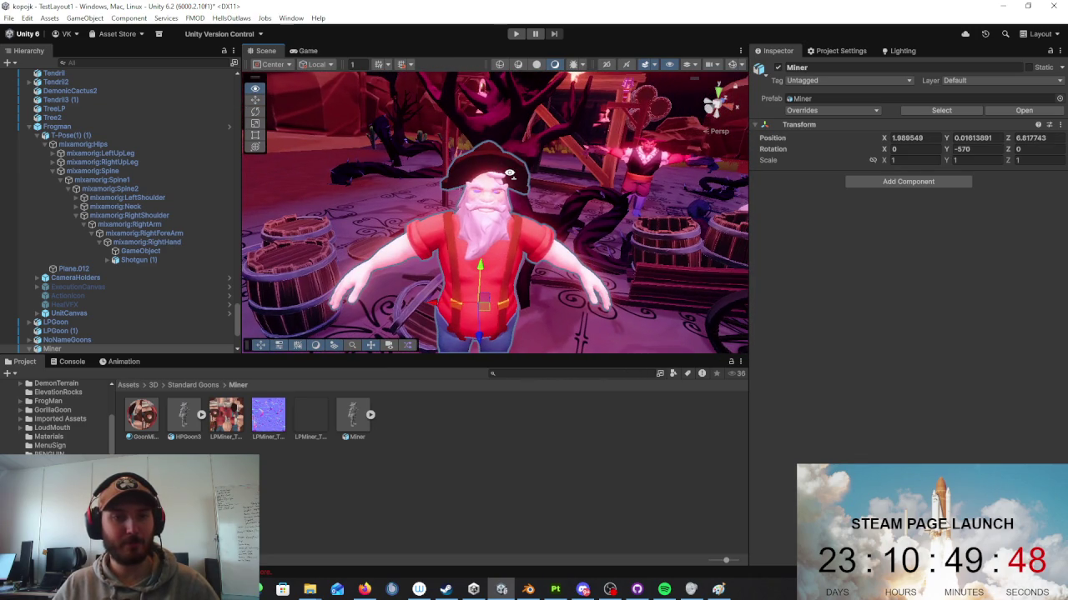
{"action": "left_click", "coordinate": [141, 415]}
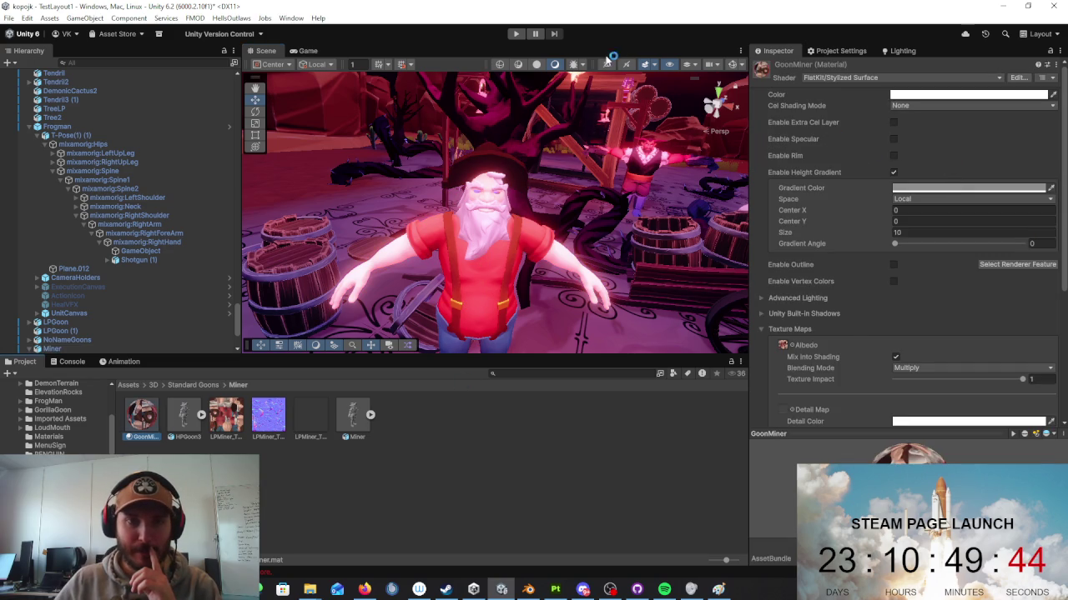
Step: Preview the Scene view with unlit shading and navigate around toward the Miner
{"action": "left_click", "coordinate": [535, 64]}
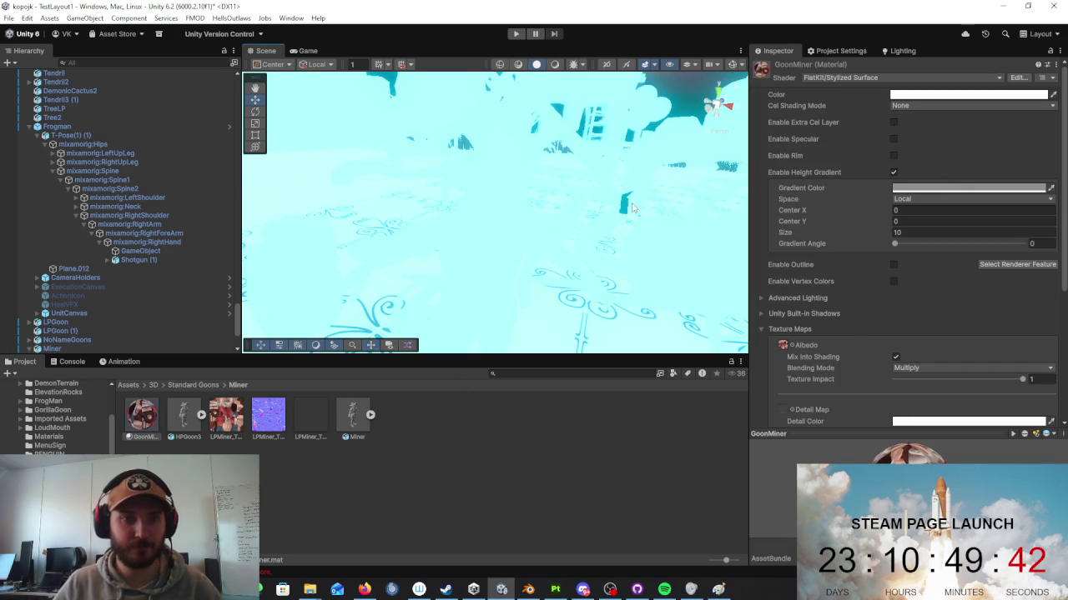
{"action": "scroll", "coordinate": [618, 213], "scroll_direction": "down", "scroll_amount": 3}
{"action": "scroll", "coordinate": [618, 213], "scroll_direction": "down", "scroll_amount": 3}
{"action": "scroll", "coordinate": [618, 210], "scroll_direction": "down", "scroll_amount": 3}
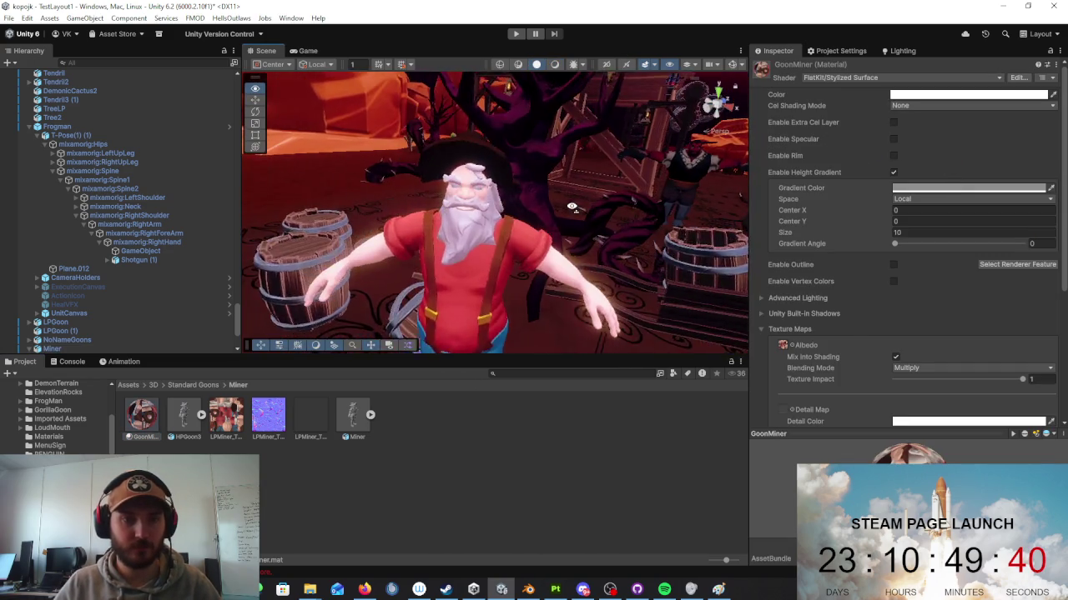
{"action": "scroll", "coordinate": [617, 207], "scroll_direction": "down", "scroll_amount": 2}
{"action": "right_click_drag", "start_coordinate": [618, 205], "coordinate": [501, 208]}
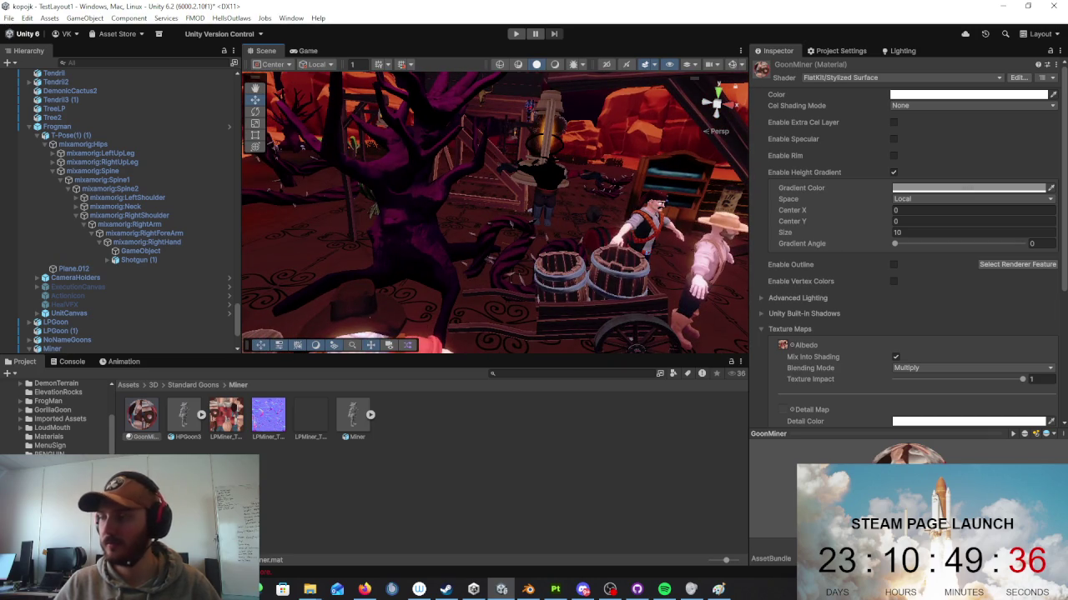
{"action": "right_click_drag", "start_coordinate": [349, 193], "coordinate": [466, 216]}
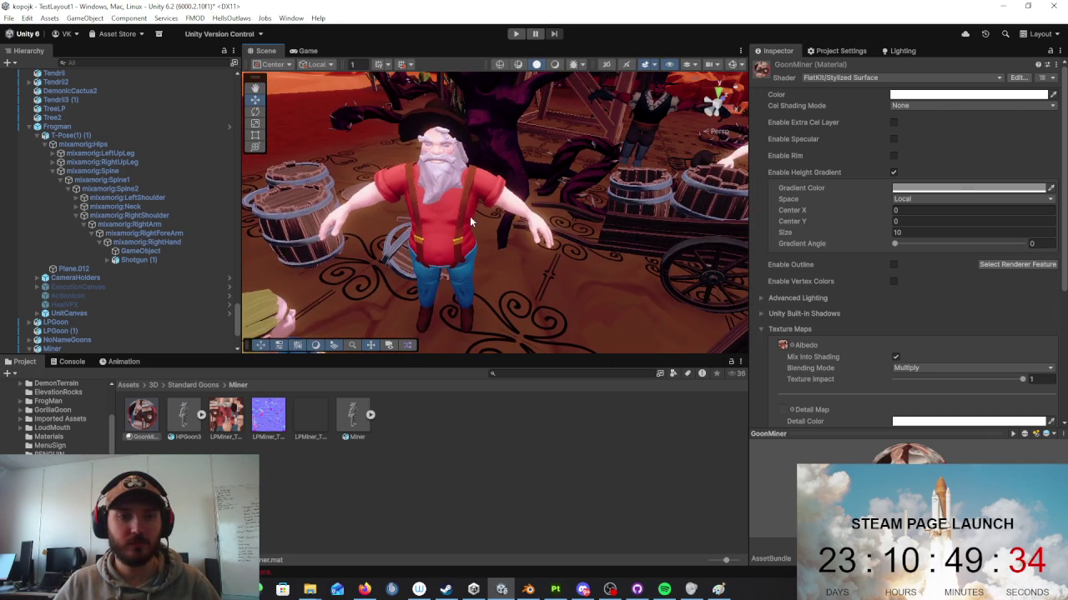
Step: Select the Miner and rotate it on Y to -585 so it faces the camera
{"action": "left_click", "coordinate": [441, 239]}
{"action": "left_click", "coordinate": [256, 115]}
{"action": "left_click_drag", "start_coordinate": [392, 250], "coordinate": [174, 235]}
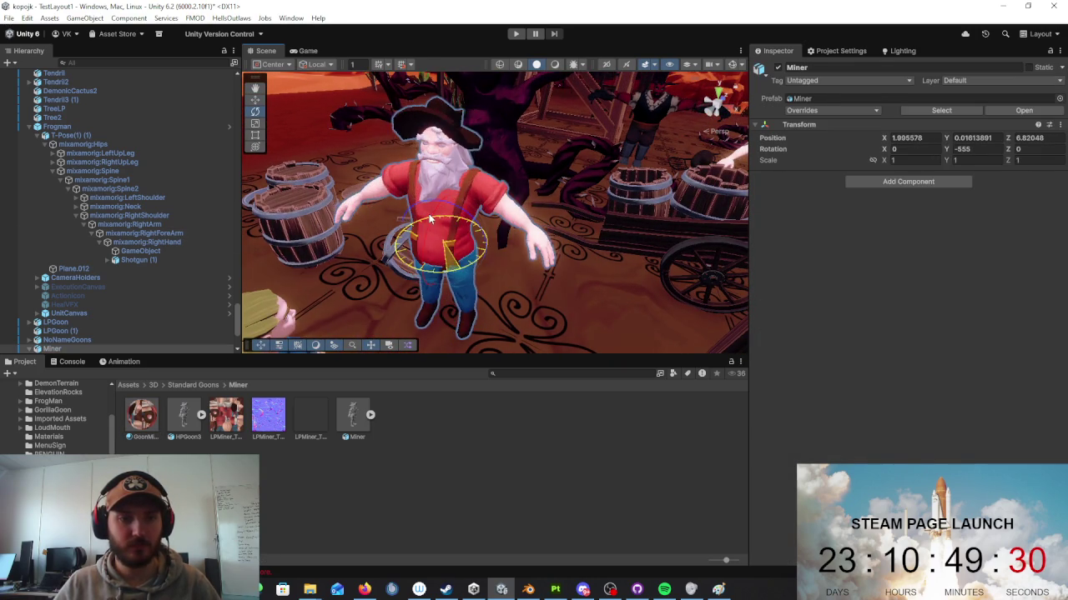
{"action": "left_click_drag", "start_coordinate": [175, 234], "coordinate": [428, 213]}
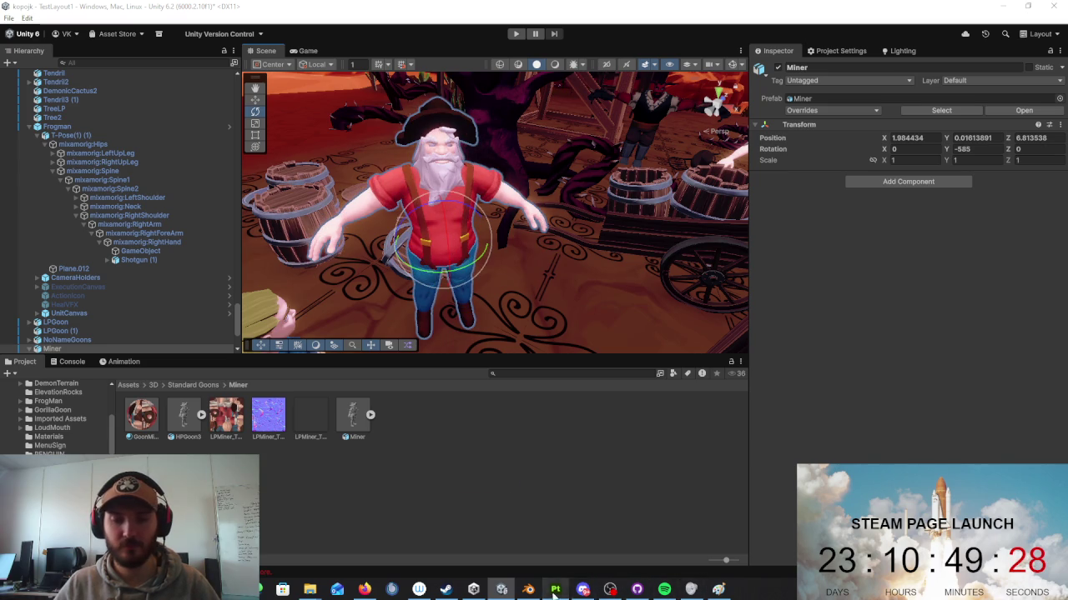
{"action": "left_click", "coordinate": [555, 590]}
Step: Cancel the texture export and orbit to inspect the Miner's head, torso and arm
{"action": "left_click", "coordinate": [647, 485]}
{"action": "scroll", "coordinate": [355, 219], "scroll_direction": "up", "scroll_amount": 5}
{"action": "scroll", "coordinate": [355, 219], "scroll_direction": "up", "scroll_amount": 5}
{"action": "left_click_drag", "start_coordinate": [367, 250], "coordinate": [403, 315], "text": "alt"}
{"action": "scroll", "coordinate": [402, 315], "scroll_direction": "up", "scroll_amount": 5}
{"action": "left_click_drag", "start_coordinate": [339, 315], "coordinate": [407, 299], "text": "alt"}
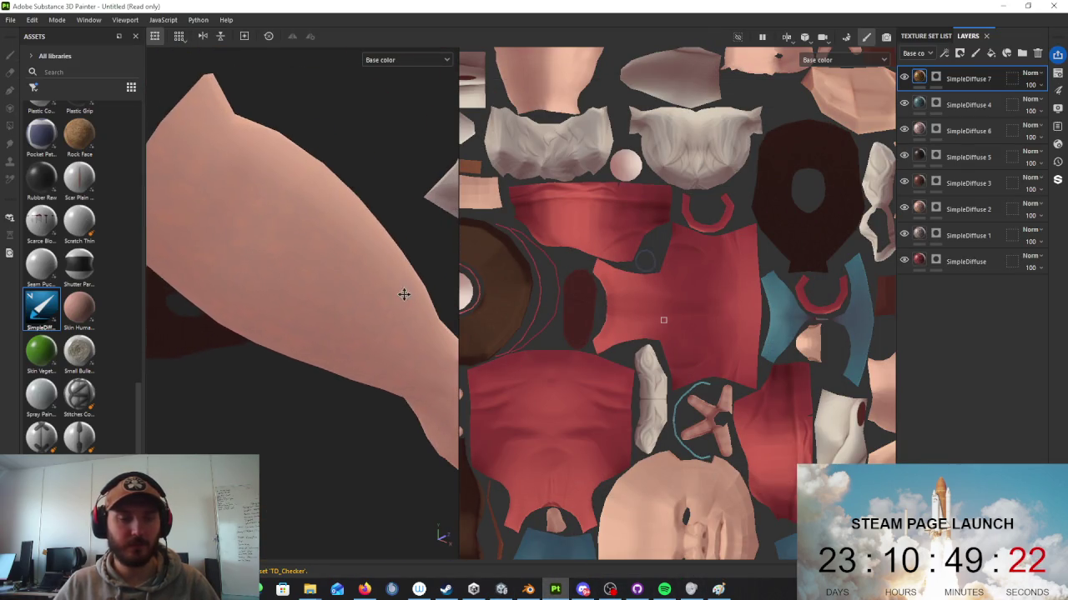
{"action": "scroll", "coordinate": [407, 298], "scroll_direction": "down", "scroll_amount": 3}
{"action": "scroll", "coordinate": [407, 298], "scroll_direction": "down", "scroll_amount": 3}
{"action": "scroll", "coordinate": [407, 299], "scroll_direction": "down", "scroll_amount": 3}
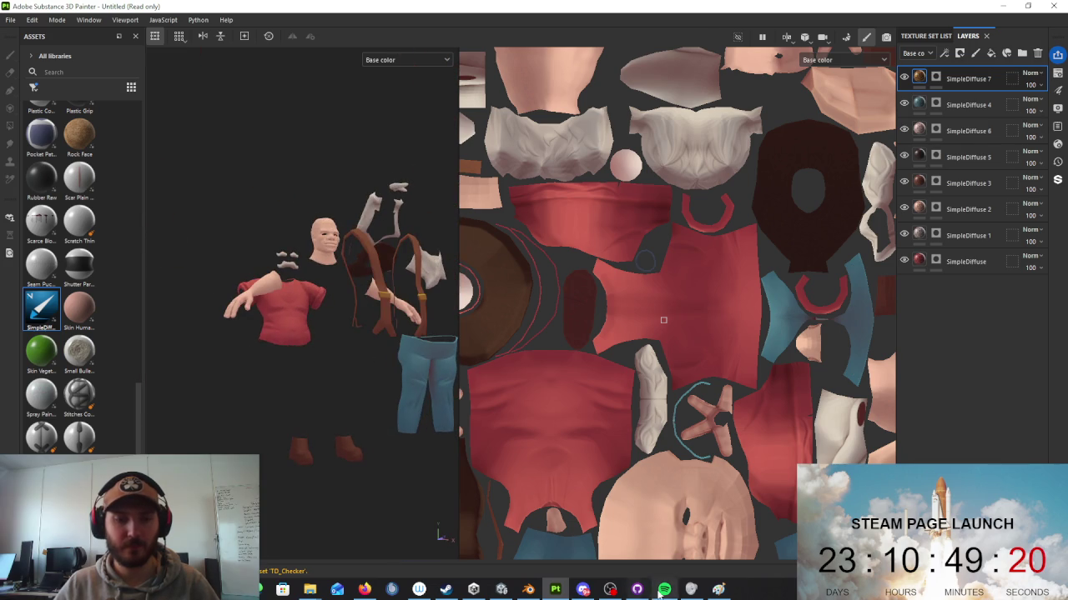
{"action": "left_click", "coordinate": [528, 590]}
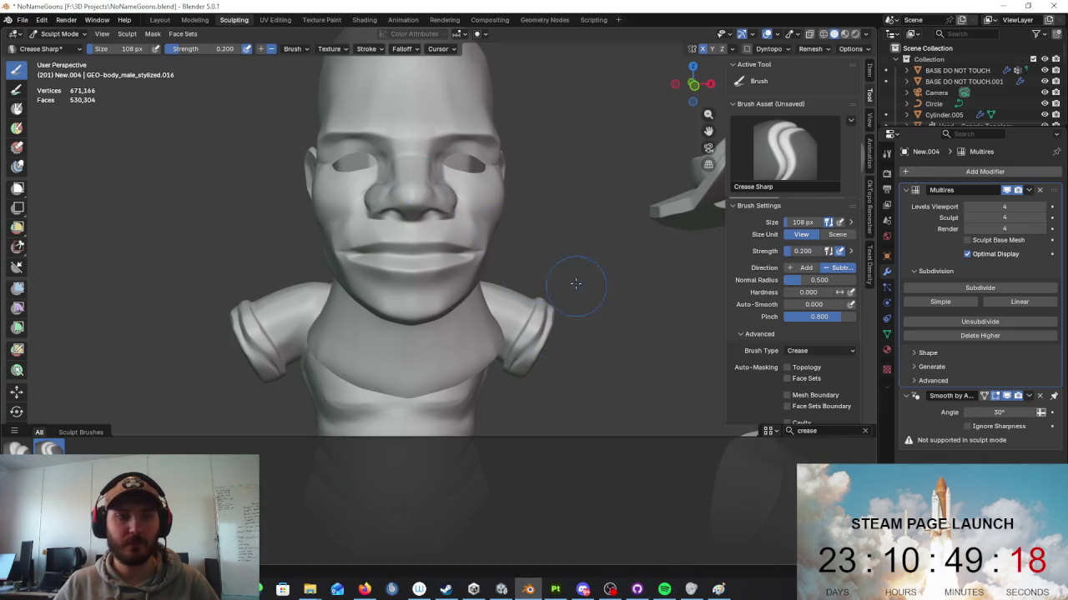
Step: Orbit the New.004 sculpt to view the head and neck from below, front and side
{"action": "middle_click_drag", "start_coordinate": [575, 302], "coordinate": [499, 256]}
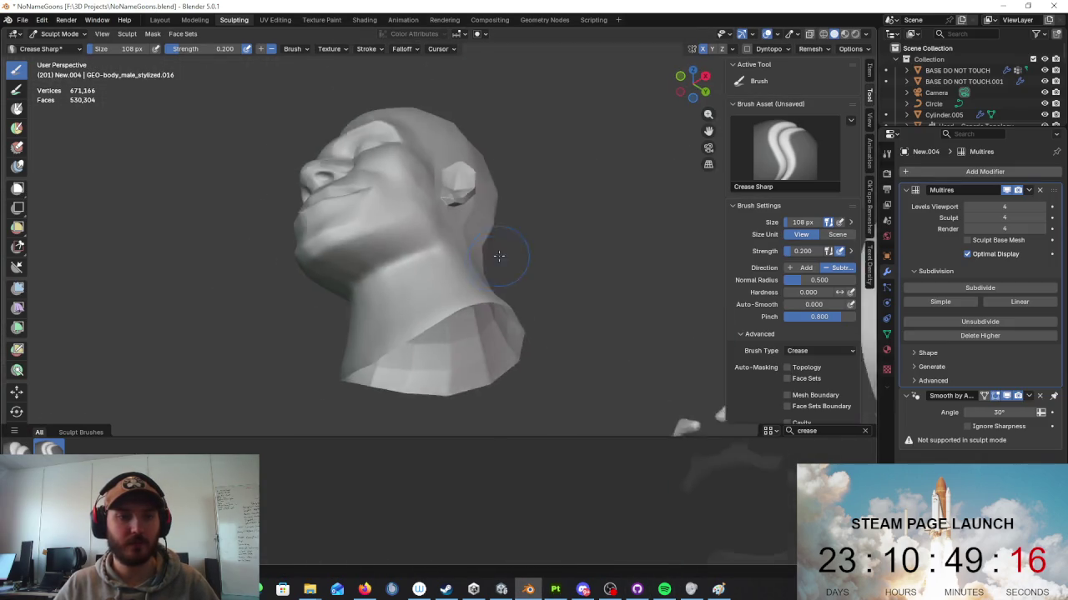
{"action": "scroll", "coordinate": [499, 256], "scroll_direction": "up", "scroll_amount": 3}
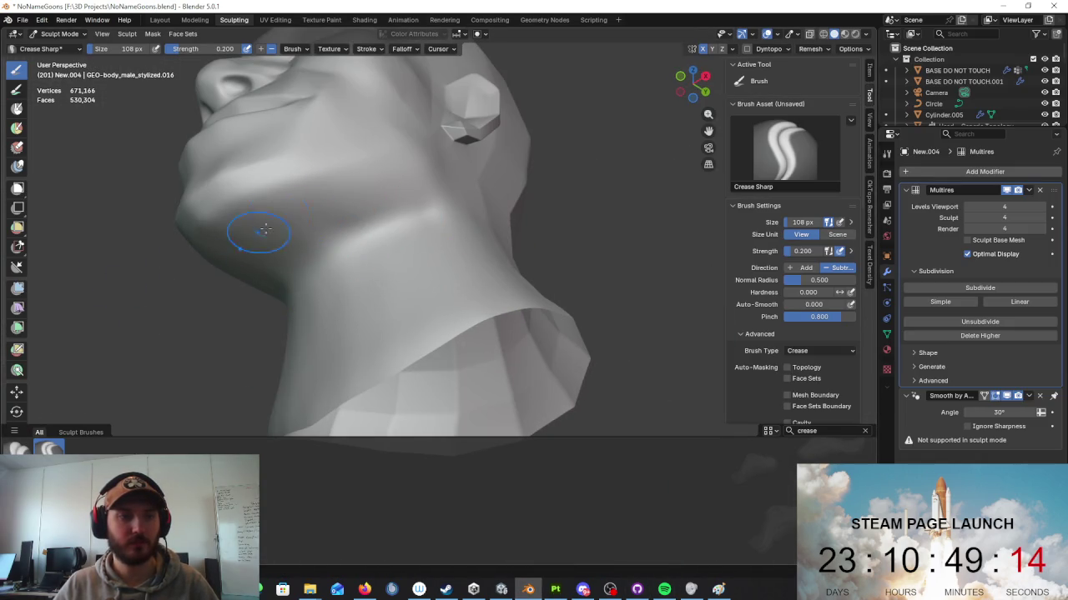
{"action": "middle_click_drag", "start_coordinate": [237, 240], "coordinate": [369, 281]}
{"action": "middle_click_drag", "start_coordinate": [291, 203], "coordinate": [378, 206]}
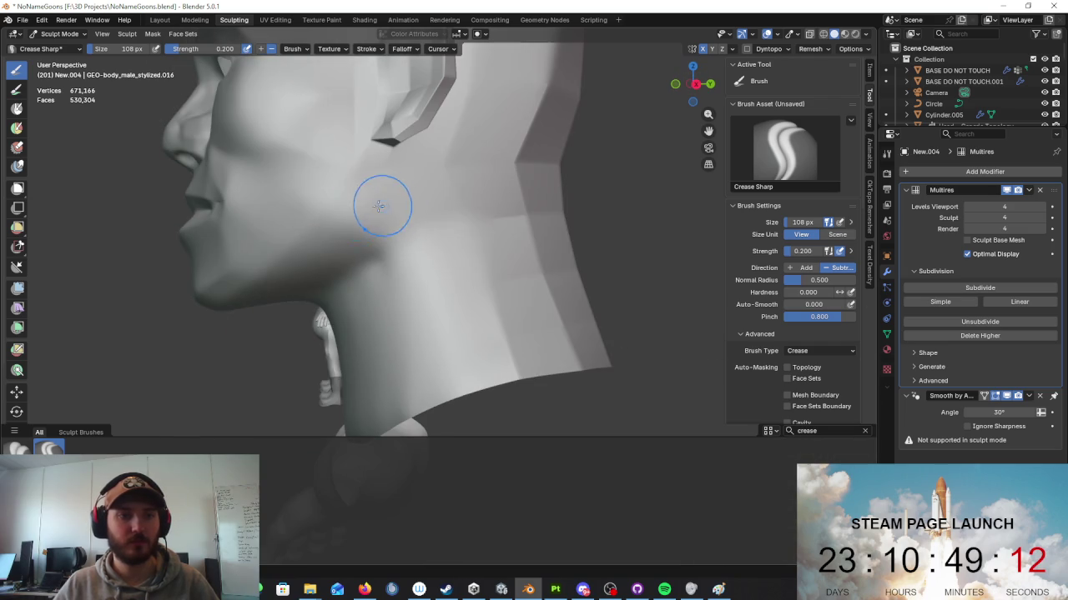
{"action": "middle_click_drag", "start_coordinate": [315, 158], "coordinate": [489, 131]}
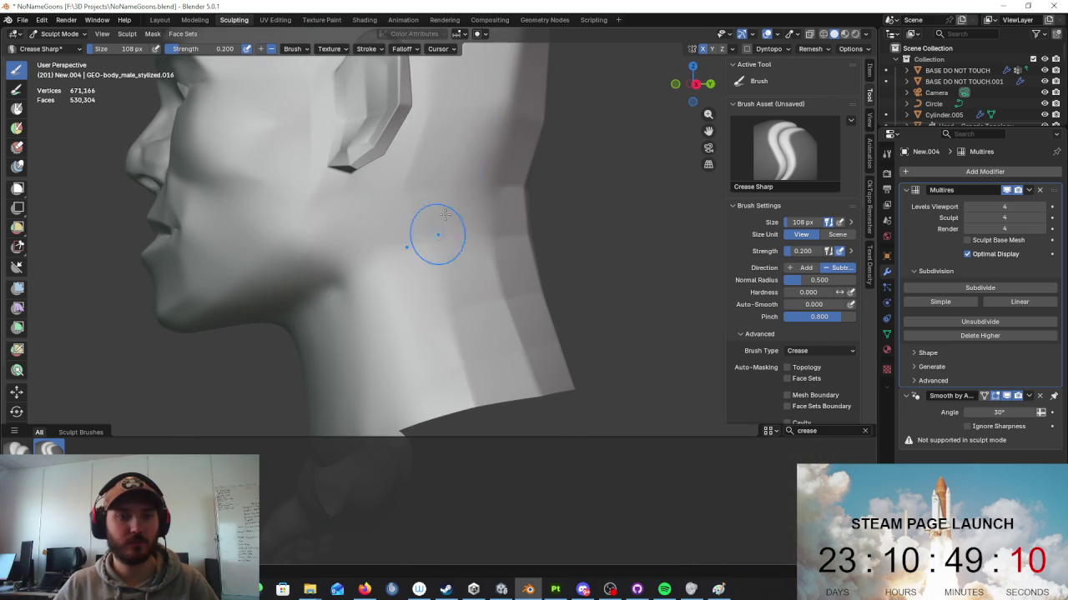
{"action": "scroll", "coordinate": [543, 202], "scroll_direction": "down", "scroll_amount": 5}
{"action": "mouse_move", "coordinate": [488, 158]}
{"action": "middle_mouse_down"}
{"action": "mouse_move", "coordinate": [370, 161]}
{"action": "mouse_move", "coordinate": [488, 210]}
{"action": "mouse_move", "coordinate": [401, 284]}
{"action": "mouse_move", "coordinate": [453, 186]}
{"action": "middle_mouse_up"}
Step: Orbit around the back and front of the character, ending on a front view of the face
{"action": "middle_click_drag", "start_coordinate": [460, 275], "coordinate": [467, 208]}
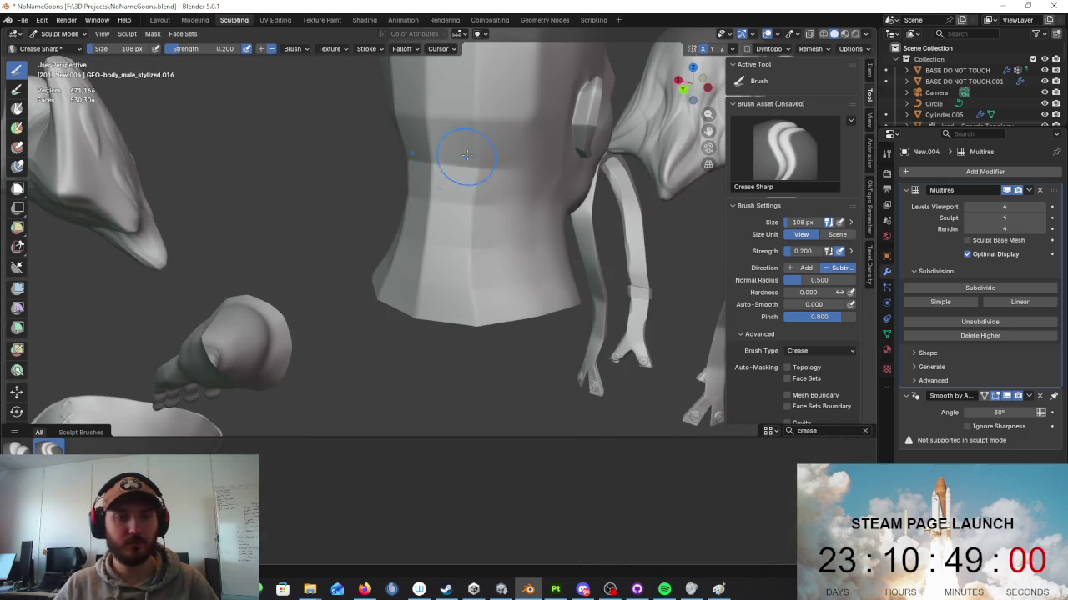
{"action": "middle_click_drag", "start_coordinate": [409, 310], "coordinate": [417, 333]}
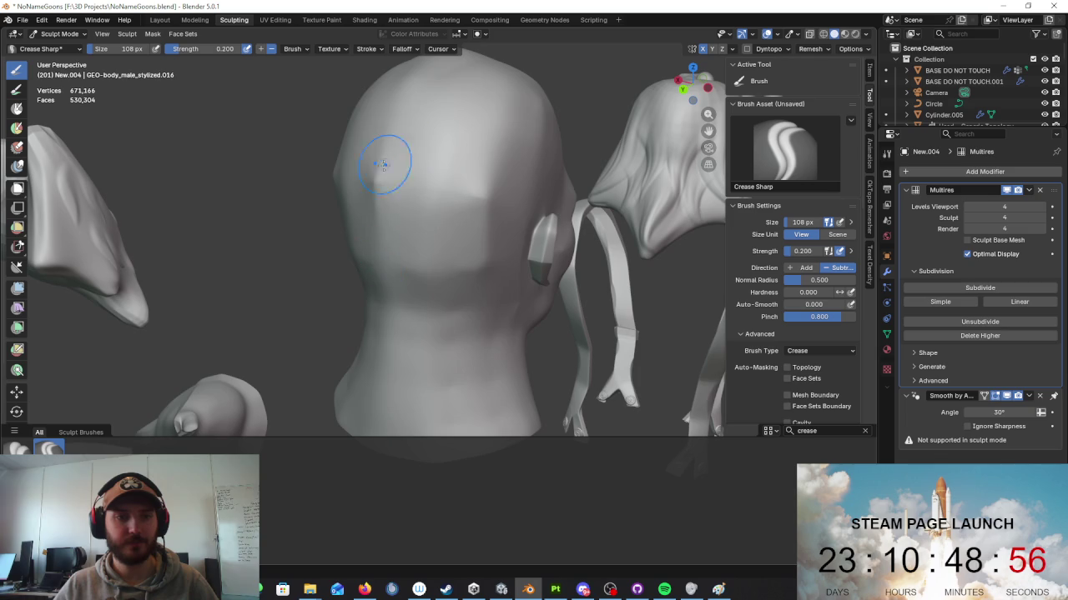
{"action": "scroll", "coordinate": [349, 289], "scroll_direction": "down", "scroll_amount": 5}
{"action": "mouse_move", "coordinate": [349, 289]}
{"action": "middle_mouse_down"}
{"action": "mouse_move", "coordinate": [512, 238]}
{"action": "mouse_move", "coordinate": [373, 231]}
{"action": "middle_mouse_up"}
{"action": "scroll", "coordinate": [450, 235], "scroll_direction": "up", "scroll_amount": 3}
{"action": "scroll", "coordinate": [451, 236], "scroll_direction": "up", "scroll_amount": 3}
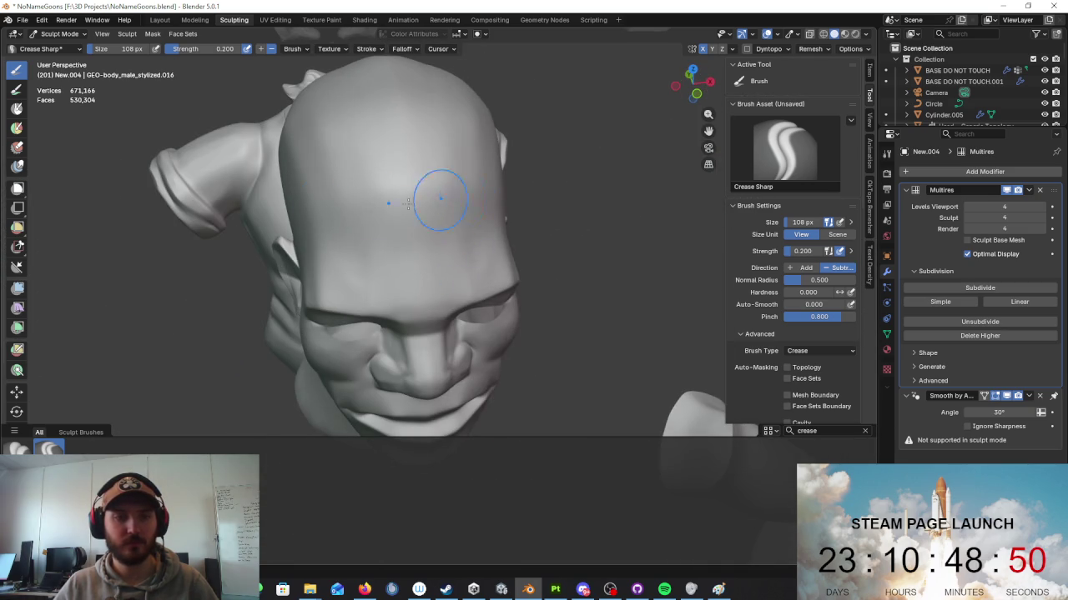
{"action": "middle_click_drag", "start_coordinate": [536, 148], "coordinate": [500, 203]}
{"action": "scroll", "coordinate": [564, 401], "scroll_direction": "up", "scroll_amount": 3}
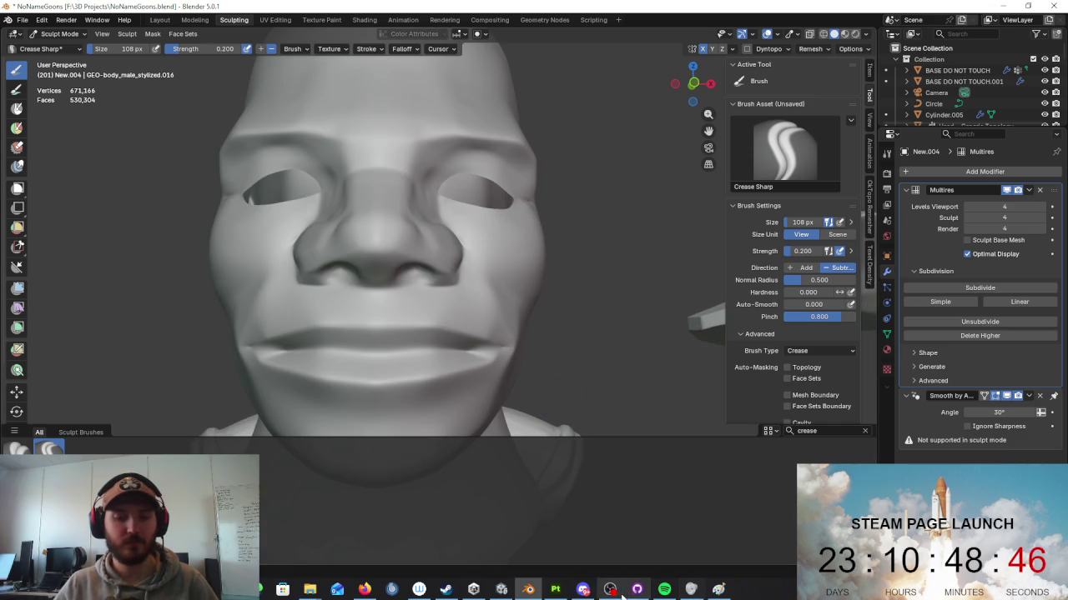
{"action": "left_click", "coordinate": [501, 589]}
Step: Fly close to the Miner, select Plane.001 and reset its position and rotation to 0, 0, 0
{"action": "scroll", "coordinate": [490, 231], "scroll_direction": "up", "scroll_amount": 5}
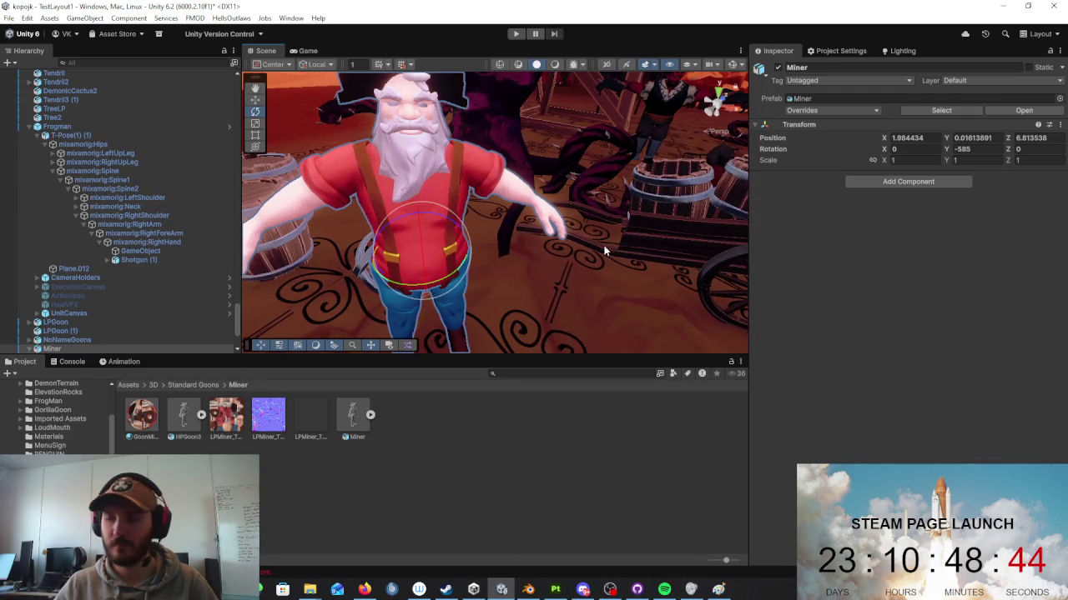
{"action": "scroll", "coordinate": [745, 266], "scroll_direction": "up", "scroll_amount": 3}
{"action": "scroll", "coordinate": [745, 266], "scroll_direction": "up", "scroll_amount": 1}
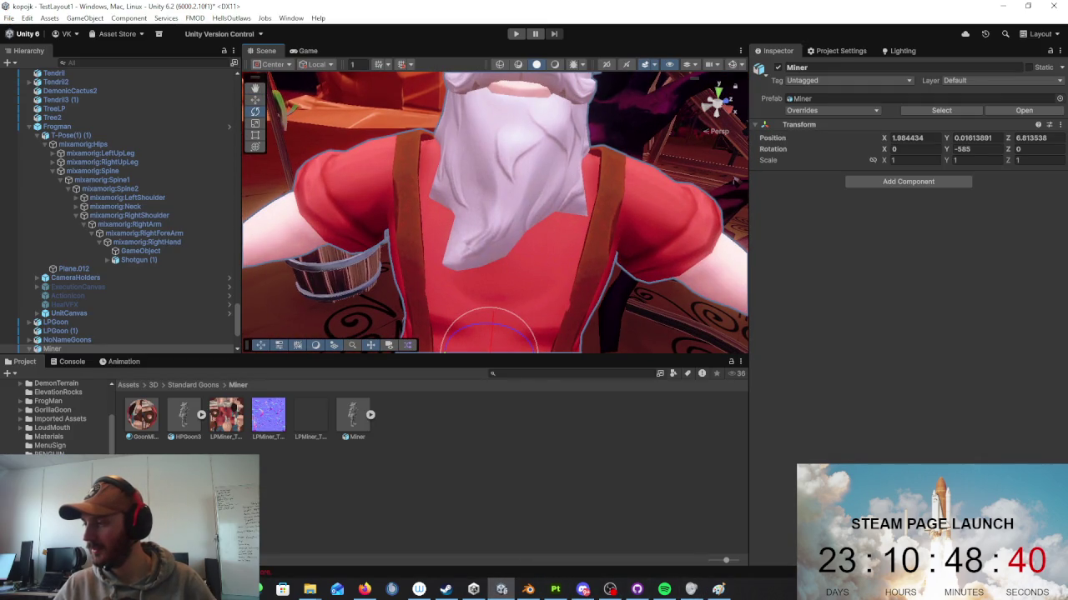
{"action": "key", "text": "alt+Tab"}
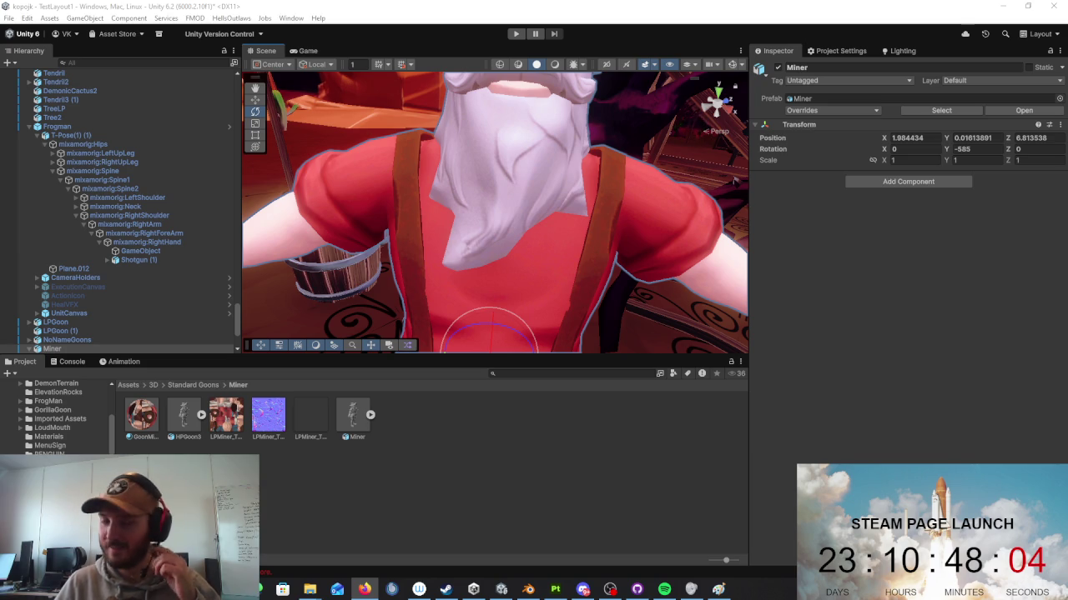
{"action": "mouse_move", "coordinate": [704, 217]}
{"action": "right_mouse_down"}
{"action": "mouse_move", "coordinate": [608, 193]}
{"action": "mouse_move", "coordinate": [608, 212]}
{"action": "right_mouse_up"}
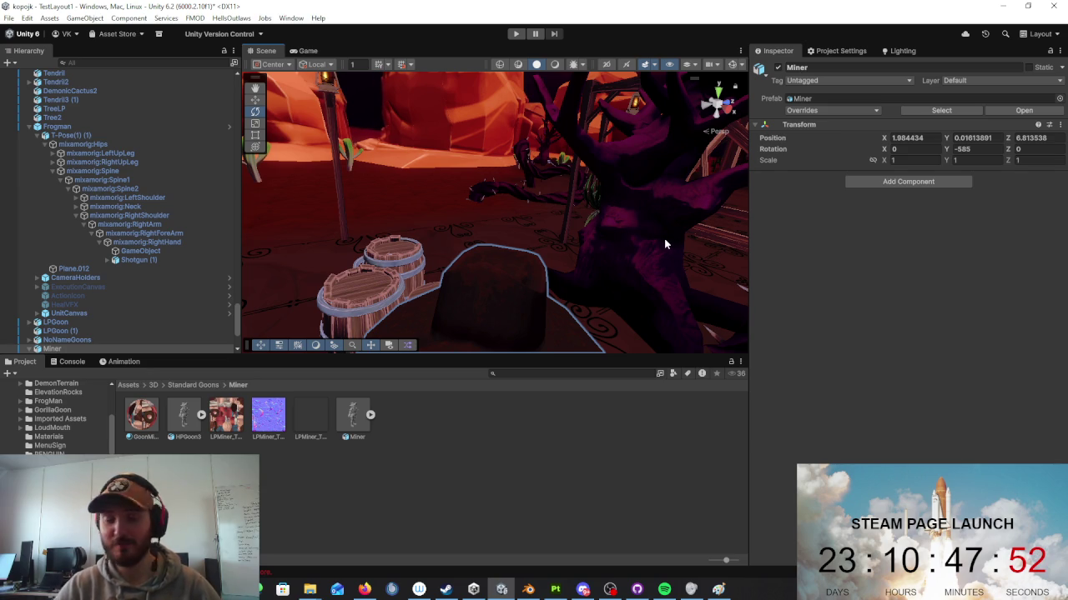
{"action": "key", "text": "f"}
{"action": "left_click_drag", "start_coordinate": [500, 246], "coordinate": [487, 251], "text": "alt"}
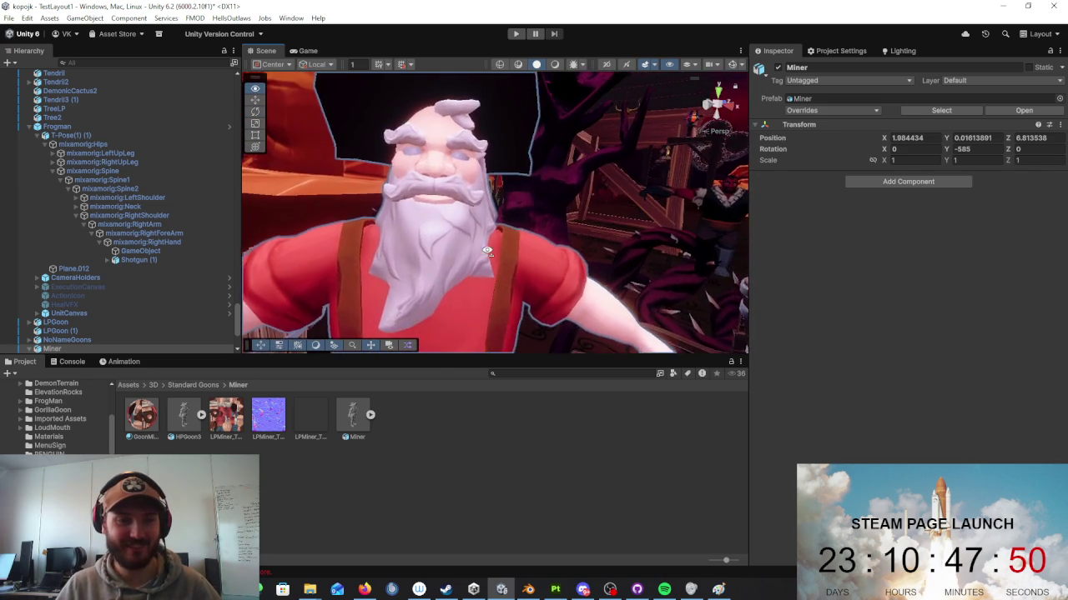
{"action": "left_click", "coordinate": [488, 250]}
{"action": "scroll", "coordinate": [352, 239], "scroll_direction": "down", "scroll_amount": 5}
{"action": "key", "text": "ctrl+z"}
{"action": "key", "text": "ctrl+z"}
{"action": "key", "text": "ctrl+z"}
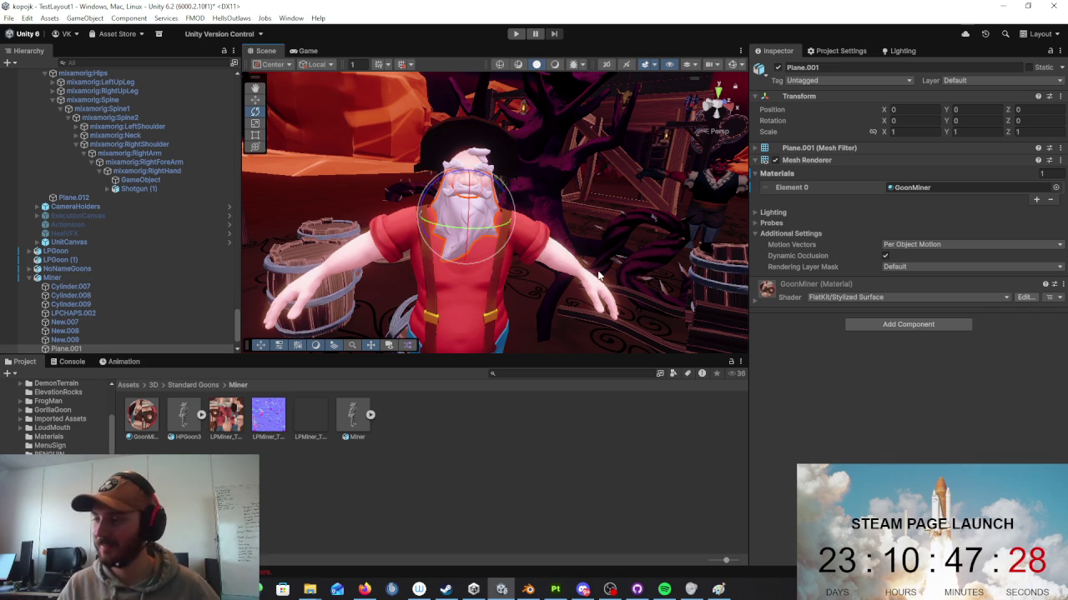
{"action": "mouse_move", "coordinate": [598, 275]}
{"action": "right_mouse_down"}
{"action": "mouse_move", "coordinate": [549, 228]}
{"action": "mouse_move", "coordinate": [533, 239]}
{"action": "mouse_move", "coordinate": [579, 254]}
{"action": "right_mouse_up"}
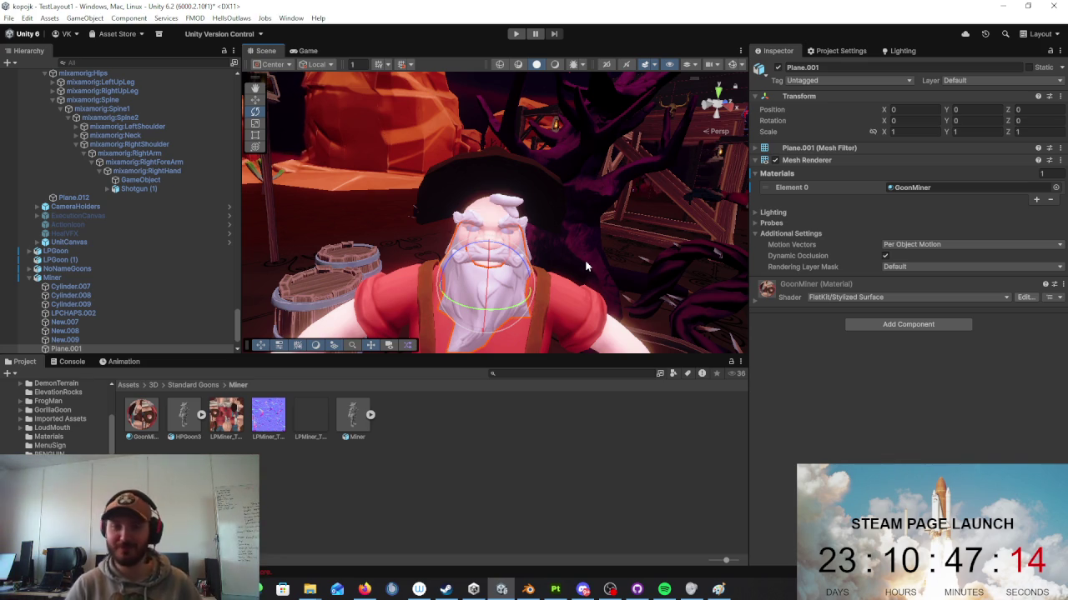
{"action": "right_click_drag", "start_coordinate": [613, 218], "coordinate": [613, 224]}
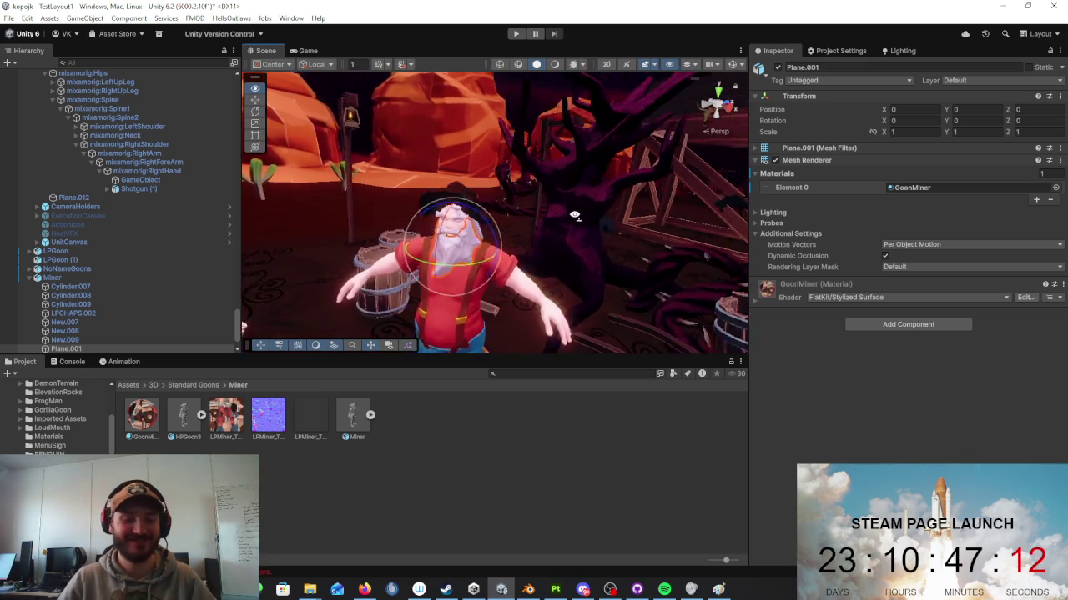
{"action": "right_click_drag", "start_coordinate": [614, 224], "coordinate": [554, 220]}
{"action": "left_click", "coordinate": [554, 220]}
{"action": "key", "text": "f"}
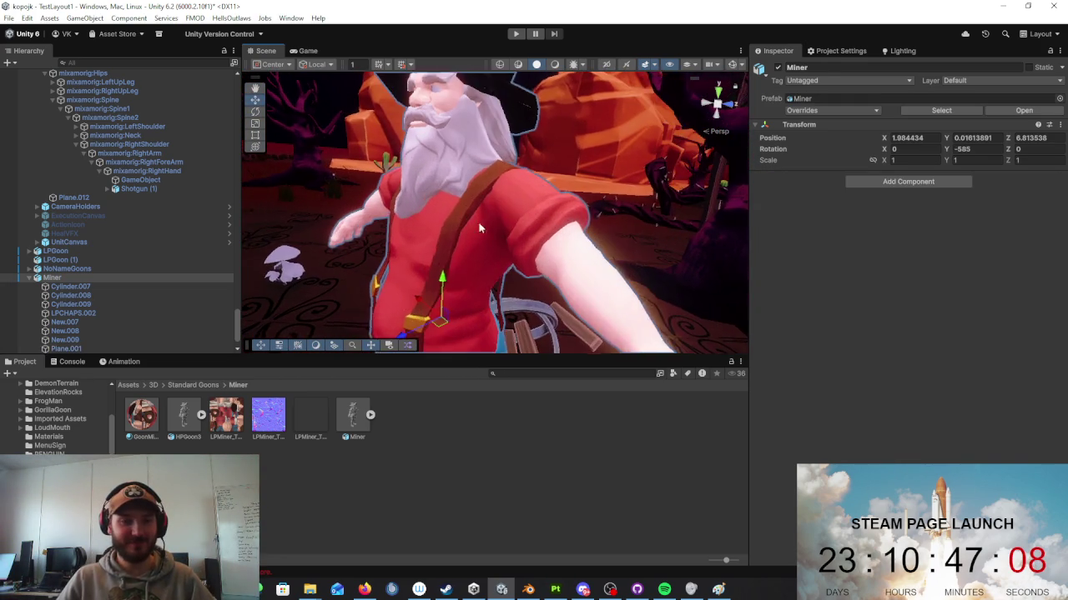
{"action": "left_click", "coordinate": [455, 222]}
{"action": "left_click", "coordinate": [462, 148]}
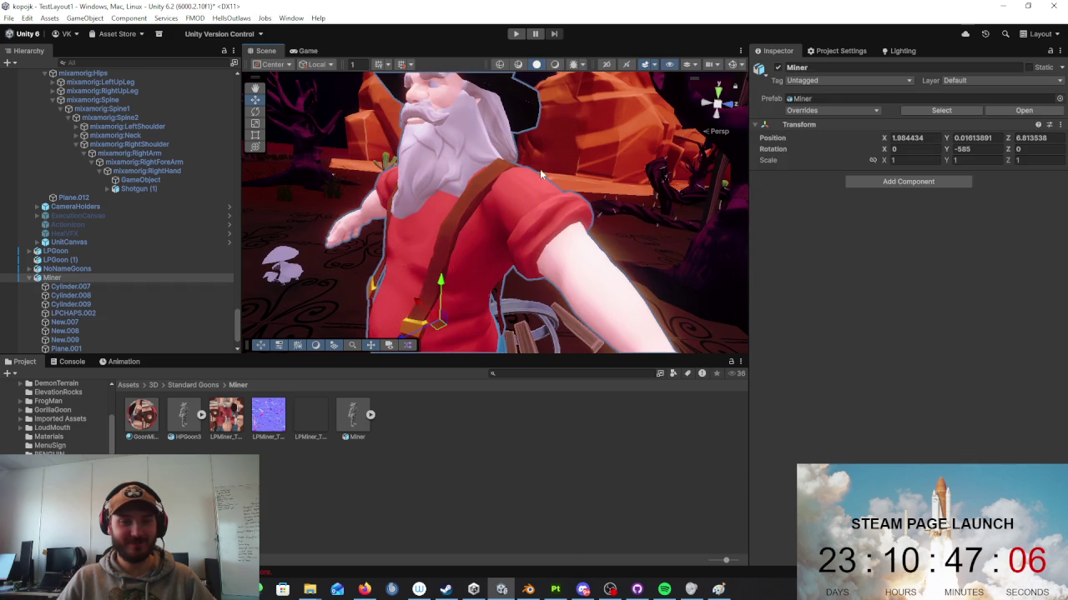
{"action": "right_click_drag", "start_coordinate": [462, 149], "coordinate": [681, 220]}
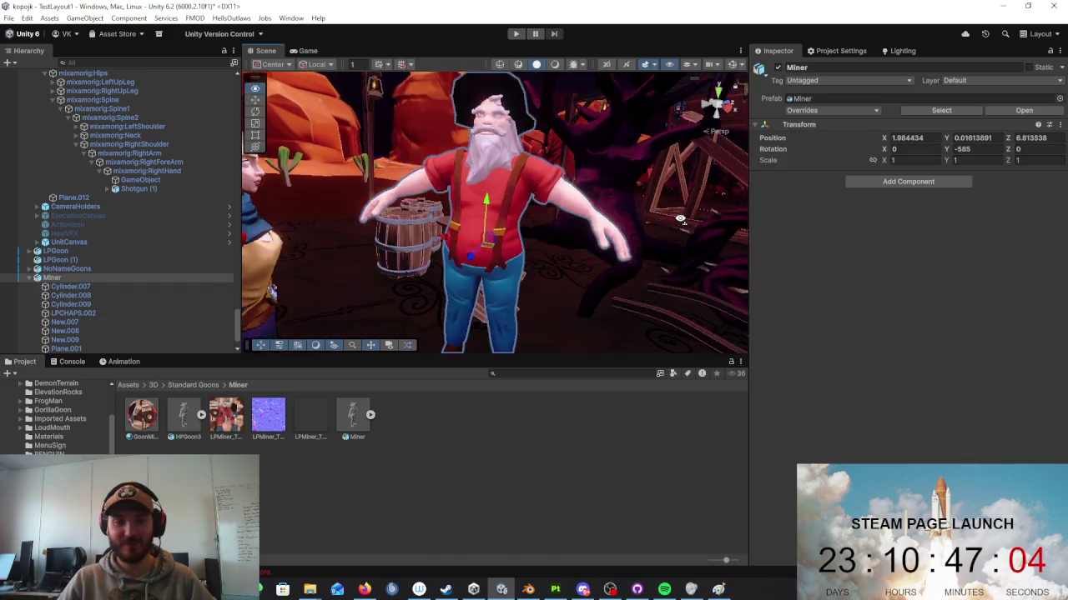
{"action": "right_click_drag", "start_coordinate": [680, 219], "coordinate": [771, 243]}
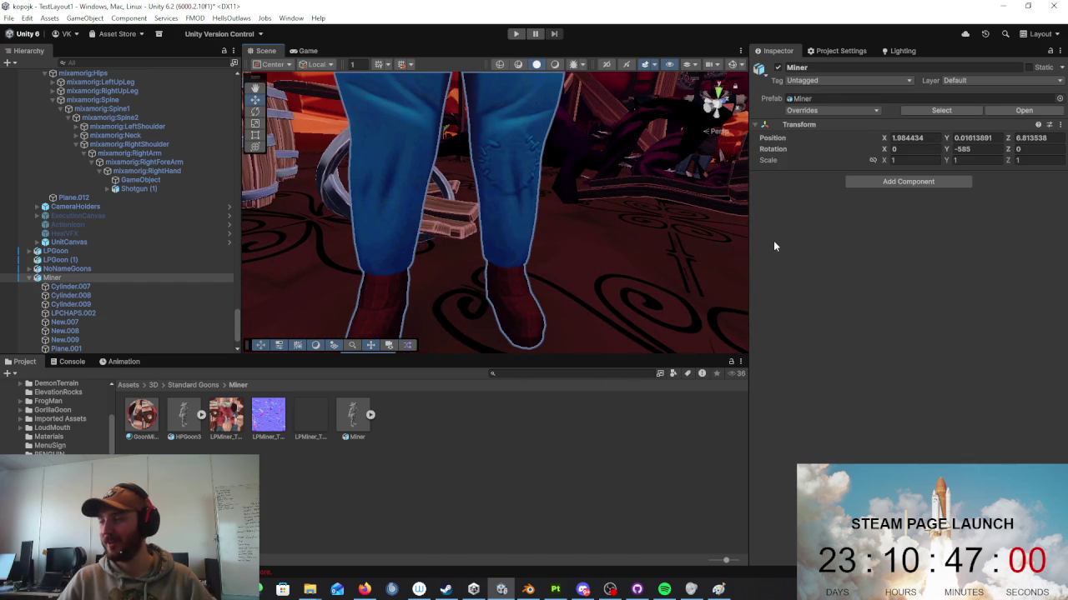
{"action": "key", "text": "alt+Tab"}
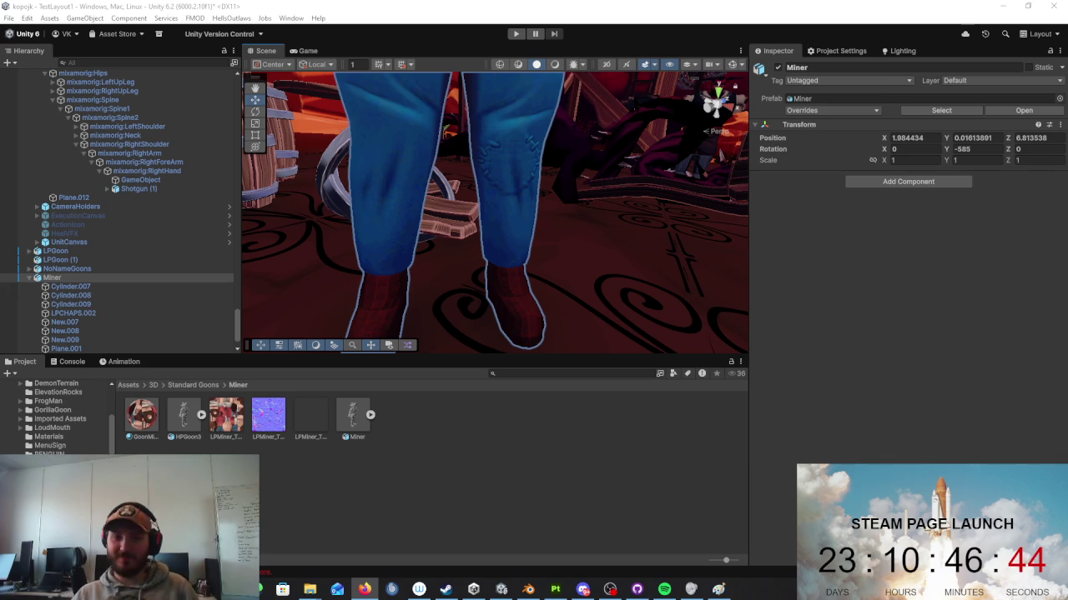
Step: In Blender, return to Object Mode, then select and frame the boots mesh New.004
{"action": "left_click", "coordinate": [528, 590]}
{"action": "scroll", "coordinate": [529, 311], "scroll_direction": "down", "scroll_amount": 5}
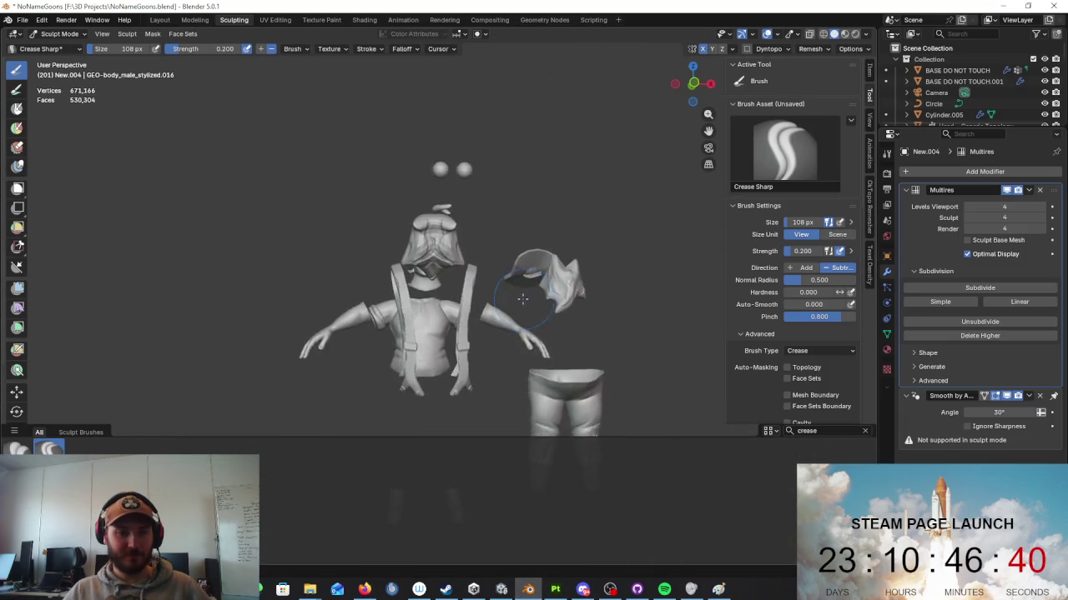
{"action": "scroll", "coordinate": [457, 248], "scroll_direction": "up", "scroll_amount": 5}
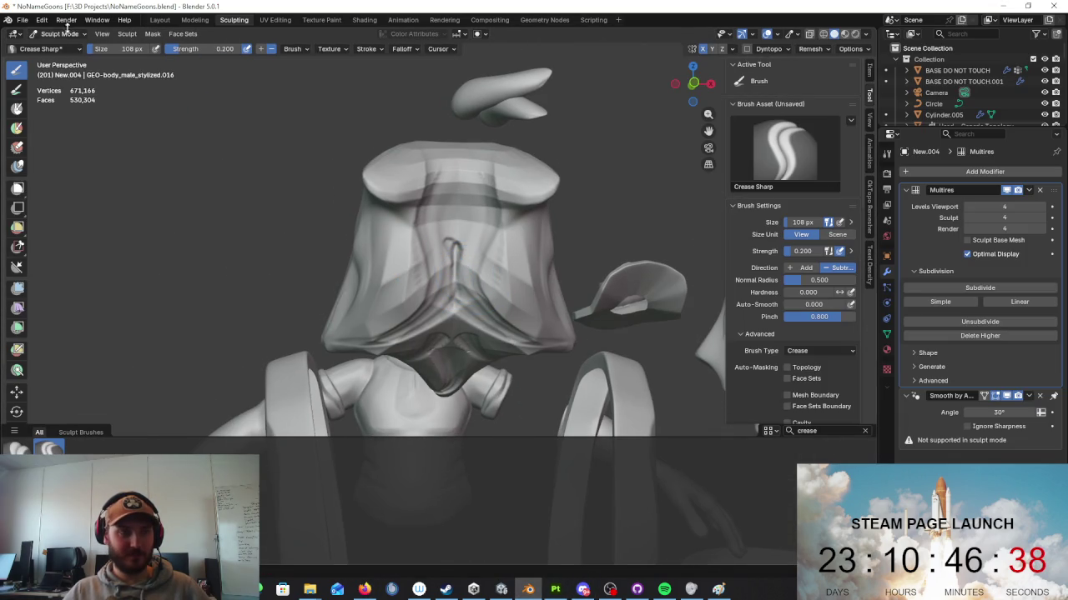
{"action": "left_click", "coordinate": [74, 34]}
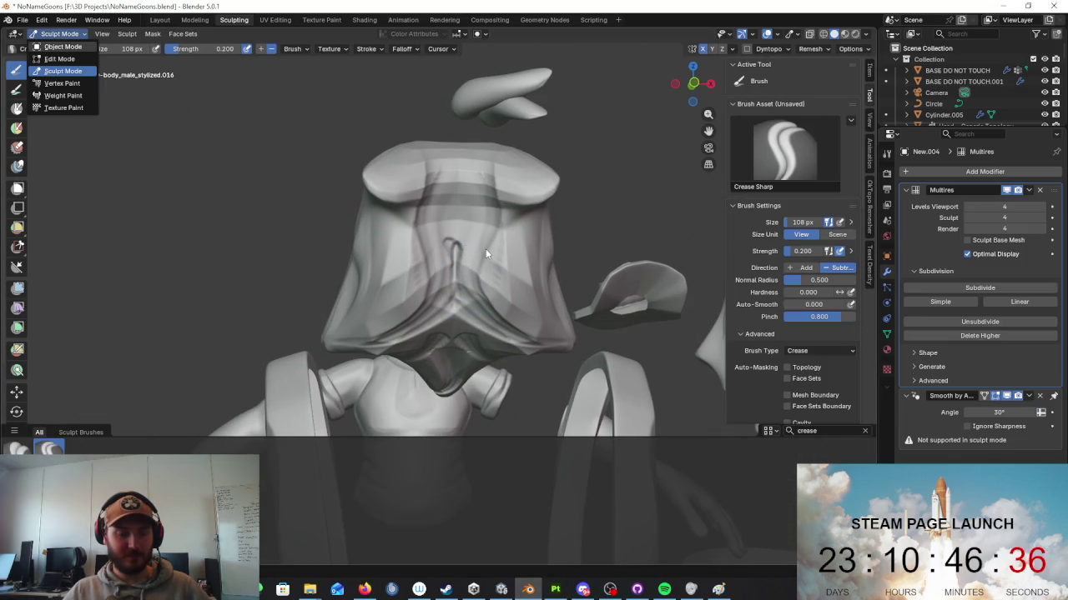
{"action": "key", "text": "o"}
{"action": "scroll", "coordinate": [500, 267], "scroll_direction": "down", "scroll_amount": 3}
{"action": "scroll", "coordinate": [512, 276], "scroll_direction": "down", "scroll_amount": 2}
{"action": "scroll", "coordinate": [497, 238], "scroll_direction": "down", "scroll_amount": 2}
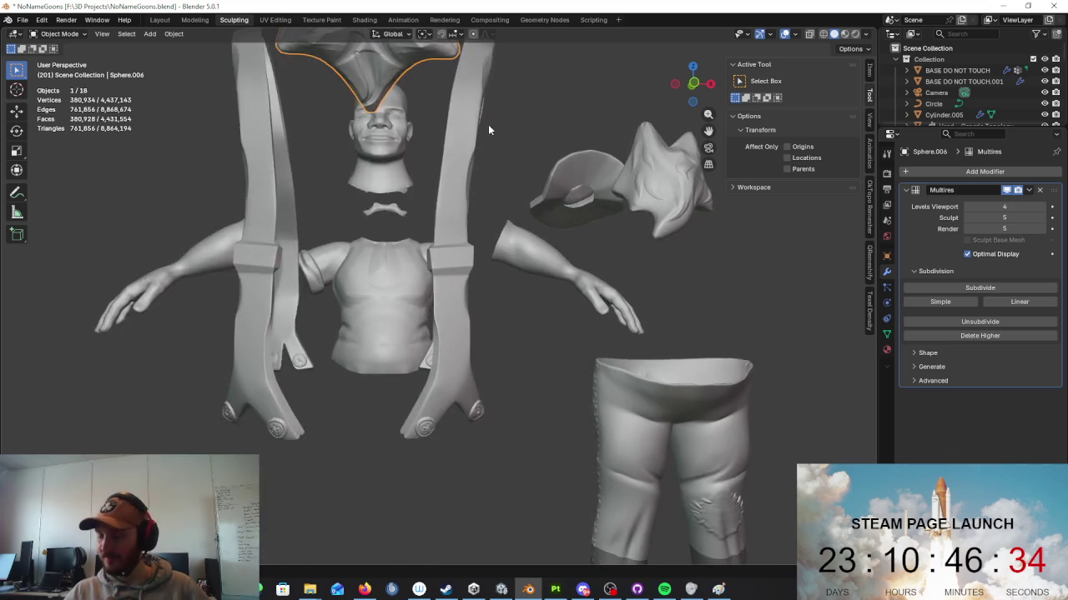
{"action": "scroll", "coordinate": [489, 129], "scroll_direction": "down", "scroll_amount": 5, "text": "shift"}
{"action": "scroll", "coordinate": [551, 141], "scroll_direction": "down", "scroll_amount": 4, "text": "shift"}
{"action": "left_click", "coordinate": [432, 263]}
{"action": "mouse_move", "coordinate": [432, 263]}
{"action": "middle_mouse_down"}
{"action": "mouse_move", "coordinate": [413, 277]}
{"action": "mouse_move", "coordinate": [497, 333]}
{"action": "mouse_move", "coordinate": [461, 272]}
{"action": "middle_mouse_up"}
{"action": "key", "text": "KP_Decimal"}
Step: Briefly check the boots in Edit Mode, then switch them into Sculpt Mode
{"action": "key", "text": "Tab"}
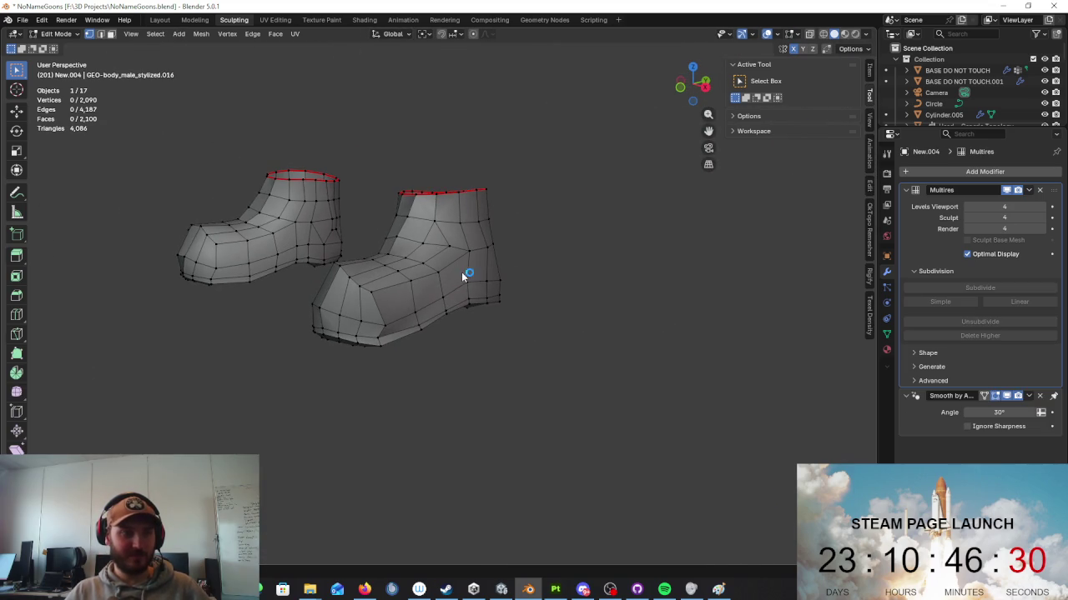
{"action": "key", "text": "Tab"}
{"action": "scroll", "coordinate": [461, 272], "scroll_direction": "up", "scroll_amount": 5}
{"action": "left_click", "coordinate": [58, 33]}
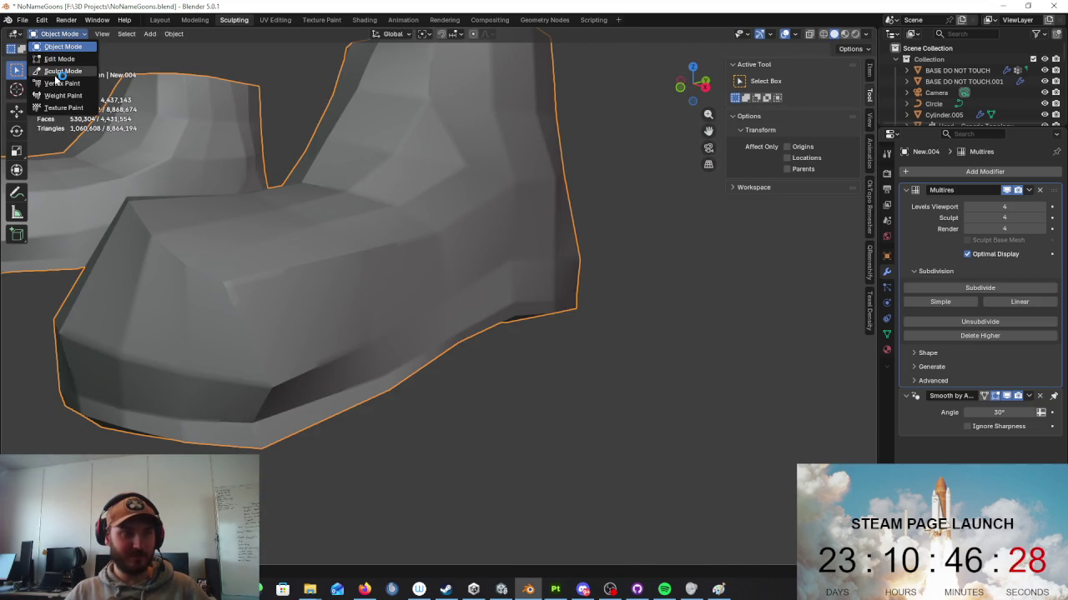
{"action": "left_click", "coordinate": [59, 72]}
{"action": "scroll", "coordinate": [337, 305], "scroll_direction": "down", "scroll_amount": 4}
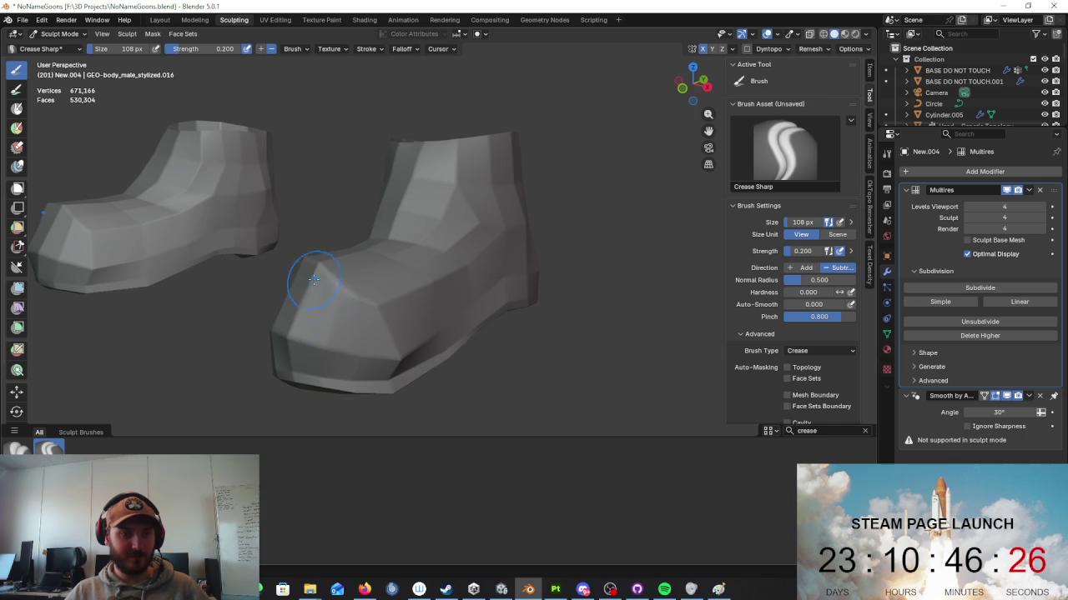
Step: Crease a vertical line down the boot shaft and along its upper part
{"action": "mouse_move", "coordinate": [403, 344]}
{"action": "middle_mouse_down"}
{"action": "mouse_move", "coordinate": [297, 336]}
{"action": "mouse_move", "coordinate": [432, 278]}
{"action": "middle_mouse_up"}
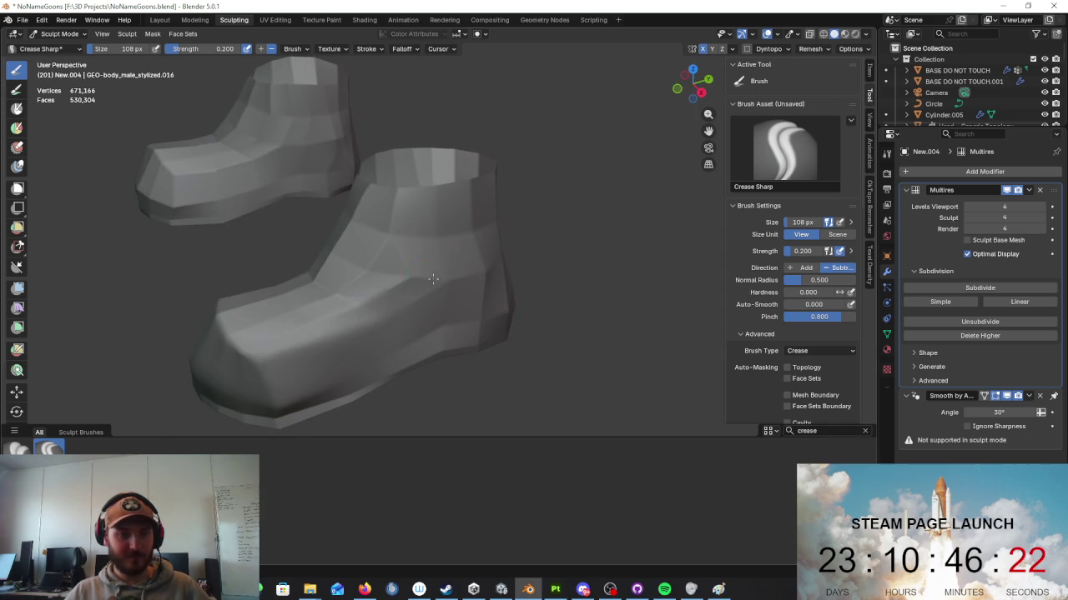
{"action": "middle_click_drag", "start_coordinate": [383, 248], "coordinate": [517, 237]}
{"action": "left_click_drag", "start_coordinate": [518, 236], "coordinate": [489, 355]}
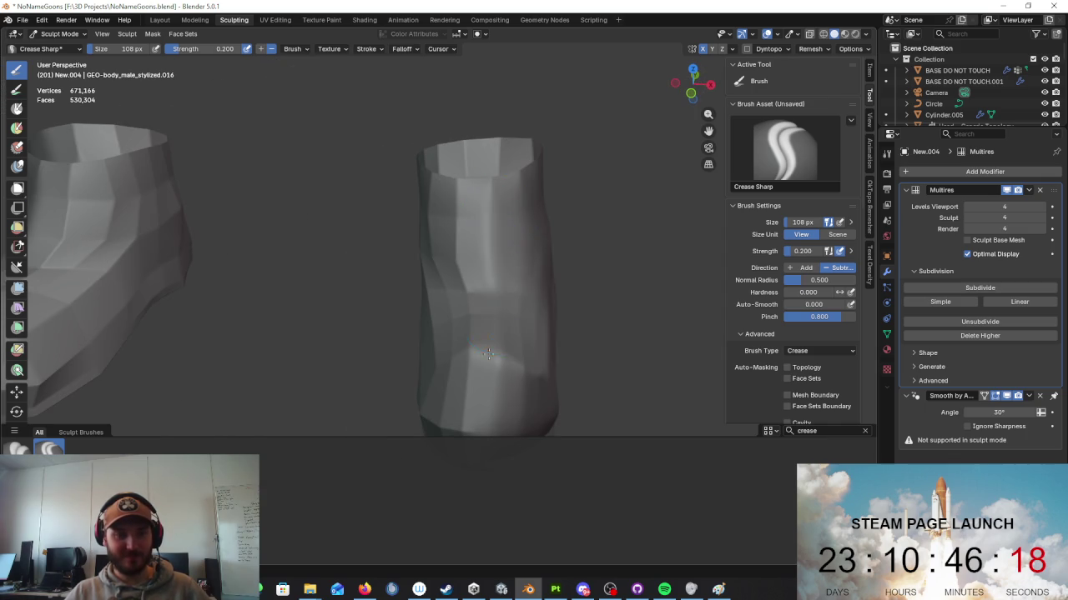
{"action": "middle_click_drag", "start_coordinate": [490, 274], "coordinate": [543, 295]}
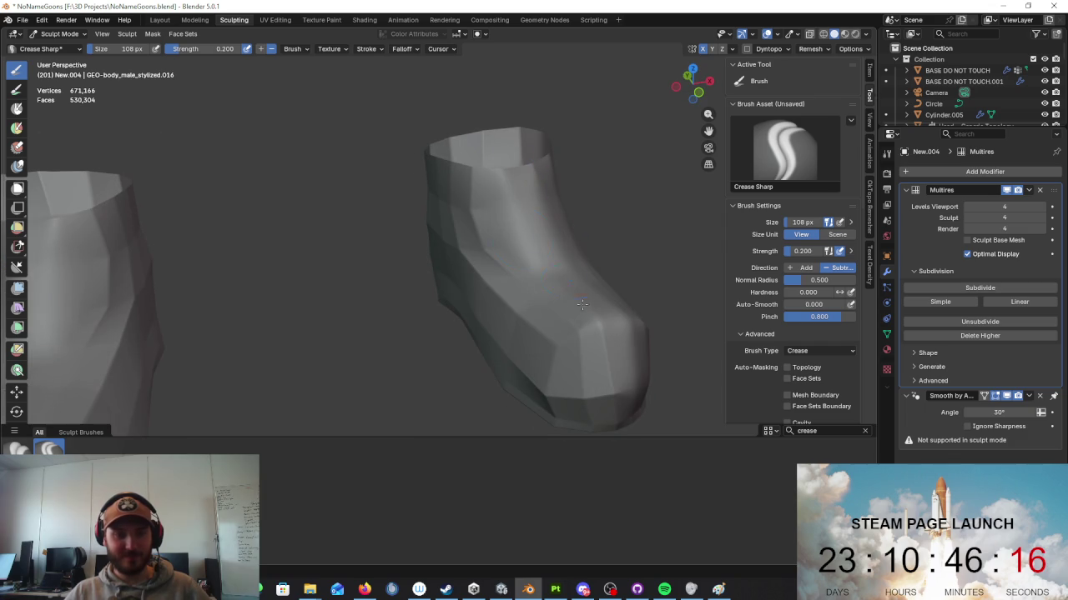
{"action": "left_click_drag", "start_coordinate": [498, 243], "coordinate": [484, 253]}
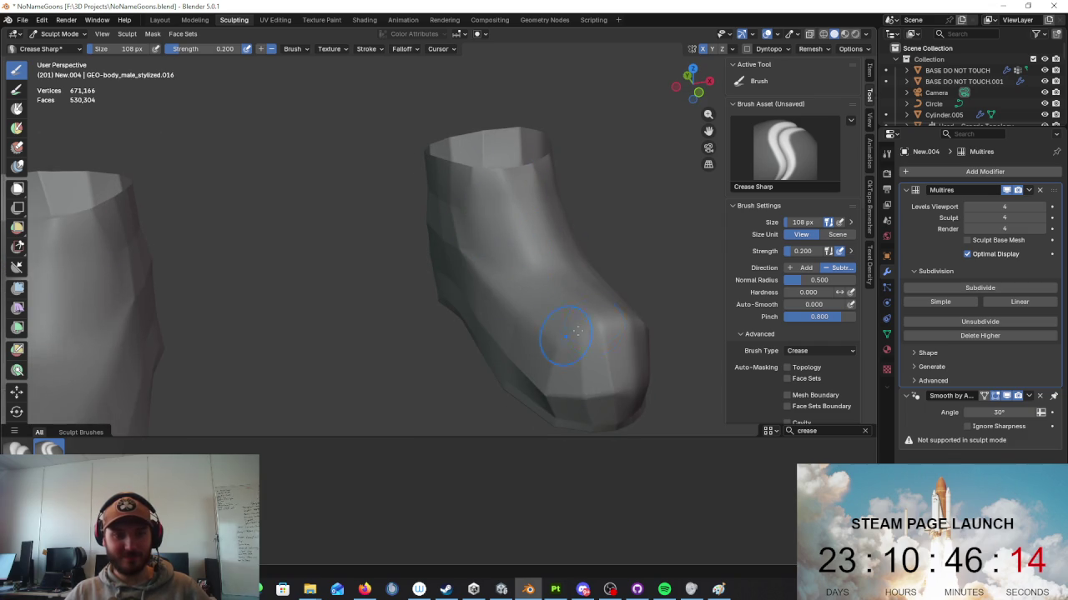
Step: Orbit around the boots from several angles, including from below and the toe in profile
{"action": "middle_click_drag", "start_coordinate": [561, 334], "coordinate": [548, 310]}
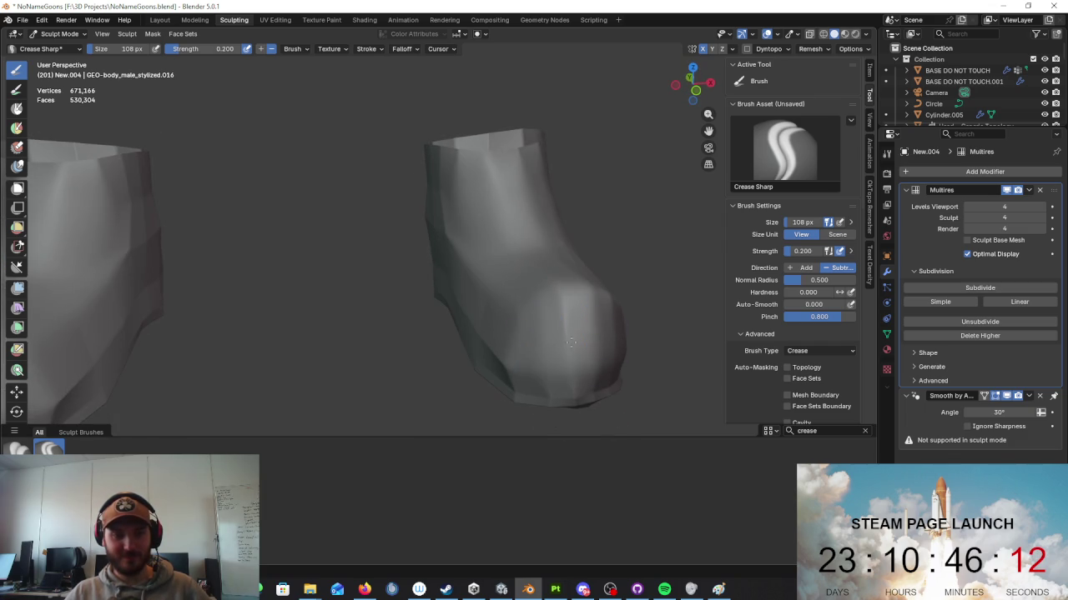
{"action": "mouse_move", "coordinate": [537, 376]}
{"action": "middle_mouse_down"}
{"action": "mouse_move", "coordinate": [564, 365]}
{"action": "mouse_move", "coordinate": [350, 370]}
{"action": "middle_mouse_up"}
{"action": "scroll", "coordinate": [440, 284], "scroll_direction": "up", "scroll_amount": 5}
{"action": "scroll", "coordinate": [440, 284], "scroll_direction": "down", "scroll_amount": 5}
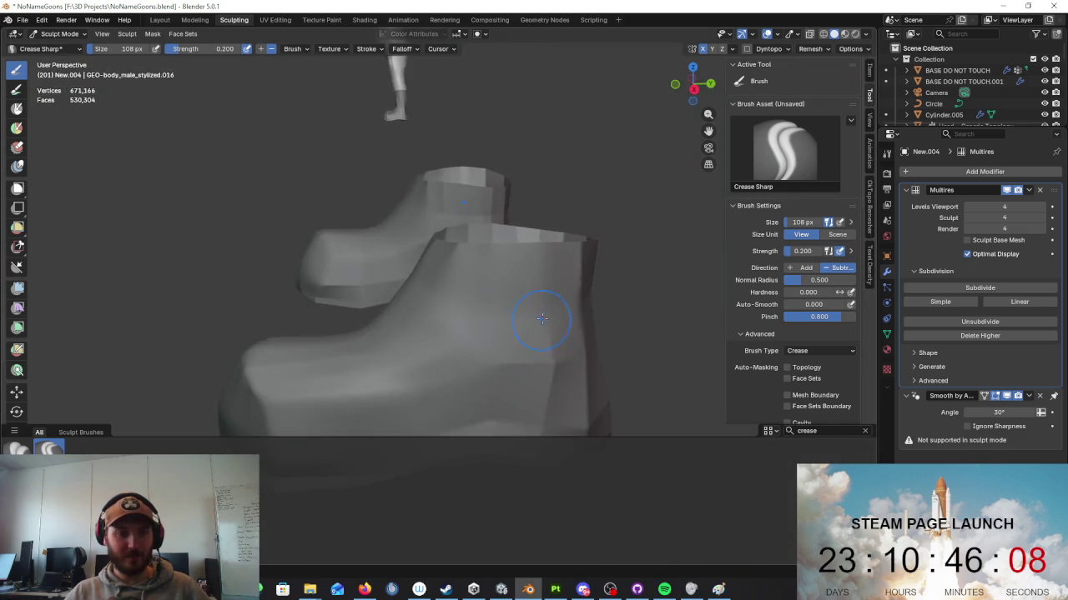
{"action": "middle_click_drag", "start_coordinate": [501, 308], "coordinate": [470, 303]}
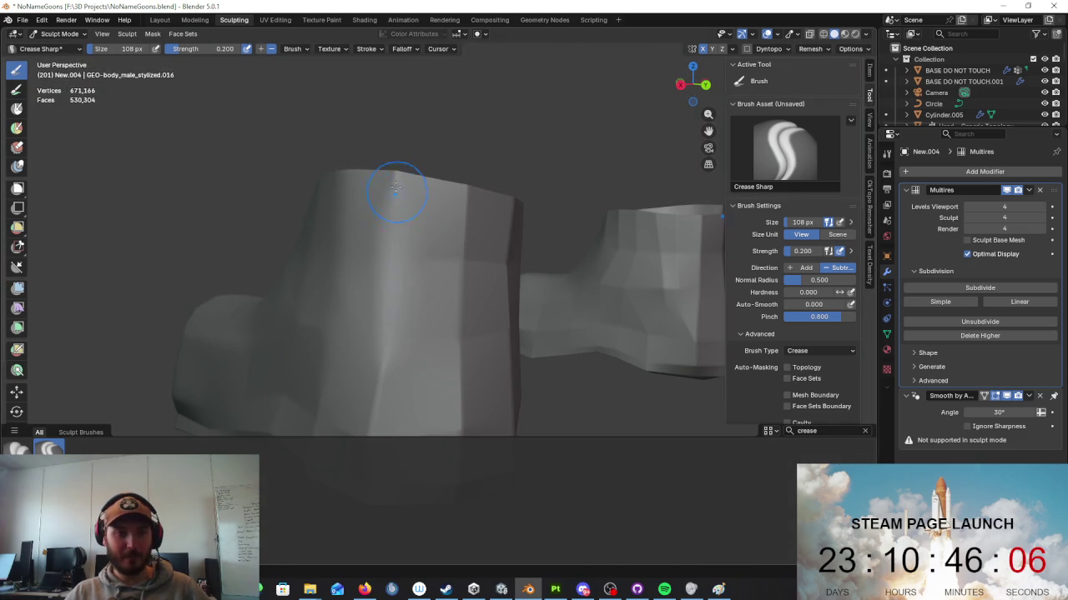
{"action": "middle_click_drag", "start_coordinate": [389, 356], "coordinate": [373, 244]}
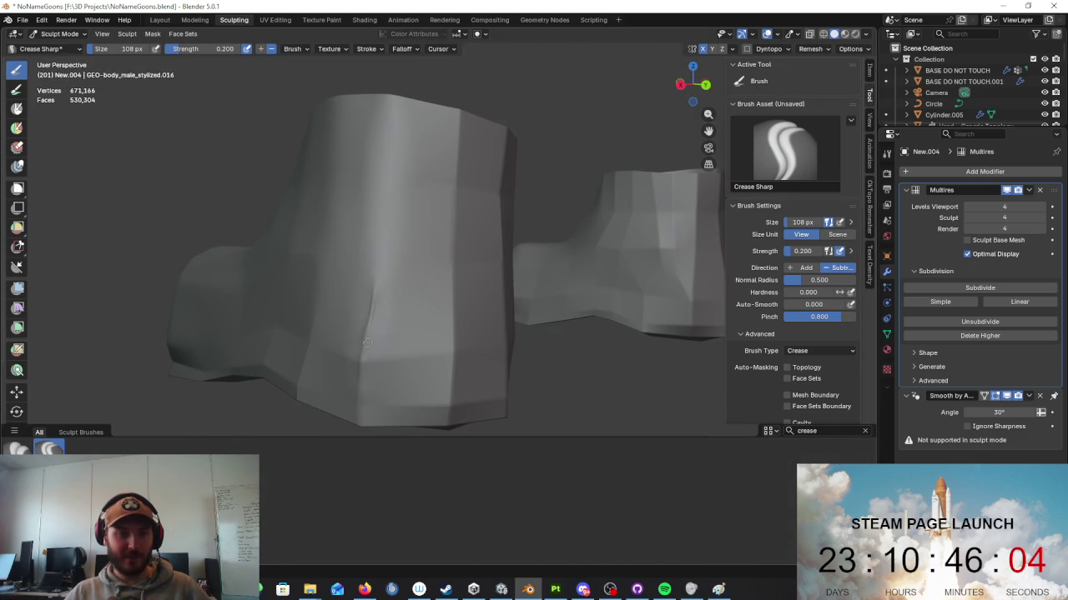
{"action": "middle_click_drag", "start_coordinate": [468, 333], "coordinate": [334, 345]}
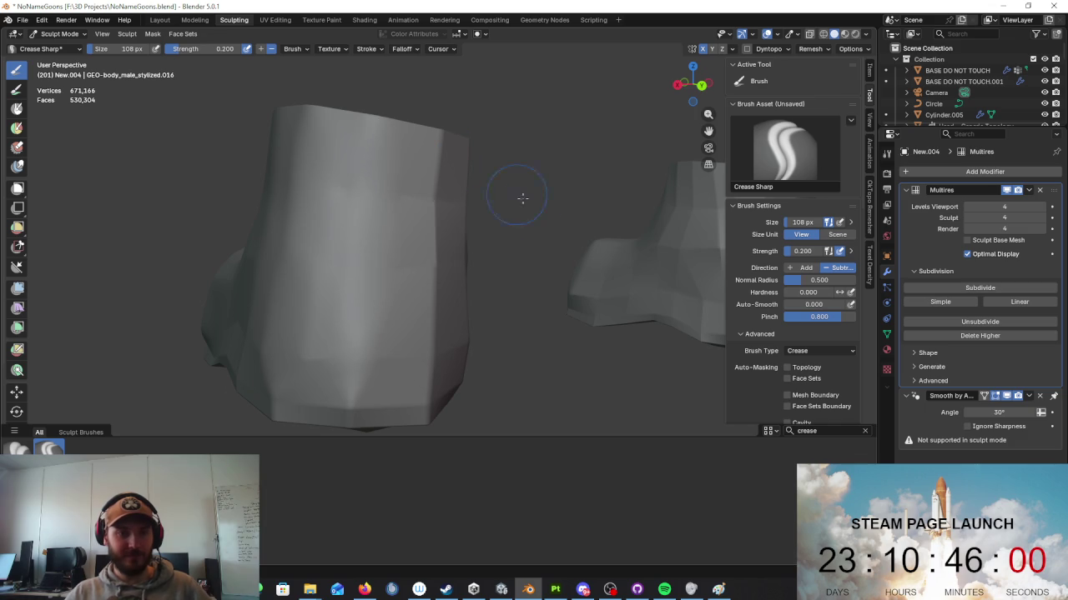
{"action": "middle_click_drag", "start_coordinate": [460, 159], "coordinate": [329, 112]}
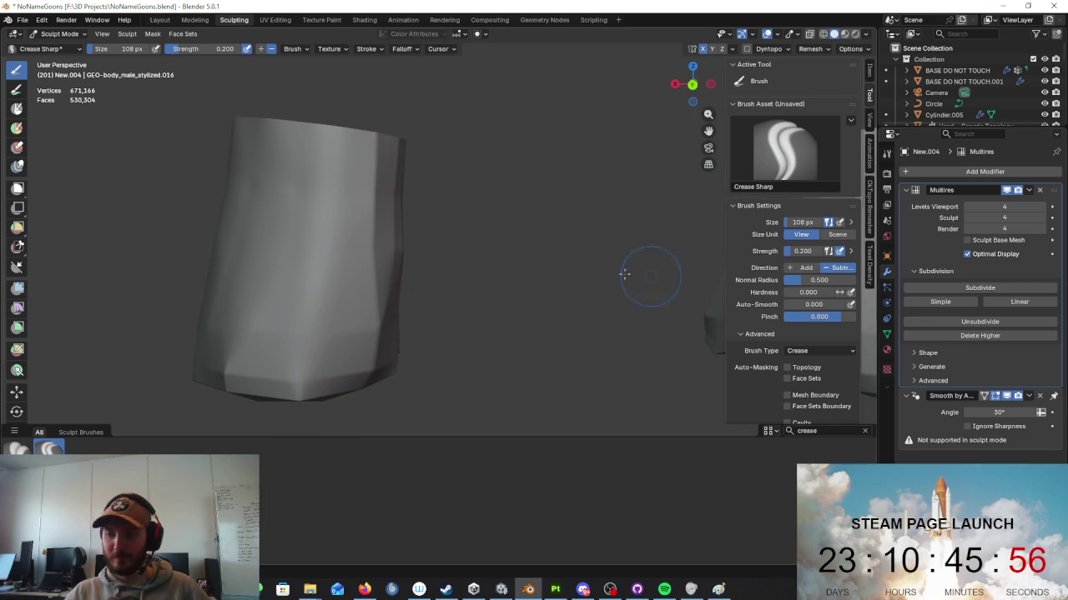
{"action": "middle_click_drag", "start_coordinate": [634, 271], "coordinate": [458, 267]}
{"action": "mouse_move", "coordinate": [364, 285]}
{"action": "middle_mouse_down"}
{"action": "mouse_move", "coordinate": [410, 219]}
{"action": "mouse_move", "coordinate": [249, 287]}
{"action": "middle_mouse_up"}
{"action": "scroll", "coordinate": [392, 217], "scroll_direction": "up", "scroll_amount": 5}
{"action": "scroll", "coordinate": [419, 226], "scroll_direction": "down", "scroll_amount": 3}
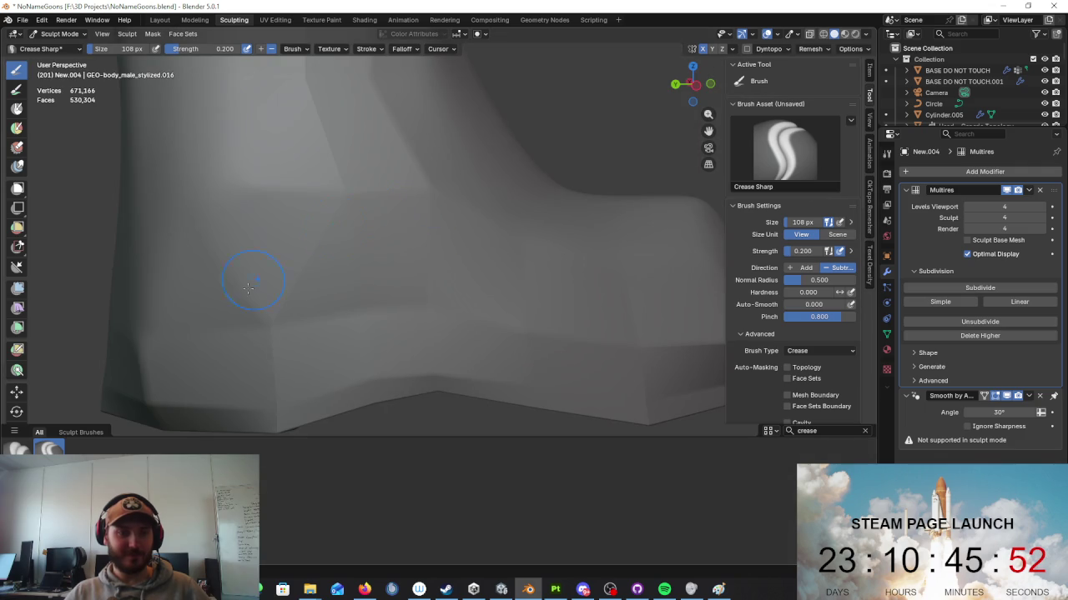
{"action": "scroll", "coordinate": [422, 169], "scroll_direction": "up", "scroll_amount": 2}
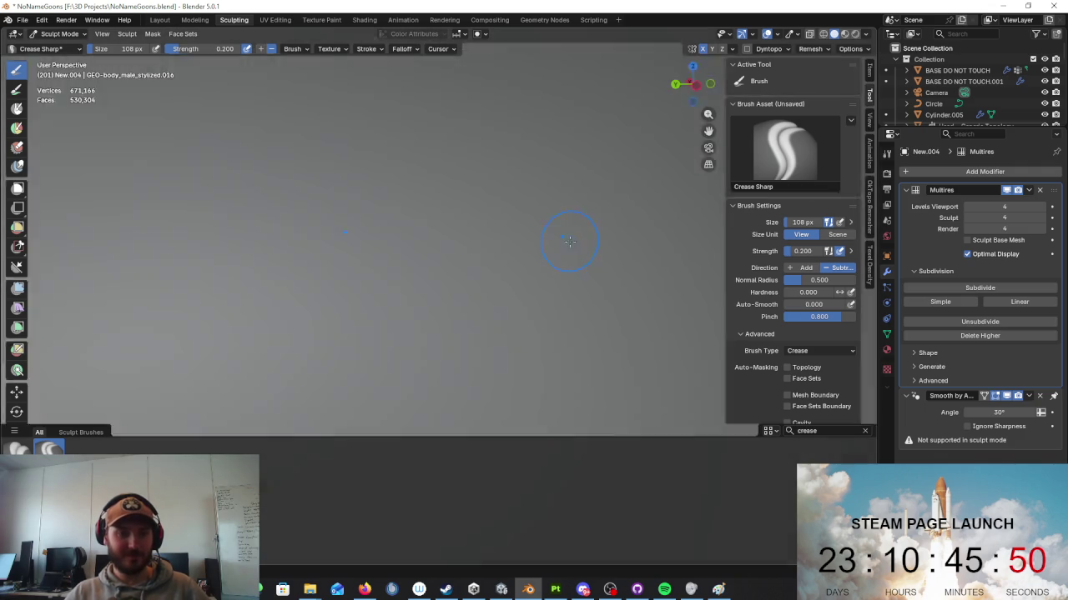
{"action": "scroll", "coordinate": [562, 239], "scroll_direction": "down", "scroll_amount": 5}
{"action": "middle_click_drag", "start_coordinate": [517, 283], "coordinate": [562, 321]}
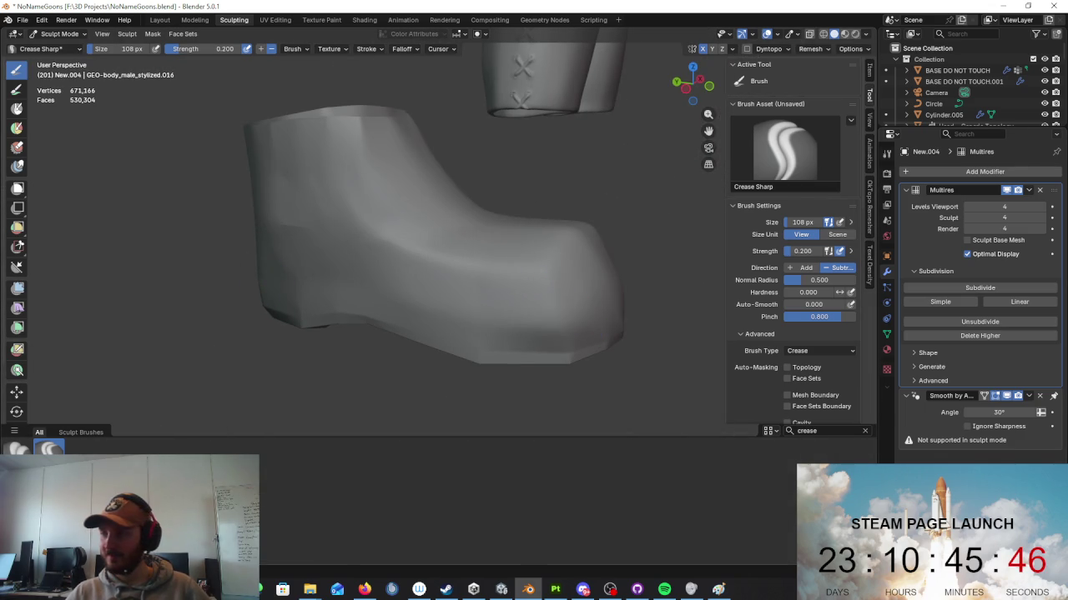
{"action": "left_click", "coordinate": [364, 589]}
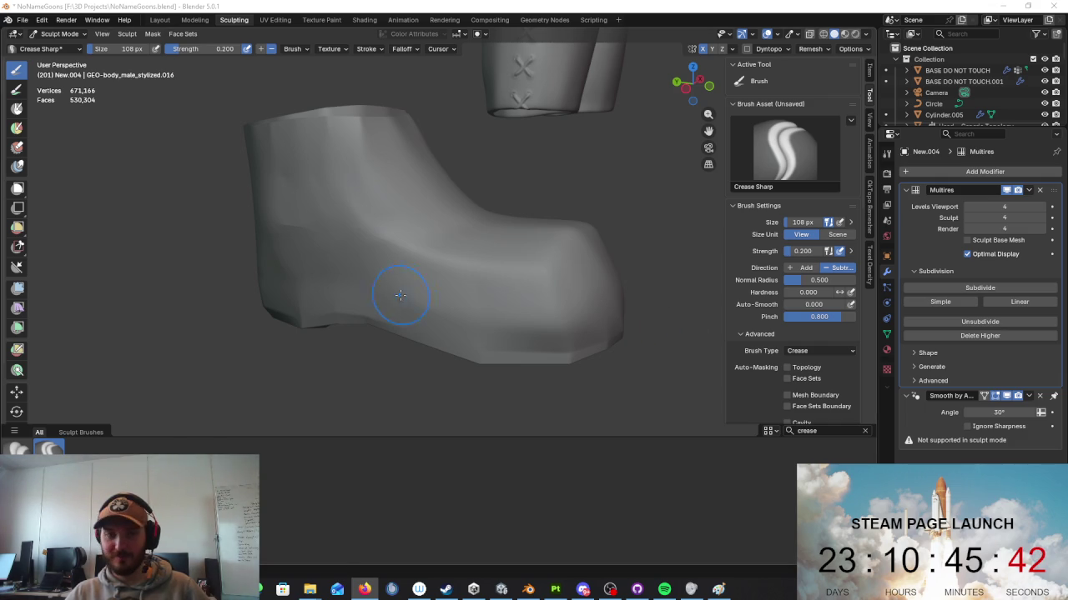
Step: Sharpen the crease along the boot's lower edge with Crease Sharp
{"action": "mouse_move", "coordinate": [401, 294]}
{"action": "middle_mouse_down"}
{"action": "mouse_move", "coordinate": [515, 273]}
{"action": "mouse_move", "coordinate": [390, 325]}
{"action": "middle_mouse_up"}
{"action": "middle_click_drag", "start_coordinate": [291, 353], "coordinate": [566, 283]}
{"action": "middle_click_drag", "start_coordinate": [540, 250], "coordinate": [464, 280]}
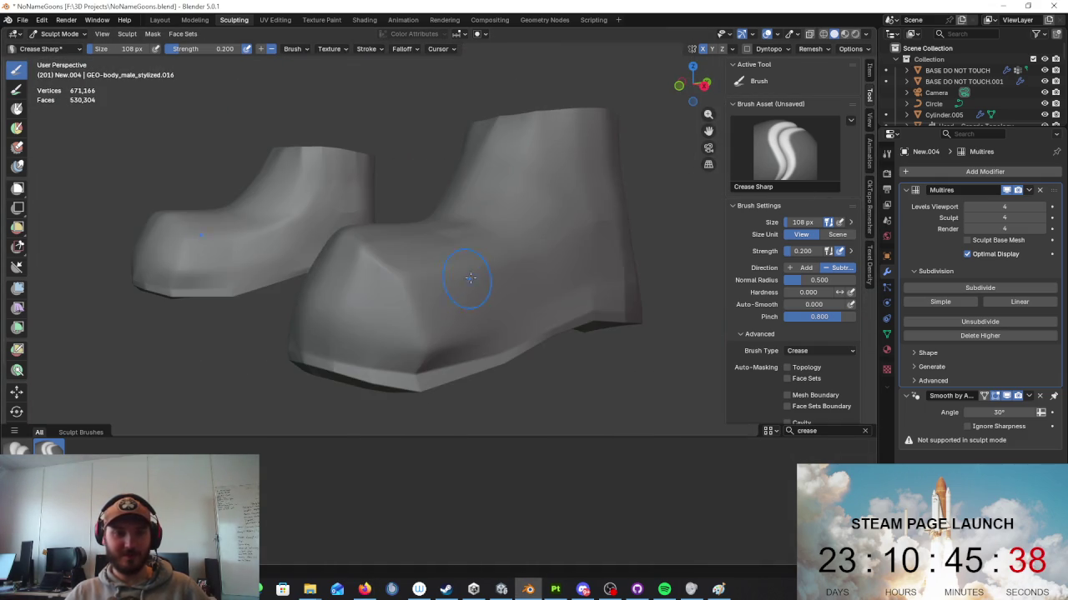
{"action": "middle_click_drag", "start_coordinate": [349, 293], "coordinate": [555, 297]}
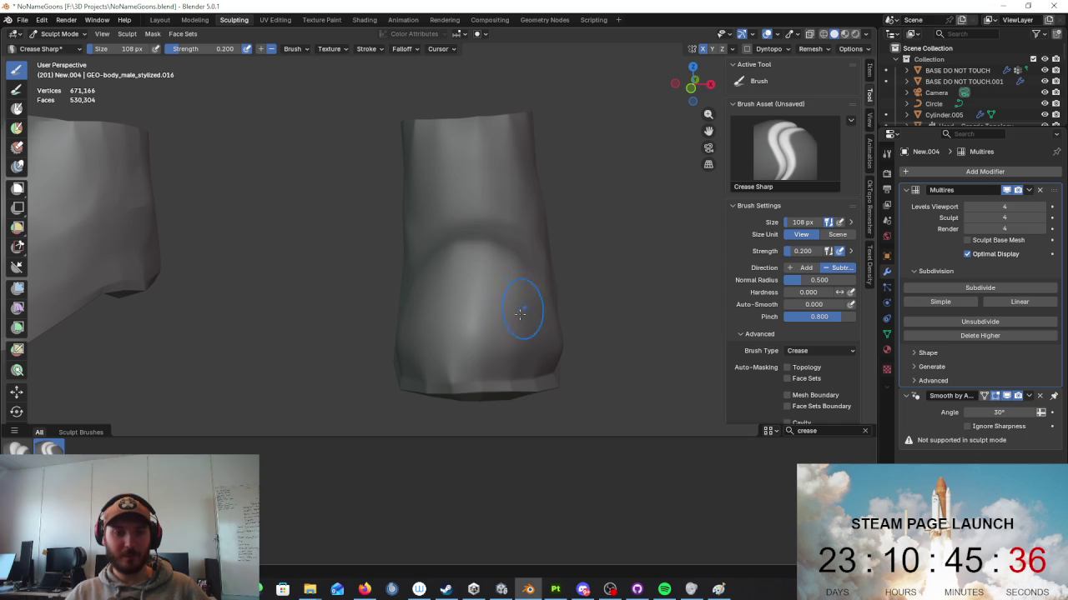
{"action": "mouse_move", "coordinate": [596, 345]}
{"action": "middle_mouse_down"}
{"action": "mouse_move", "coordinate": [501, 370]}
{"action": "mouse_move", "coordinate": [388, 355]}
{"action": "middle_mouse_up"}
{"action": "left_click_drag", "start_coordinate": [346, 357], "coordinate": [442, 334]}
{"action": "left_click_drag", "start_coordinate": [518, 311], "coordinate": [589, 316]}
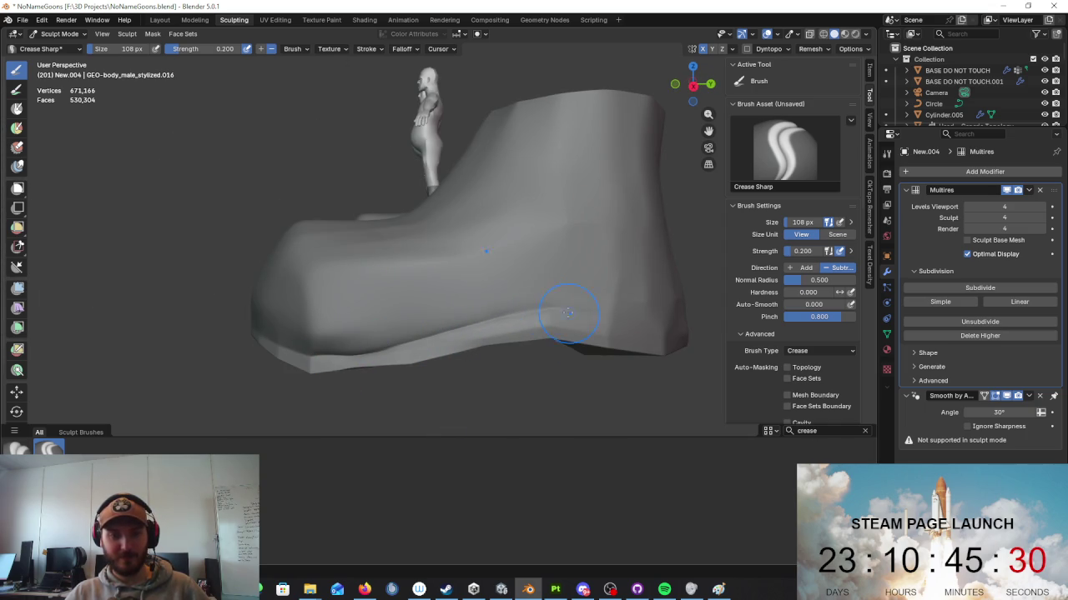
Step: Crease along the boot sole edge and add a faint crease on the front sole edge
{"action": "middle_click_drag", "start_coordinate": [564, 311], "coordinate": [588, 330]}
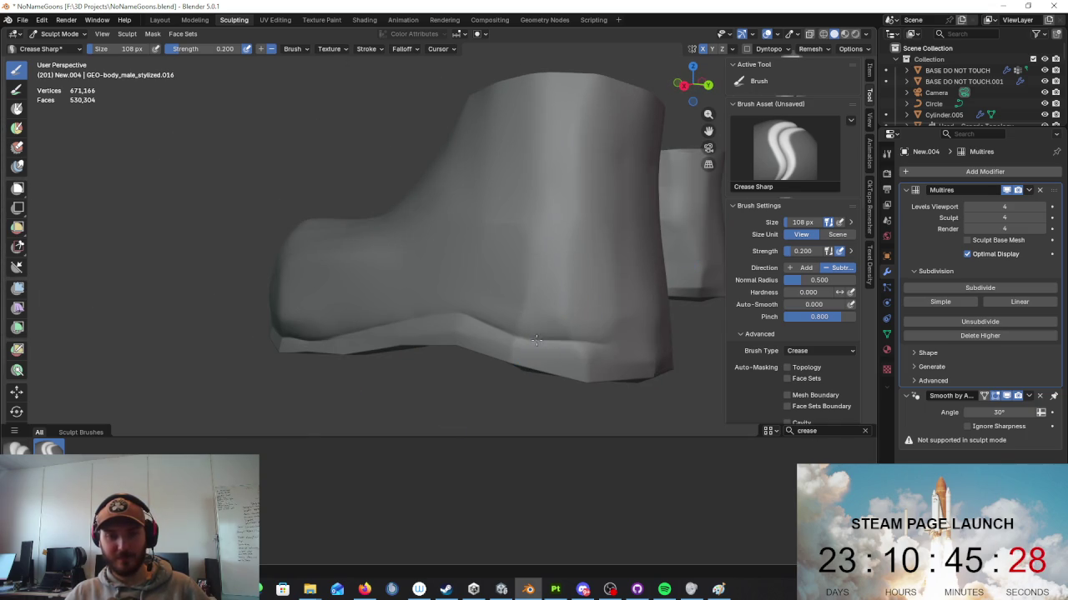
{"action": "mouse_move", "coordinate": [595, 334]}
{"action": "middle_mouse_down"}
{"action": "mouse_move", "coordinate": [381, 358]}
{"action": "mouse_move", "coordinate": [367, 344]}
{"action": "mouse_move", "coordinate": [397, 328]}
{"action": "mouse_move", "coordinate": [250, 332]}
{"action": "middle_mouse_up"}
{"action": "left_click_drag", "start_coordinate": [251, 332], "coordinate": [356, 324]}
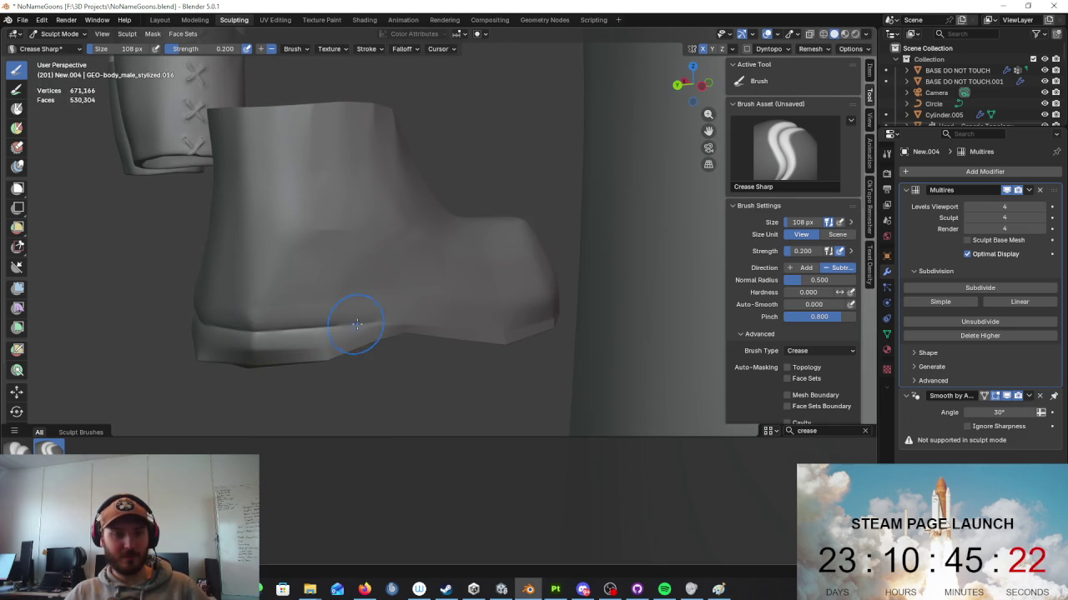
{"action": "mouse_move", "coordinate": [467, 313]}
{"action": "middle_mouse_down"}
{"action": "mouse_move", "coordinate": [501, 340]}
{"action": "mouse_move", "coordinate": [520, 337]}
{"action": "mouse_move", "coordinate": [372, 321]}
{"action": "middle_mouse_up"}
{"action": "left_click_drag", "start_coordinate": [371, 320], "coordinate": [425, 332]}
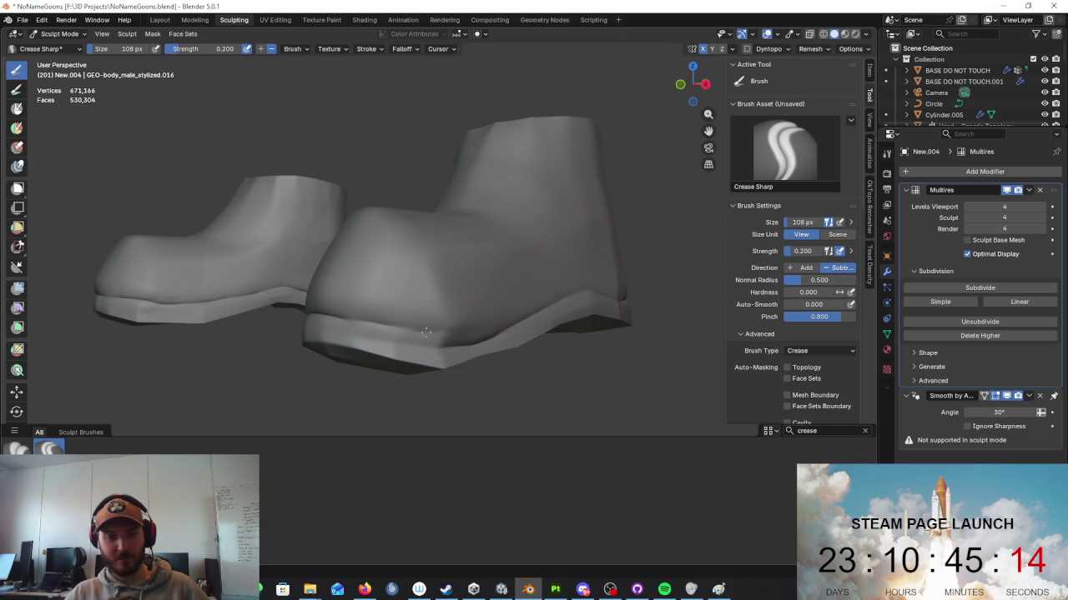
{"action": "scroll", "coordinate": [379, 327], "scroll_direction": "down", "scroll_amount": 5}
{"action": "mouse_move", "coordinate": [528, 317]}
{"action": "middle_mouse_down"}
{"action": "mouse_move", "coordinate": [643, 322]}
{"action": "mouse_move", "coordinate": [583, 309]}
{"action": "mouse_move", "coordinate": [680, 325]}
{"action": "middle_mouse_up"}
{"action": "left_click", "coordinate": [825, 430]}
Step: Pick the Scrape/Fill brush via a 'scra' search and orbit around the boots to inspect them
{"action": "type", "text": "scra"}
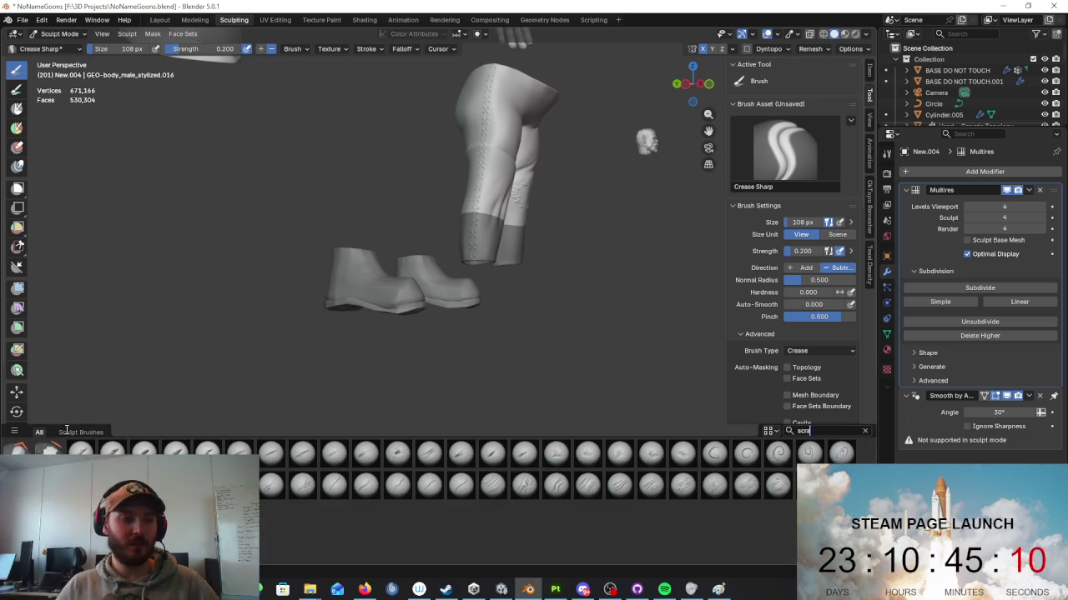
{"action": "left_click", "coordinate": [50, 448]}
{"action": "scroll", "coordinate": [495, 248], "scroll_direction": "up", "scroll_amount": 3}
{"action": "middle_click_drag", "start_coordinate": [495, 247], "coordinate": [464, 292]}
{"action": "scroll", "coordinate": [501, 267], "scroll_direction": "up", "scroll_amount": 2}
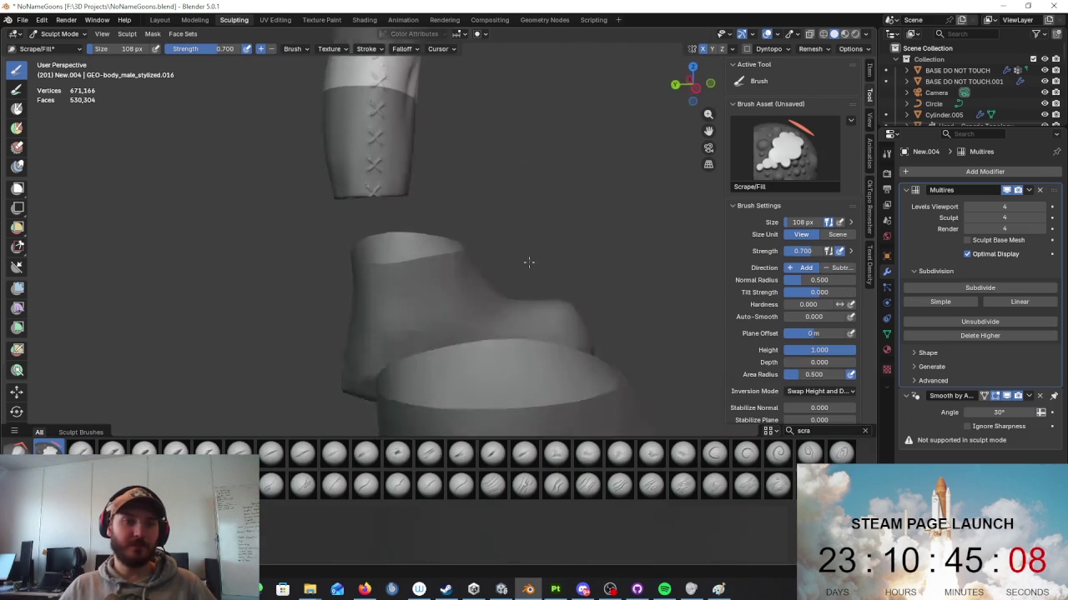
{"action": "middle_click_drag", "start_coordinate": [529, 258], "coordinate": [426, 304]}
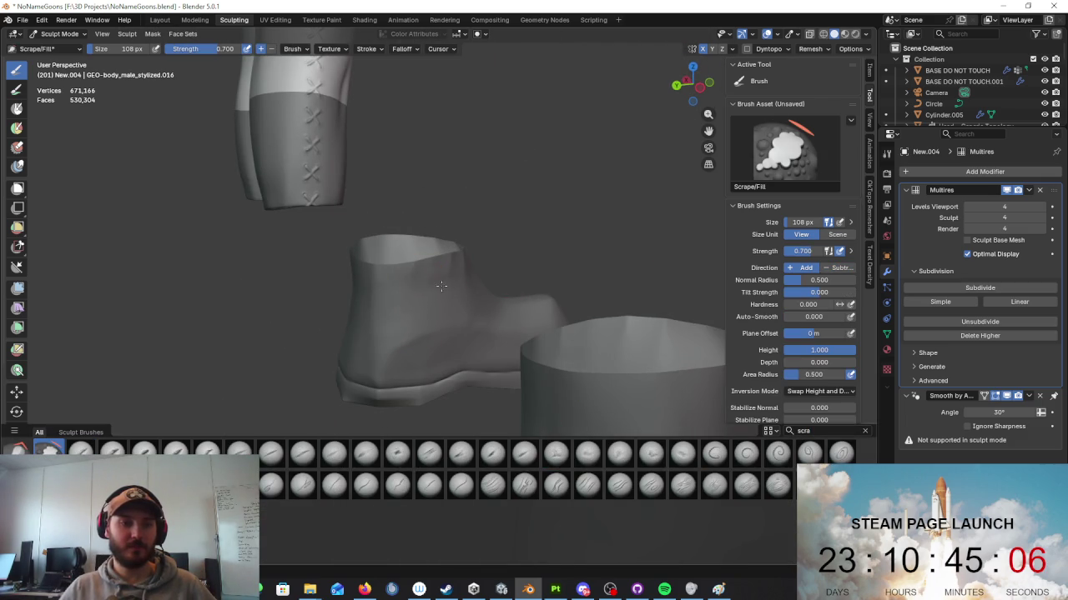
{"action": "mouse_move", "coordinate": [435, 312]}
{"action": "middle_mouse_down"}
{"action": "mouse_move", "coordinate": [436, 281]}
{"action": "mouse_move", "coordinate": [400, 276]}
{"action": "middle_mouse_up"}
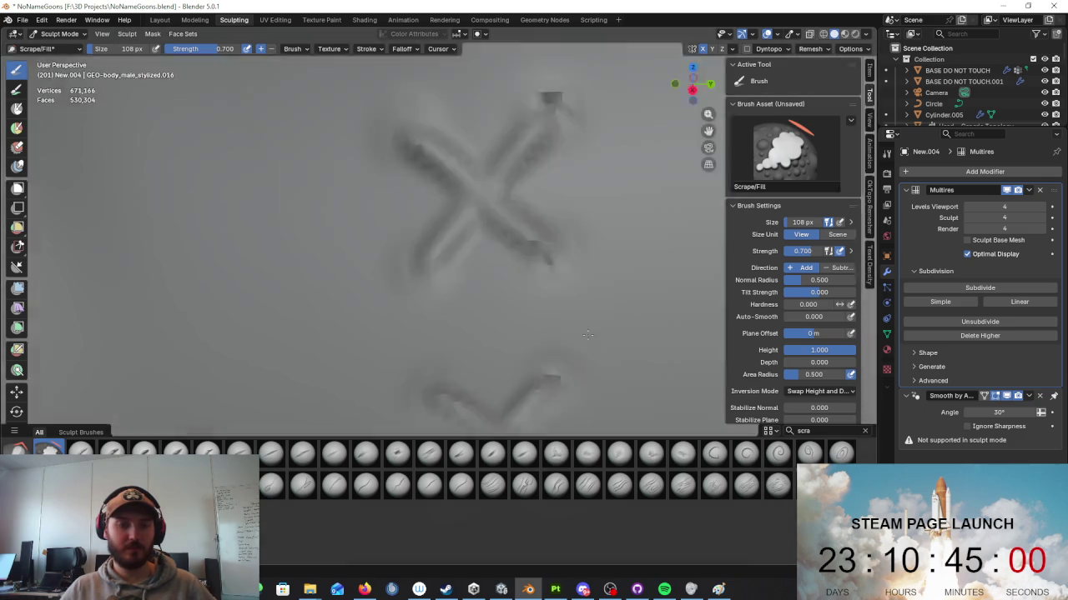
{"action": "mouse_move", "coordinate": [402, 284]}
{"action": "middle_mouse_down"}
{"action": "mouse_move", "coordinate": [507, 345]}
{"action": "mouse_move", "coordinate": [448, 345]}
{"action": "middle_mouse_up"}
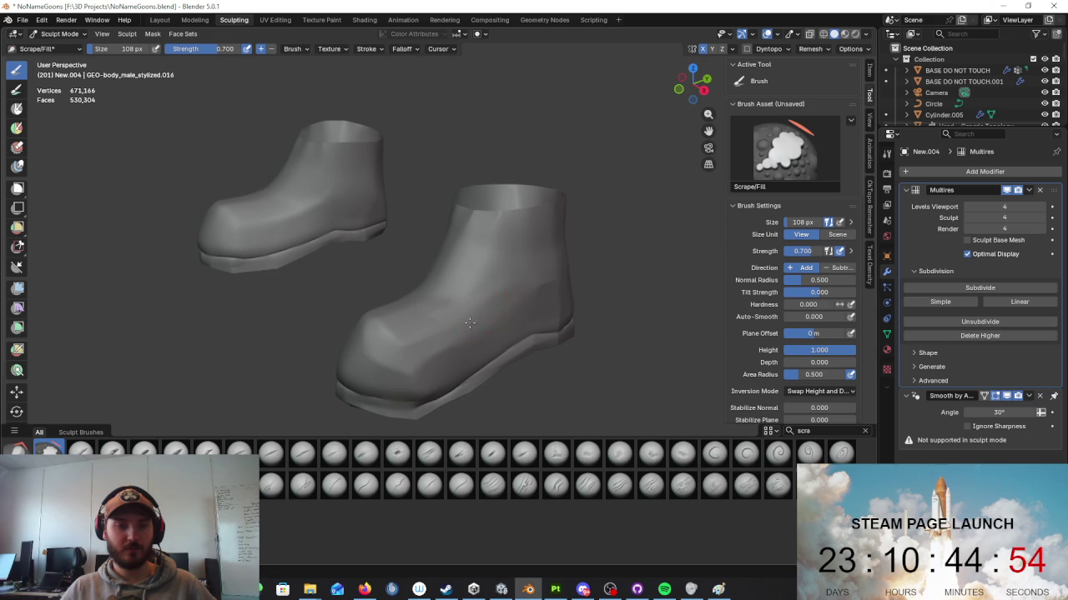
{"action": "middle_click_drag", "start_coordinate": [475, 303], "coordinate": [468, 320]}
{"action": "mouse_move", "coordinate": [418, 354]}
{"action": "middle_mouse_down"}
{"action": "mouse_move", "coordinate": [536, 313]}
{"action": "mouse_move", "coordinate": [476, 350]}
{"action": "middle_mouse_up"}
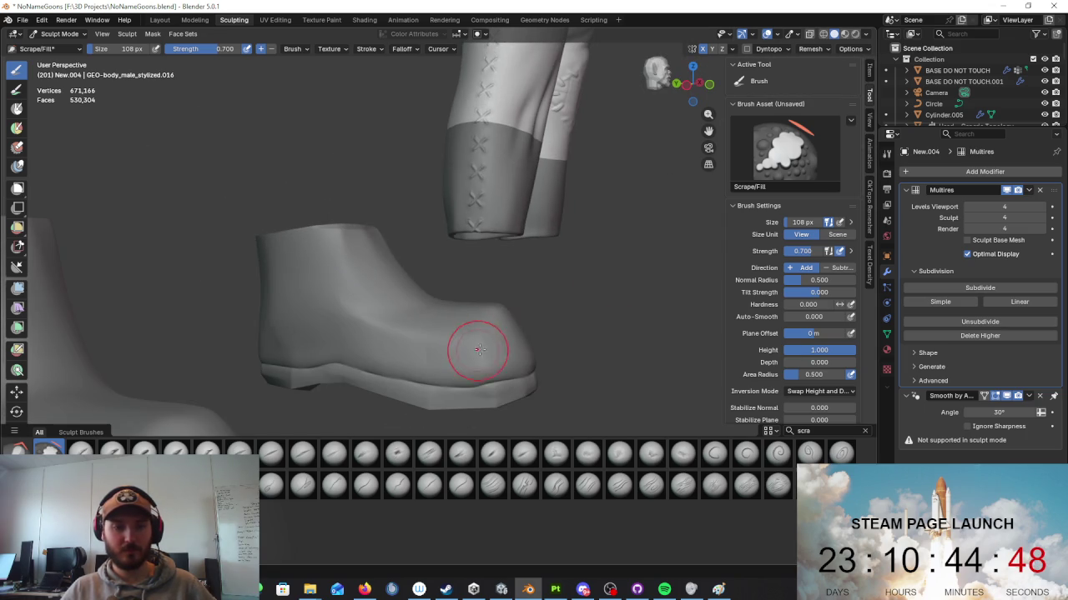
{"action": "left_click", "coordinate": [834, 427]}
{"action": "key", "text": "BackSpace"}
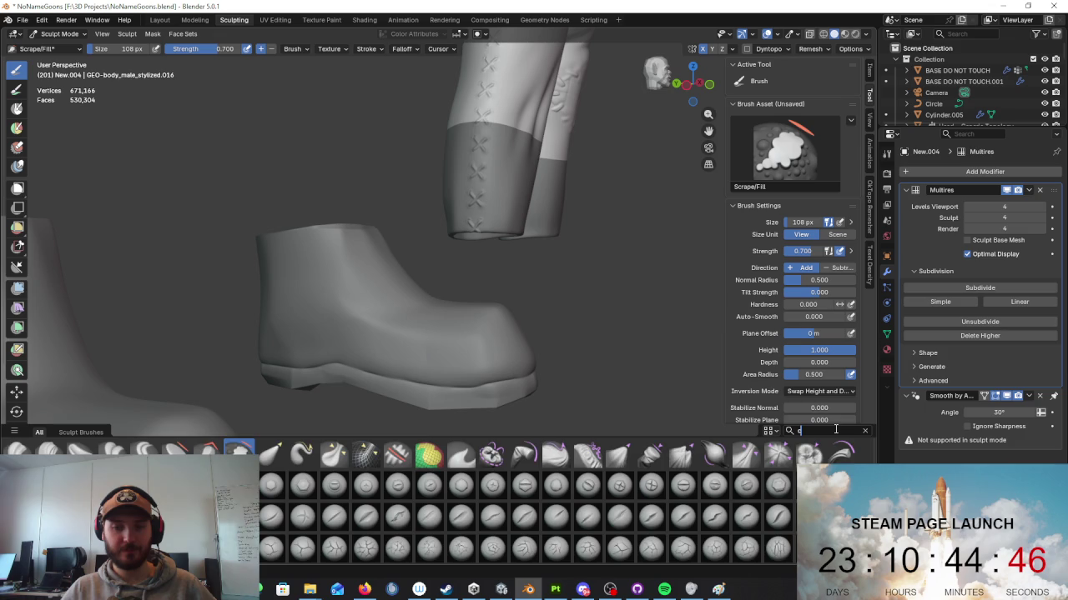
Step: Load the Crack_Simple_05 brush and carve a sharper crease down the leg
{"action": "type", "text": "crac"}
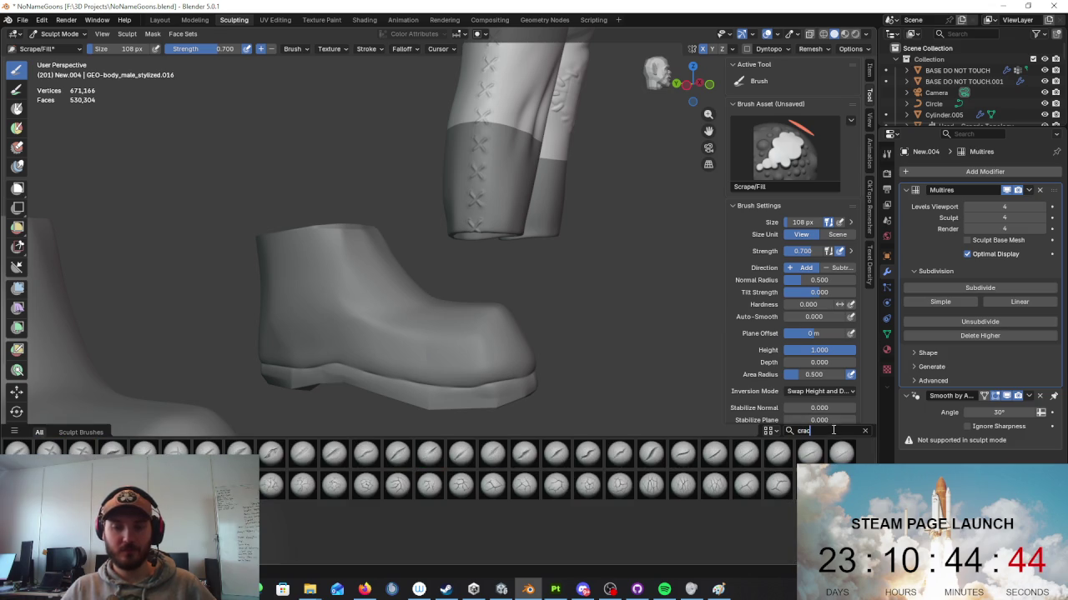
{"action": "left_click", "coordinate": [143, 451]}
{"action": "middle_click_drag", "start_coordinate": [559, 306], "coordinate": [443, 302]}
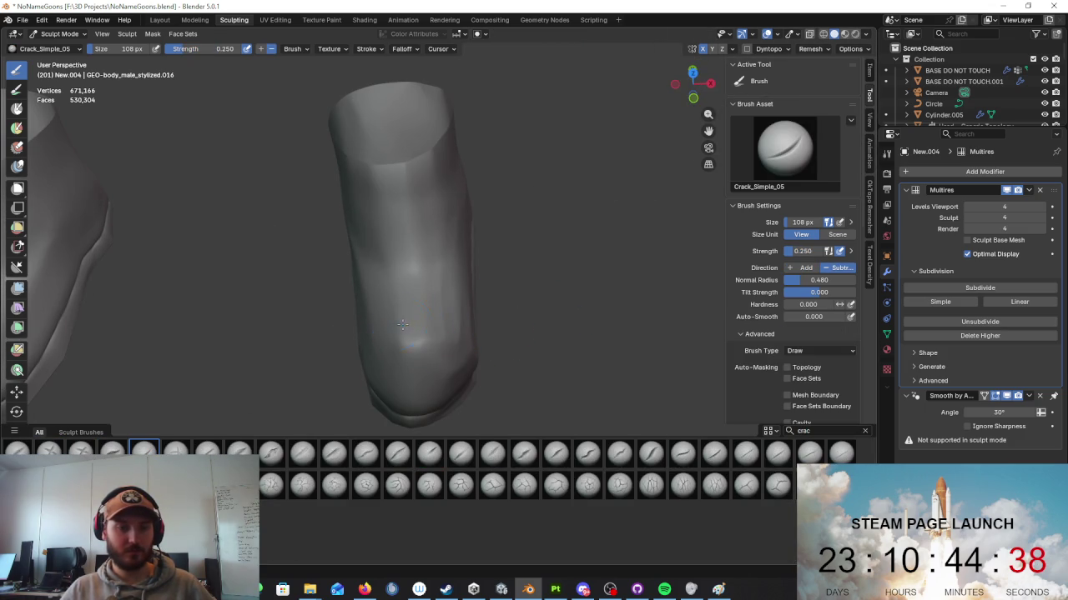
{"action": "left_click_drag", "start_coordinate": [482, 303], "coordinate": [540, 321]}
{"action": "mouse_move", "coordinate": [511, 324]}
{"action": "middle_mouse_down"}
{"action": "mouse_move", "coordinate": [608, 279]}
{"action": "mouse_move", "coordinate": [543, 291]}
{"action": "mouse_move", "coordinate": [515, 312]}
{"action": "middle_mouse_up"}
{"action": "scroll", "coordinate": [608, 278], "scroll_direction": "up", "scroll_amount": 3}
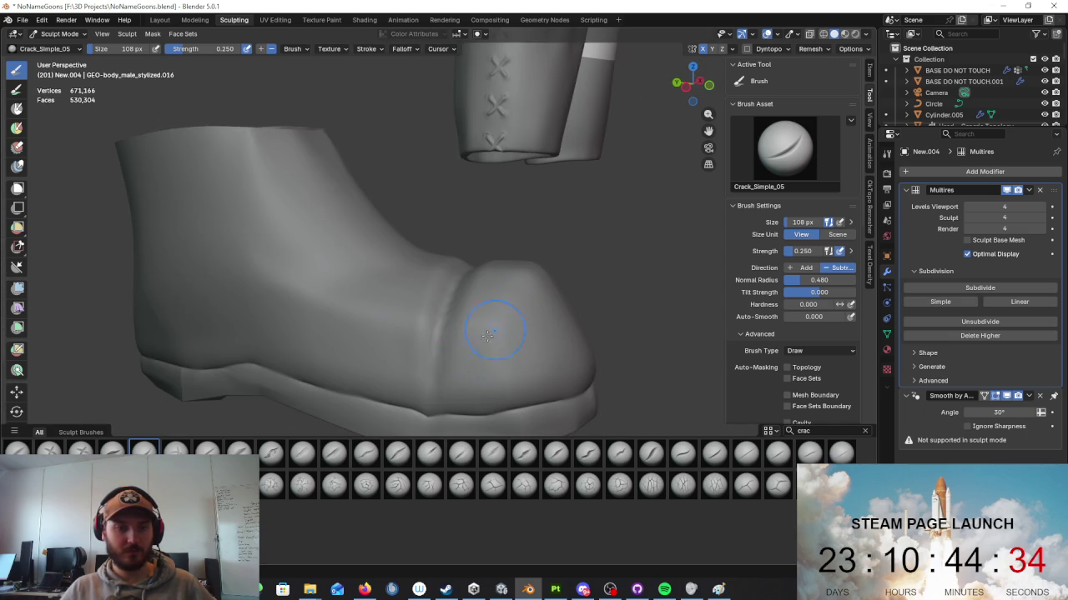
{"action": "mouse_move", "coordinate": [429, 390]}
{"action": "middle_mouse_down"}
{"action": "mouse_move", "coordinate": [409, 387]}
{"action": "mouse_move", "coordinate": [466, 313]}
{"action": "middle_mouse_up"}
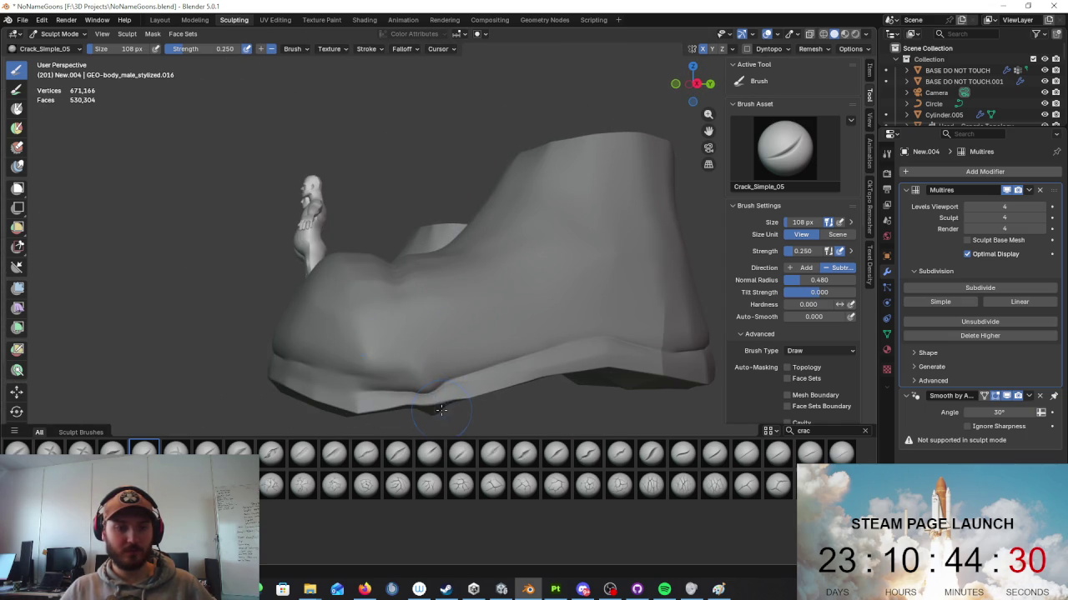
Step: Check the boot's low-poly wireframe, smooth the dark toe crease, and carve crack strokes across the toe
{"action": "key", "text": "Tab"}
{"action": "key", "text": "Tab"}
{"action": "middle_click_drag", "start_coordinate": [539, 316], "coordinate": [453, 322]}
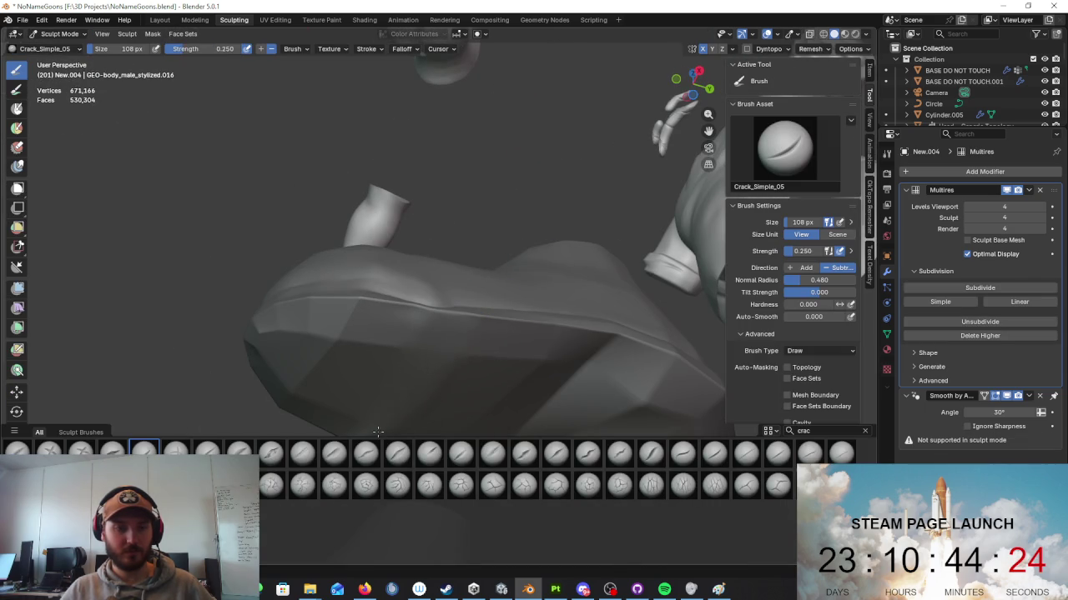
{"action": "mouse_move", "coordinate": [462, 329]}
{"action": "middle_mouse_down"}
{"action": "mouse_move", "coordinate": [420, 394]}
{"action": "mouse_move", "coordinate": [428, 375]}
{"action": "middle_mouse_up"}
{"action": "mouse_move", "coordinate": [465, 322]}
{"action": "middle_mouse_down"}
{"action": "mouse_move", "coordinate": [529, 369]}
{"action": "mouse_move", "coordinate": [496, 374]}
{"action": "mouse_move", "coordinate": [426, 275]}
{"action": "middle_mouse_up"}
{"action": "left_click_drag", "start_coordinate": [427, 276], "coordinate": [406, 336], "text": "shift"}
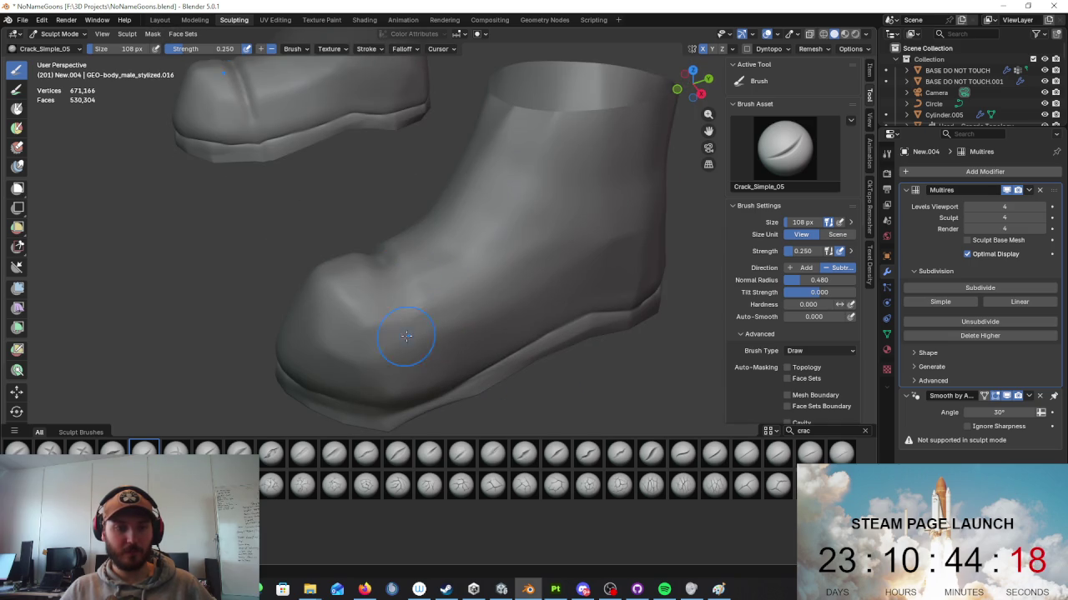
{"action": "middle_click_drag", "start_coordinate": [373, 257], "coordinate": [489, 294]}
{"action": "left_click_drag", "start_coordinate": [371, 319], "coordinate": [417, 300]}
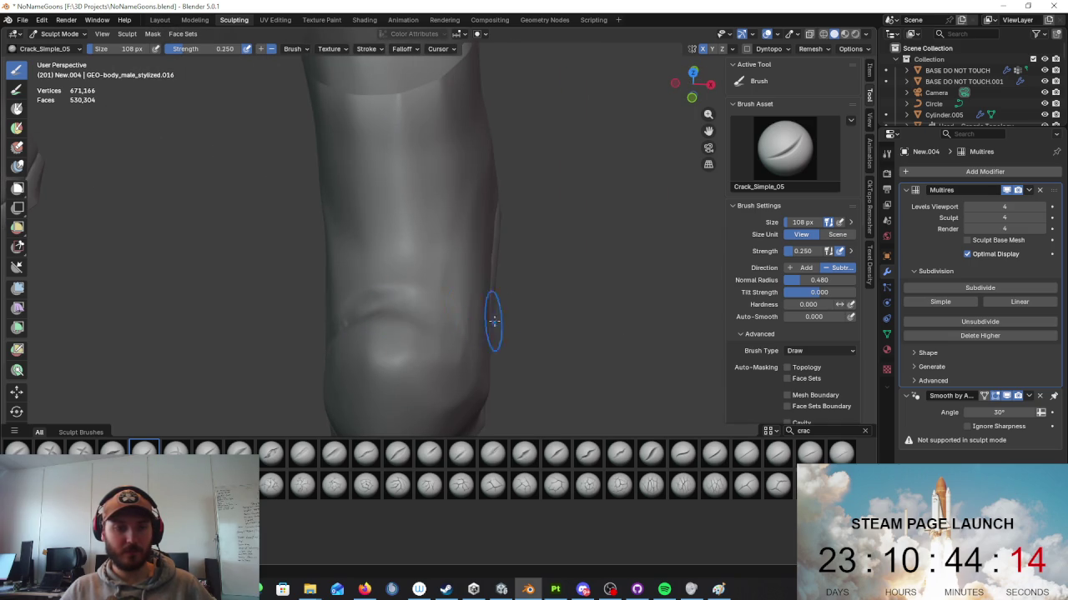
{"action": "middle_click_drag", "start_coordinate": [488, 317], "coordinate": [557, 285]}
{"action": "left_click_drag", "start_coordinate": [436, 355], "coordinate": [457, 307]}
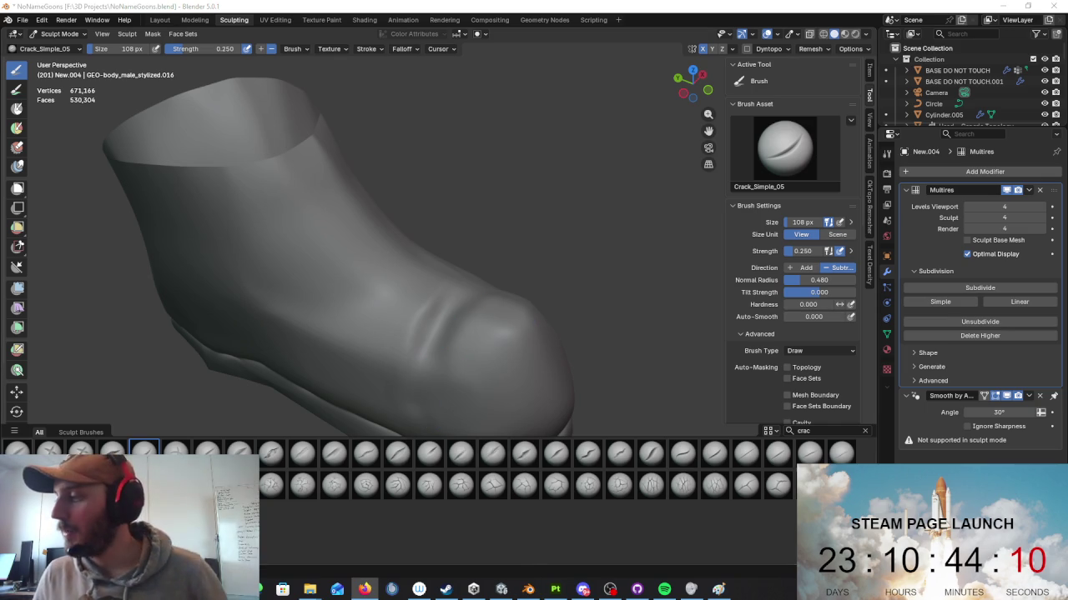
{"action": "middle_click_drag", "start_coordinate": [417, 222], "coordinate": [576, 217]}
Step: Hide the boot, try Crack_Simple_06 strokes on the leg, undo them and unhide the boot
{"action": "key", "text": "h"}
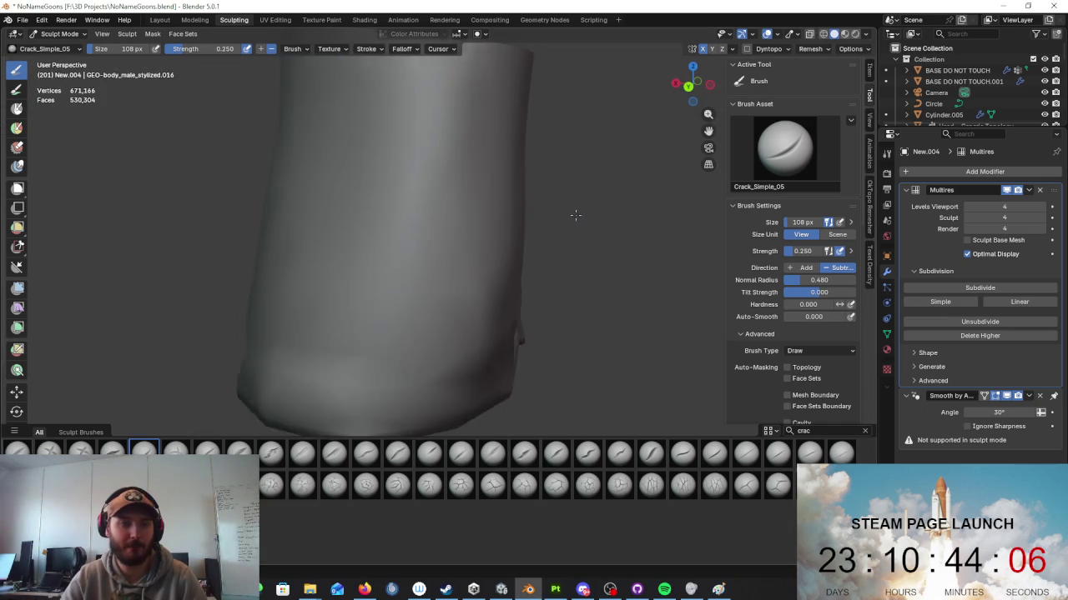
{"action": "scroll", "coordinate": [402, 315], "scroll_direction": "down", "scroll_amount": 3}
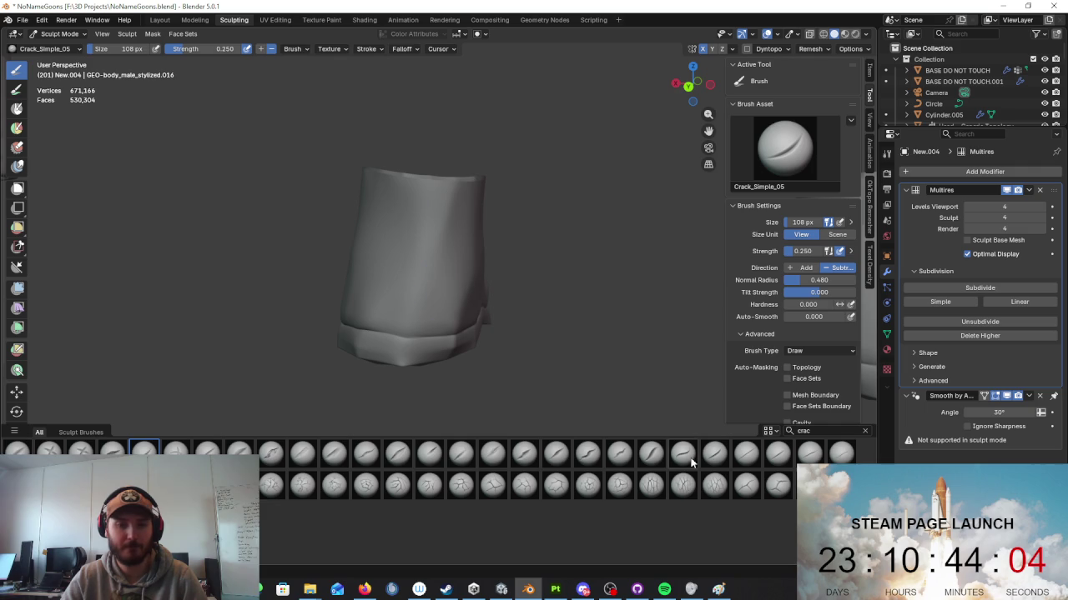
{"action": "left_click", "coordinate": [175, 451]}
{"action": "left_click_drag", "start_coordinate": [477, 195], "coordinate": [361, 279]}
{"action": "left_click_drag", "start_coordinate": [382, 196], "coordinate": [488, 301]}
{"action": "key", "text": "ctrl+z"}
{"action": "key", "text": "ctrl+z"}
{"action": "key", "text": "alt+h"}
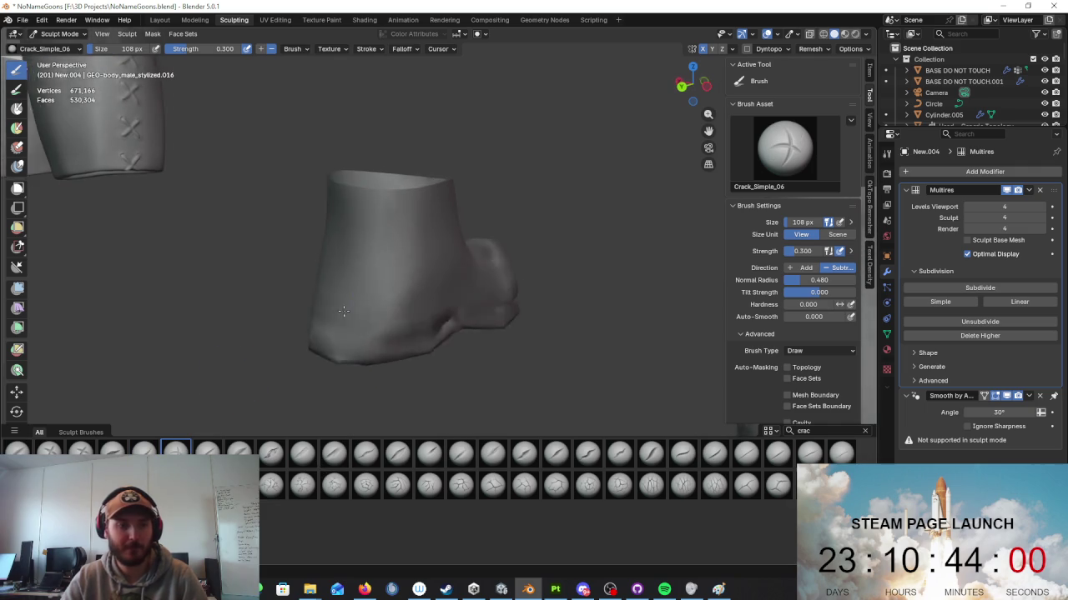
Step: Carve a diagonal crack along the boot side with Crack_Simple_01, redoing a bad stroke
{"action": "left_click", "coordinate": [17, 452]}
{"action": "middle_click_drag", "start_coordinate": [400, 275], "coordinate": [450, 250]}
{"action": "left_click_drag", "start_coordinate": [359, 294], "coordinate": [422, 259]}
{"action": "key", "text": "ctrl+z"}
{"action": "left_click_drag", "start_coordinate": [360, 293], "coordinate": [428, 265]}
{"action": "left_click_drag", "start_coordinate": [374, 299], "coordinate": [390, 284]}
{"action": "scroll", "coordinate": [394, 286], "scroll_direction": "up", "scroll_amount": 3}
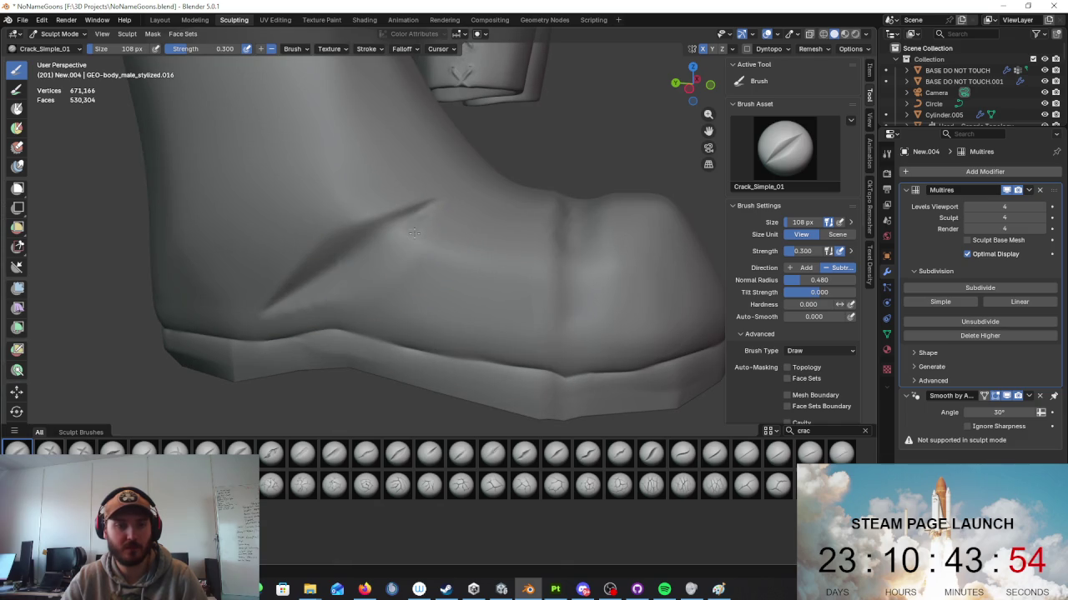
Step: Frame both boots, recarve the right boot crease deeper, and isolate the boots in Local view
{"action": "key", "text": "KP_Decimal"}
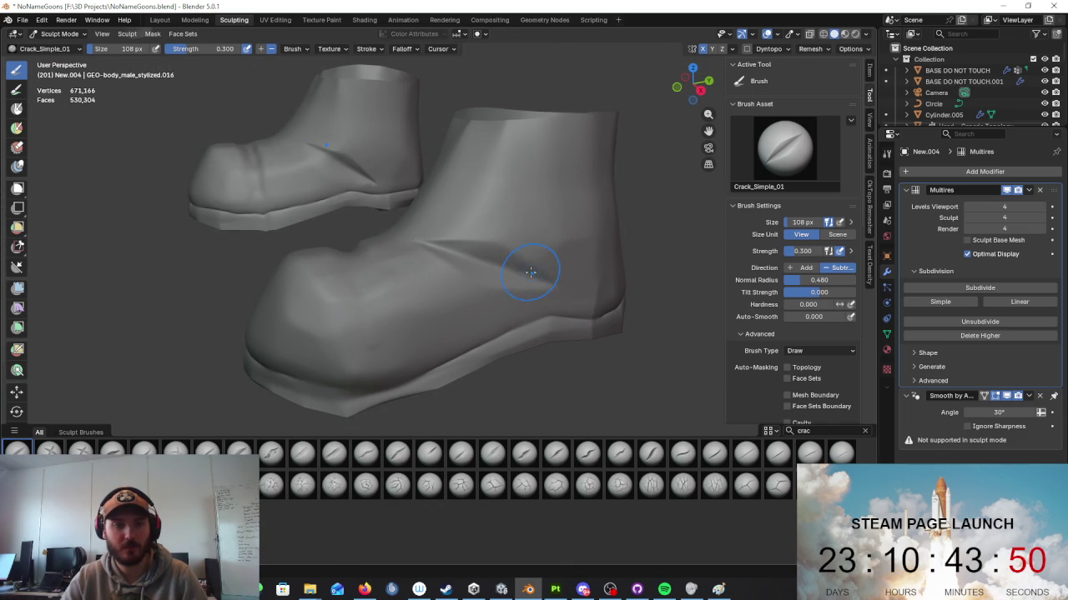
{"action": "key", "text": "ctrl+z"}
{"action": "left_click_drag", "start_coordinate": [450, 244], "coordinate": [552, 285]}
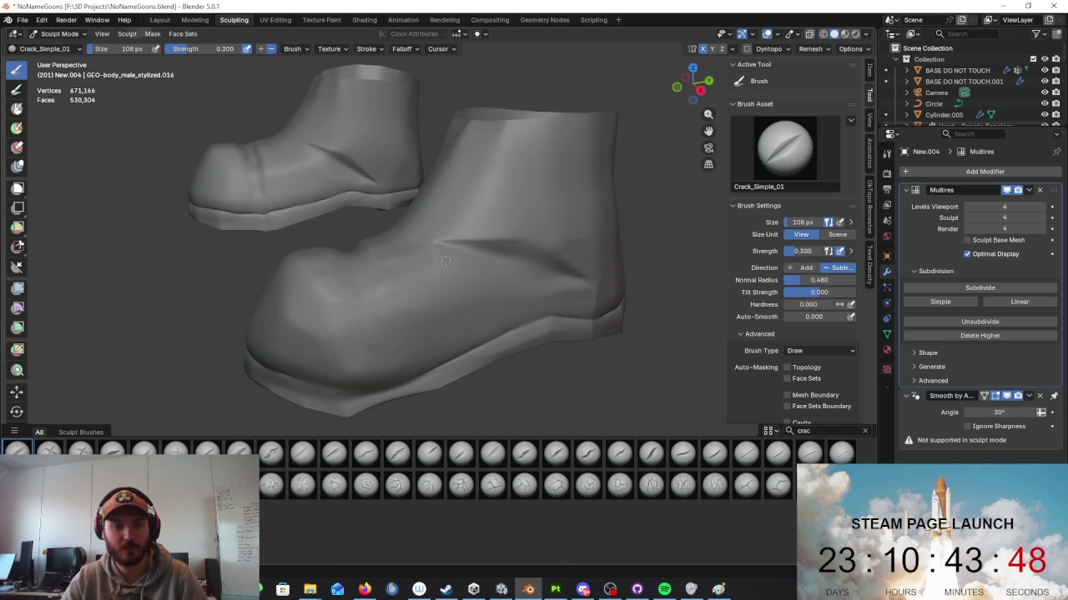
{"action": "scroll", "coordinate": [582, 292], "scroll_direction": "down", "scroll_amount": 3}
{"action": "mouse_move", "coordinate": [620, 291]}
{"action": "middle_mouse_down"}
{"action": "mouse_move", "coordinate": [560, 278]}
{"action": "mouse_move", "coordinate": [613, 279]}
{"action": "mouse_move", "coordinate": [599, 275]}
{"action": "middle_mouse_up"}
{"action": "key", "text": "KP_Divide"}
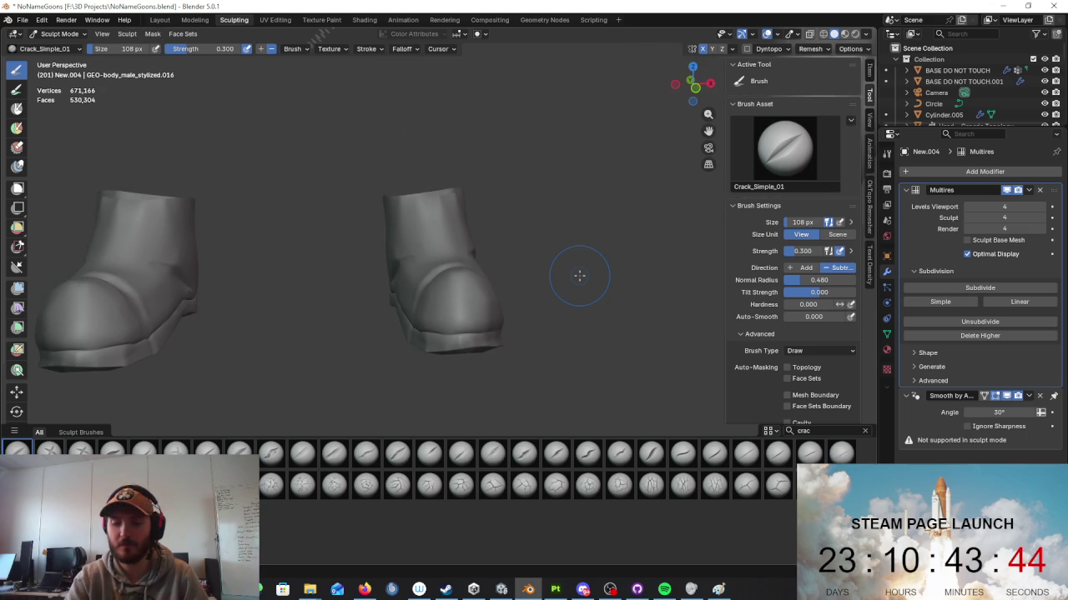
{"action": "scroll", "coordinate": [580, 275], "scroll_direction": "down", "scroll_amount": 6}
{"action": "scroll", "coordinate": [553, 274], "scroll_direction": "down", "scroll_amount": 3}
Step: Return to Object Mode and exit Local view to show the whole character, centred on the legs
{"action": "left_click", "coordinate": [60, 34]}
{"action": "left_click", "coordinate": [63, 47]}
{"action": "scroll", "coordinate": [492, 204], "scroll_direction": "up", "scroll_amount": 3}
{"action": "key", "text": "KP_Divide"}
{"action": "scroll", "coordinate": [493, 203], "scroll_direction": "up", "scroll_amount": 3}
{"action": "scroll", "coordinate": [580, 259], "scroll_direction": "down", "scroll_amount": 4}
{"action": "scroll", "coordinate": [543, 270], "scroll_direction": "up", "scroll_amount": 1}
{"action": "middle_click_drag", "start_coordinate": [544, 270], "coordinate": [429, 335], "text": "shift"}
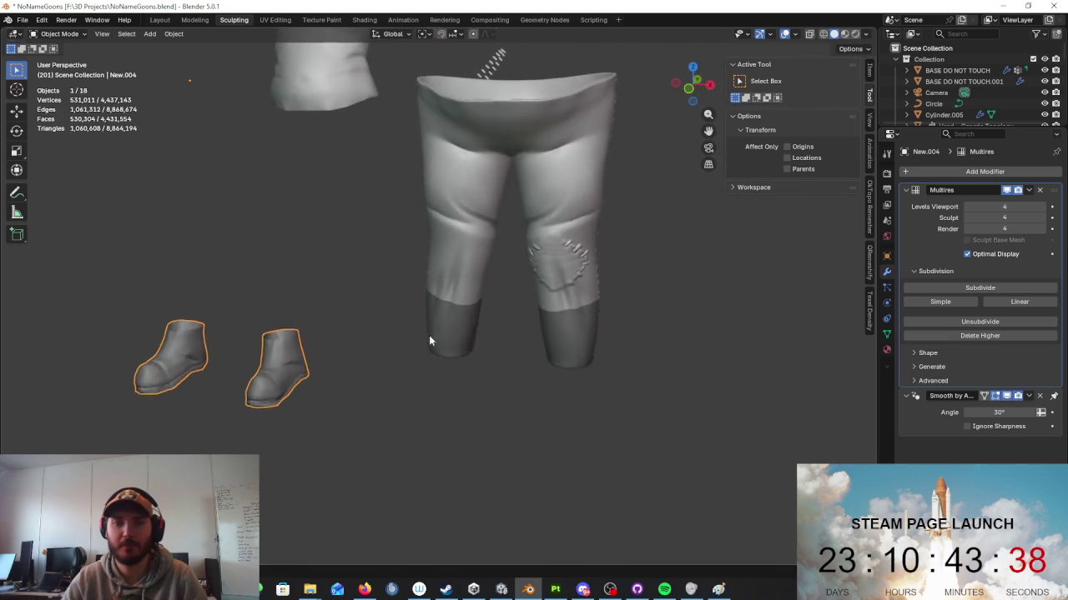
{"action": "scroll", "coordinate": [597, 279], "scroll_direction": "up", "scroll_amount": 2}
{"action": "scroll", "coordinate": [500, 312], "scroll_direction": "up", "scroll_amount": 2}
{"action": "scroll", "coordinate": [499, 280], "scroll_direction": "up", "scroll_amount": 3}
Step: Select the trousers, check their base mesh in Edit Mode, and put them into Sculpt Mode
{"action": "left_click", "coordinate": [575, 275]}
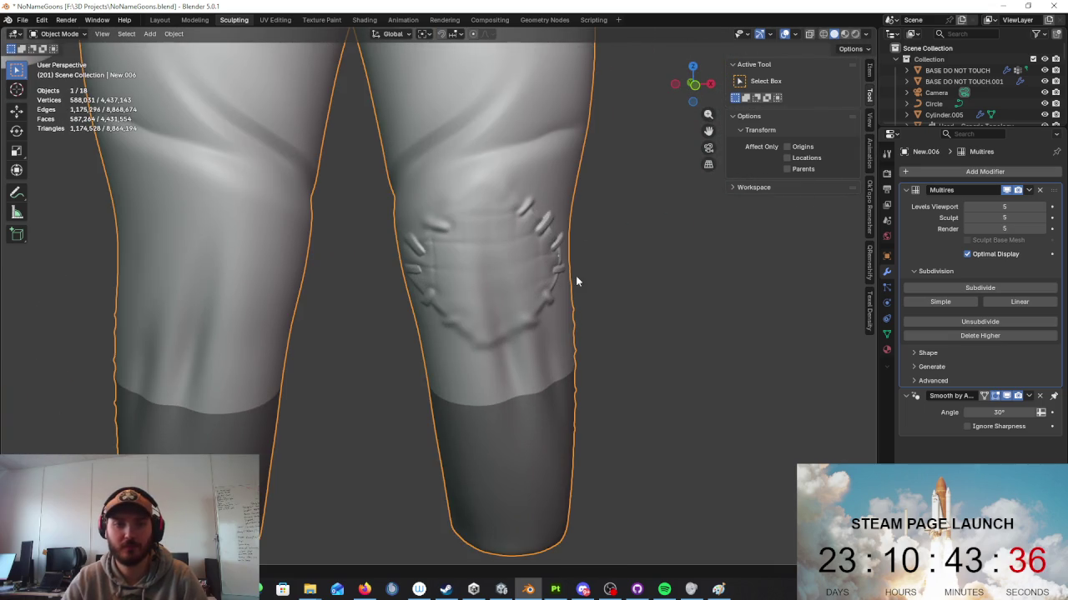
{"action": "key", "text": "Tab"}
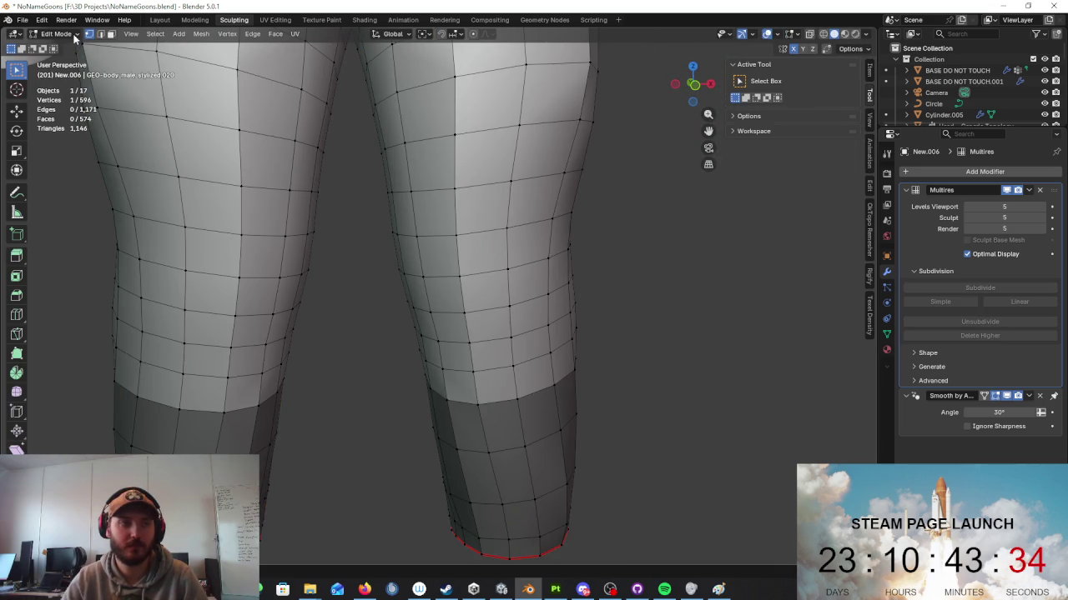
{"action": "key", "text": "Tab"}
{"action": "left_click", "coordinate": [56, 33]}
{"action": "left_click", "coordinate": [55, 72]}
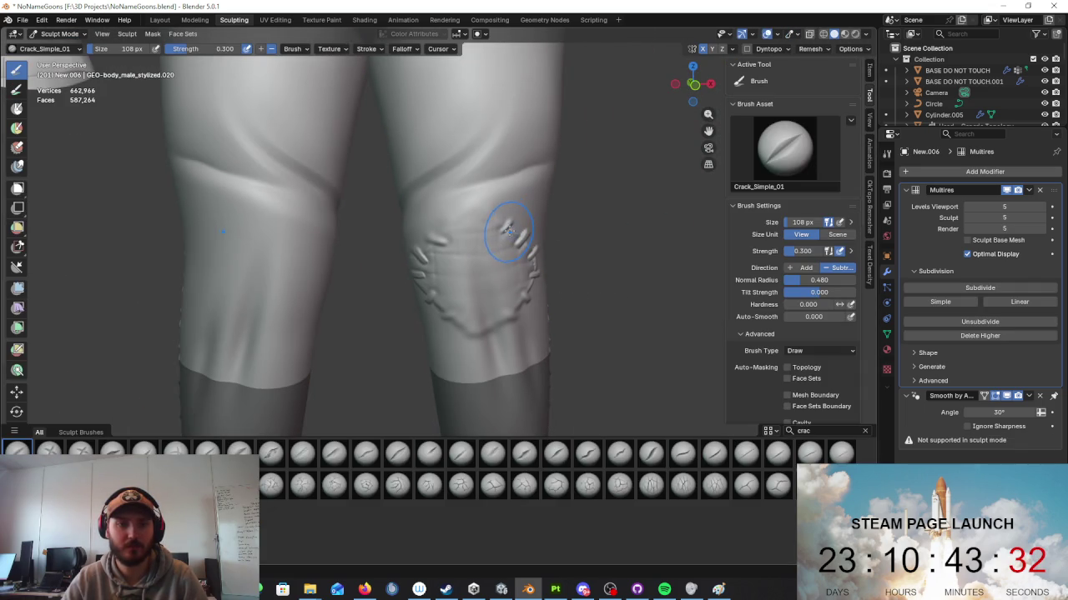
{"action": "middle_click_drag", "start_coordinate": [471, 234], "coordinate": [538, 217]}
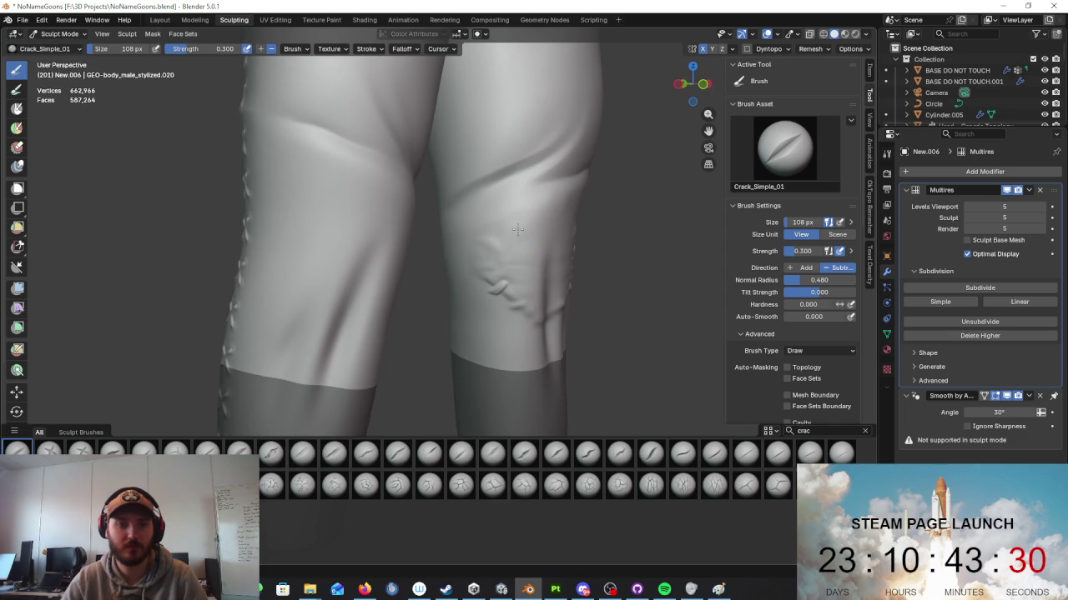
{"action": "middle_click_drag", "start_coordinate": [524, 327], "coordinate": [443, 312]}
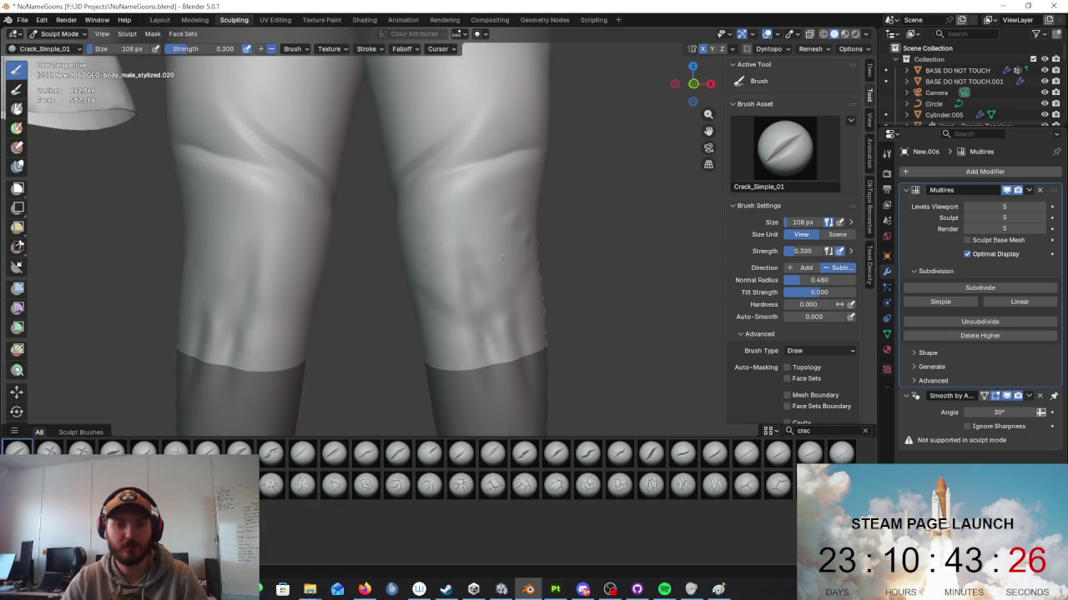
Step: Try the Scrape/Fill brush, then clear the brush search and load Rocks_Layered_13
{"action": "key", "text": "BackSpace"}
{"action": "key", "text": "BackSpace"}
{"action": "key", "text": "BackSpace"}
{"action": "type", "text": "scra"}
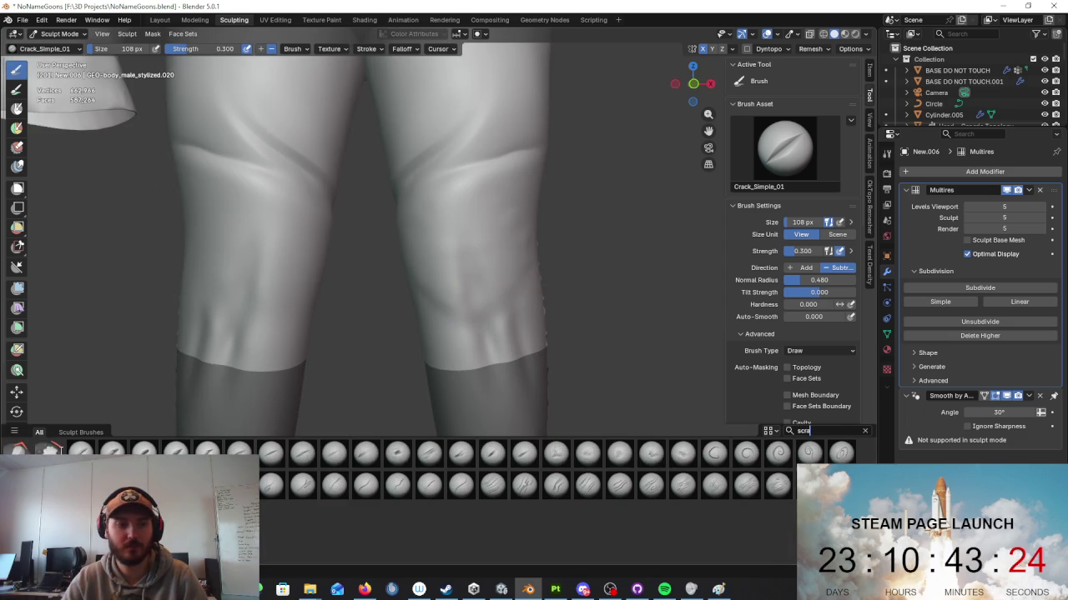
{"action": "left_click", "coordinate": [17, 450]}
{"action": "middle_click_drag", "start_coordinate": [375, 275], "coordinate": [478, 271]}
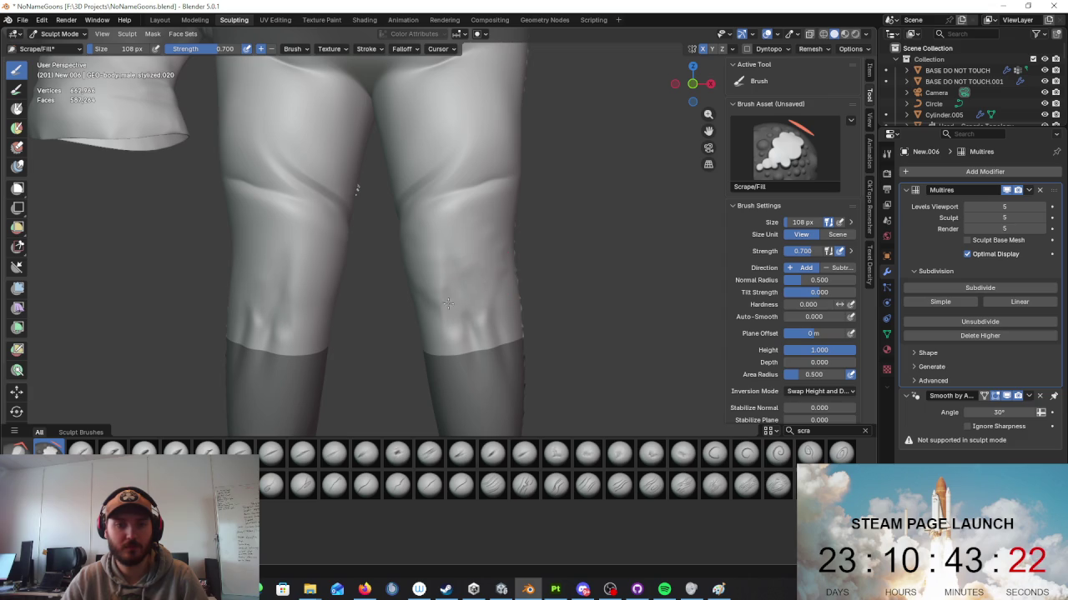
{"action": "middle_click_drag", "start_coordinate": [463, 334], "coordinate": [443, 276]}
{"action": "mouse_move", "coordinate": [408, 244]}
{"action": "middle_mouse_down"}
{"action": "mouse_move", "coordinate": [497, 249]}
{"action": "mouse_move", "coordinate": [516, 284]}
{"action": "middle_mouse_up"}
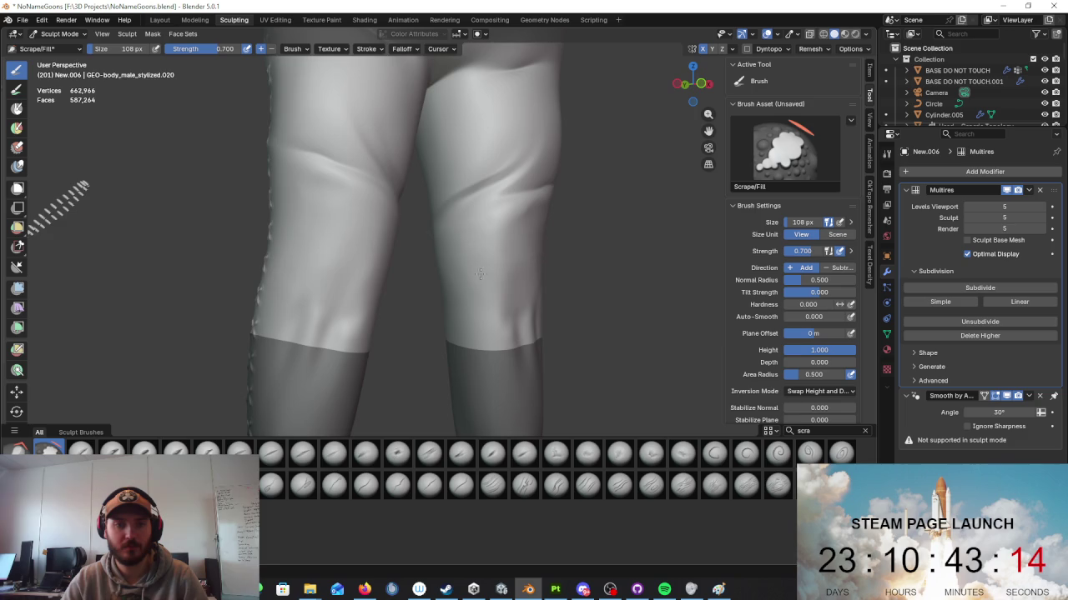
{"action": "middle_click_drag", "start_coordinate": [476, 271], "coordinate": [468, 261]}
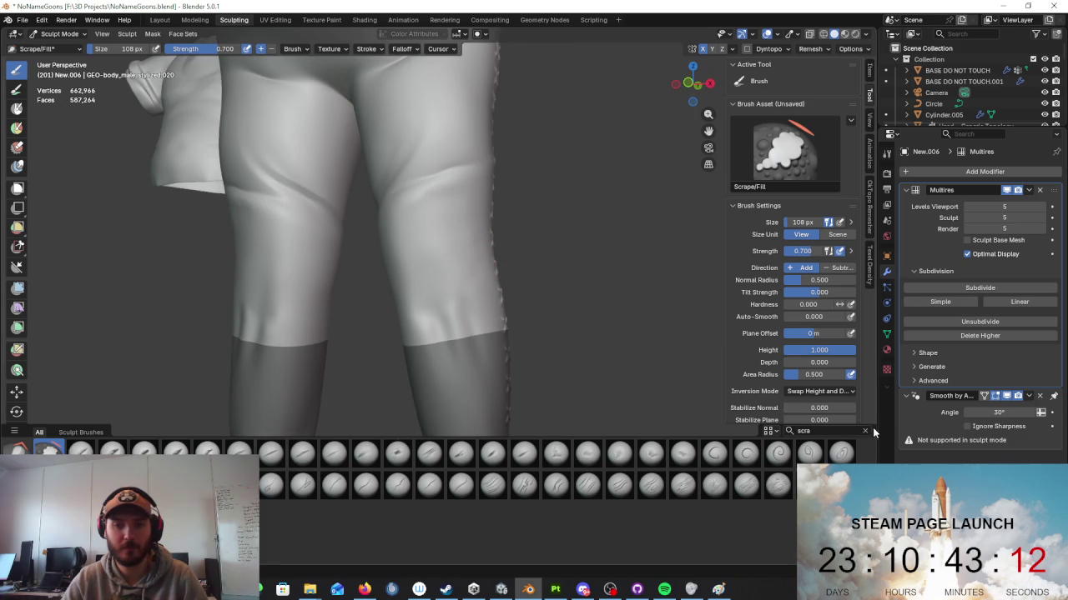
{"action": "left_click", "coordinate": [865, 432]}
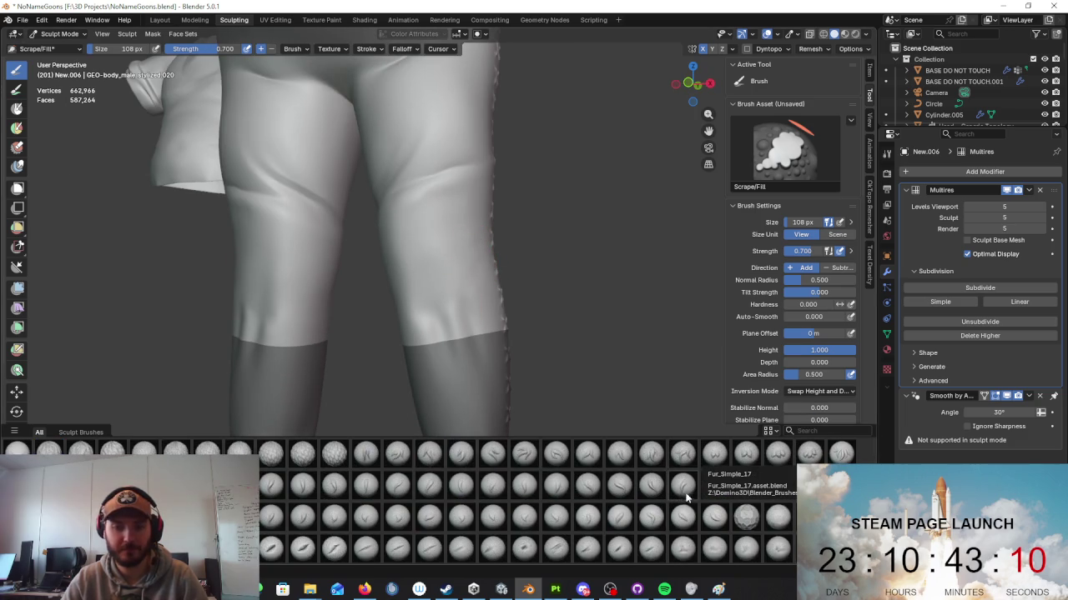
{"action": "left_click", "coordinate": [619, 516]}
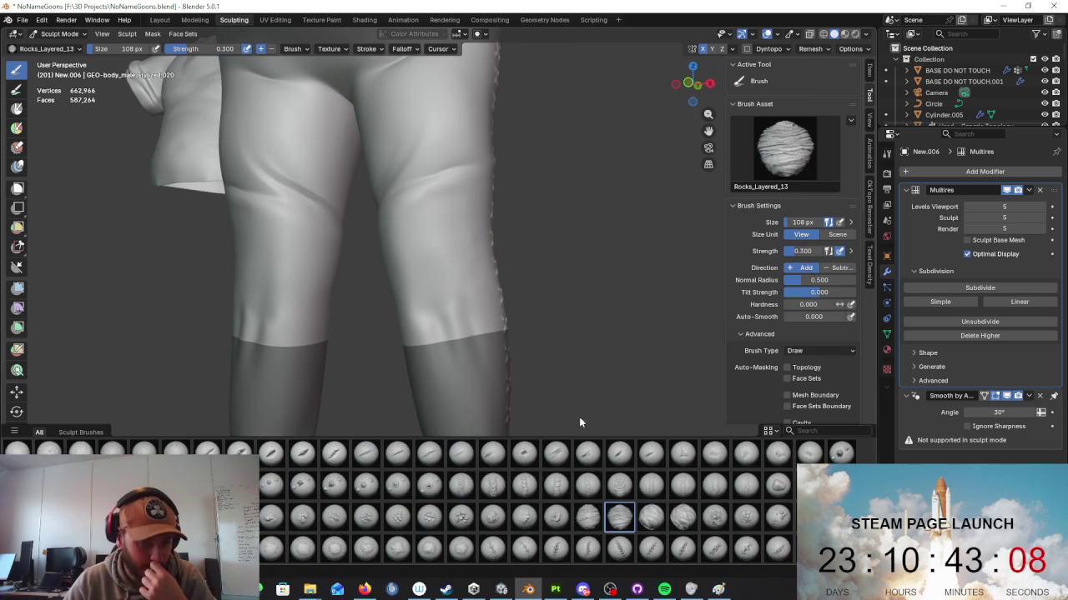
Step: Test Rocks_Layered_13 and Rocks_Layered_15 rocky detail on the thighs, undoing both attempts
{"action": "left_click_drag", "start_coordinate": [428, 275], "coordinate": [467, 209]}
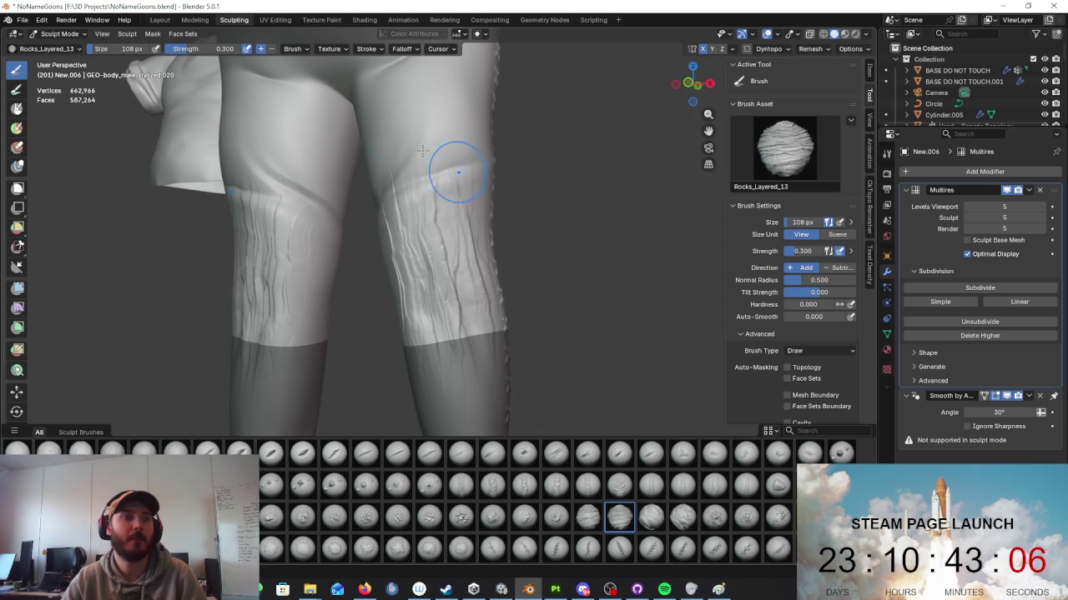
{"action": "key", "text": "ctrl+z"}
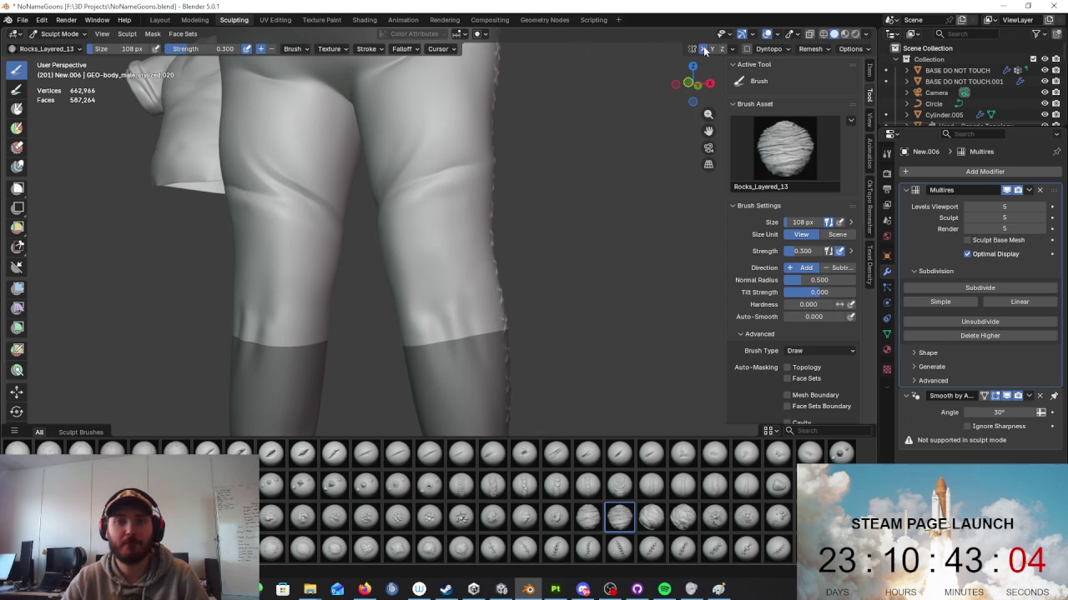
{"action": "middle_click_drag", "start_coordinate": [703, 50], "coordinate": [533, 255]}
{"action": "left_click", "coordinate": [681, 513]}
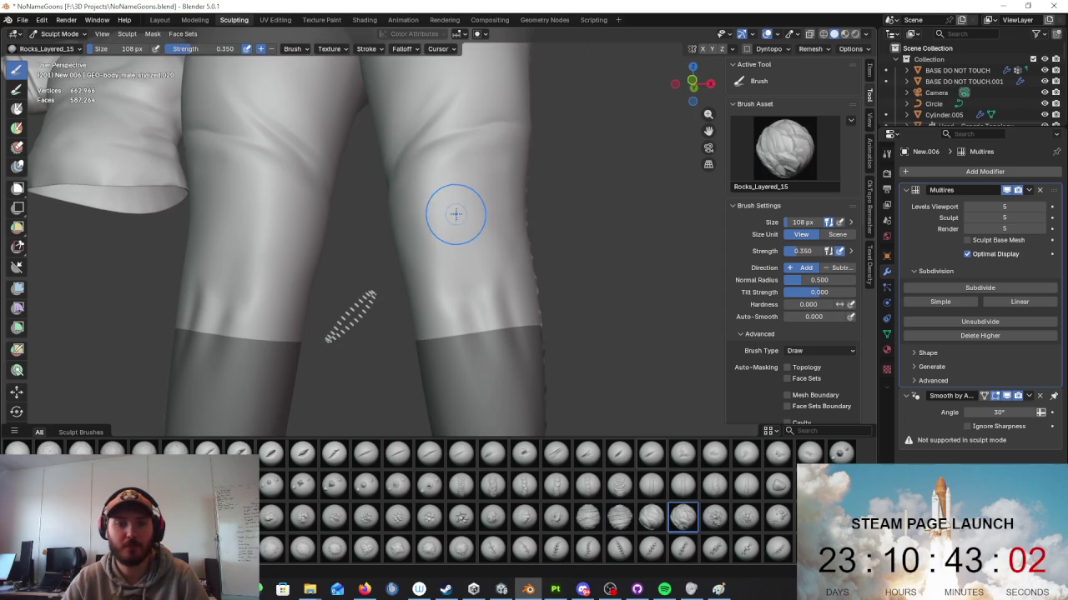
{"action": "left_click_drag", "start_coordinate": [453, 209], "coordinate": [573, 303]}
{"action": "middle_click_drag", "start_coordinate": [613, 339], "coordinate": [564, 262]}
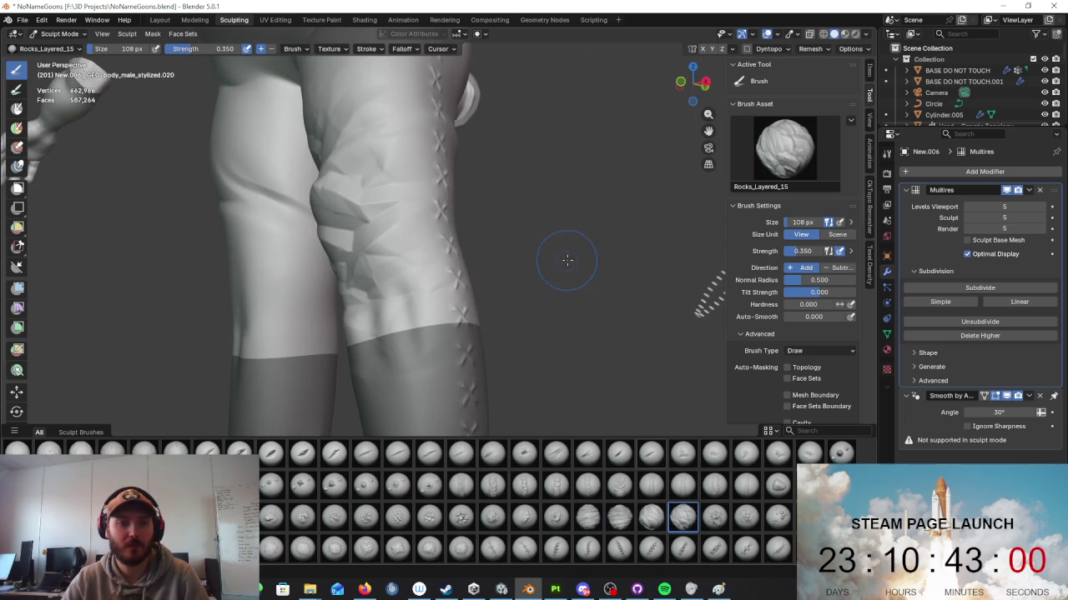
{"action": "key", "text": "ctrl+z"}
{"action": "scroll", "coordinate": [784, 519], "scroll_direction": "down", "scroll_amount": 3}
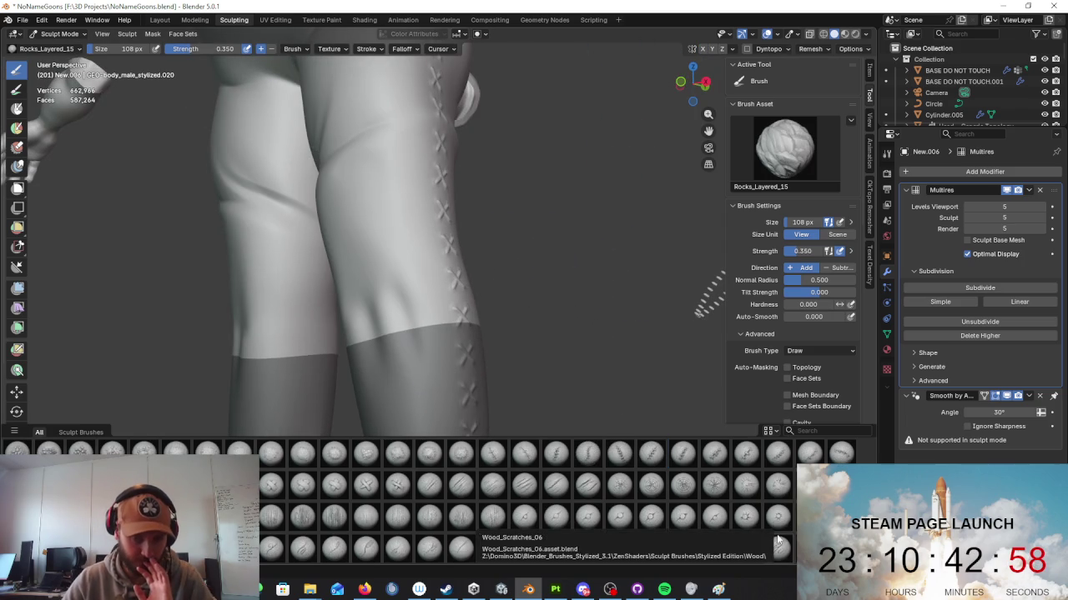
Step: Stamp a Seam_Stitch_Patch_01 patch on the lower pant leg, replacing a misplaced one
{"action": "left_click", "coordinate": [399, 511]}
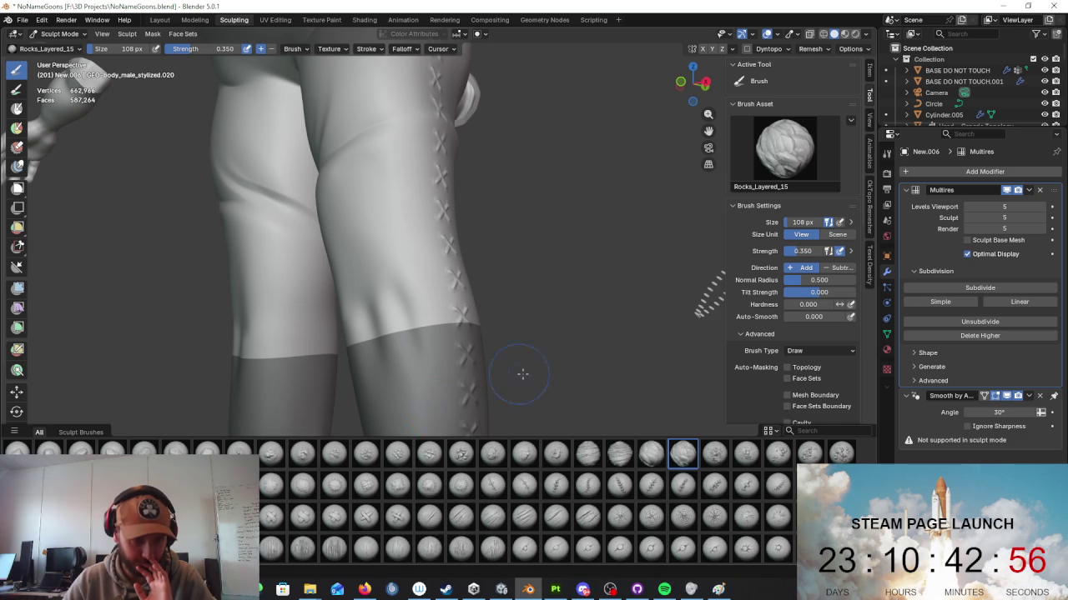
{"action": "middle_click_drag", "start_coordinate": [519, 375], "coordinate": [559, 317]}
{"action": "left_click_drag", "start_coordinate": [425, 308], "coordinate": [468, 350]}
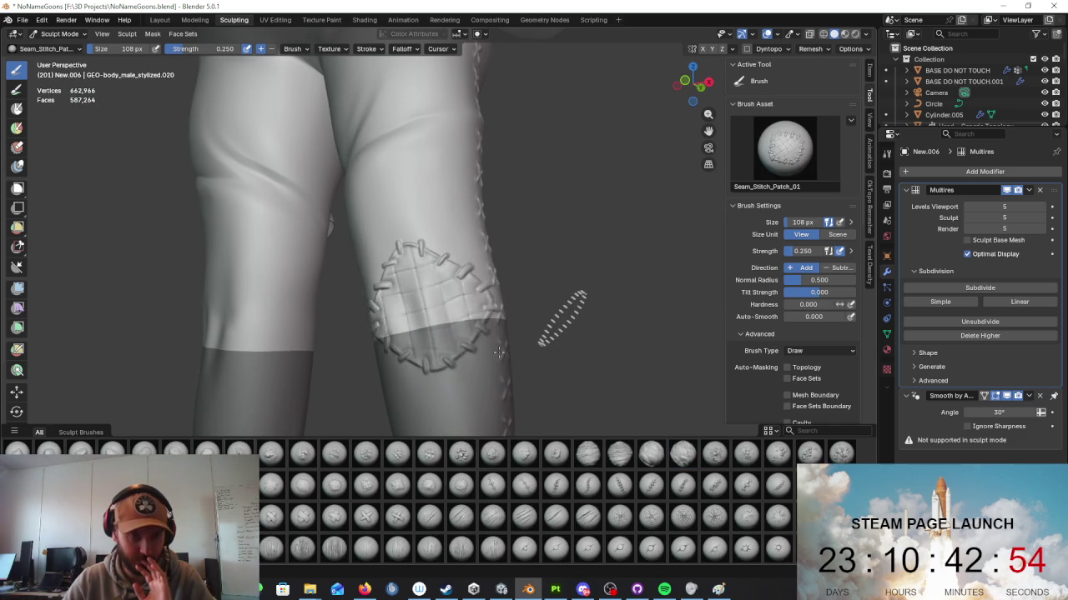
{"action": "middle_click_drag", "start_coordinate": [520, 352], "coordinate": [475, 309]}
{"action": "key", "text": "ctrl+z"}
{"action": "left_click_drag", "start_coordinate": [446, 279], "coordinate": [442, 334]}
{"action": "mouse_move", "coordinate": [467, 334]}
{"action": "middle_mouse_down"}
{"action": "mouse_move", "coordinate": [664, 326]}
{"action": "mouse_move", "coordinate": [579, 360]}
{"action": "middle_mouse_up"}
{"action": "scroll", "coordinate": [664, 325], "scroll_direction": "down", "scroll_amount": 6}
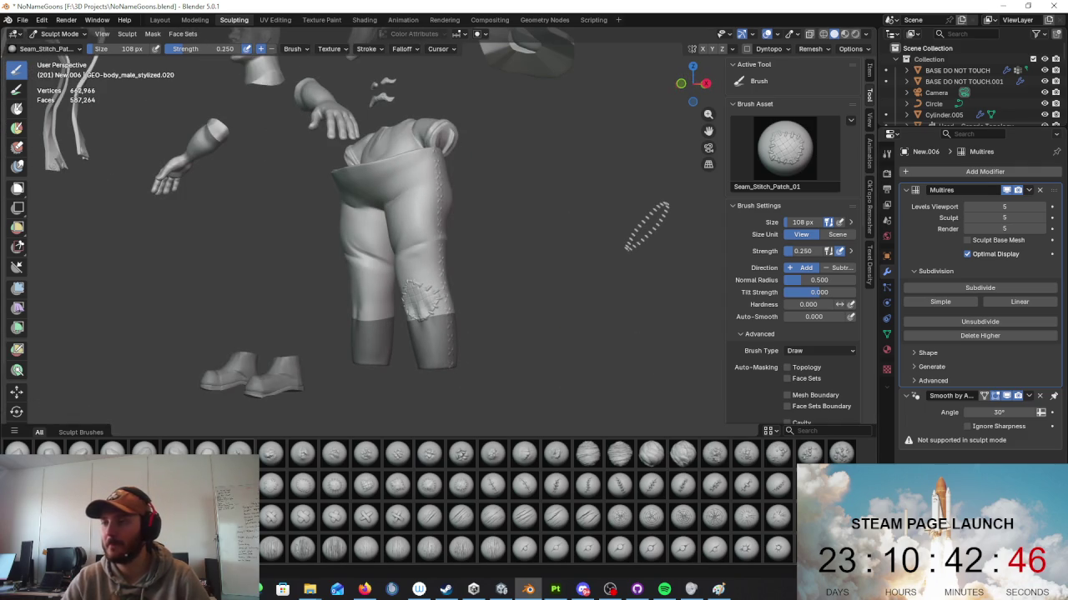
Step: Glance at the web browser, then reframe the view on the patched pants
{"action": "key", "text": "alt+Tab"}
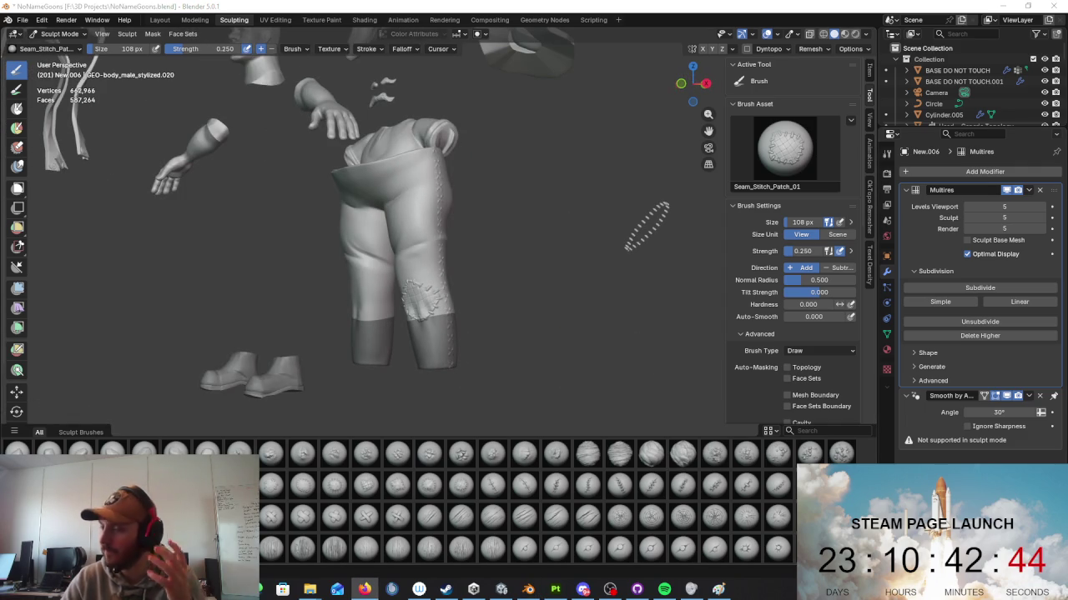
{"action": "middle_click_drag", "start_coordinate": [562, 200], "coordinate": [610, 185]}
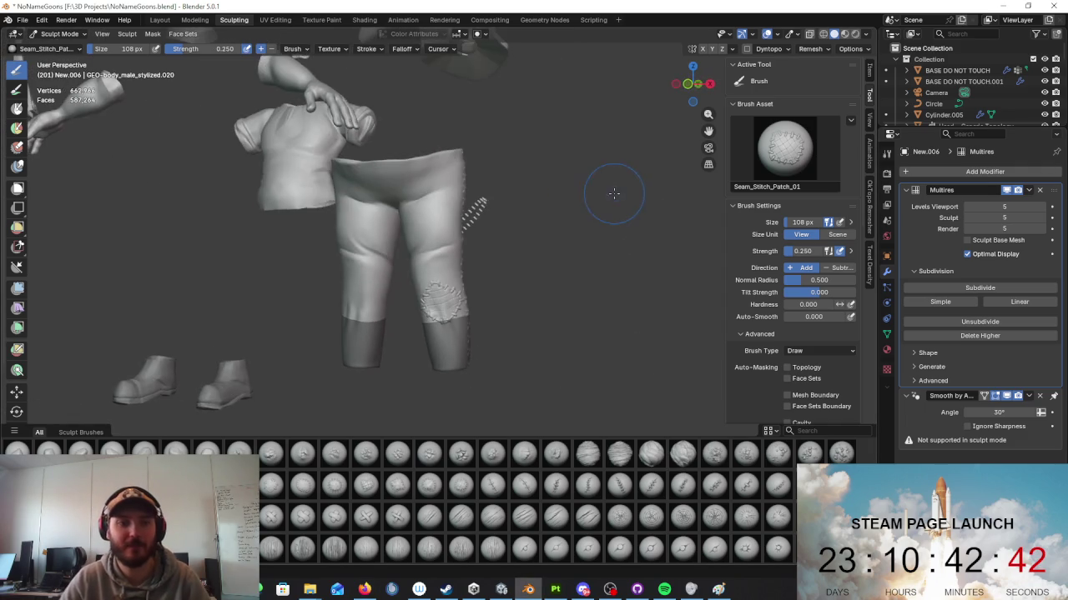
{"action": "scroll", "coordinate": [610, 186], "scroll_direction": "up", "scroll_amount": 3}
{"action": "scroll", "coordinate": [336, 291], "scroll_direction": "up", "scroll_amount": 3}
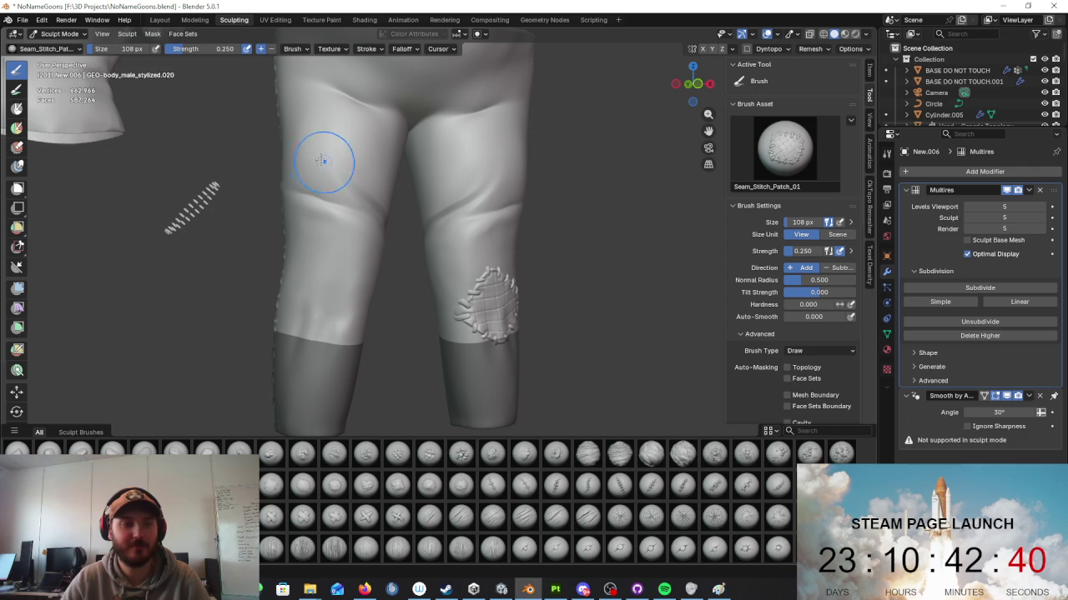
{"action": "left_click", "coordinate": [63, 33]}
Step: Leave sculpting for Object Mode and orbit around the whole figure
{"action": "left_click", "coordinate": [63, 47]}
{"action": "scroll", "coordinate": [460, 181], "scroll_direction": "down", "scroll_amount": 3}
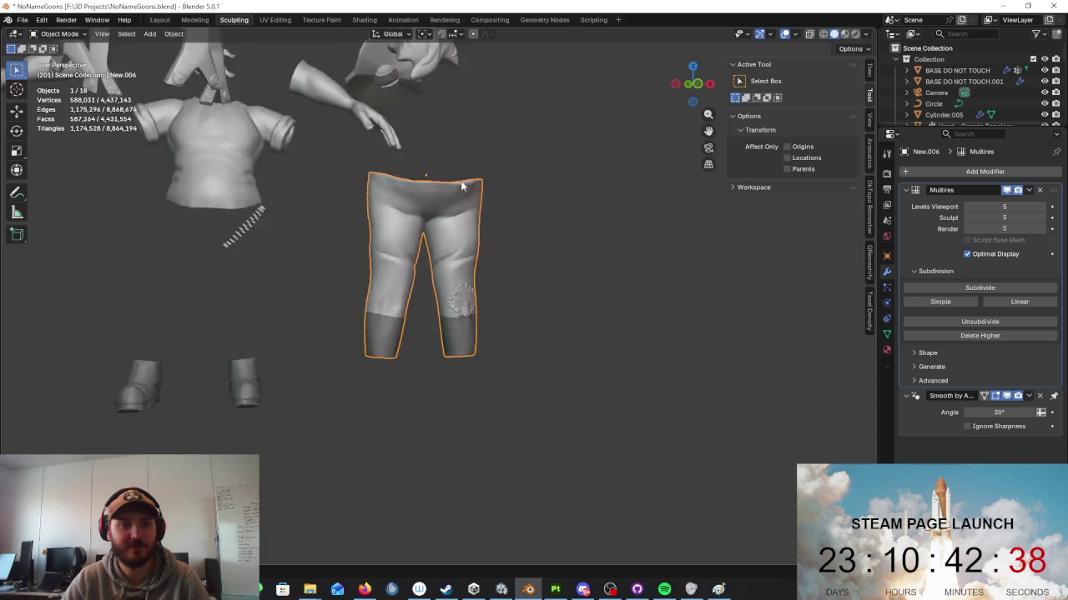
{"action": "middle_click_drag", "start_coordinate": [460, 181], "coordinate": [489, 219]}
{"action": "scroll", "coordinate": [470, 234], "scroll_direction": "up", "scroll_amount": 2}
{"action": "scroll", "coordinate": [470, 234], "scroll_direction": "up", "scroll_amount": 2}
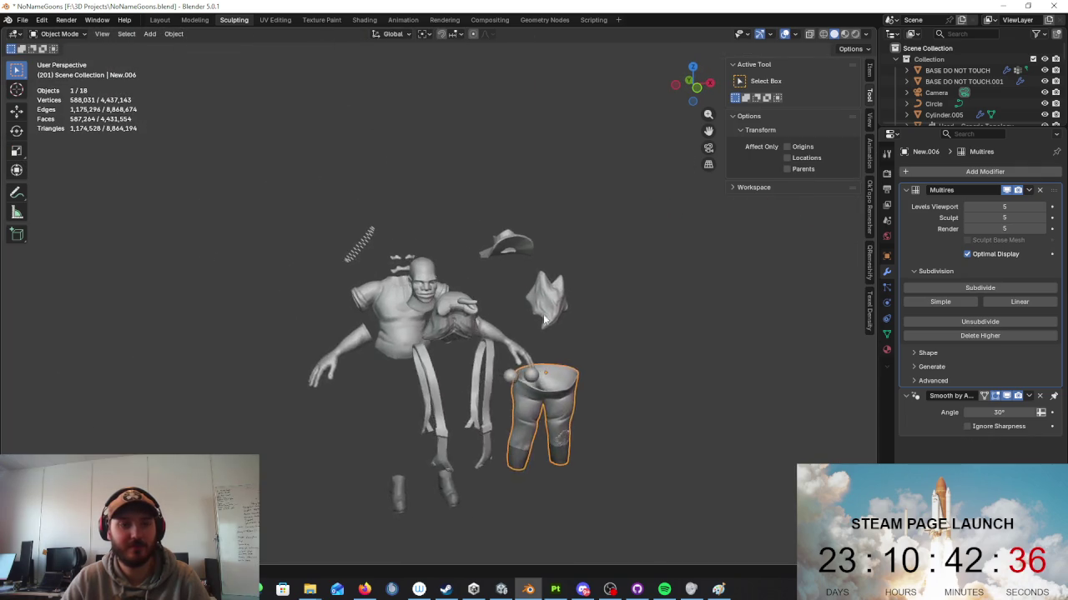
{"action": "scroll", "coordinate": [534, 275], "scroll_direction": "up", "scroll_amount": 2}
{"action": "scroll", "coordinate": [598, 322], "scroll_direction": "up", "scroll_amount": 2}
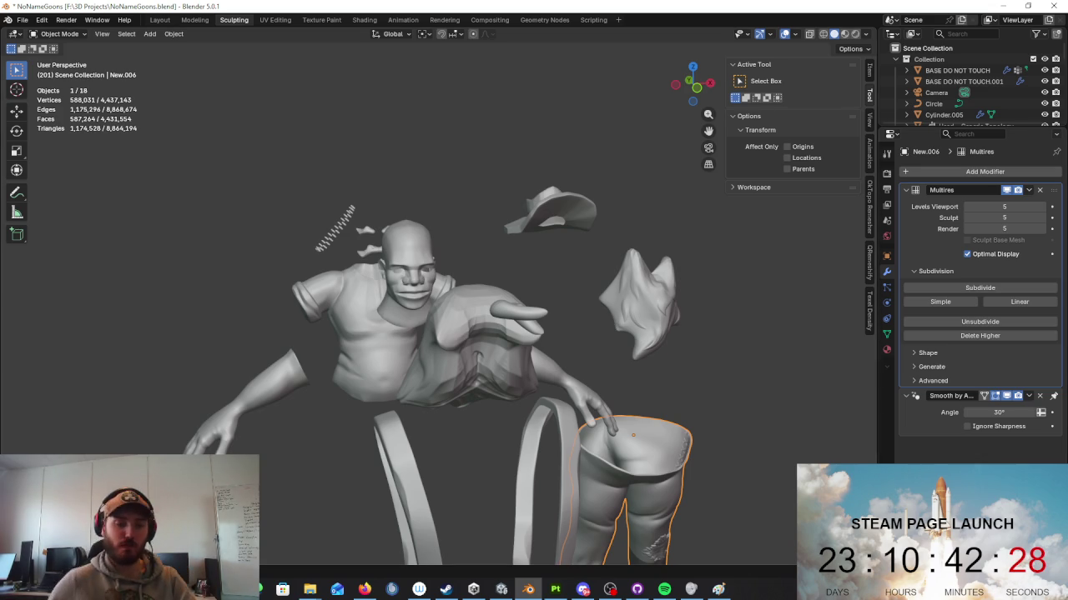
{"action": "mouse_move", "coordinate": [636, 194]}
{"action": "middle_mouse_down"}
{"action": "mouse_move", "coordinate": [587, 280]}
{"action": "mouse_move", "coordinate": [617, 293]}
{"action": "mouse_move", "coordinate": [583, 248]}
{"action": "middle_mouse_up"}
{"action": "scroll", "coordinate": [585, 292], "scroll_direction": "down", "scroll_amount": 5}
{"action": "mouse_move", "coordinate": [585, 292]}
{"action": "middle_mouse_down"}
{"action": "mouse_move", "coordinate": [623, 305]}
{"action": "mouse_move", "coordinate": [584, 288]}
{"action": "middle_mouse_up"}
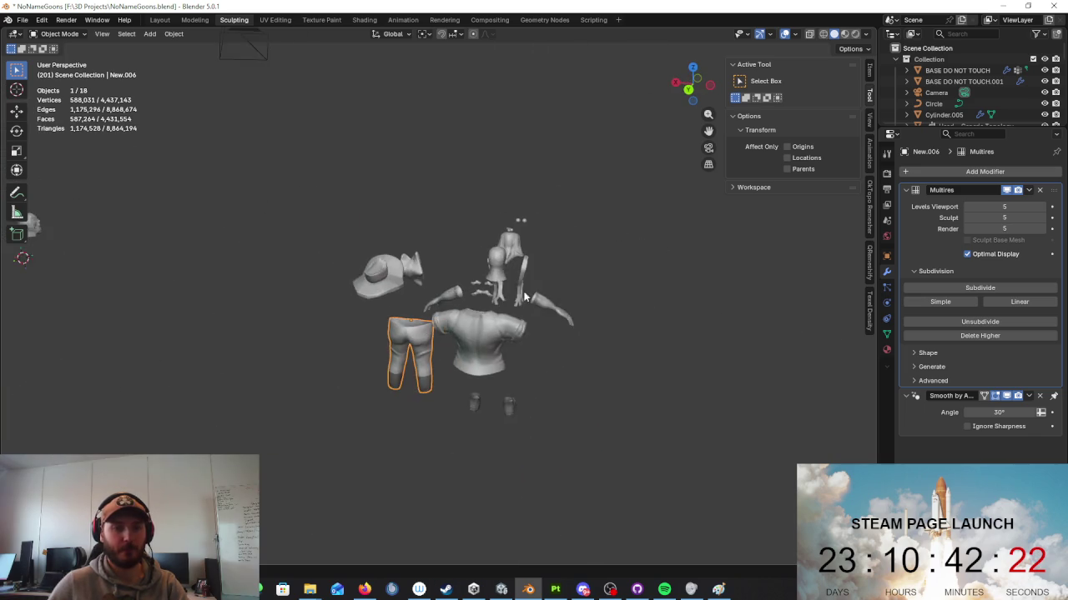
{"action": "scroll", "coordinate": [567, 281], "scroll_direction": "up", "scroll_amount": 3}
Step: Select the hat, Cylinder.006, pass through Edit Mode, and switch it to Sculpt Mode
{"action": "left_click", "coordinate": [459, 292]}
{"action": "middle_click_drag", "start_coordinate": [459, 292], "coordinate": [500, 305]}
{"action": "key", "text": "Tab"}
{"action": "key", "text": "Tab"}
{"action": "left_click", "coordinate": [59, 33]}
{"action": "left_click", "coordinate": [58, 59]}
{"action": "left_click", "coordinate": [55, 33]}
{"action": "left_click", "coordinate": [63, 71]}
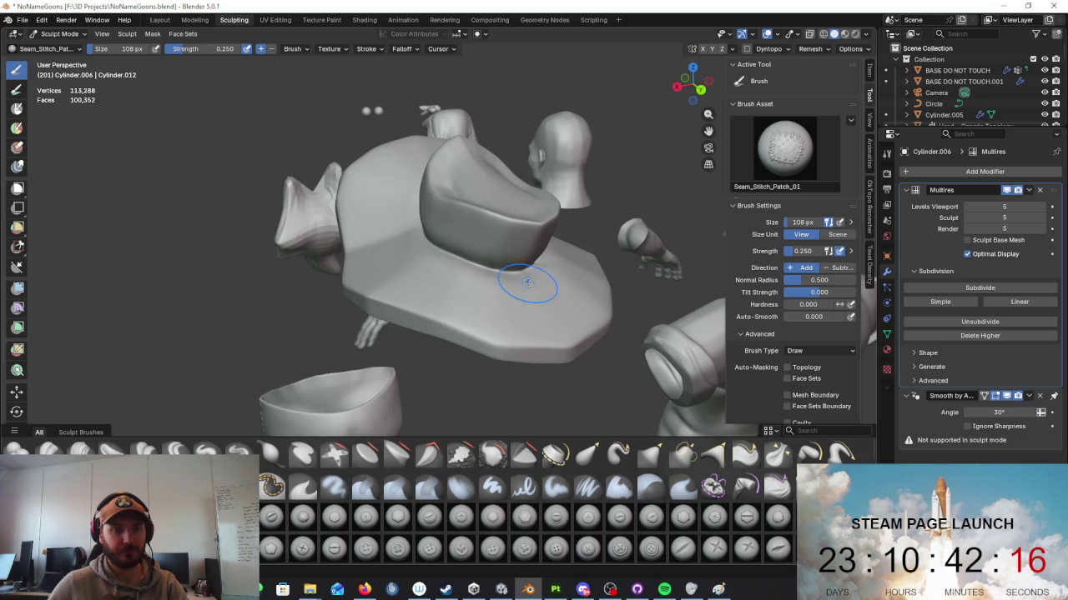
Step: Switch to the Scrape/Fill brush by searching 'scra' in the brush library
{"action": "mouse_move", "coordinate": [476, 286]}
{"action": "middle_mouse_down"}
{"action": "mouse_move", "coordinate": [467, 284]}
{"action": "mouse_move", "coordinate": [507, 274]}
{"action": "mouse_move", "coordinate": [632, 375]}
{"action": "middle_mouse_up"}
{"action": "left_click", "coordinate": [834, 430]}
{"action": "type", "text": "scra"}
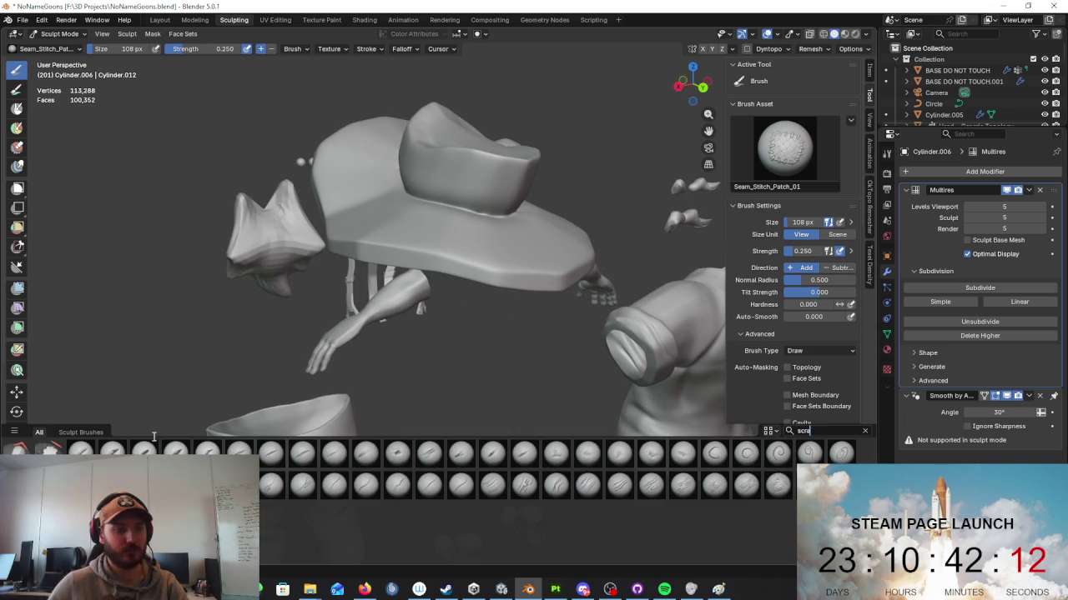
{"action": "left_click", "coordinate": [48, 450]}
Step: Scrape the lower edge of the hat brim flatter, viewed from below
{"action": "mouse_move", "coordinate": [375, 292]}
{"action": "middle_mouse_down"}
{"action": "mouse_move", "coordinate": [433, 321]}
{"action": "mouse_move", "coordinate": [417, 355]}
{"action": "middle_mouse_up"}
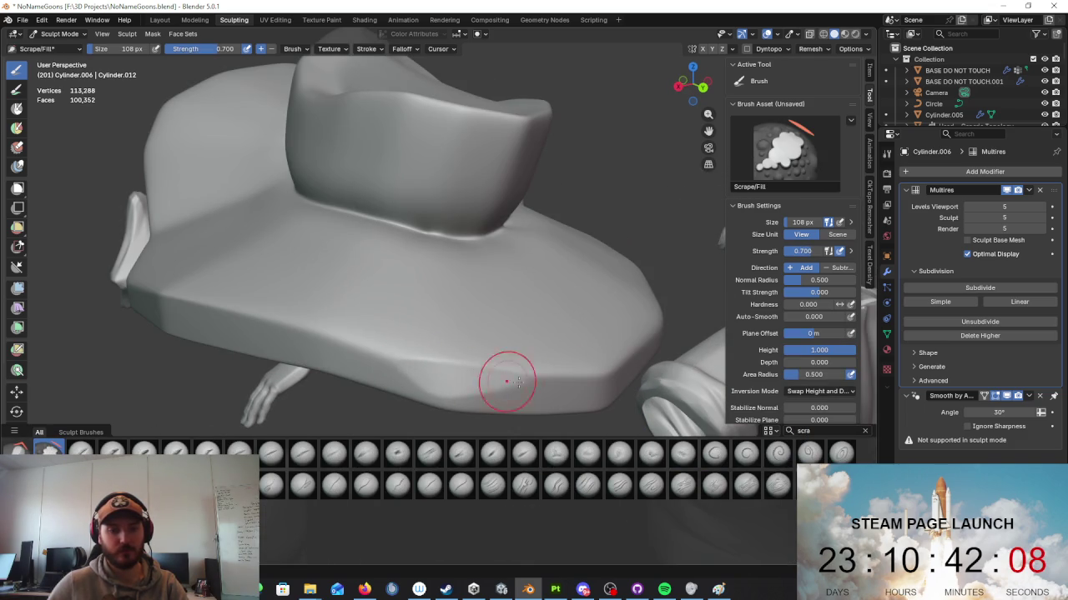
{"action": "middle_click_drag", "start_coordinate": [531, 379], "coordinate": [555, 360]}
{"action": "left_click_drag", "start_coordinate": [607, 348], "coordinate": [625, 358]}
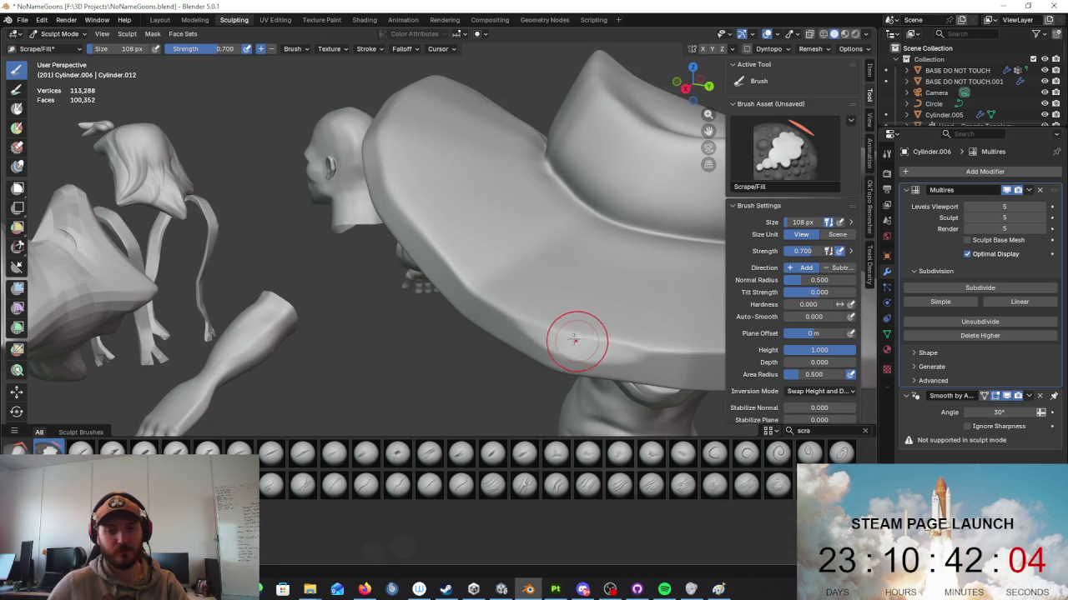
{"action": "middle_click_drag", "start_coordinate": [457, 282], "coordinate": [560, 305]}
{"action": "scroll", "coordinate": [561, 305], "scroll_direction": "down", "scroll_amount": 5}
{"action": "scroll", "coordinate": [586, 328], "scroll_direction": "up", "scroll_amount": 2}
{"action": "scroll", "coordinate": [586, 328], "scroll_direction": "up", "scroll_amount": 3}
Step: Smooth the brim's upper surface with Scrape/Fill, undoing and redoing one stroke
{"action": "middle_click_drag", "start_coordinate": [464, 310], "coordinate": [428, 298]}
{"action": "scroll", "coordinate": [429, 297], "scroll_direction": "up", "scroll_amount": 4}
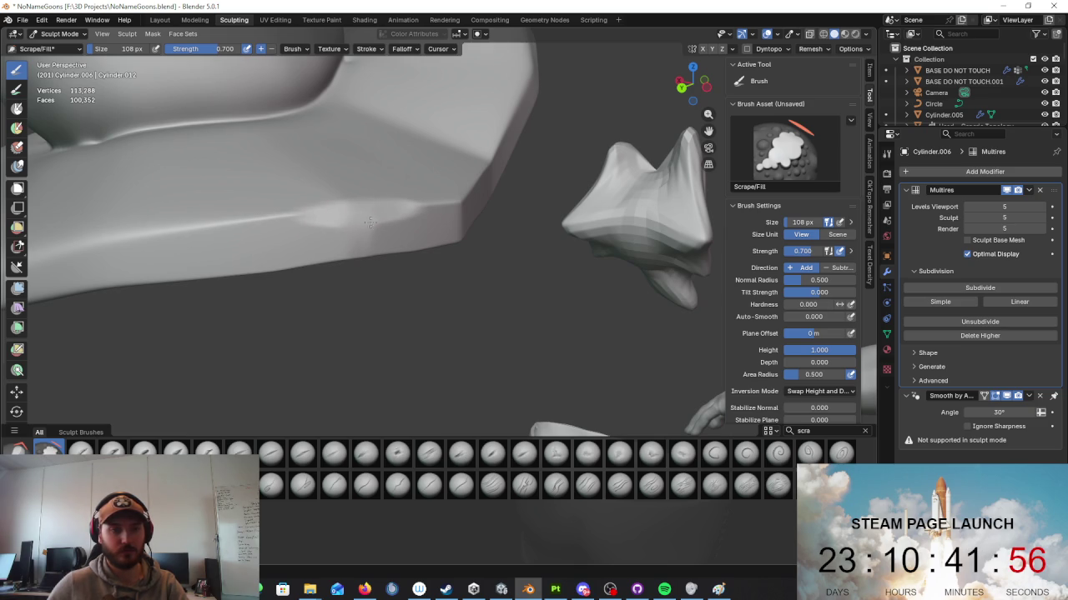
{"action": "mouse_move", "coordinate": [471, 208]}
{"action": "middle_mouse_down"}
{"action": "mouse_move", "coordinate": [274, 242]}
{"action": "mouse_move", "coordinate": [300, 251]}
{"action": "middle_mouse_up"}
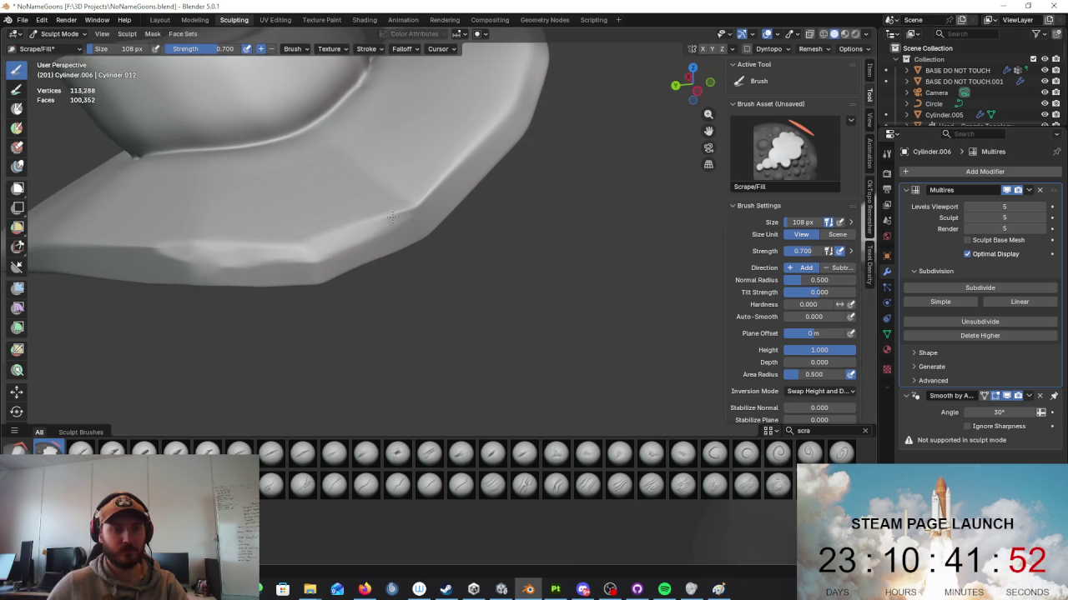
{"action": "middle_click_drag", "start_coordinate": [483, 158], "coordinate": [417, 259], "text": "shift"}
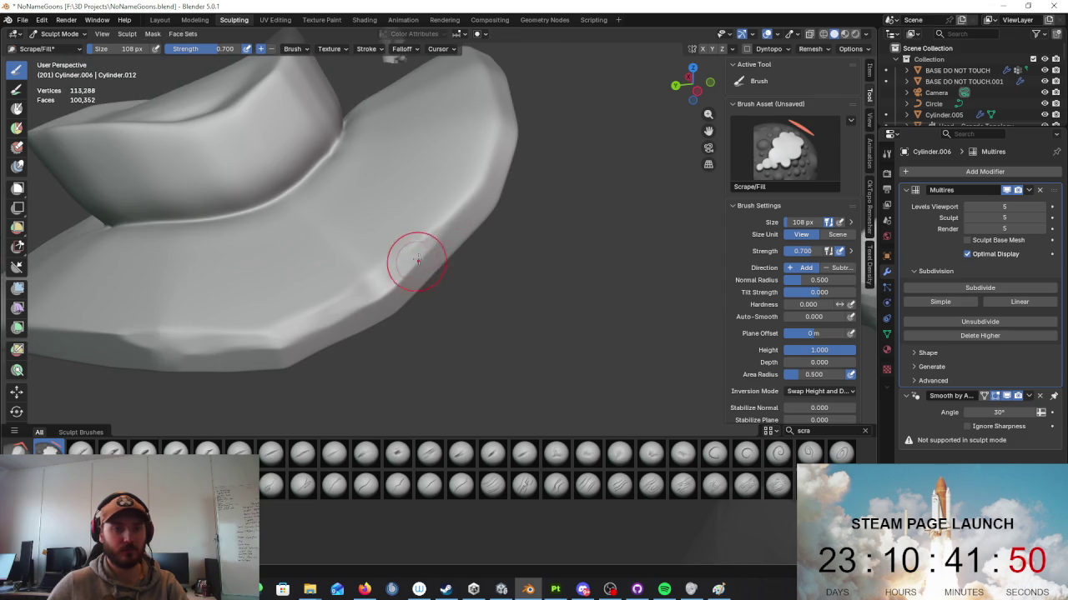
{"action": "left_click_drag", "start_coordinate": [433, 234], "coordinate": [435, 221]}
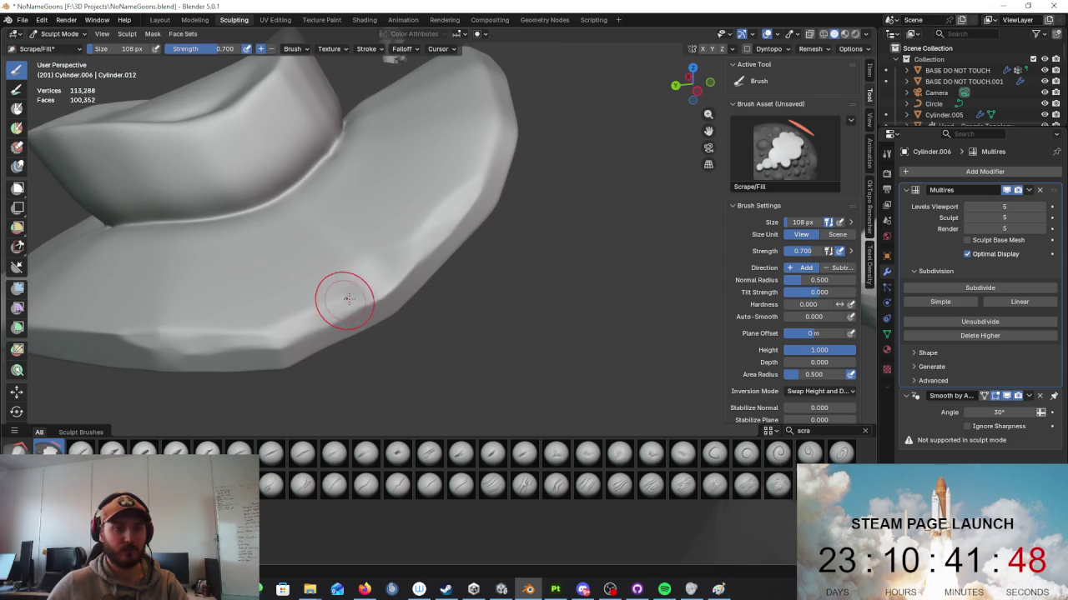
{"action": "scroll", "coordinate": [256, 333], "scroll_direction": "down", "scroll_amount": 5}
{"action": "mouse_move", "coordinate": [439, 274]}
{"action": "middle_mouse_down"}
{"action": "mouse_move", "coordinate": [365, 300]}
{"action": "mouse_move", "coordinate": [489, 306]}
{"action": "middle_mouse_up"}
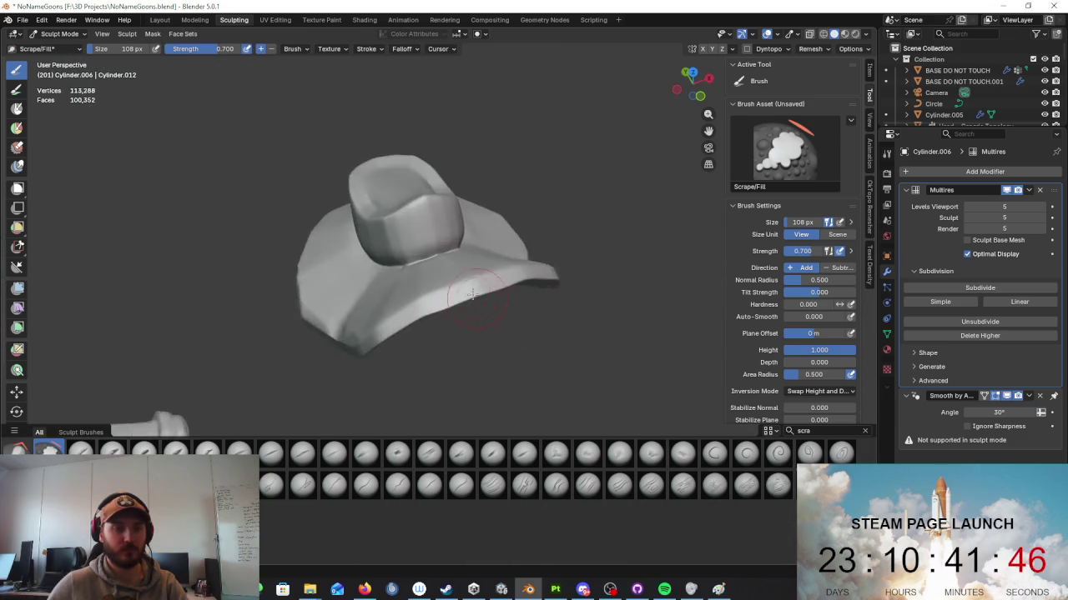
{"action": "scroll", "coordinate": [500, 296], "scroll_direction": "up", "scroll_amount": 3}
{"action": "key", "text": "ctrl+z"}
{"action": "mouse_move", "coordinate": [528, 222]}
{"action": "left_mouse_down"}
{"action": "mouse_move", "coordinate": [500, 218]}
{"action": "mouse_move", "coordinate": [530, 214]}
{"action": "left_mouse_up"}
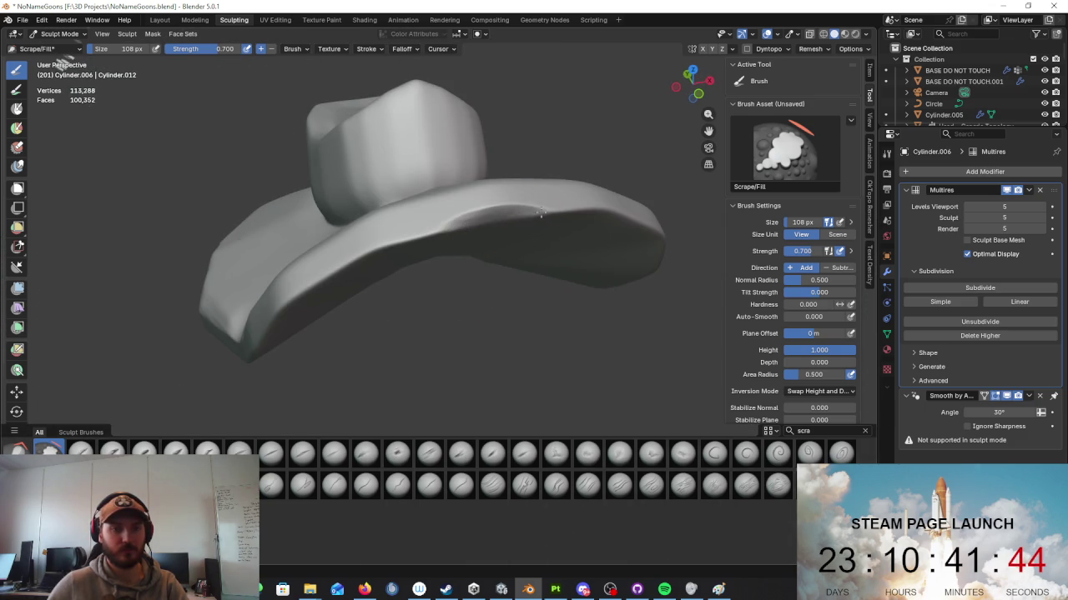
Step: Flatten the ridge on top of the hat's crown and check the sides
{"action": "mouse_move", "coordinate": [538, 209]}
{"action": "middle_mouse_down"}
{"action": "mouse_move", "coordinate": [489, 231]}
{"action": "mouse_move", "coordinate": [483, 250]}
{"action": "middle_mouse_up"}
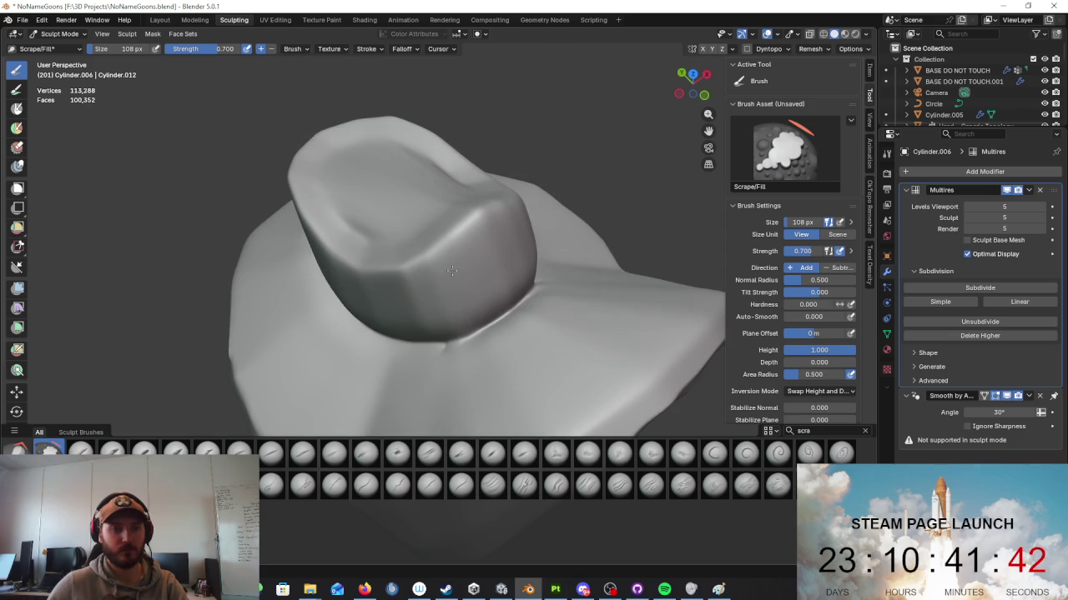
{"action": "left_click_drag", "start_coordinate": [476, 214], "coordinate": [429, 252]}
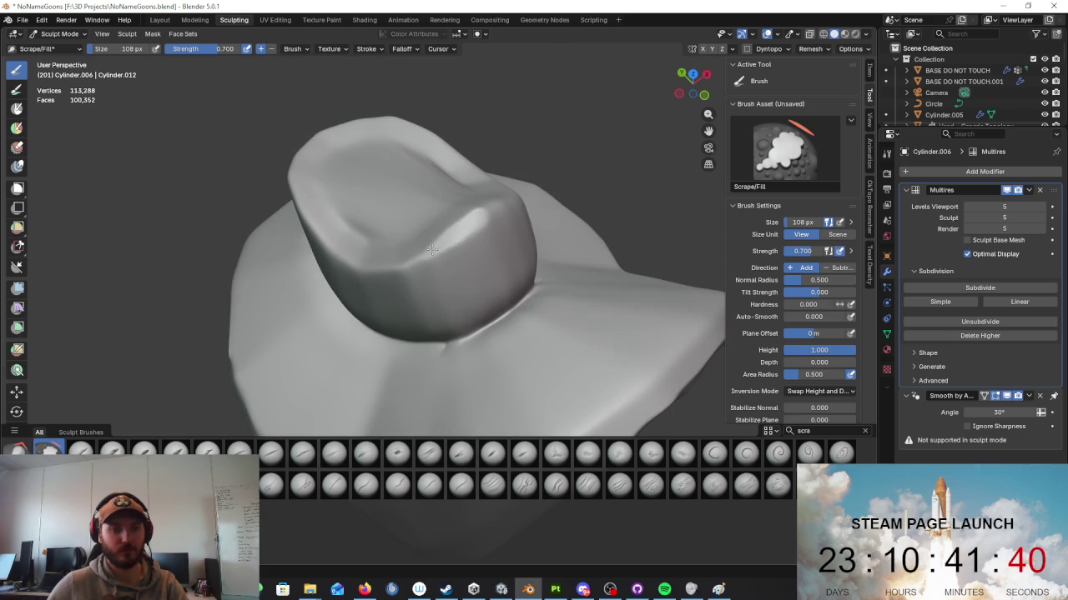
{"action": "mouse_move", "coordinate": [466, 231]}
{"action": "middle_mouse_down"}
{"action": "mouse_move", "coordinate": [500, 214]}
{"action": "mouse_move", "coordinate": [478, 327]}
{"action": "mouse_move", "coordinate": [408, 347]}
{"action": "middle_mouse_up"}
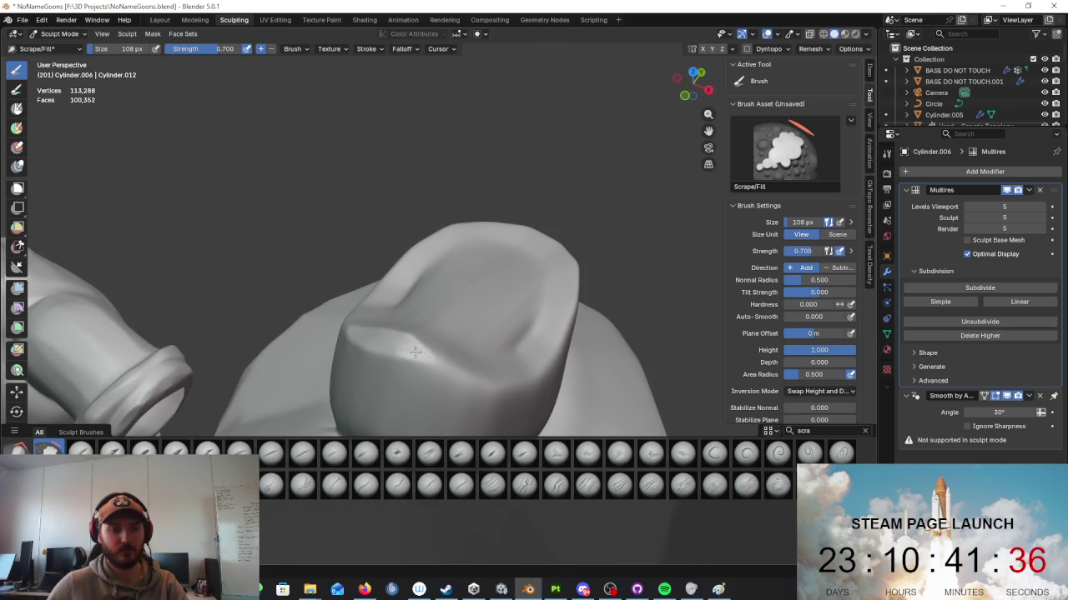
{"action": "middle_click_drag", "start_coordinate": [491, 331], "coordinate": [489, 374]}
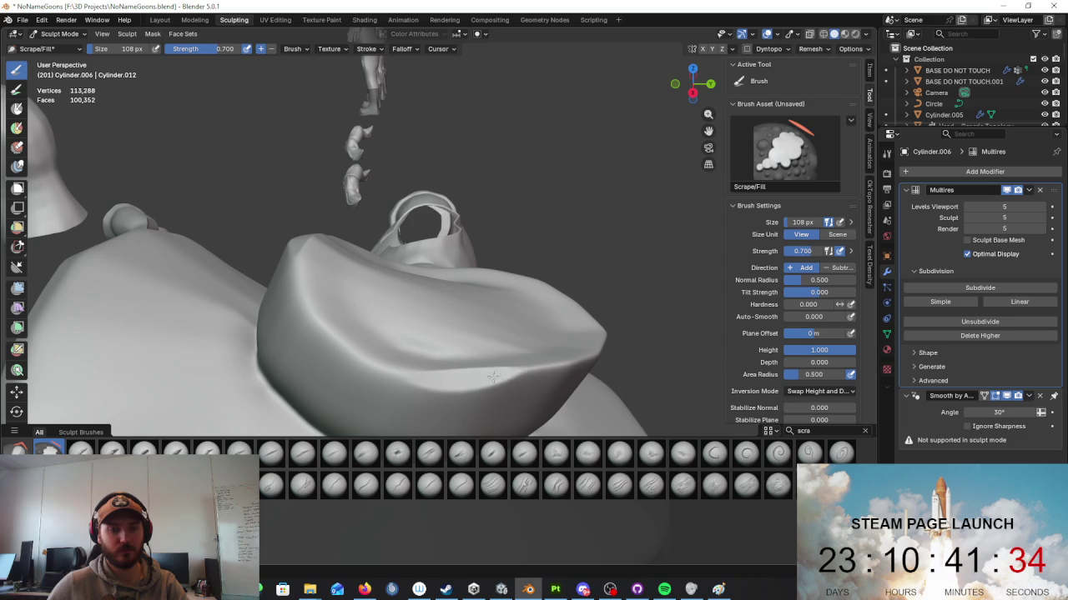
{"action": "mouse_move", "coordinate": [621, 348]}
{"action": "middle_mouse_down"}
{"action": "mouse_move", "coordinate": [522, 295]}
{"action": "mouse_move", "coordinate": [428, 343]}
{"action": "mouse_move", "coordinate": [471, 349]}
{"action": "middle_mouse_up"}
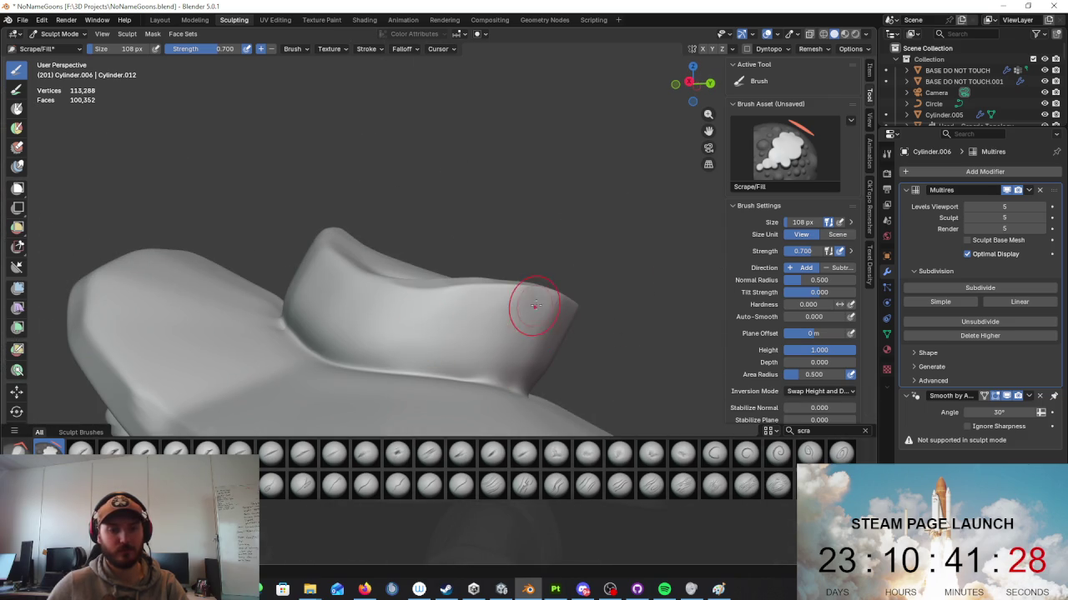
Step: Flatten the dark inner band on the underside of the brim
{"action": "scroll", "coordinate": [564, 331], "scroll_direction": "down", "scroll_amount": 5}
{"action": "mouse_move", "coordinate": [564, 331]}
{"action": "middle_mouse_down", "text": "shift"}
{"action": "mouse_move", "coordinate": [545, 280]}
{"action": "mouse_move", "coordinate": [572, 353]}
{"action": "mouse_move", "coordinate": [392, 292]}
{"action": "middle_mouse_up", "text": "shift"}
{"action": "scroll", "coordinate": [392, 292], "scroll_direction": "up", "scroll_amount": 4}
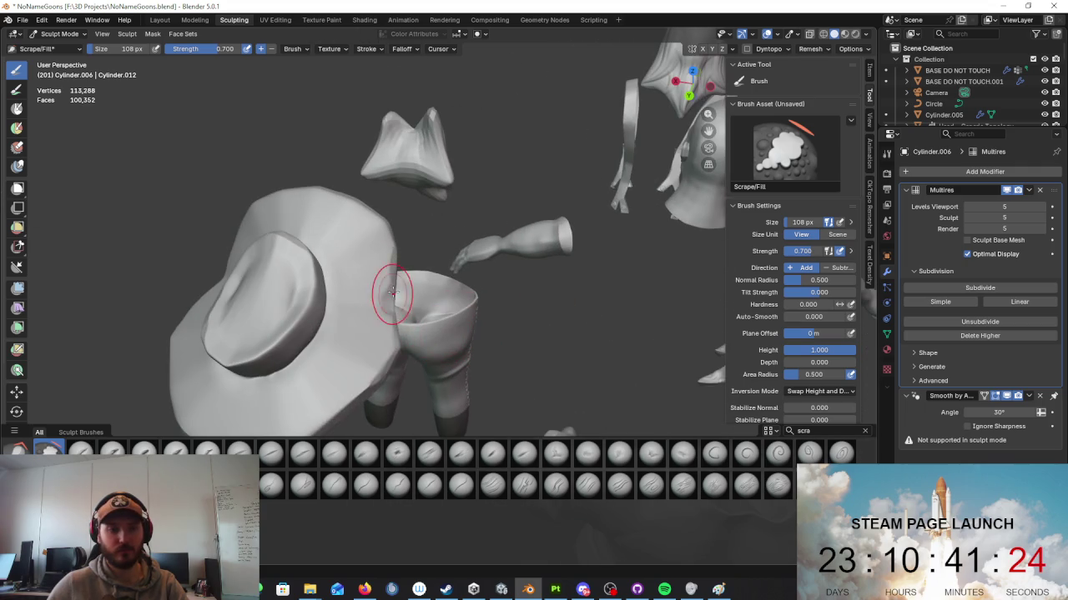
{"action": "middle_click_drag", "start_coordinate": [404, 380], "coordinate": [405, 310]}
{"action": "scroll", "coordinate": [405, 309], "scroll_direction": "up", "scroll_amount": 3}
{"action": "scroll", "coordinate": [392, 306], "scroll_direction": "up", "scroll_amount": 2}
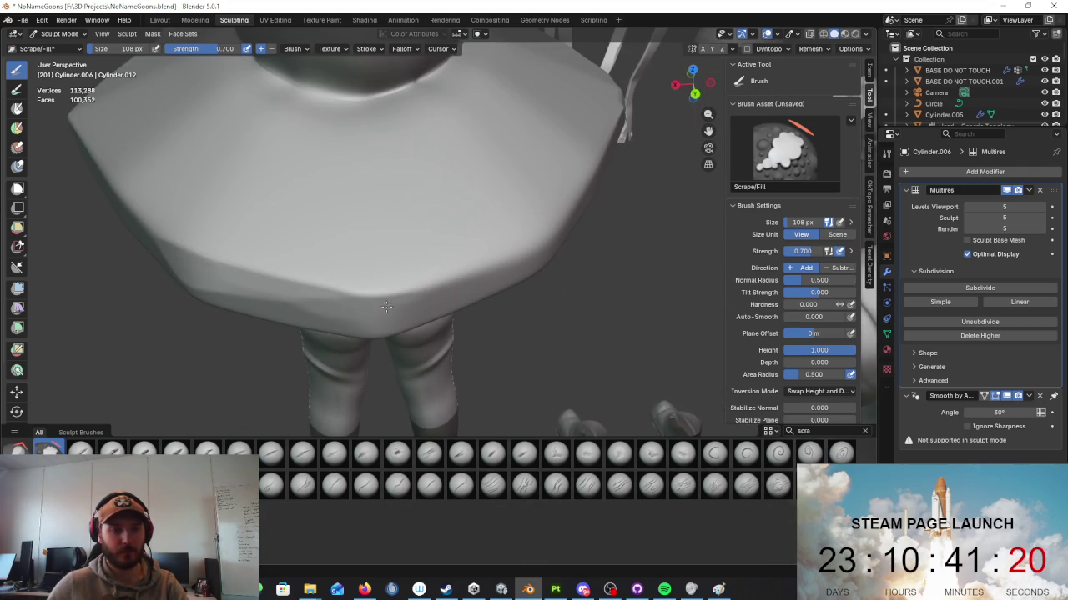
{"action": "scroll", "coordinate": [557, 252], "scroll_direction": "down", "scroll_amount": 3}
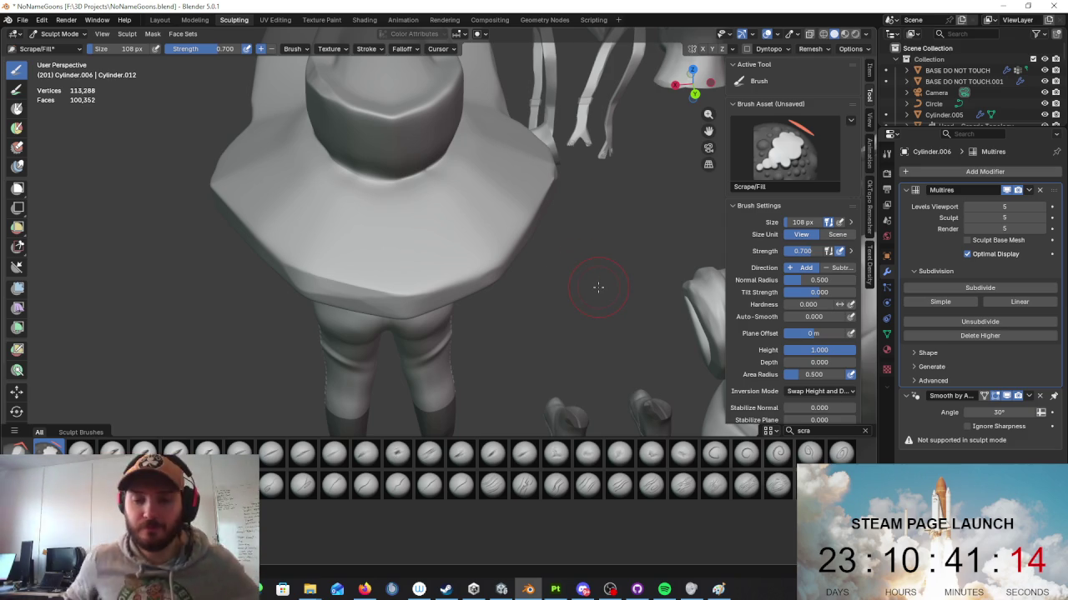
{"action": "mouse_move", "coordinate": [576, 276]}
{"action": "middle_mouse_down"}
{"action": "mouse_move", "coordinate": [515, 181]}
{"action": "mouse_move", "coordinate": [417, 191]}
{"action": "middle_mouse_up"}
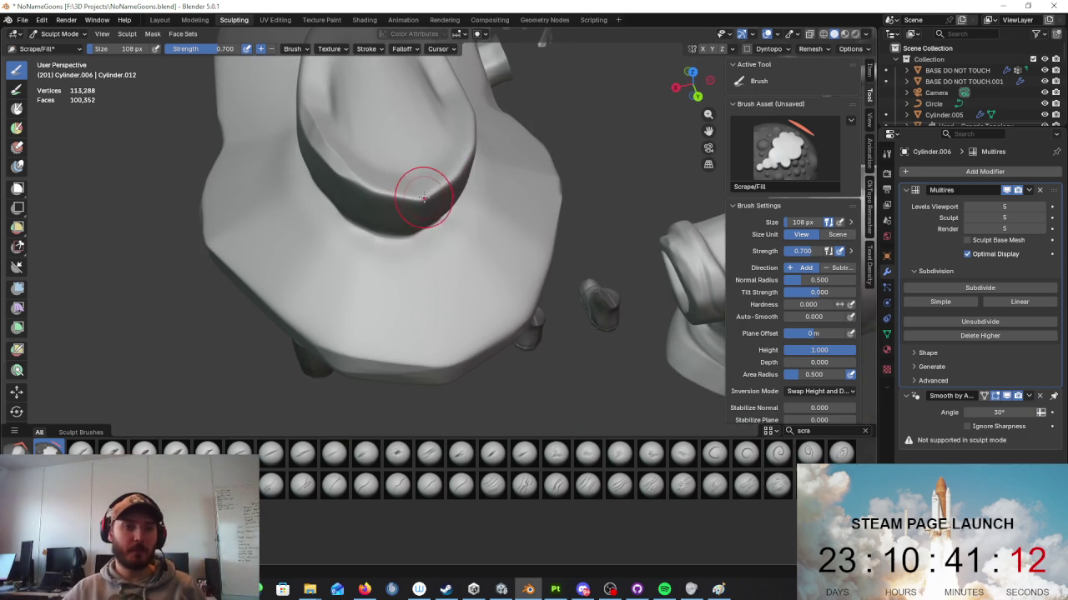
{"action": "left_click_drag", "start_coordinate": [344, 180], "coordinate": [416, 194]}
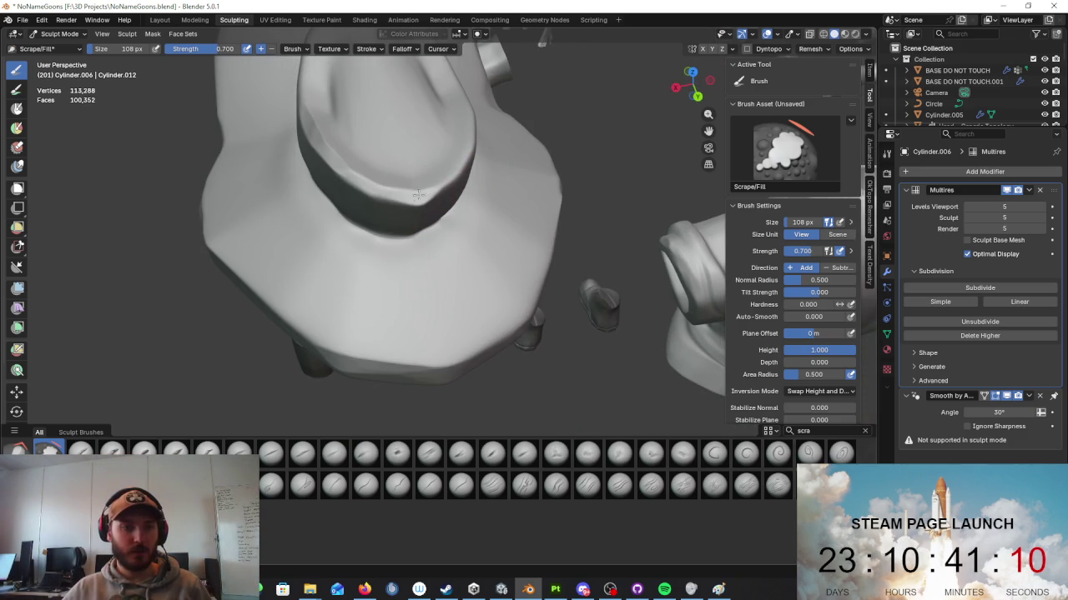
Step: Smooth the rounded join where the crown meets the brim
{"action": "scroll", "coordinate": [449, 178], "scroll_direction": "down", "scroll_amount": 5}
{"action": "scroll", "coordinate": [449, 178], "scroll_direction": "up", "scroll_amount": 3}
{"action": "middle_click_drag", "start_coordinate": [449, 178], "coordinate": [411, 275]}
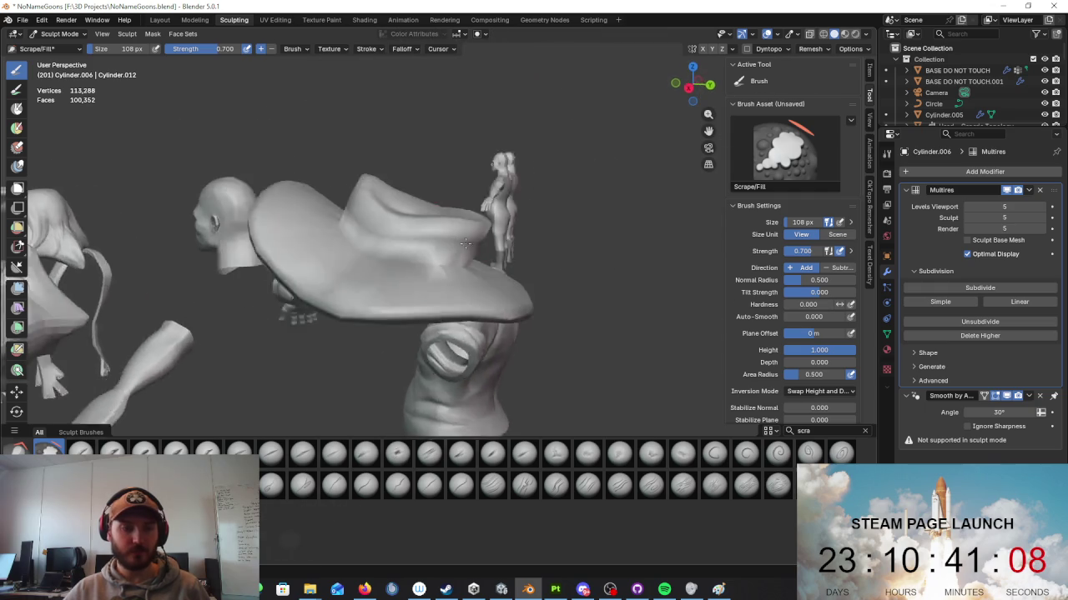
{"action": "middle_click_drag", "start_coordinate": [345, 257], "coordinate": [309, 297]}
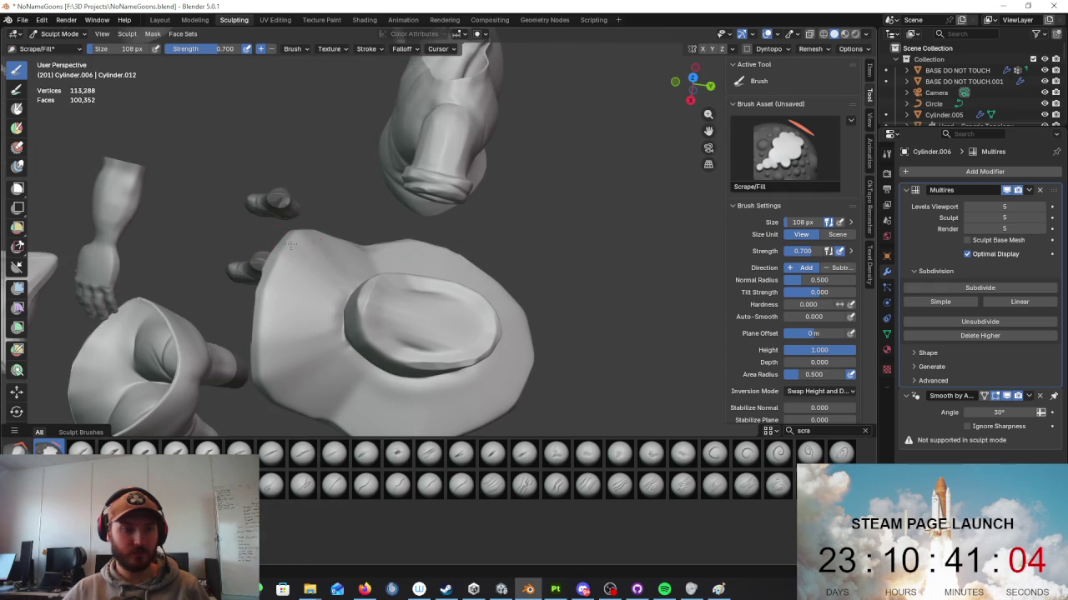
{"action": "mouse_move", "coordinate": [320, 311]}
{"action": "middle_mouse_down"}
{"action": "mouse_move", "coordinate": [429, 239]}
{"action": "mouse_move", "coordinate": [473, 237]}
{"action": "mouse_move", "coordinate": [521, 254]}
{"action": "mouse_move", "coordinate": [529, 271]}
{"action": "middle_mouse_up"}
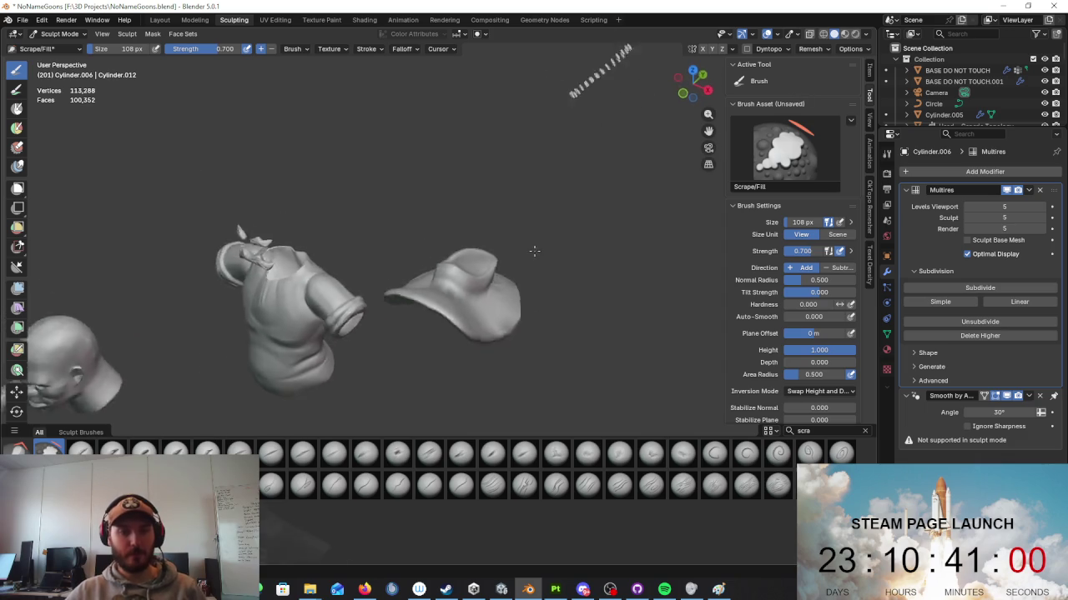
{"action": "scroll", "coordinate": [530, 271], "scroll_direction": "up", "scroll_amount": 5}
{"action": "left_click_drag", "start_coordinate": [530, 271], "coordinate": [531, 285]}
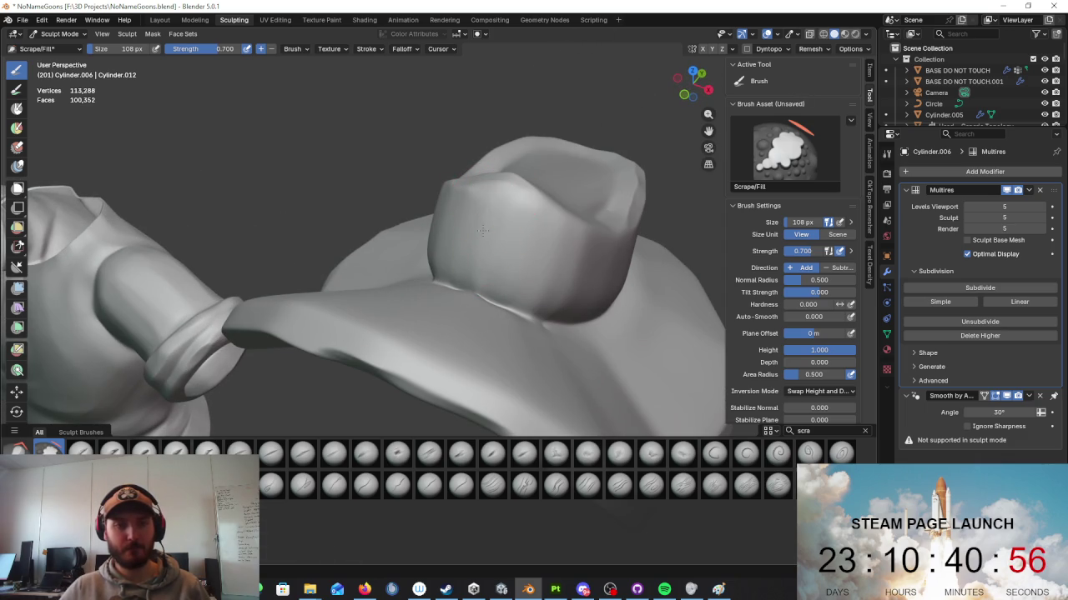
Step: Isolate the hat in local view with numpad / and inspect it from below
{"action": "middle_click_drag", "start_coordinate": [468, 288], "coordinate": [532, 318]}
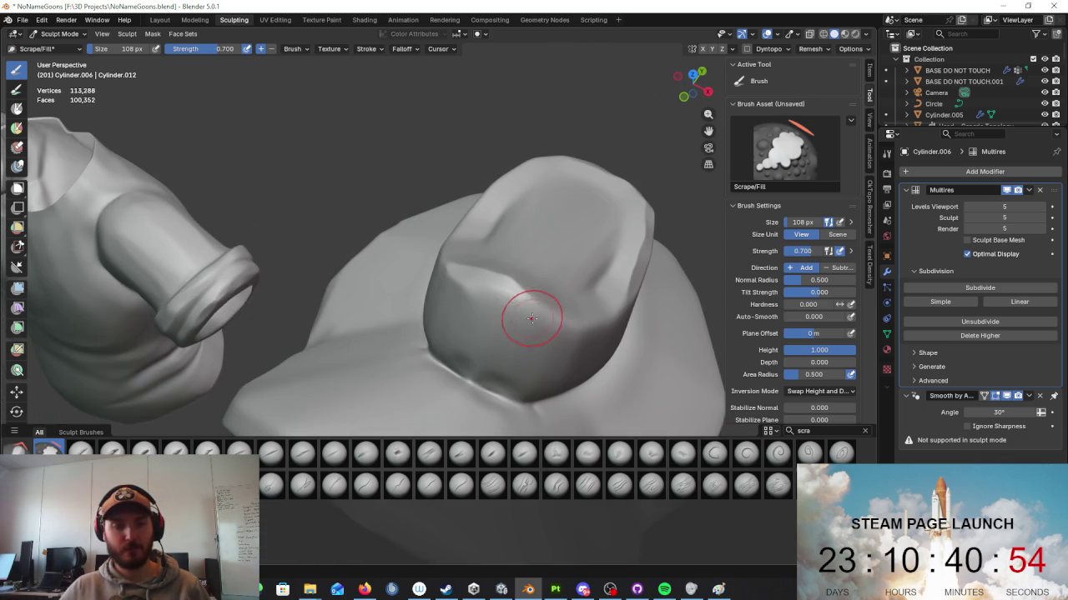
{"action": "middle_click_drag", "start_coordinate": [542, 375], "coordinate": [441, 305]}
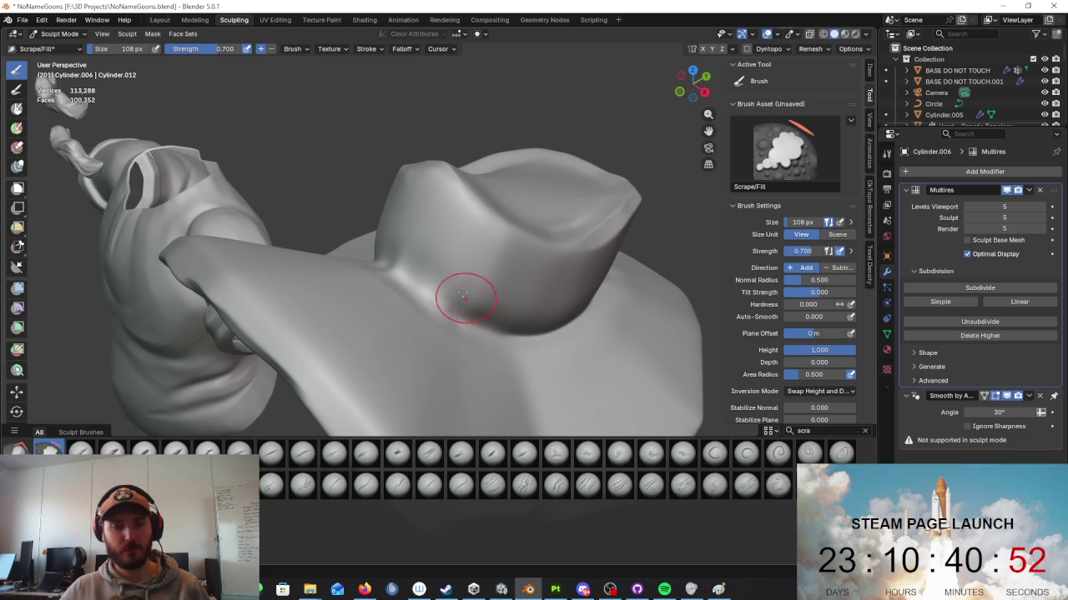
{"action": "scroll", "coordinate": [501, 288], "scroll_direction": "down", "scroll_amount": 6}
{"action": "scroll", "coordinate": [512, 283], "scroll_direction": "down", "scroll_amount": 3}
{"action": "key", "text": "KP_Divide"}
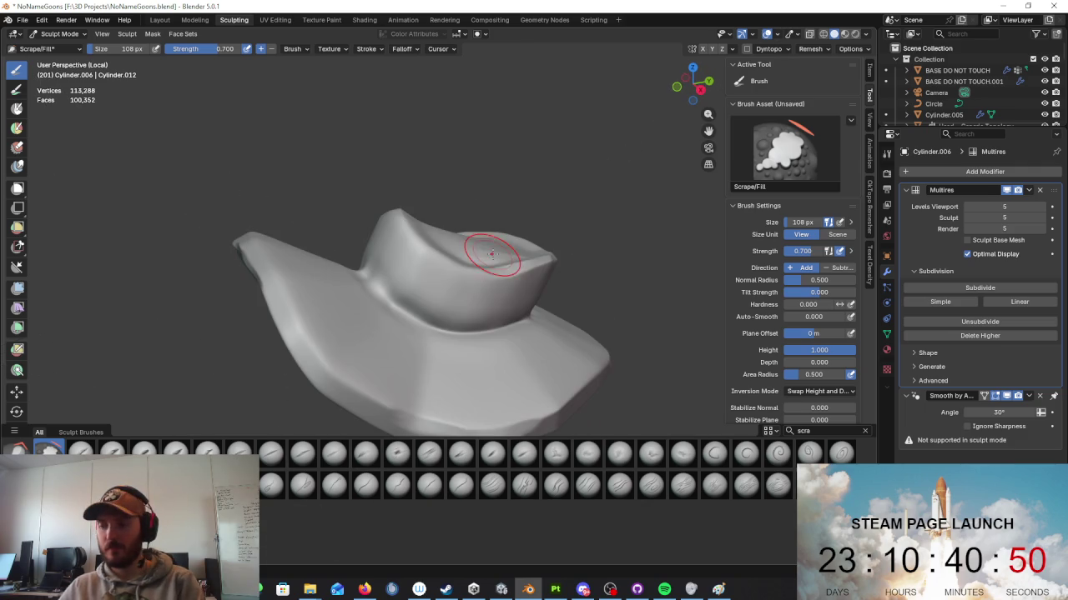
{"action": "middle_click_drag", "start_coordinate": [504, 259], "coordinate": [322, 134]}
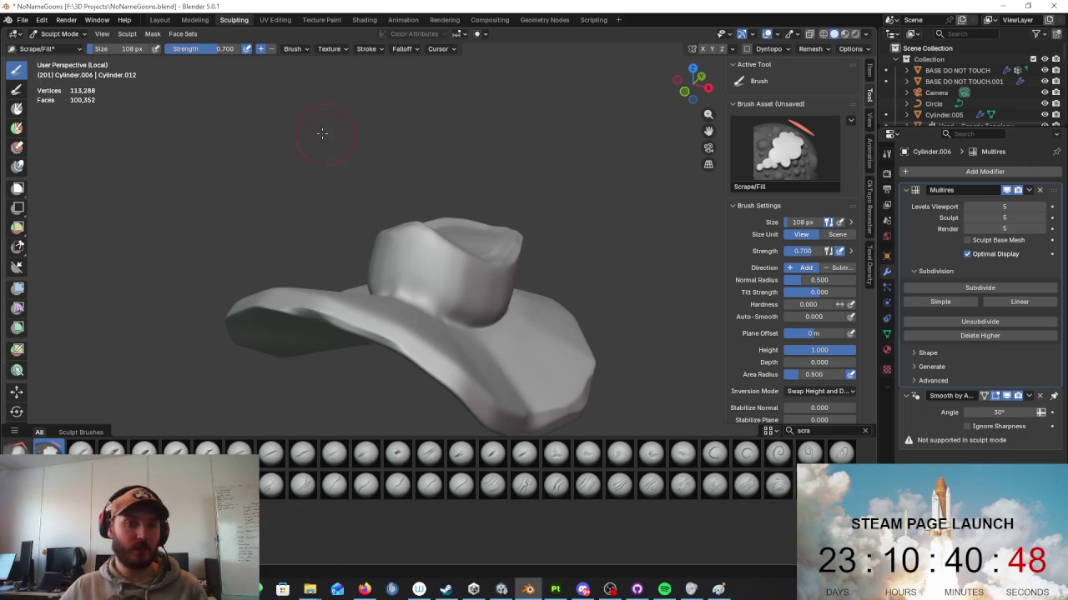
{"action": "left_click", "coordinate": [58, 34]}
Step: Return the hat to Object Mode and exit local view to show the whole scene
{"action": "left_click", "coordinate": [62, 48]}
{"action": "key", "text": "KP_Divide"}
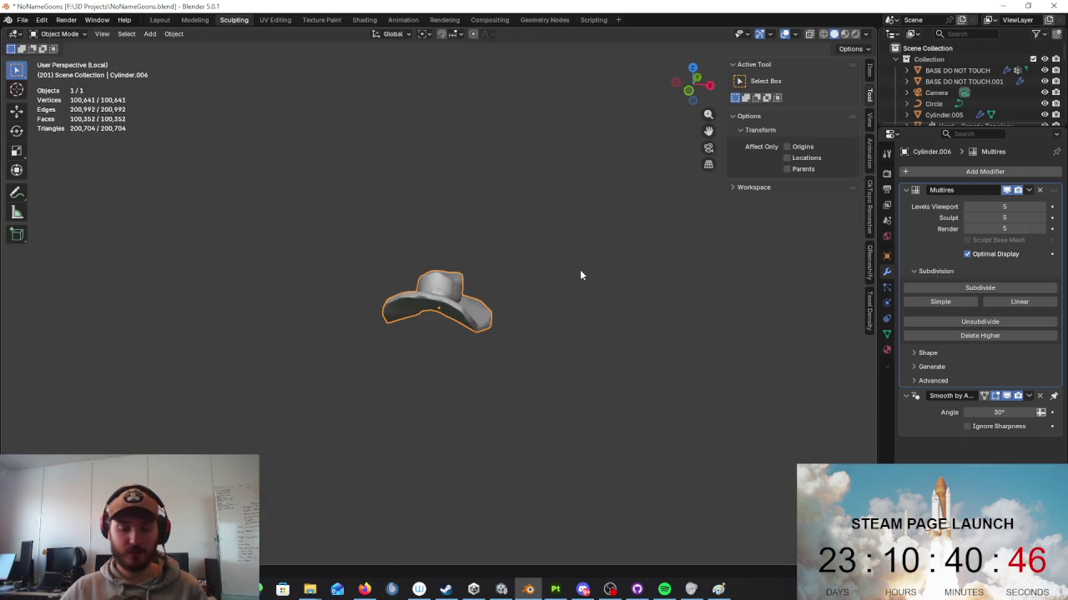
{"action": "scroll", "coordinate": [580, 270], "scroll_direction": "up", "scroll_amount": 2}
{"action": "scroll", "coordinate": [579, 270], "scroll_direction": "up", "scroll_amount": 3}
{"action": "scroll", "coordinate": [573, 283], "scroll_direction": "up", "scroll_amount": 3}
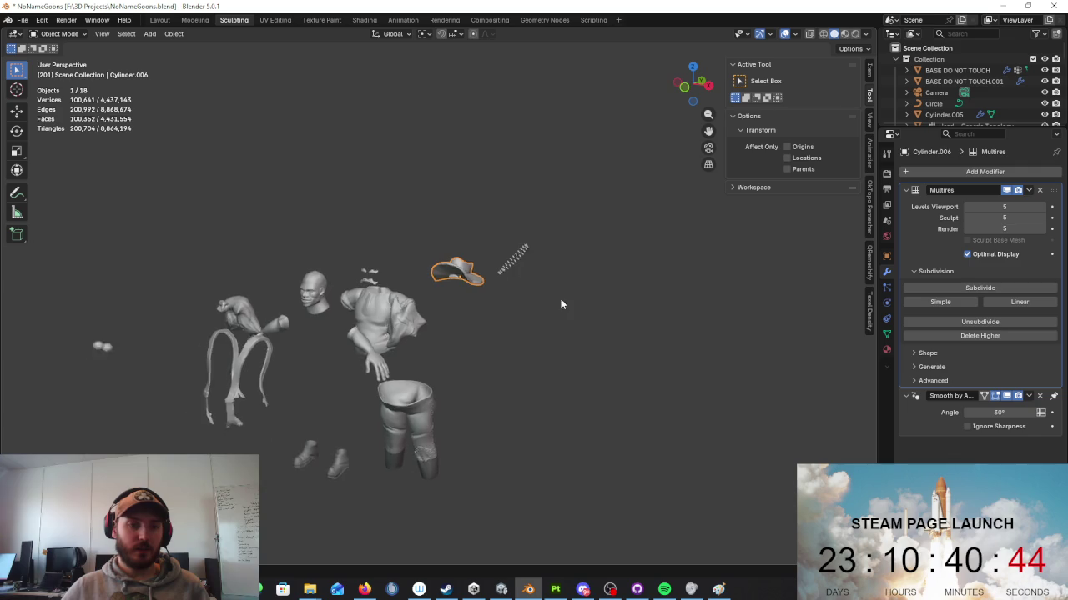
{"action": "scroll", "coordinate": [567, 302], "scroll_direction": "up", "scroll_amount": 4}
{"action": "mouse_move", "coordinate": [568, 309]}
{"action": "middle_mouse_down"}
{"action": "mouse_move", "coordinate": [505, 300]}
{"action": "mouse_move", "coordinate": [524, 305]}
{"action": "mouse_move", "coordinate": [451, 370]}
{"action": "middle_mouse_up"}
{"action": "scroll", "coordinate": [450, 370], "scroll_direction": "up", "scroll_amount": 3}
Step: Select the shoulder flap Sphere.006 and switch it into Sculpt Mode
{"action": "left_click", "coordinate": [543, 325]}
{"action": "middle_click_drag", "start_coordinate": [543, 325], "coordinate": [96, 54]}
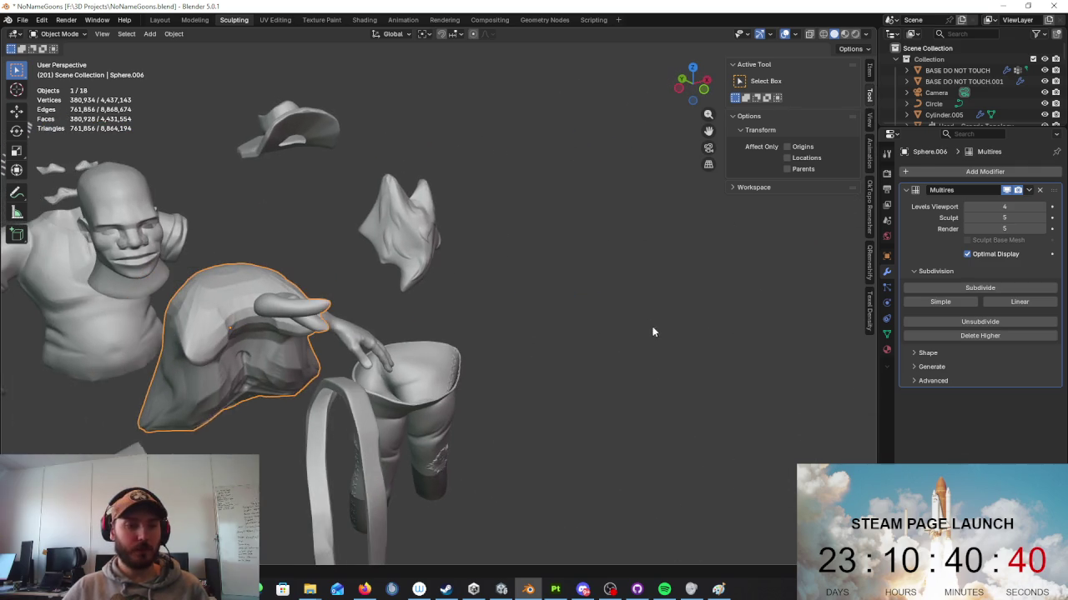
{"action": "left_click", "coordinate": [58, 33]}
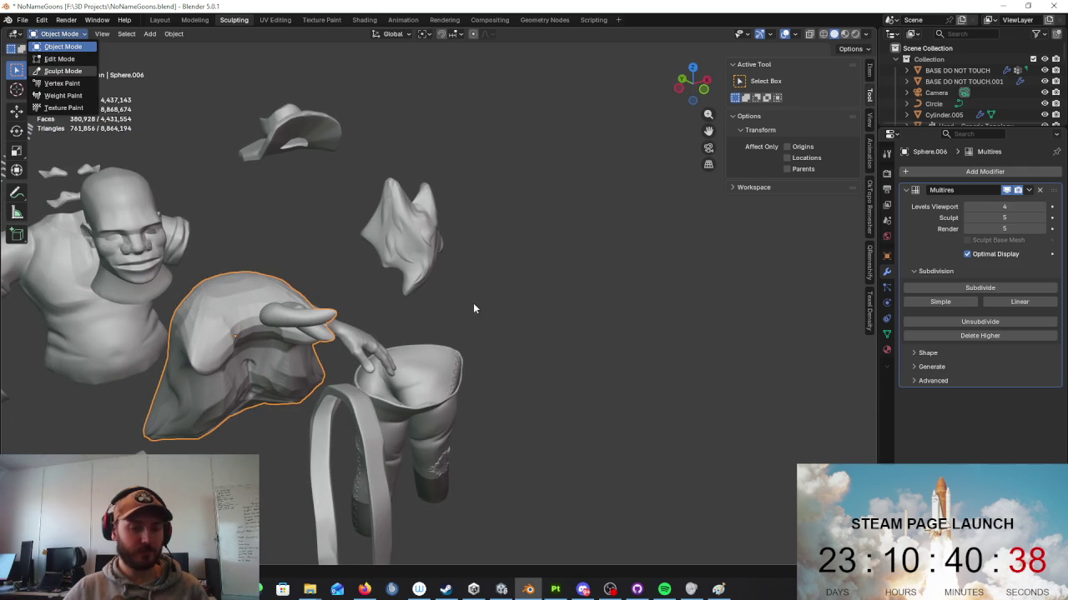
{"action": "left_click", "coordinate": [63, 70]}
{"action": "scroll", "coordinate": [488, 286], "scroll_direction": "up", "scroll_amount": 4}
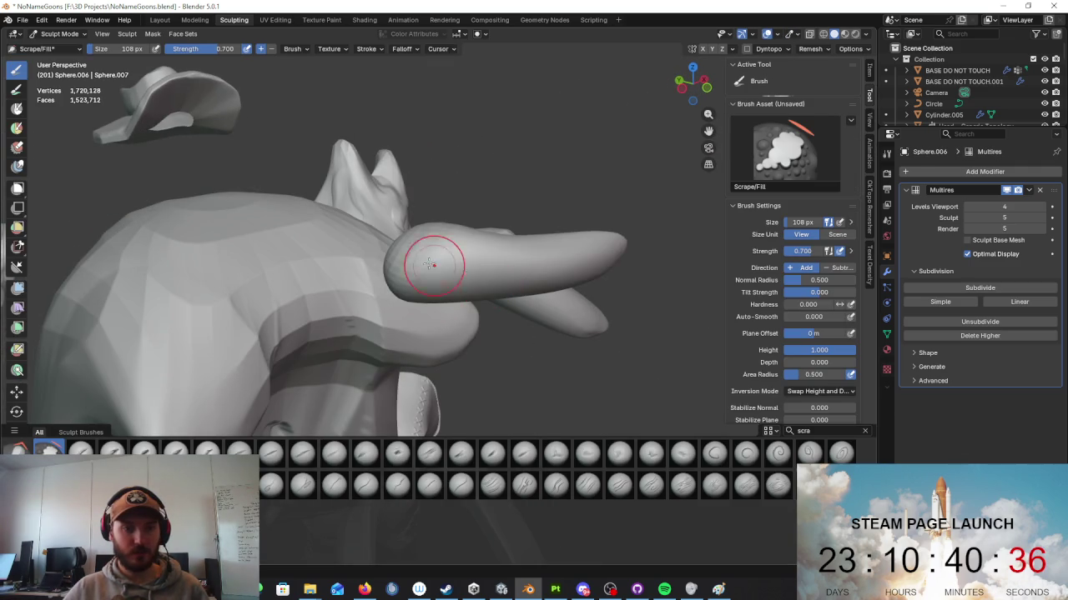
{"action": "scroll", "coordinate": [496, 240], "scroll_direction": "down", "scroll_amount": 5}
Step: Inspect the flap lobes and clear the 'scra' brush search to list all brushes
{"action": "middle_click_drag", "start_coordinate": [429, 304], "coordinate": [436, 298]}
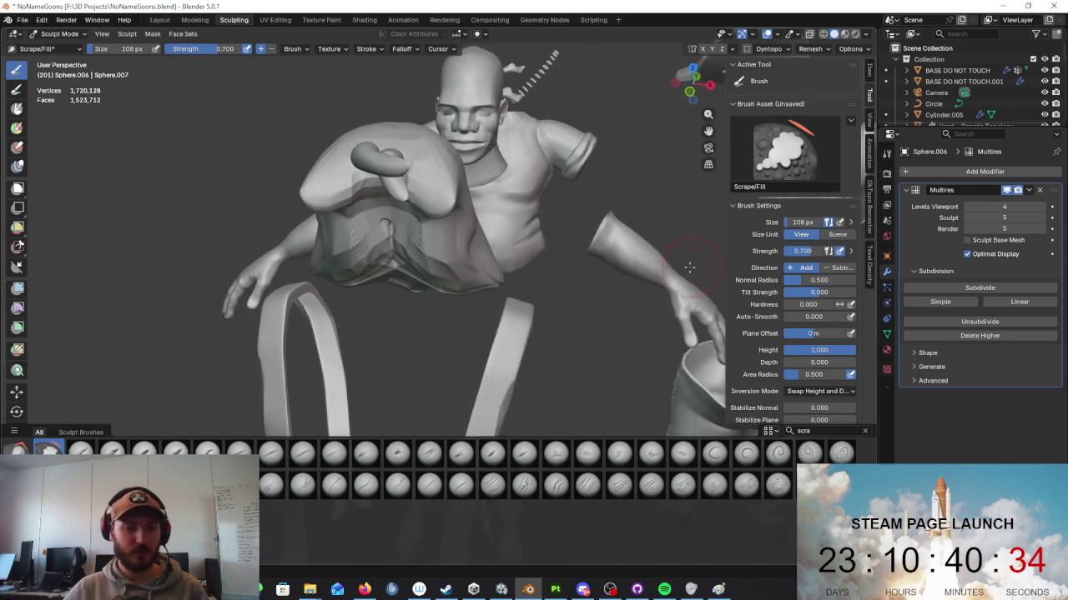
{"action": "scroll", "coordinate": [524, 297], "scroll_direction": "up", "scroll_amount": 5}
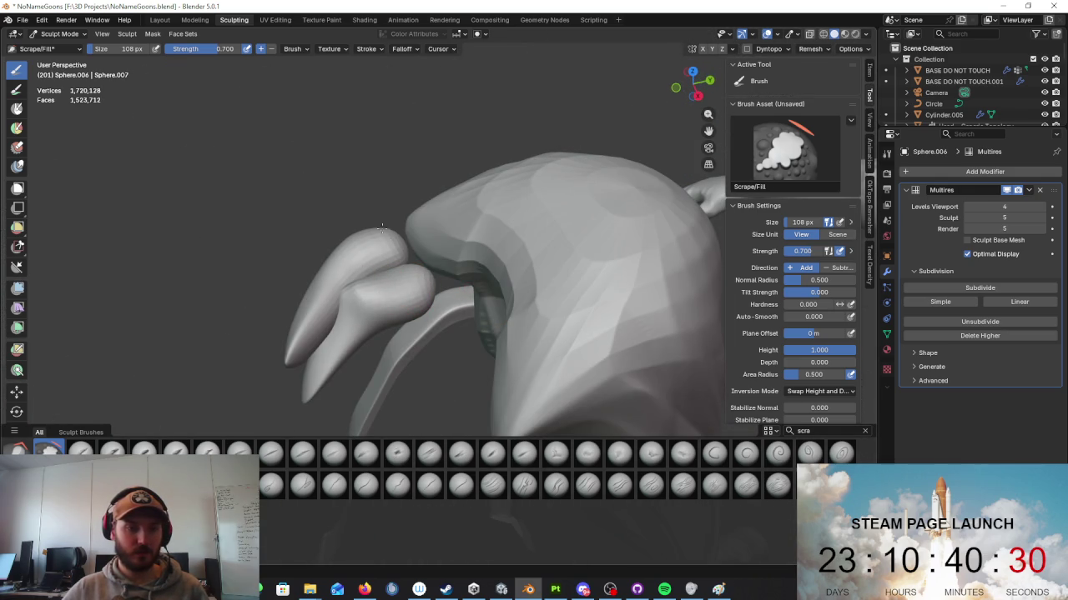
{"action": "mouse_move", "coordinate": [362, 338]}
{"action": "middle_mouse_down"}
{"action": "mouse_move", "coordinate": [474, 318]}
{"action": "mouse_move", "coordinate": [524, 239]}
{"action": "middle_mouse_up"}
{"action": "scroll", "coordinate": [568, 155], "scroll_direction": "up", "scroll_amount": 5}
{"action": "scroll", "coordinate": [472, 211], "scroll_direction": "up", "scroll_amount": 2}
{"action": "scroll", "coordinate": [344, 150], "scroll_direction": "down", "scroll_amount": 5}
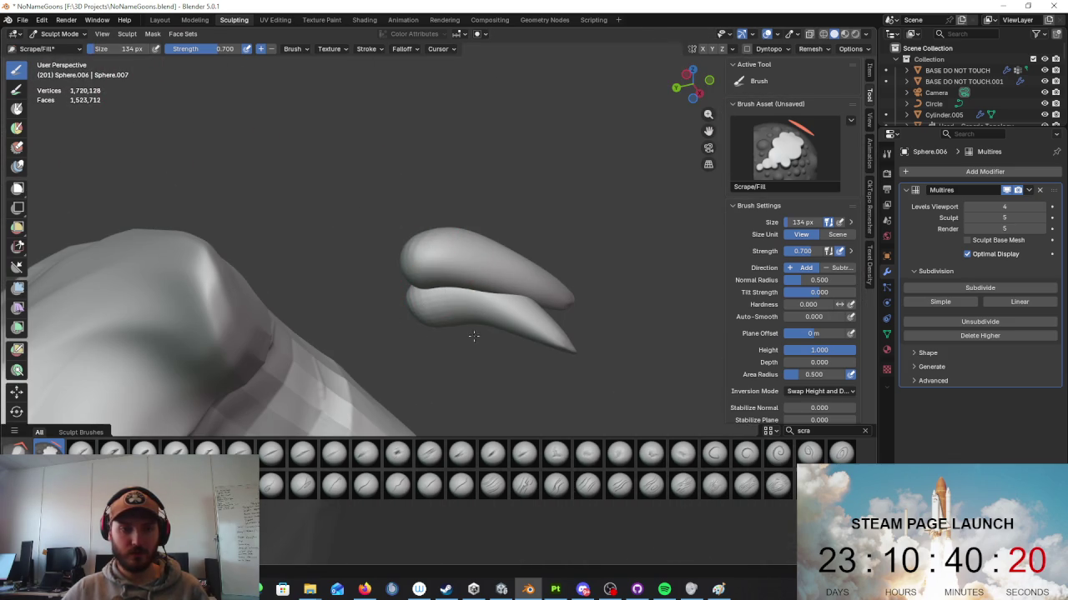
{"action": "mouse_move", "coordinate": [605, 332]}
{"action": "middle_mouse_down"}
{"action": "mouse_move", "coordinate": [309, 367]}
{"action": "mouse_move", "coordinate": [470, 241]}
{"action": "mouse_move", "coordinate": [357, 293]}
{"action": "mouse_move", "coordinate": [553, 281]}
{"action": "mouse_move", "coordinate": [471, 305]}
{"action": "middle_mouse_up"}
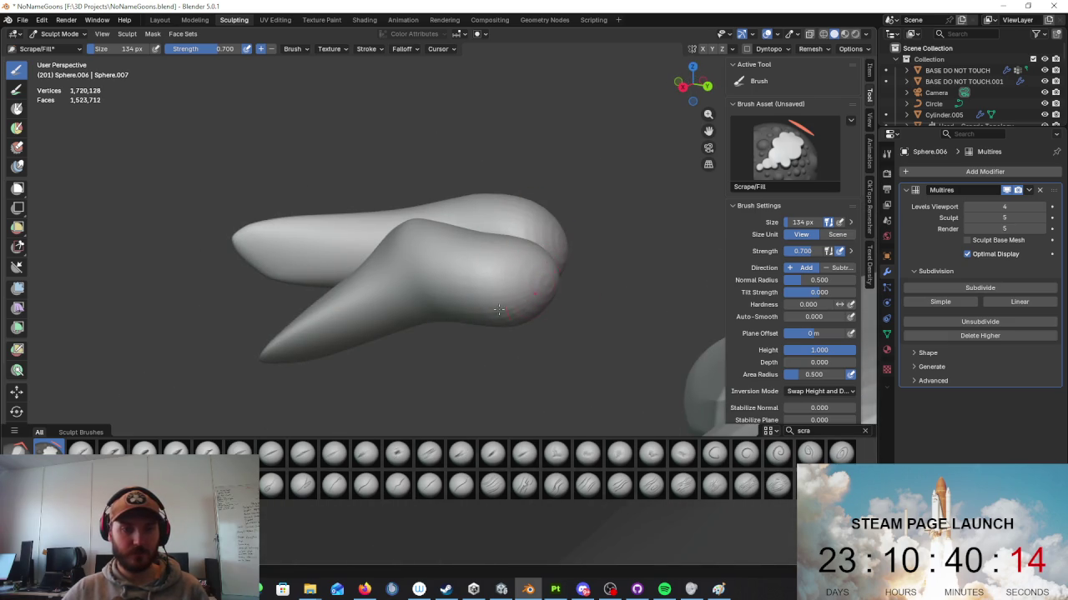
{"action": "left_click", "coordinate": [864, 434]}
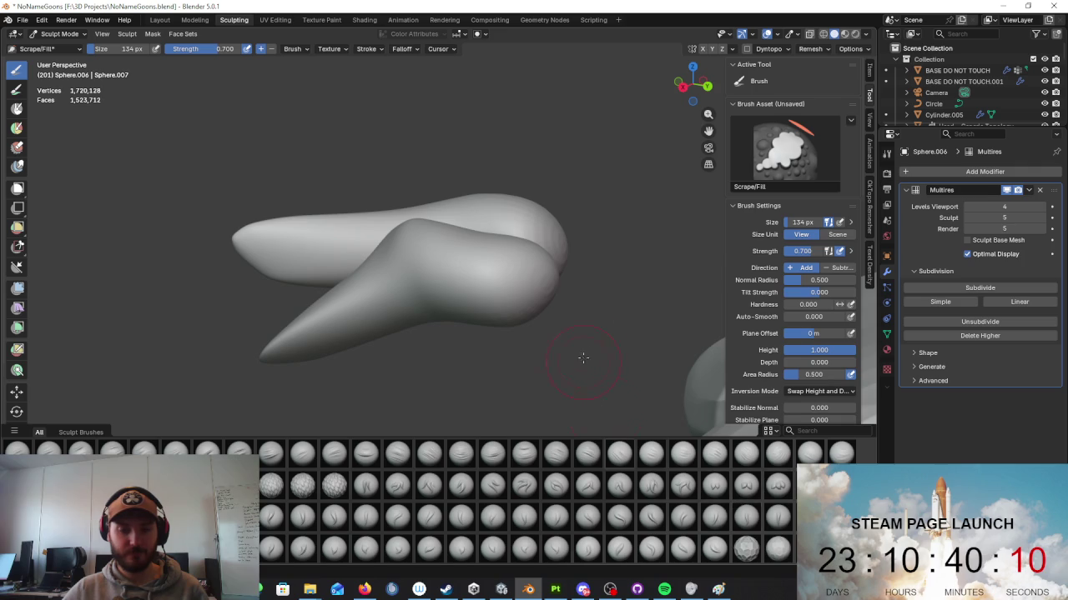
Step: Show the full scene and pick the Fur_Simple_07 fur brush
{"action": "key", "text": "KP_Divide"}
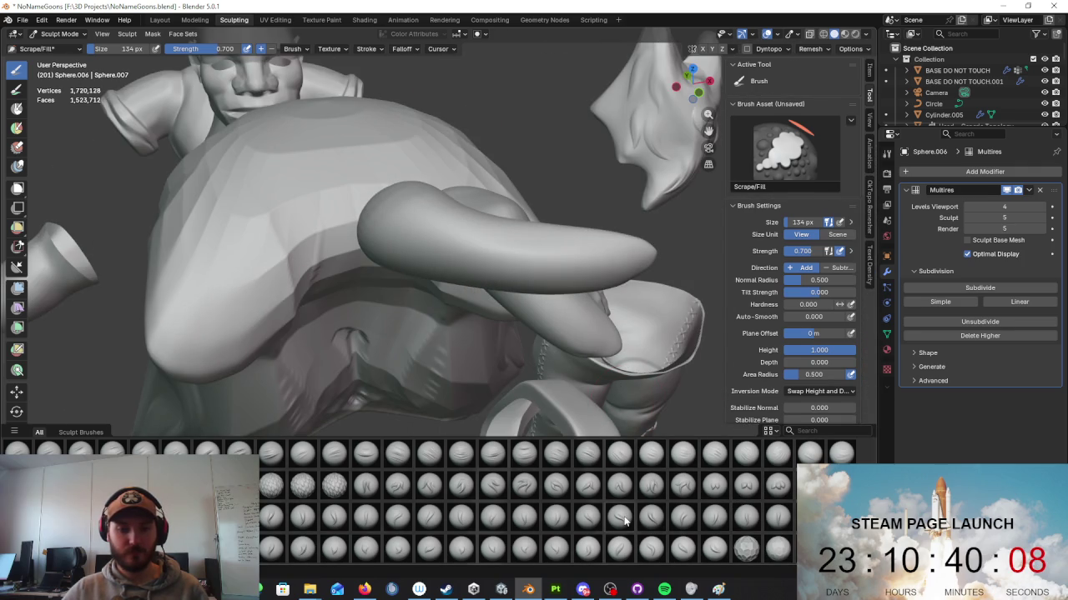
{"action": "left_click", "coordinate": [621, 517]}
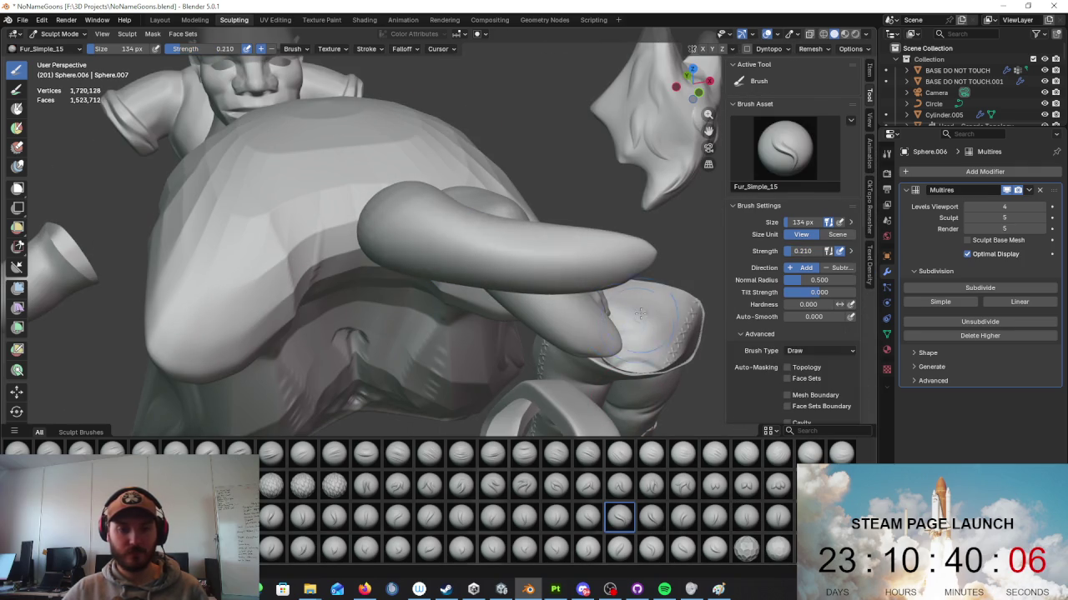
{"action": "middle_click_drag", "start_coordinate": [641, 313], "coordinate": [497, 415]}
{"action": "left_click", "coordinate": [366, 517]}
Step: Draw long fur grooves along the horn-shaped lobes, redoing one short stroke
{"action": "left_click_drag", "start_coordinate": [400, 252], "coordinate": [661, 238]}
{"action": "mouse_move", "coordinate": [674, 239]}
{"action": "middle_mouse_down"}
{"action": "mouse_move", "coordinate": [519, 266]}
{"action": "mouse_move", "coordinate": [453, 239]}
{"action": "middle_mouse_up"}
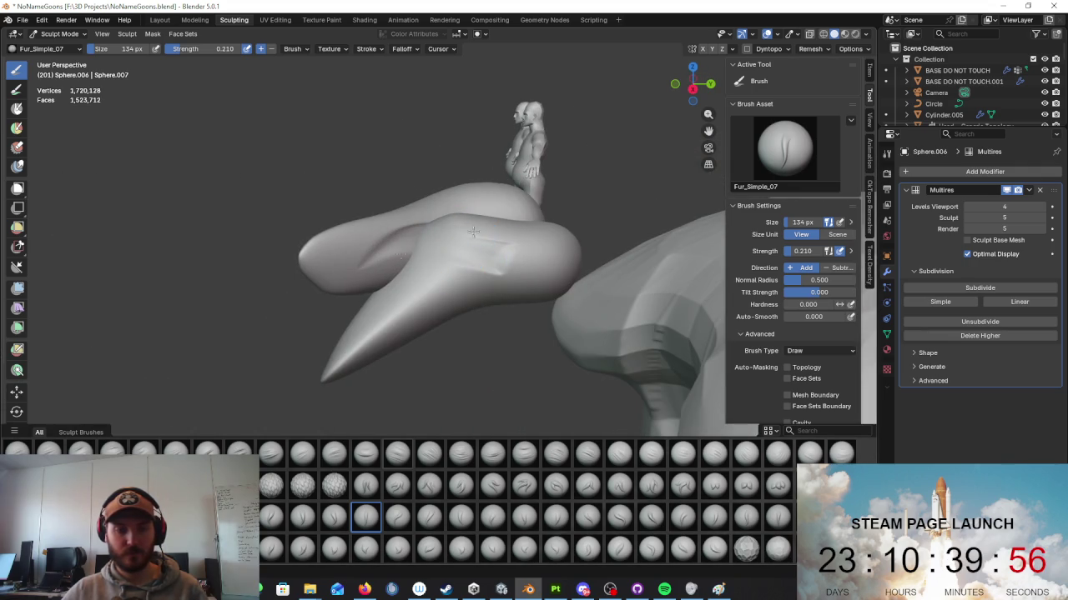
{"action": "key", "text": "ctrl+z"}
{"action": "left_click_drag", "start_coordinate": [390, 314], "coordinate": [500, 272]}
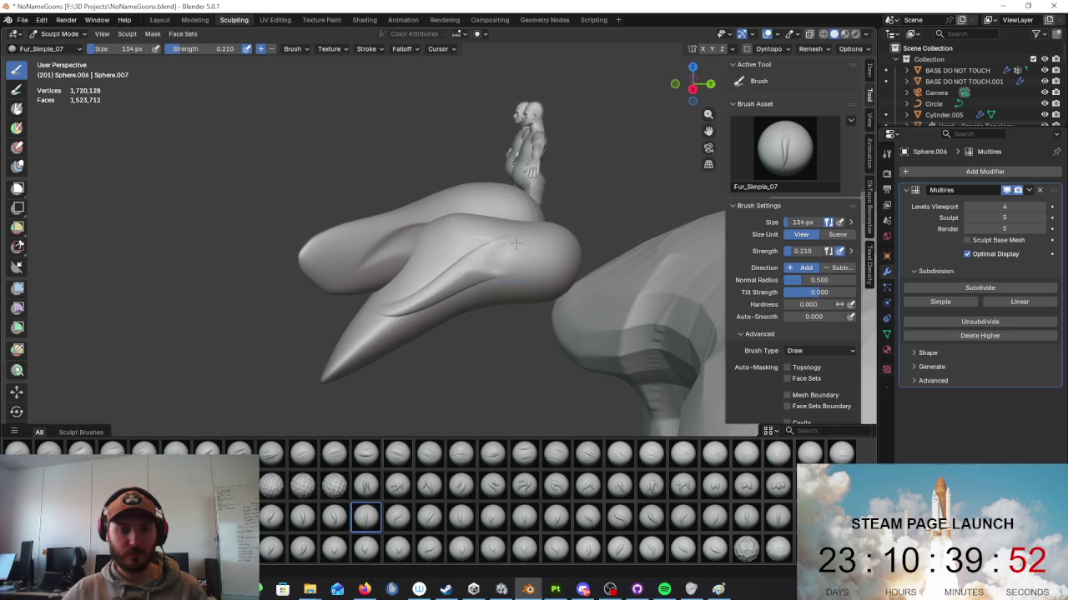
{"action": "middle_click_drag", "start_coordinate": [500, 252], "coordinate": [455, 270]}
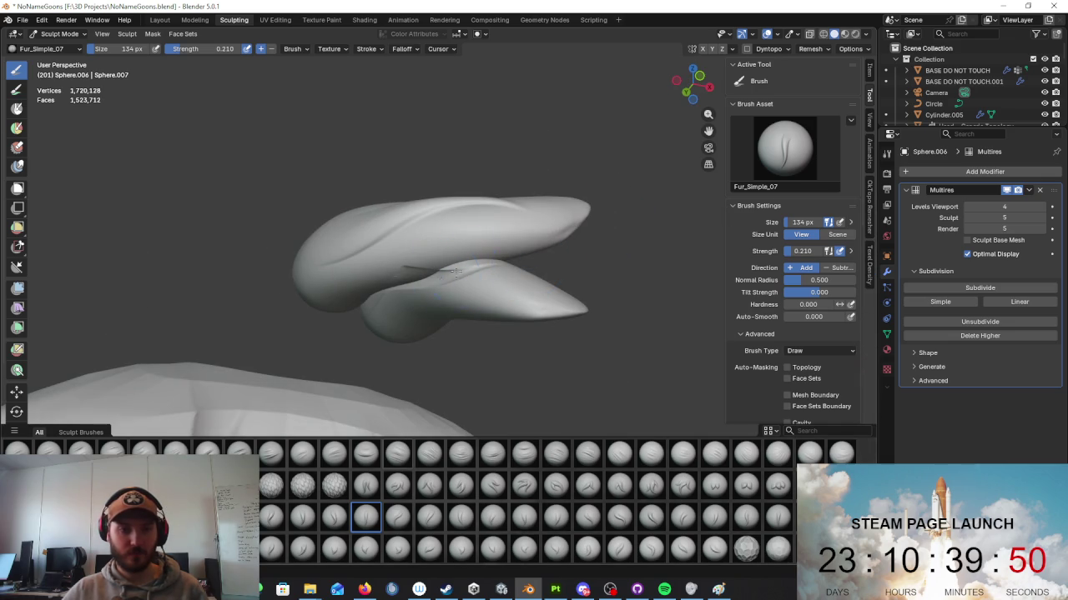
{"action": "mouse_move", "coordinate": [359, 288]}
{"action": "middle_mouse_down"}
{"action": "mouse_move", "coordinate": [490, 317]}
{"action": "mouse_move", "coordinate": [468, 316]}
{"action": "middle_mouse_up"}
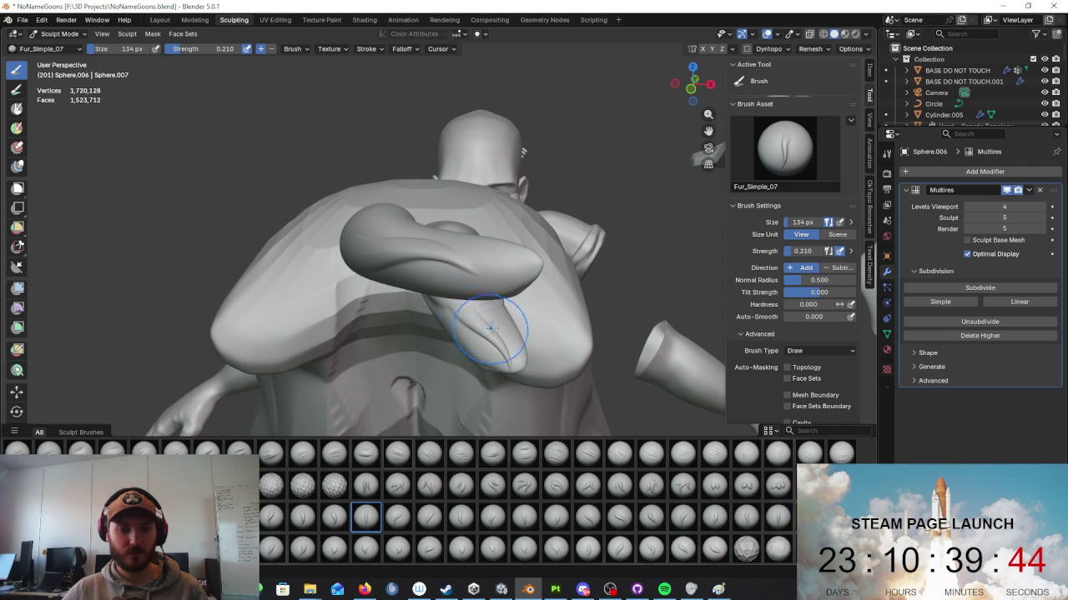
Step: Review the fur strokes from several angles, briefly isolating the flap pieces
{"action": "scroll", "coordinate": [512, 353], "scroll_direction": "down", "scroll_amount": 8}
{"action": "mouse_move", "coordinate": [562, 305]}
{"action": "middle_mouse_down"}
{"action": "mouse_move", "coordinate": [673, 316]}
{"action": "mouse_move", "coordinate": [543, 298]}
{"action": "middle_mouse_up"}
{"action": "scroll", "coordinate": [543, 298], "scroll_direction": "up", "scroll_amount": 4}
{"action": "mouse_move", "coordinate": [530, 338]}
{"action": "middle_mouse_down"}
{"action": "mouse_move", "coordinate": [369, 215]}
{"action": "mouse_move", "coordinate": [543, 297]}
{"action": "middle_mouse_up"}
{"action": "scroll", "coordinate": [536, 333], "scroll_direction": "up", "scroll_amount": 3}
{"action": "scroll", "coordinate": [488, 334], "scroll_direction": "up", "scroll_amount": 3}
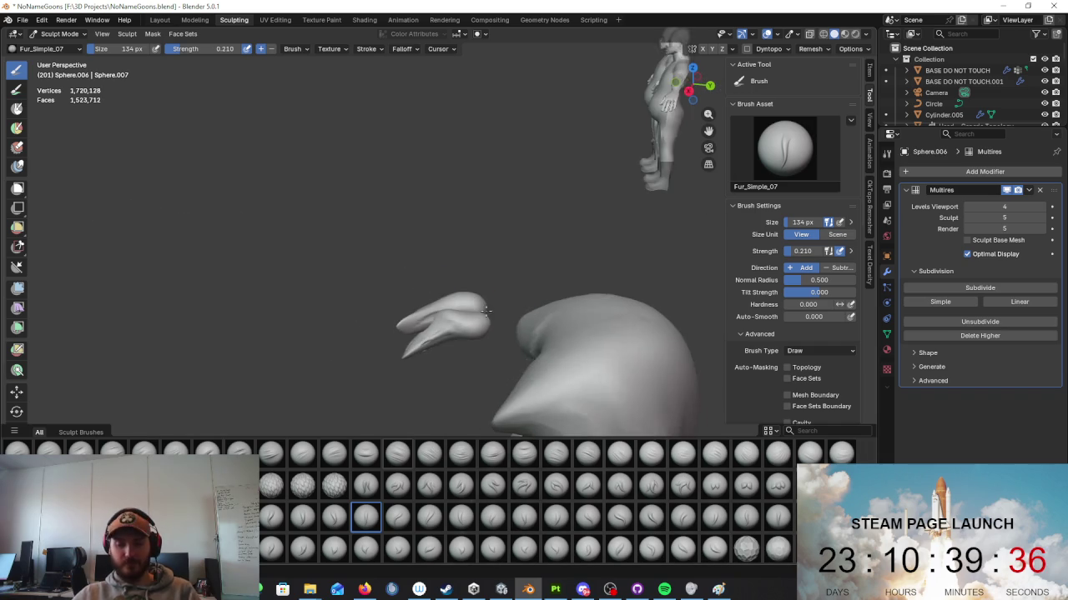
{"action": "key", "text": "KP_Divide"}
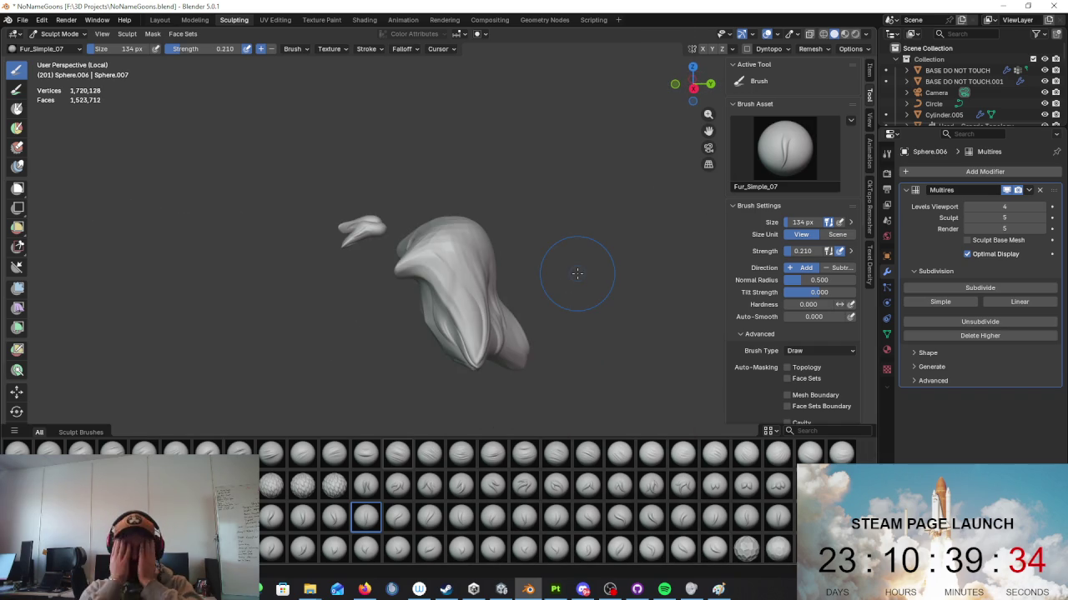
{"action": "mouse_move", "coordinate": [577, 274]}
{"action": "middle_mouse_down"}
{"action": "mouse_move", "coordinate": [526, 236]}
{"action": "mouse_move", "coordinate": [620, 219]}
{"action": "mouse_move", "coordinate": [540, 265]}
{"action": "mouse_move", "coordinate": [478, 232]}
{"action": "middle_mouse_up"}
{"action": "key", "text": "KP_Divide"}
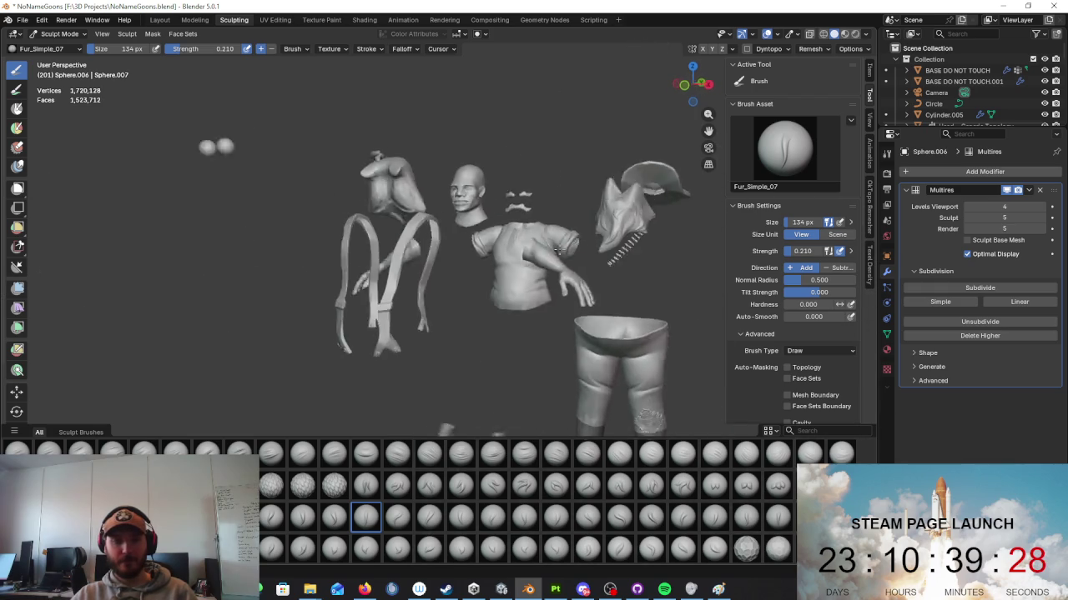
{"action": "scroll", "coordinate": [478, 232], "scroll_direction": "up", "scroll_amount": 4}
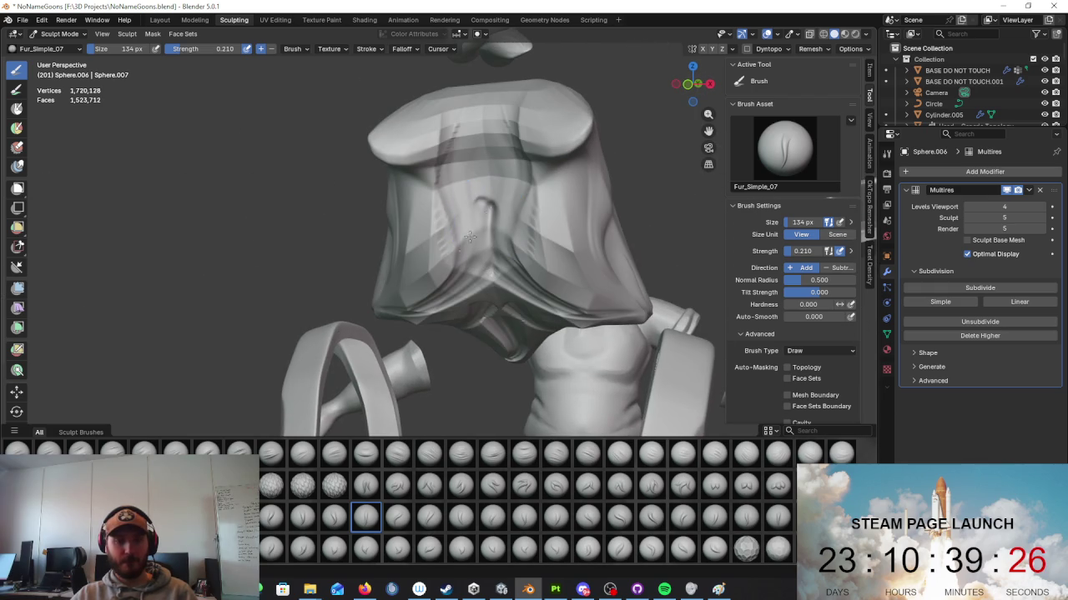
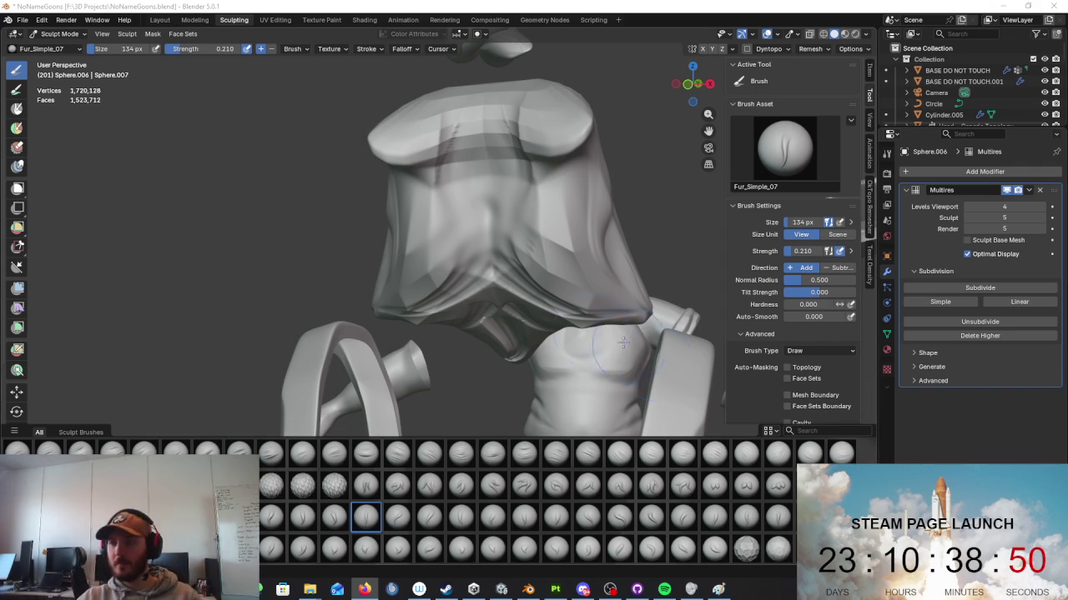
Step: Orbit and zoom around the Miner sculpt, then switch to Unity and look at the Miner's face
{"action": "middle_click_drag", "start_coordinate": [638, 349], "coordinate": [515, 207]}
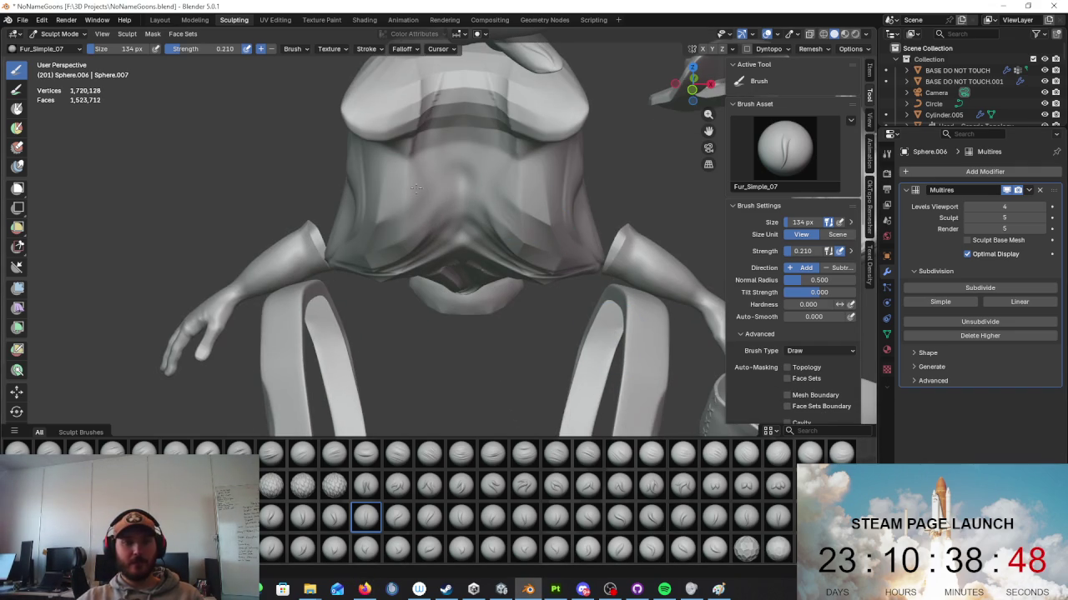
{"action": "mouse_move", "coordinate": [445, 106]}
{"action": "middle_mouse_down"}
{"action": "mouse_move", "coordinate": [543, 219]}
{"action": "mouse_move", "coordinate": [612, 234]}
{"action": "mouse_move", "coordinate": [546, 253]}
{"action": "mouse_move", "coordinate": [568, 266]}
{"action": "mouse_move", "coordinate": [562, 183]}
{"action": "middle_mouse_up"}
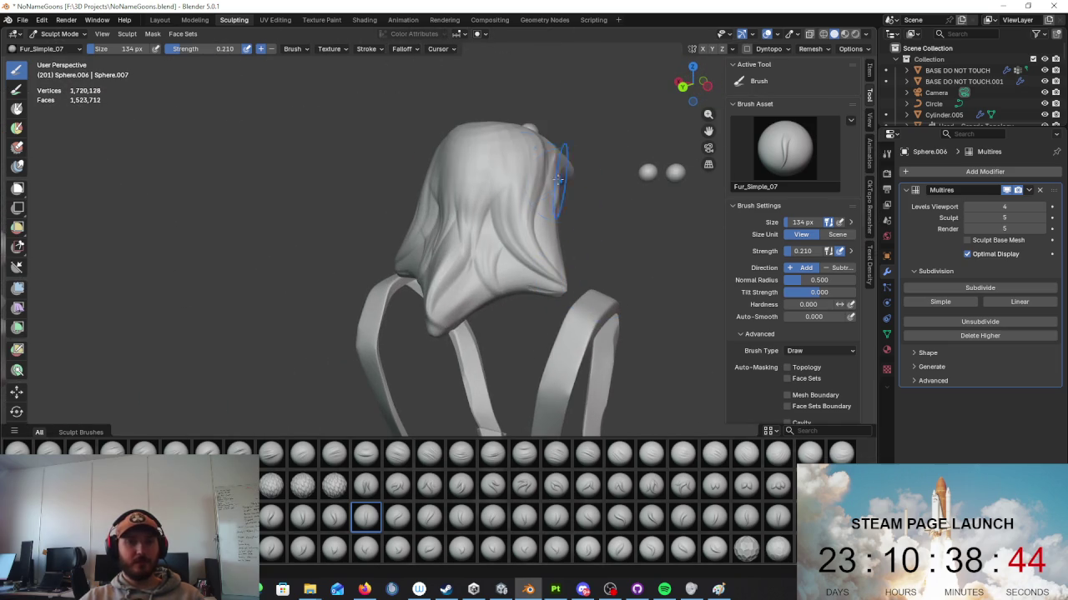
{"action": "scroll", "coordinate": [547, 138], "scroll_direction": "down", "scroll_amount": 8}
{"action": "mouse_move", "coordinate": [584, 226]}
{"action": "middle_mouse_down"}
{"action": "mouse_move", "coordinate": [543, 246]}
{"action": "mouse_move", "coordinate": [525, 272]}
{"action": "mouse_move", "coordinate": [441, 261]}
{"action": "mouse_move", "coordinate": [501, 292]}
{"action": "middle_mouse_up"}
{"action": "scroll", "coordinate": [440, 262], "scroll_direction": "up", "scroll_amount": 6}
{"action": "scroll", "coordinate": [513, 301], "scroll_direction": "up", "scroll_amount": 2}
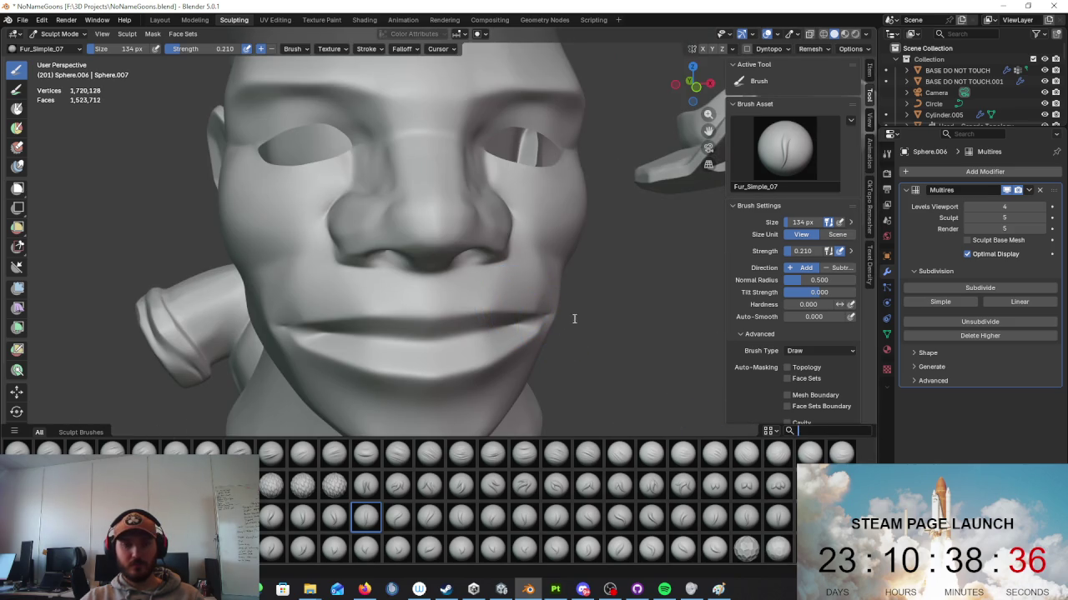
{"action": "scroll", "coordinate": [581, 304], "scroll_direction": "down", "scroll_amount": 5}
{"action": "scroll", "coordinate": [581, 304], "scroll_direction": "down", "scroll_amount": 3}
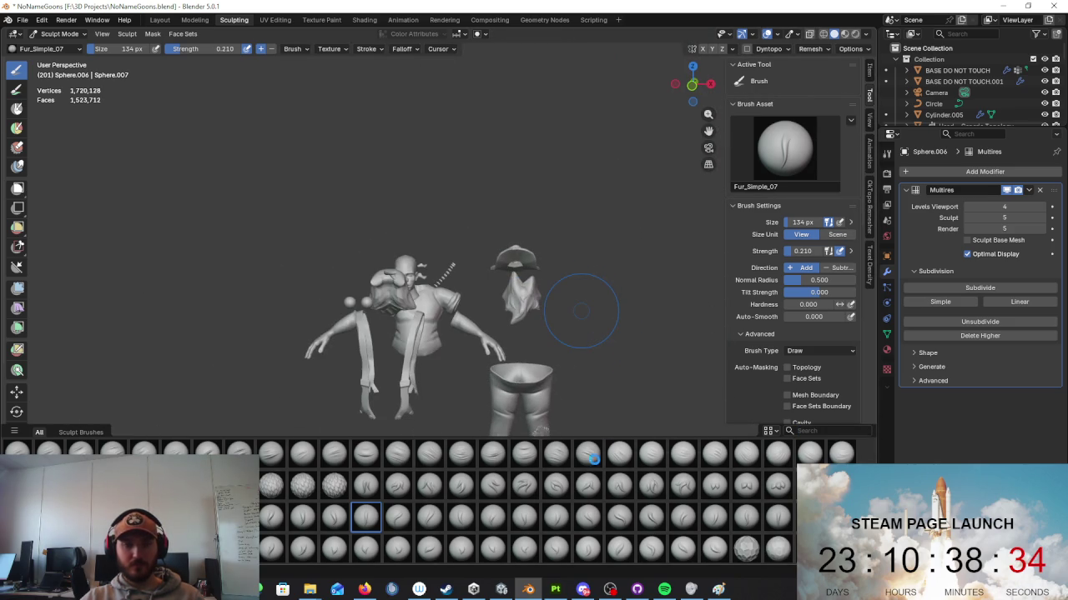
{"action": "key", "text": "alt+Tab"}
{"action": "mouse_move", "coordinate": [545, 307]}
{"action": "right_mouse_down"}
{"action": "mouse_move", "coordinate": [572, 319]}
{"action": "mouse_move", "coordinate": [583, 303]}
{"action": "mouse_move", "coordinate": [577, 344]}
{"action": "right_mouse_up"}
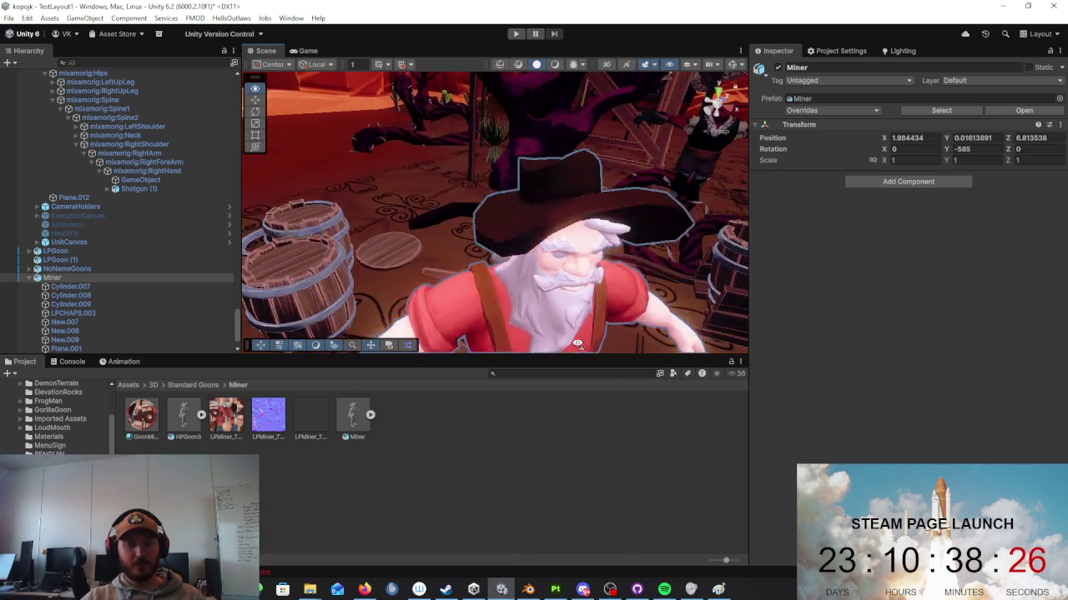
{"action": "right_click_drag", "start_coordinate": [577, 343], "coordinate": [573, 363]}
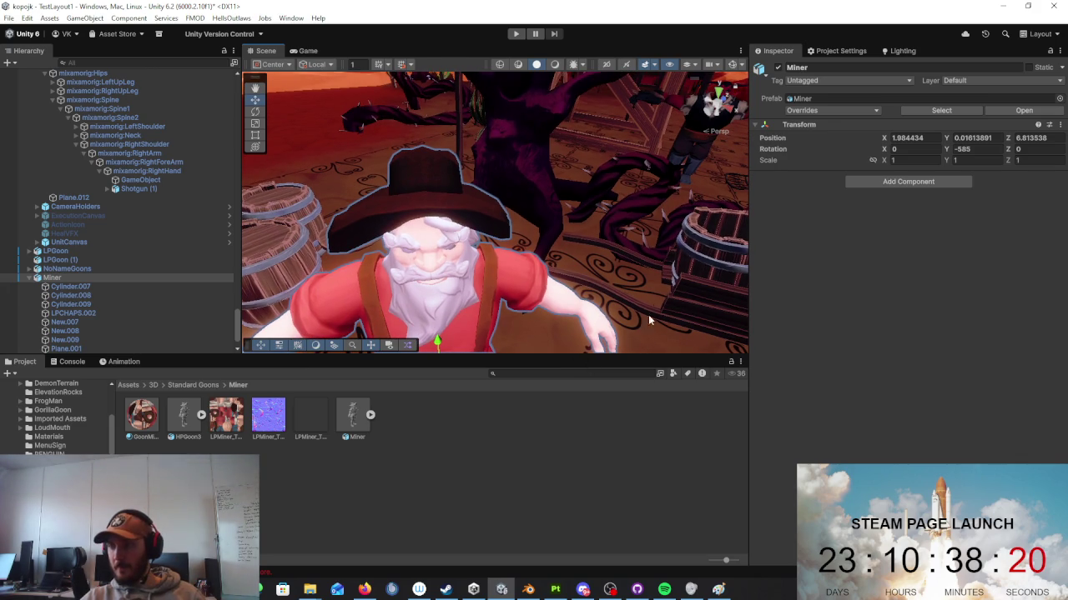
{"action": "key", "text": "alt+Tab"}
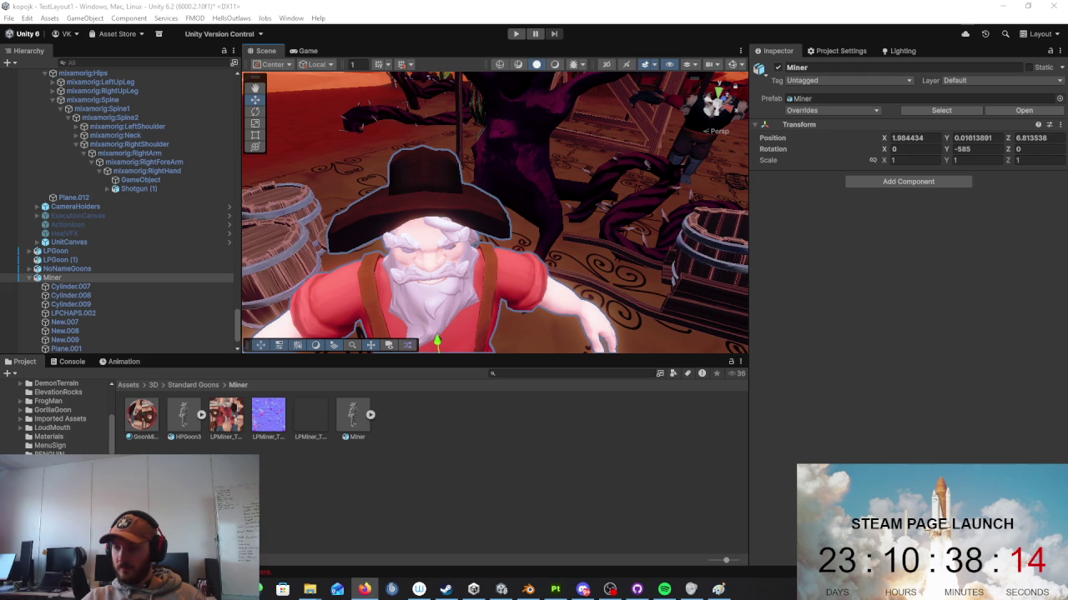
{"action": "mouse_move", "coordinate": [417, 225]}
{"action": "left_mouse_down", "text": "alt"}
{"action": "mouse_move", "coordinate": [364, 228]}
{"action": "mouse_move", "coordinate": [376, 250]}
{"action": "left_mouse_up", "text": "alt"}
Step: Return to the Blender sculpt and switch from Sculpt Mode to Object Mode
{"action": "left_click", "coordinate": [528, 589]}
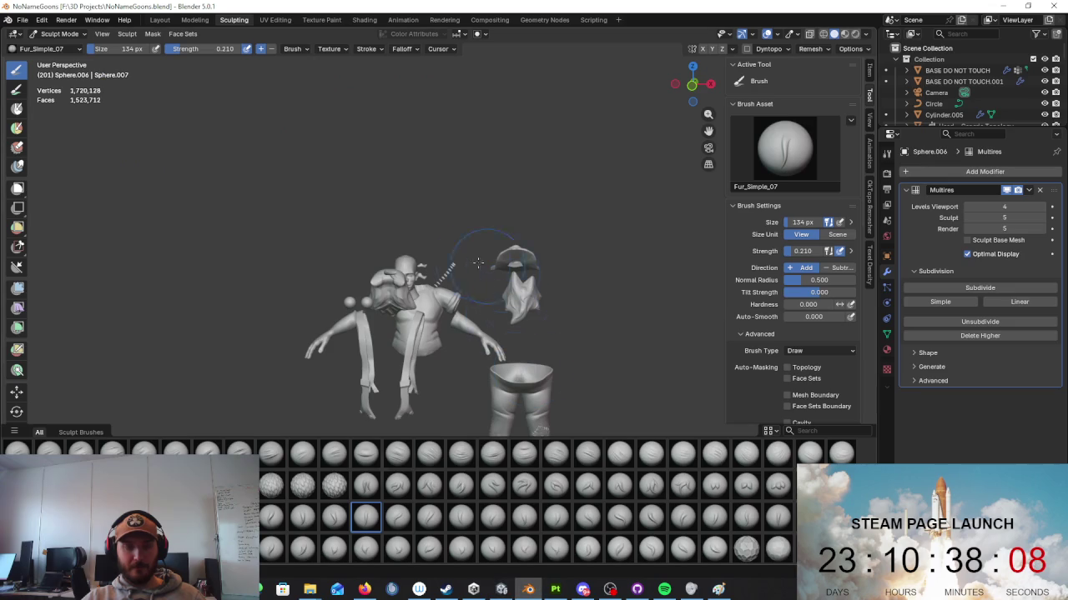
{"action": "middle_click_drag", "start_coordinate": [478, 263], "coordinate": [226, 286]}
{"action": "scroll", "coordinate": [566, 317], "scroll_direction": "up", "scroll_amount": 6}
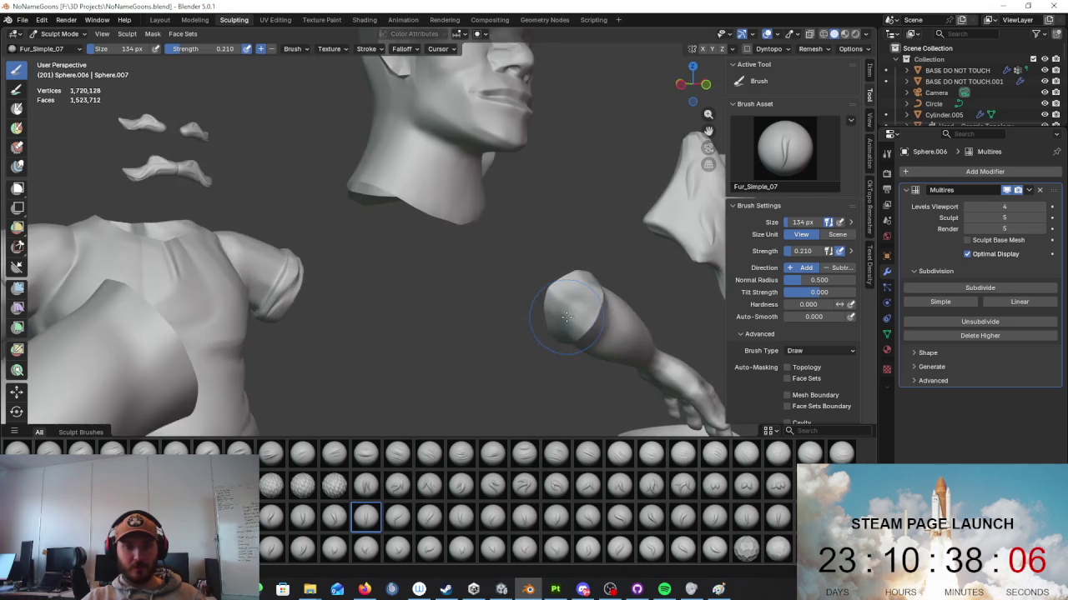
{"action": "scroll", "coordinate": [566, 317], "scroll_direction": "down", "scroll_amount": 3}
{"action": "middle_click_drag", "start_coordinate": [567, 317], "coordinate": [375, 250]}
{"action": "left_click", "coordinate": [38, 35]}
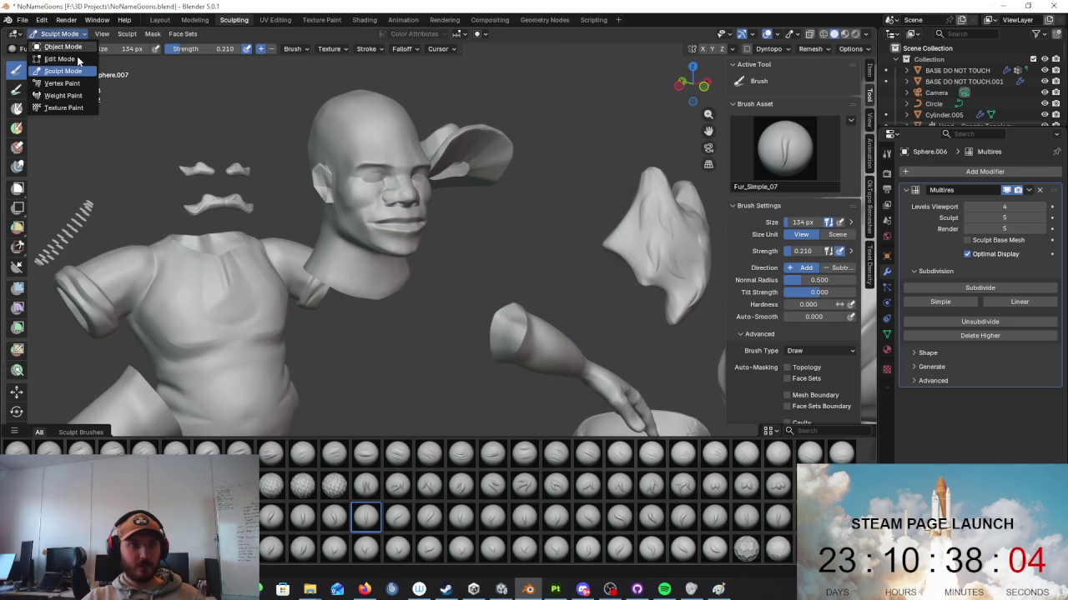
{"action": "left_click", "coordinate": [46, 44]}
Step: Box-select the Miner's sculpted parts and export them over HPMiner.fbx
{"action": "scroll", "coordinate": [369, 169], "scroll_direction": "down", "scroll_amount": 8}
{"action": "middle_click_drag", "start_coordinate": [369, 170], "coordinate": [504, 280]}
{"action": "left_click_drag", "start_coordinate": [525, 227], "coordinate": [312, 445]}
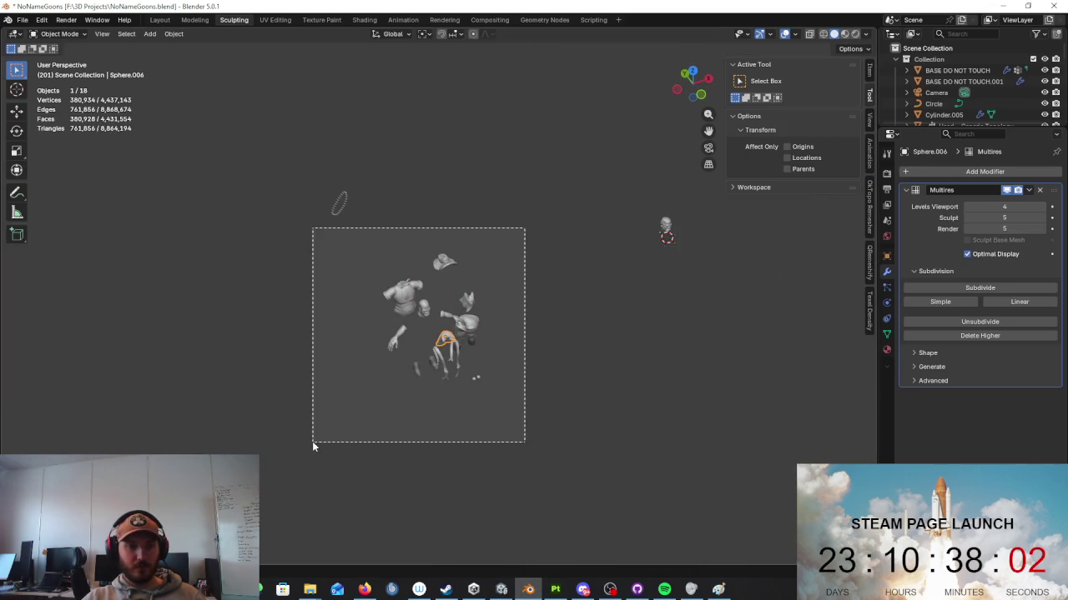
{"action": "middle_click_drag", "start_coordinate": [345, 425], "coordinate": [467, 358]}
{"action": "left_click", "coordinate": [22, 19]}
{"action": "mouse_move", "coordinate": [40, 188]}
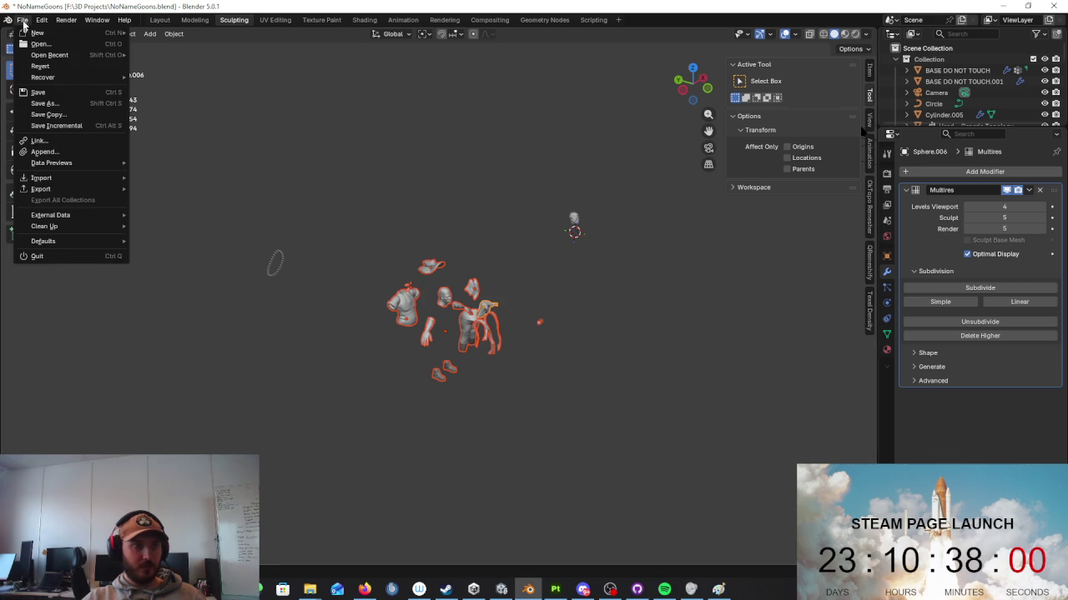
{"action": "left_click", "coordinate": [200, 276]}
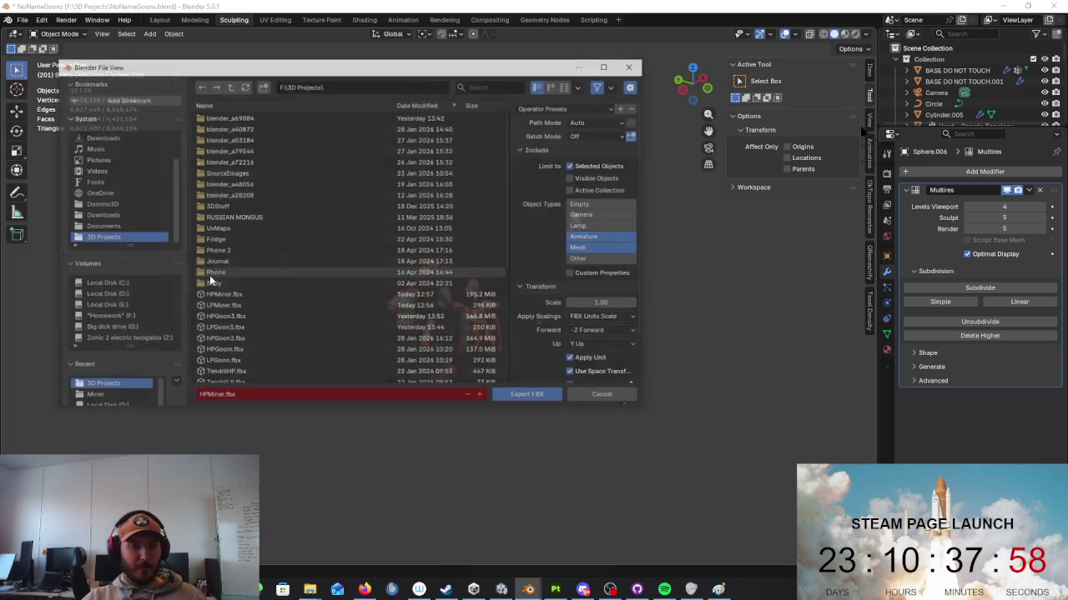
{"action": "double_click", "coordinate": [286, 298]}
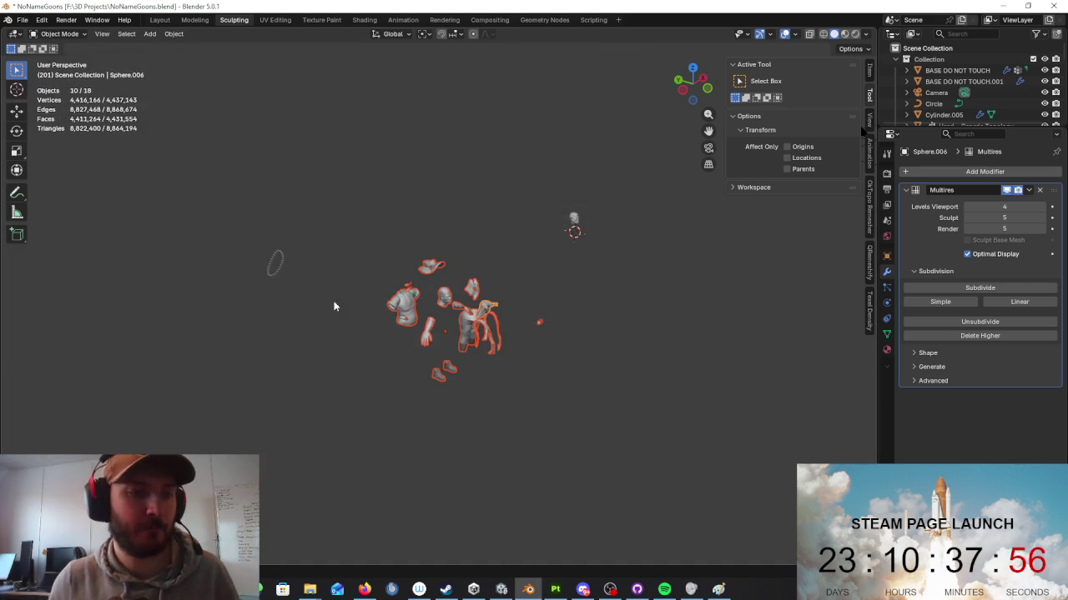
Step: Replace the old high-poly entry with HPMiner.fbx and bake the Miner's mesh maps in Substance Painter
{"action": "left_click", "coordinate": [555, 588]}
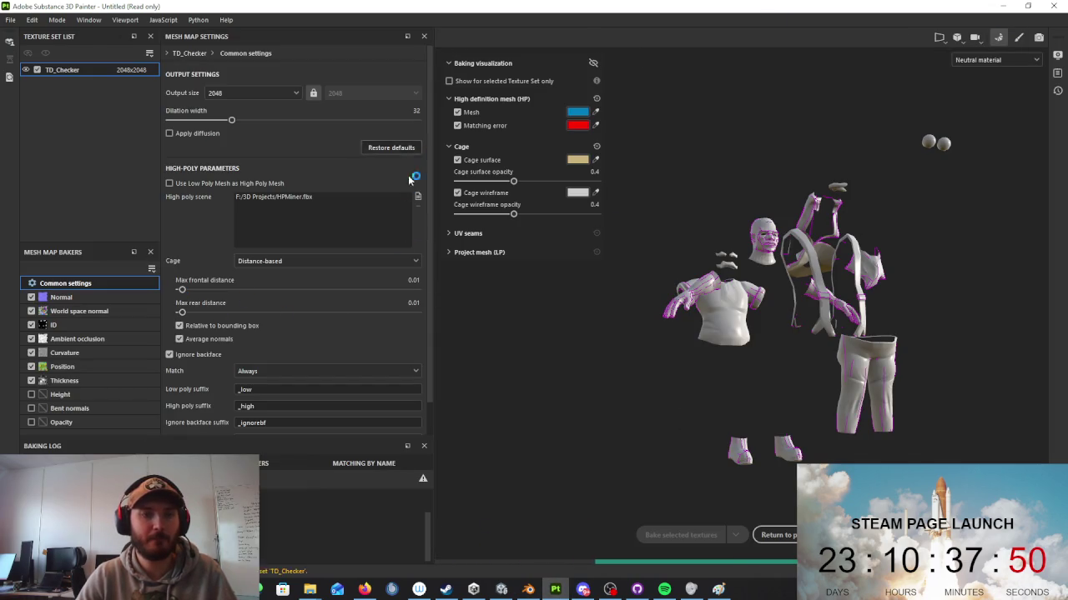
{"action": "left_click", "coordinate": [418, 197]}
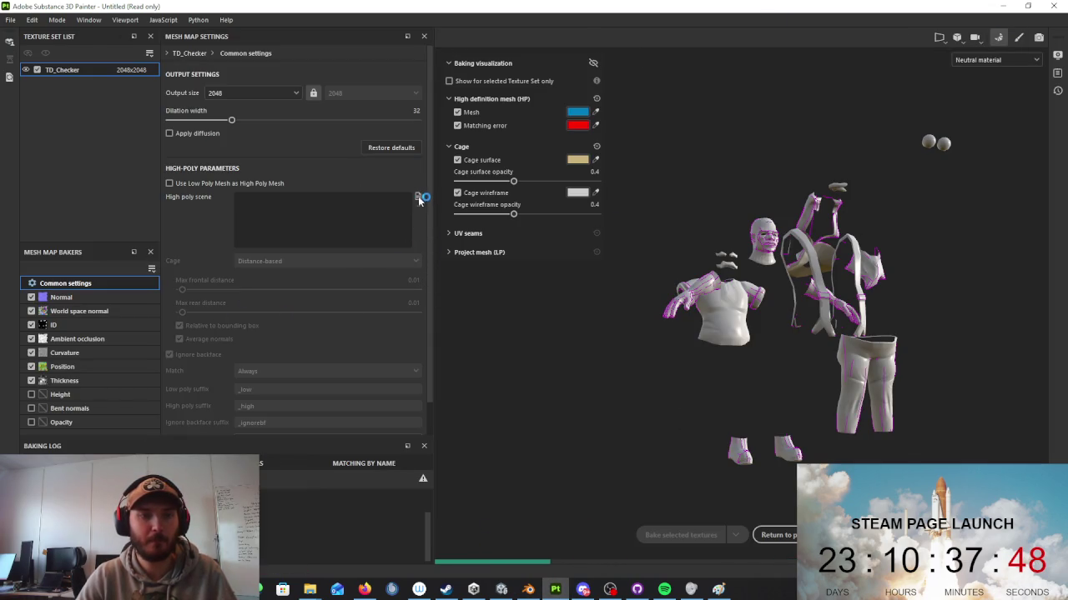
{"action": "left_click", "coordinate": [420, 198]}
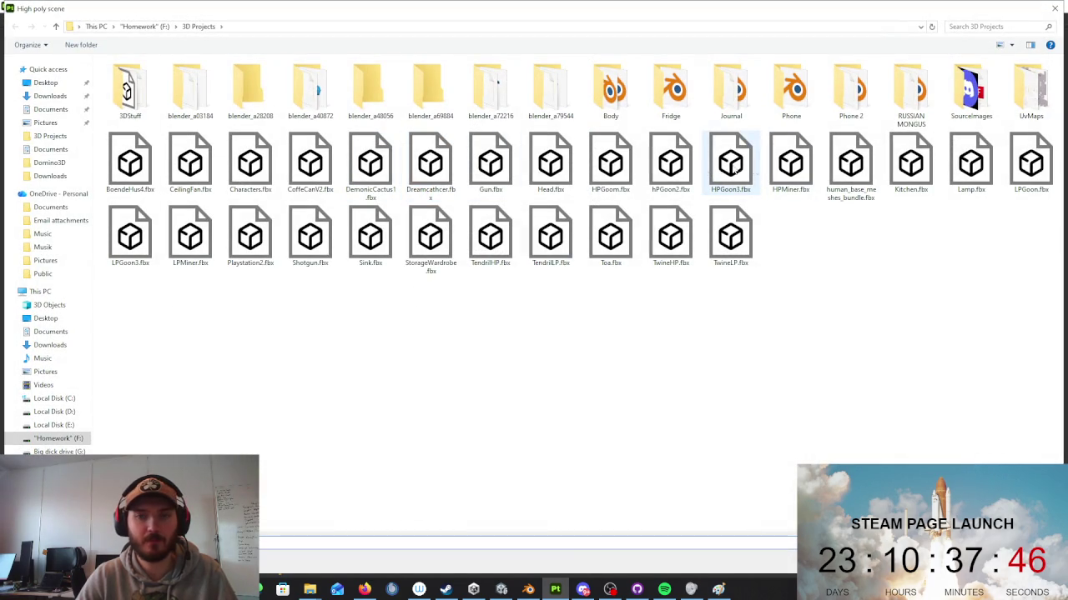
{"action": "double_click", "coordinate": [798, 152]}
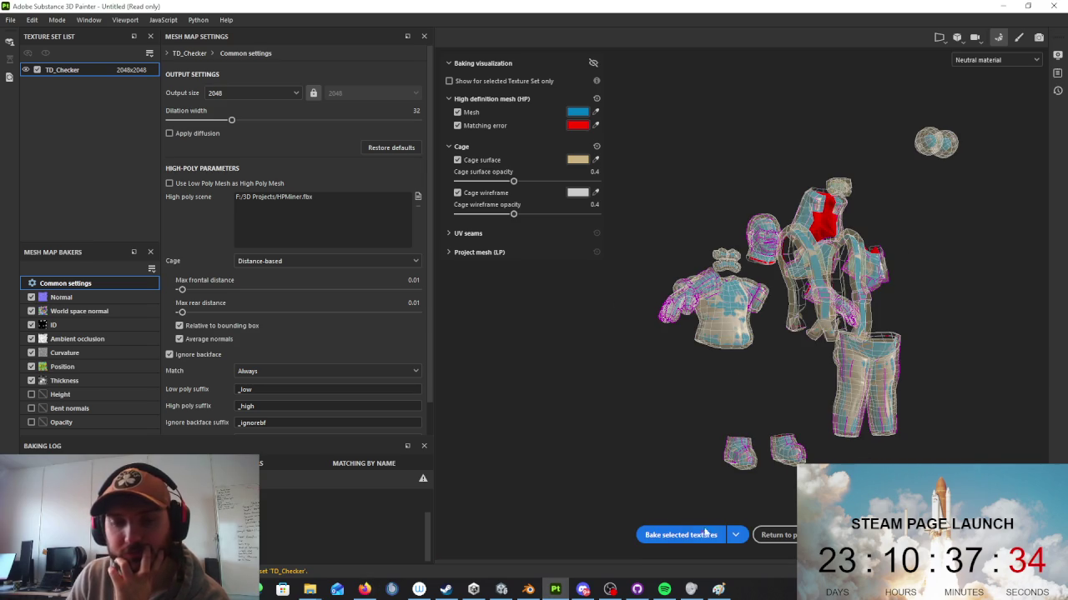
{"action": "left_click", "coordinate": [705, 532]}
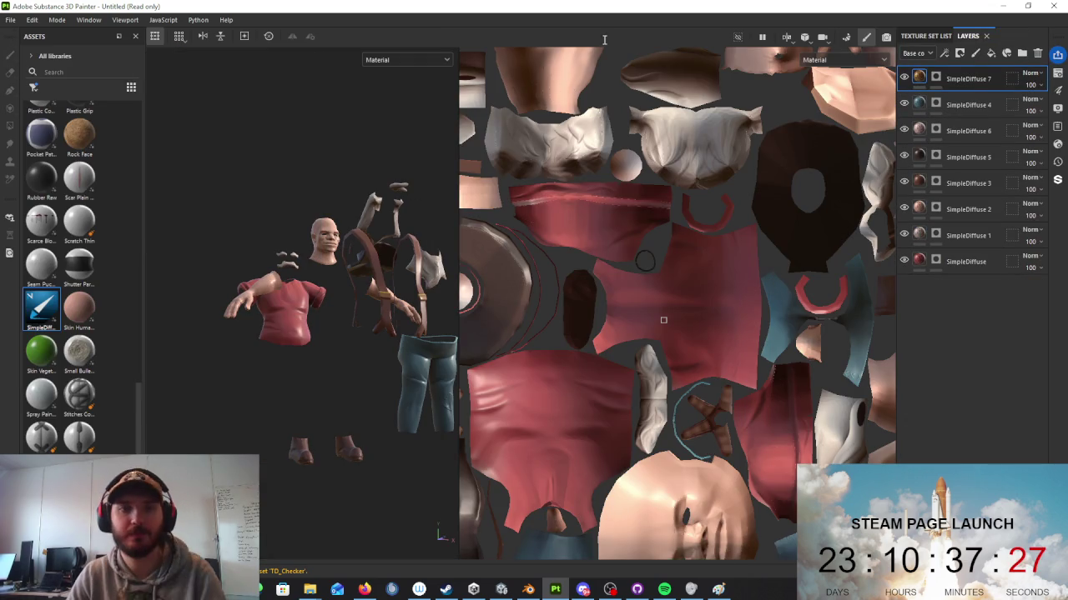
{"action": "left_click", "coordinate": [442, 60]}
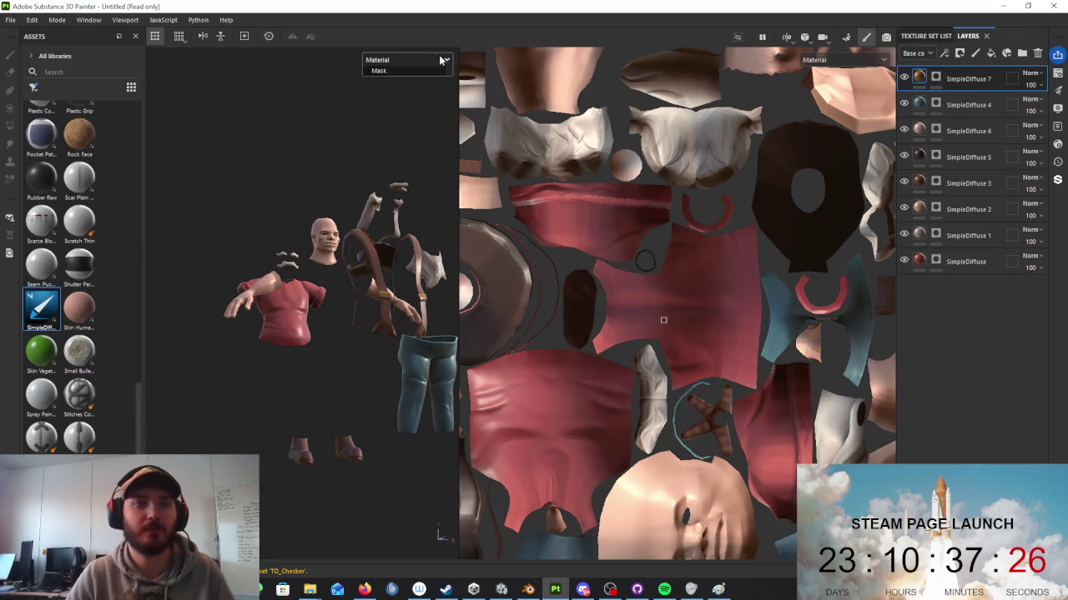
Step: Show the Base color channel and orbit to inspect the Miner from front and side
{"action": "left_click", "coordinate": [383, 105]}
{"action": "mouse_move", "coordinate": [392, 150]}
{"action": "left_mouse_down", "text": "alt"}
{"action": "mouse_move", "coordinate": [405, 197]}
{"action": "mouse_move", "coordinate": [339, 222]}
{"action": "mouse_move", "coordinate": [363, 186]}
{"action": "mouse_move", "coordinate": [374, 263]}
{"action": "mouse_move", "coordinate": [332, 197]}
{"action": "left_mouse_up", "text": "alt"}
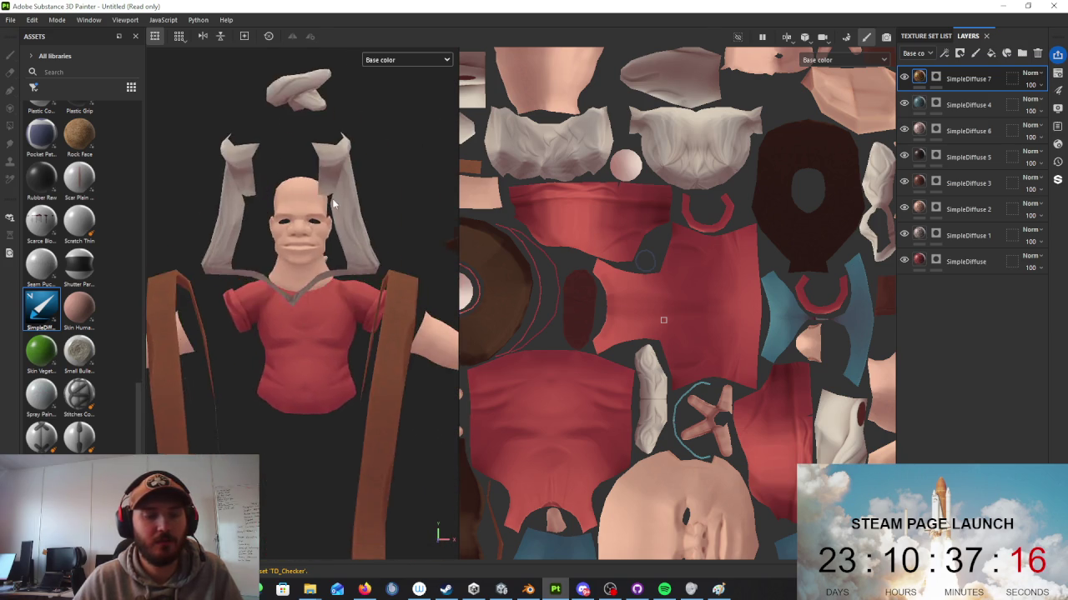
{"action": "scroll", "coordinate": [332, 197], "scroll_direction": "down", "scroll_amount": 5}
{"action": "mouse_move", "coordinate": [332, 197]}
{"action": "left_mouse_down", "text": "alt"}
{"action": "mouse_move", "coordinate": [437, 286]}
{"action": "mouse_move", "coordinate": [577, 277]}
{"action": "left_mouse_up", "text": "alt"}
{"action": "left_click_drag", "start_coordinate": [434, 317], "coordinate": [390, 333], "text": "alt"}
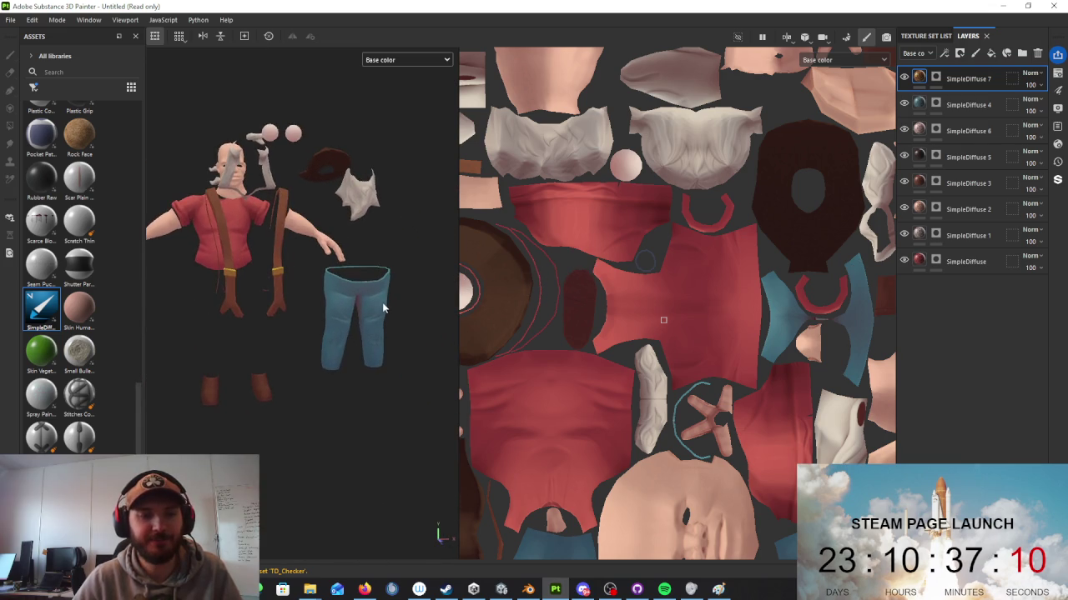
{"action": "left_click_drag", "start_coordinate": [391, 334], "coordinate": [392, 310], "text": "alt"}
Step: Review the texture export settings without exporting, and check the hat with SimpleDiffuse 5 hidden
{"action": "left_click", "coordinate": [10, 19]}
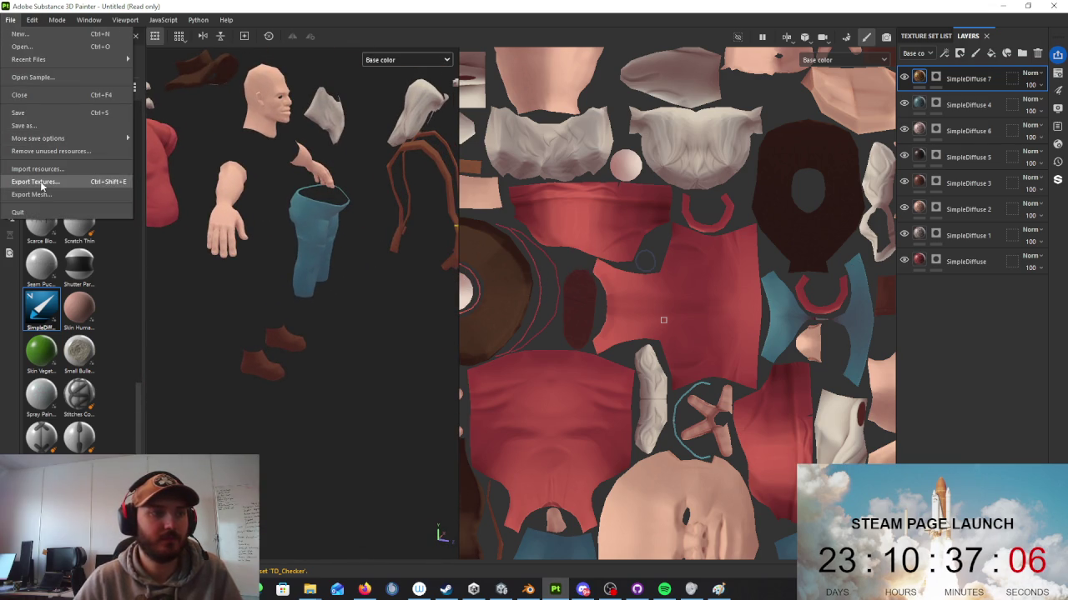
{"action": "left_click", "coordinate": [50, 181]}
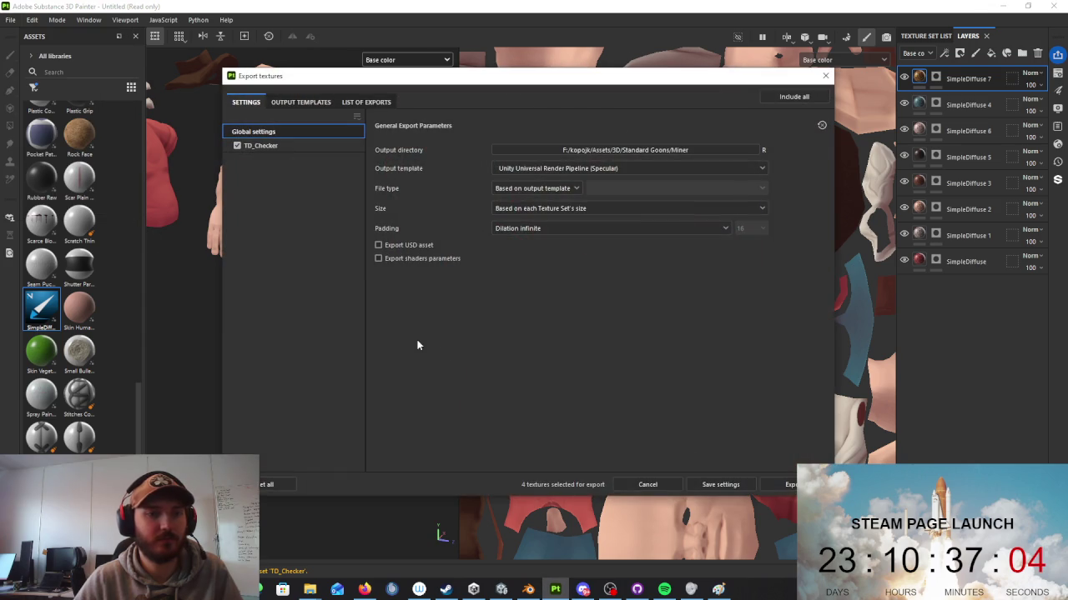
{"action": "left_click", "coordinate": [824, 76]}
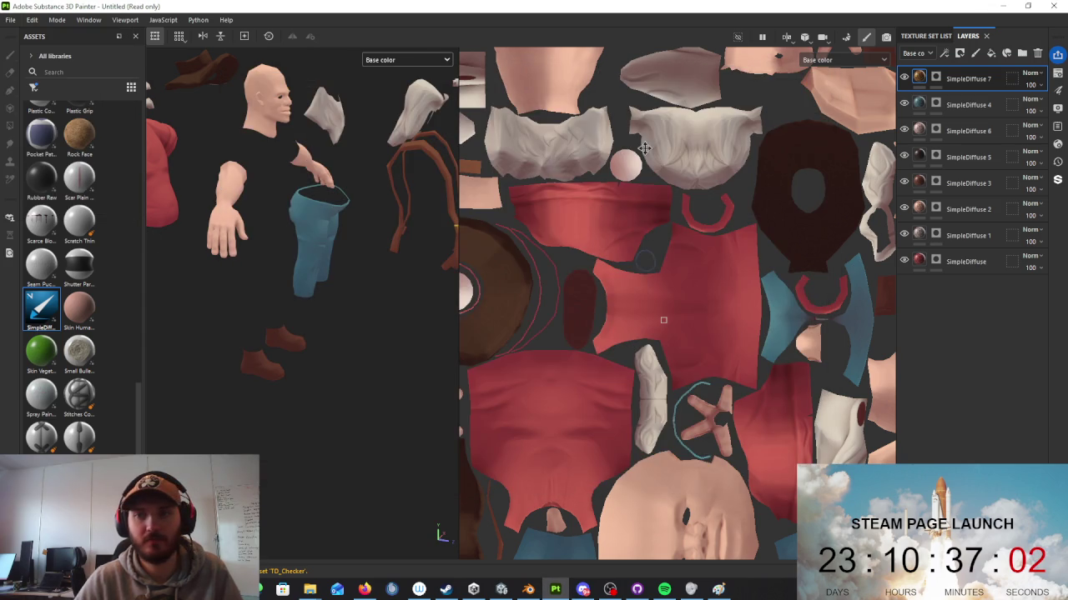
{"action": "left_click", "coordinate": [903, 155]}
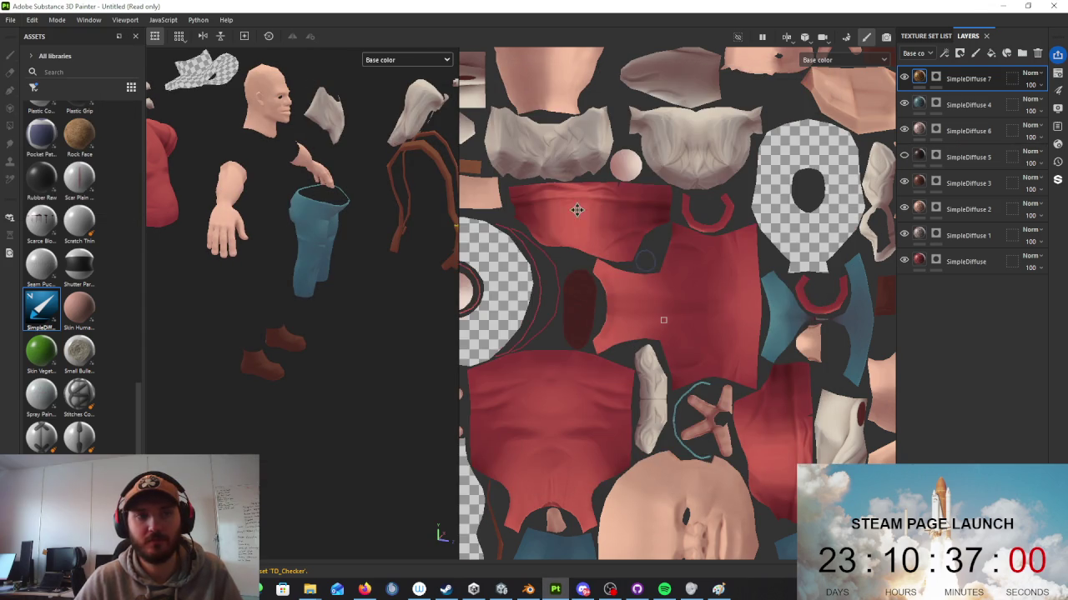
{"action": "mouse_move", "coordinate": [369, 274]}
{"action": "left_mouse_down", "text": "alt"}
{"action": "mouse_move", "coordinate": [397, 337]}
{"action": "mouse_move", "coordinate": [334, 381]}
{"action": "mouse_move", "coordinate": [553, 336]}
{"action": "left_mouse_up", "text": "alt"}
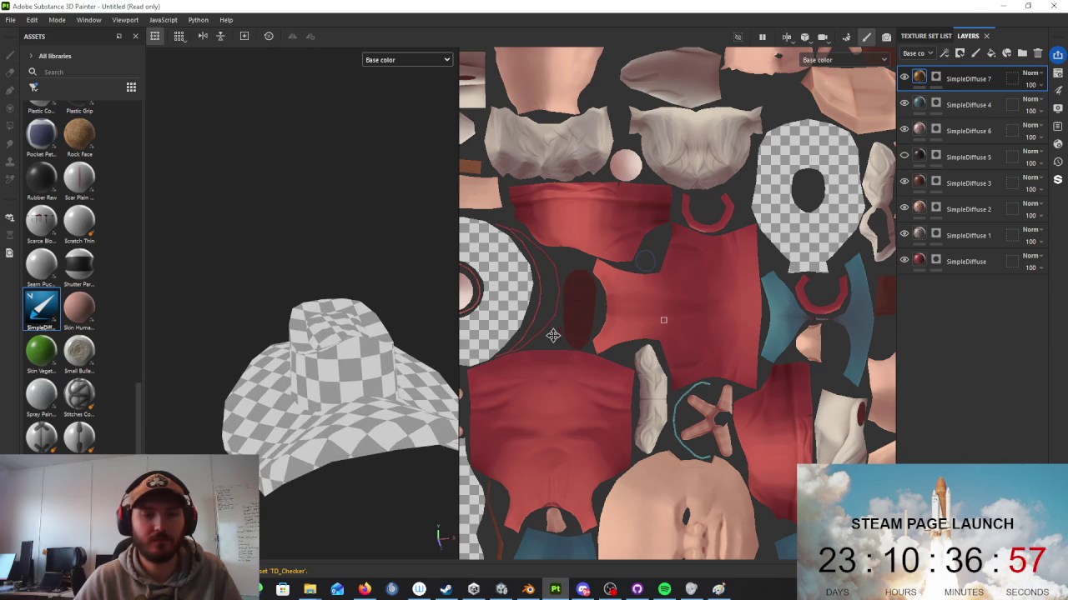
{"action": "left_click", "coordinate": [904, 155]}
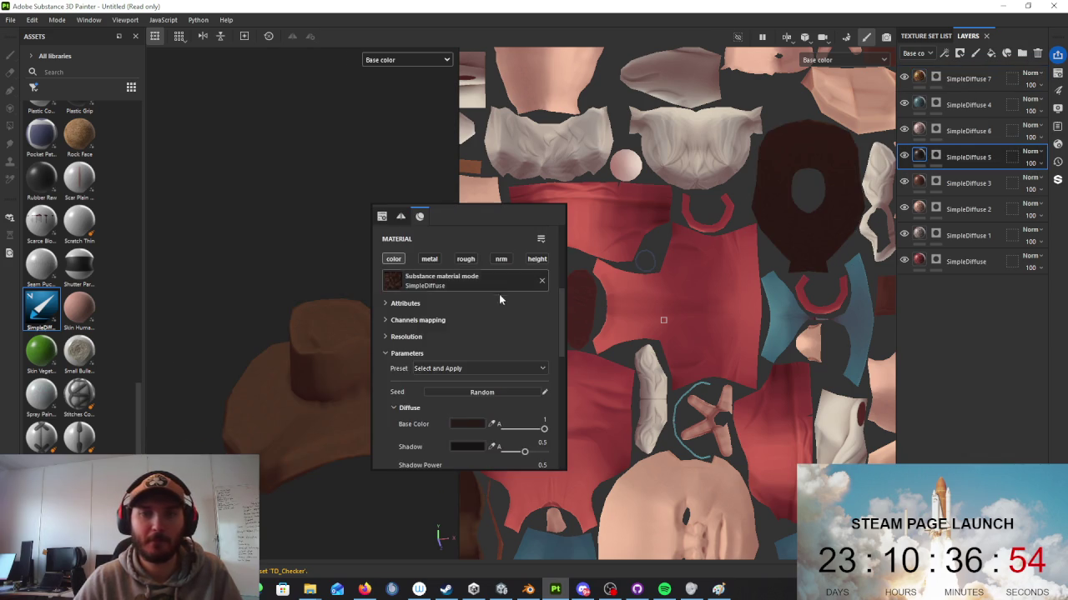
{"action": "scroll", "coordinate": [467, 419], "scroll_direction": "down", "scroll_amount": 1}
{"action": "scroll", "coordinate": [467, 419], "scroll_direction": "down", "scroll_amount": 1}
Step: Lighten the SimpleDiffuse 5 base colour to brown 362D28 and export the TD_Checker textures as PNG
{"action": "left_click", "coordinate": [471, 357]}
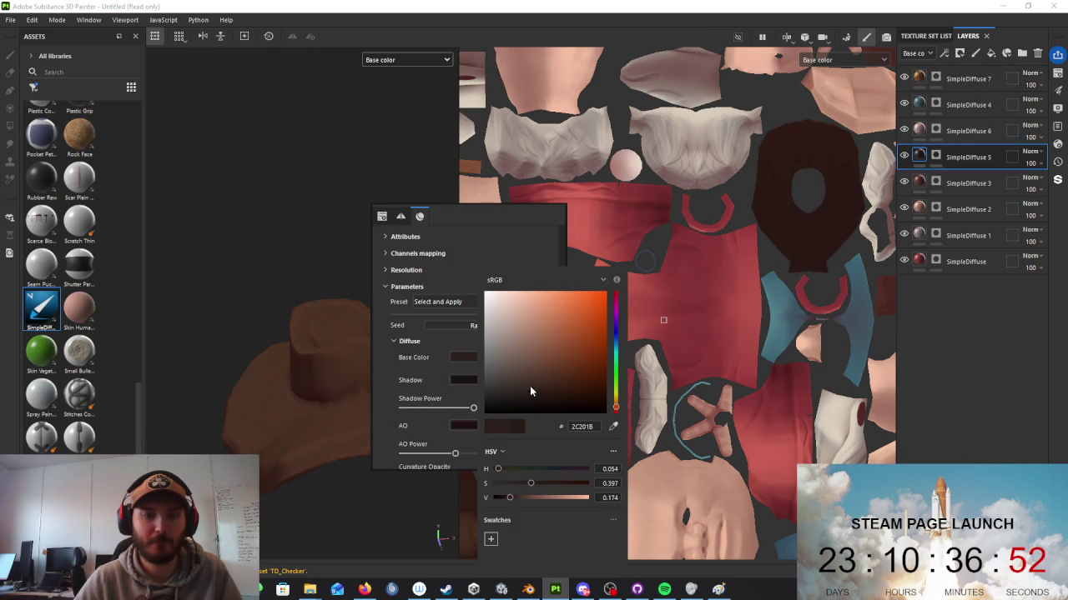
{"action": "left_click_drag", "start_coordinate": [530, 391], "coordinate": [522, 384]}
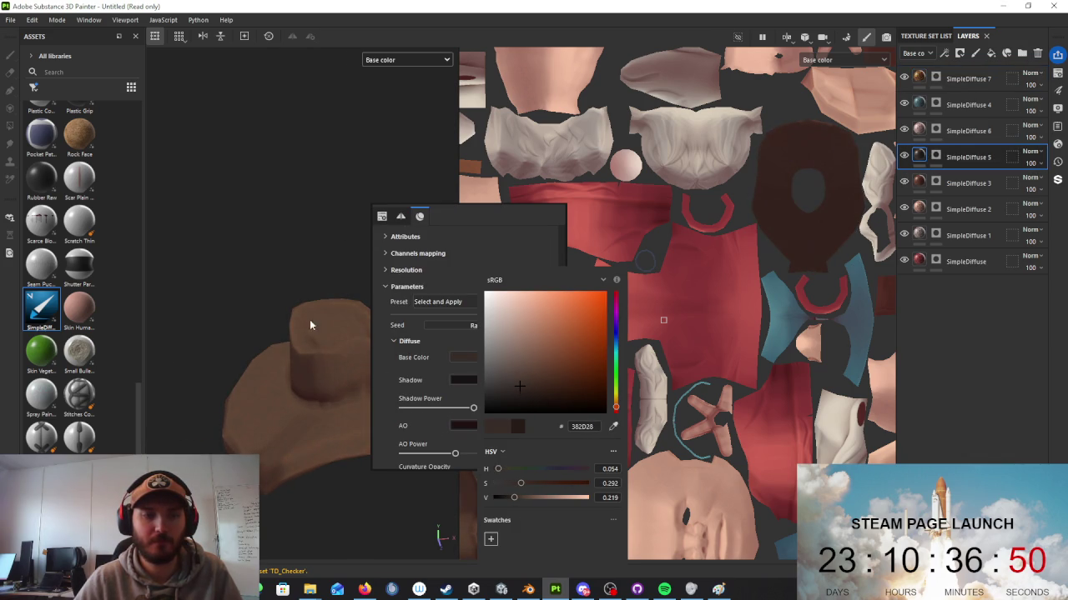
{"action": "scroll", "coordinate": [309, 325], "scroll_direction": "down", "scroll_amount": 2}
{"action": "scroll", "coordinate": [401, 453], "scroll_direction": "down", "scroll_amount": 2}
{"action": "scroll", "coordinate": [386, 328], "scroll_direction": "down", "scroll_amount": 2}
{"action": "scroll", "coordinate": [381, 262], "scroll_direction": "down", "scroll_amount": 2}
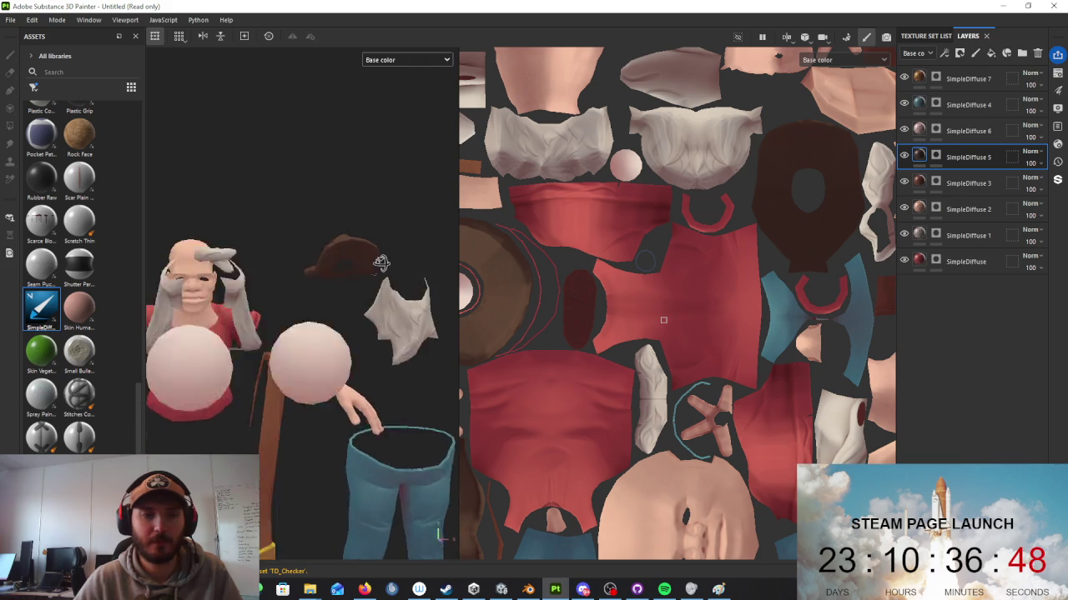
{"action": "left_click_drag", "start_coordinate": [380, 262], "coordinate": [408, 312], "text": "alt"}
{"action": "left_click", "coordinate": [10, 20]}
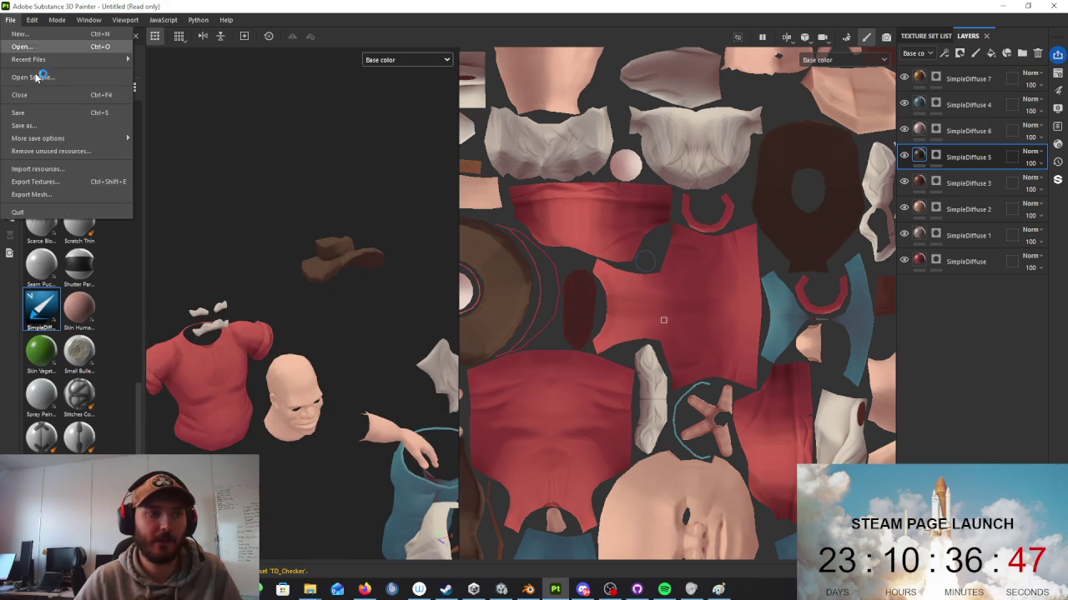
{"action": "left_click", "coordinate": [48, 182]}
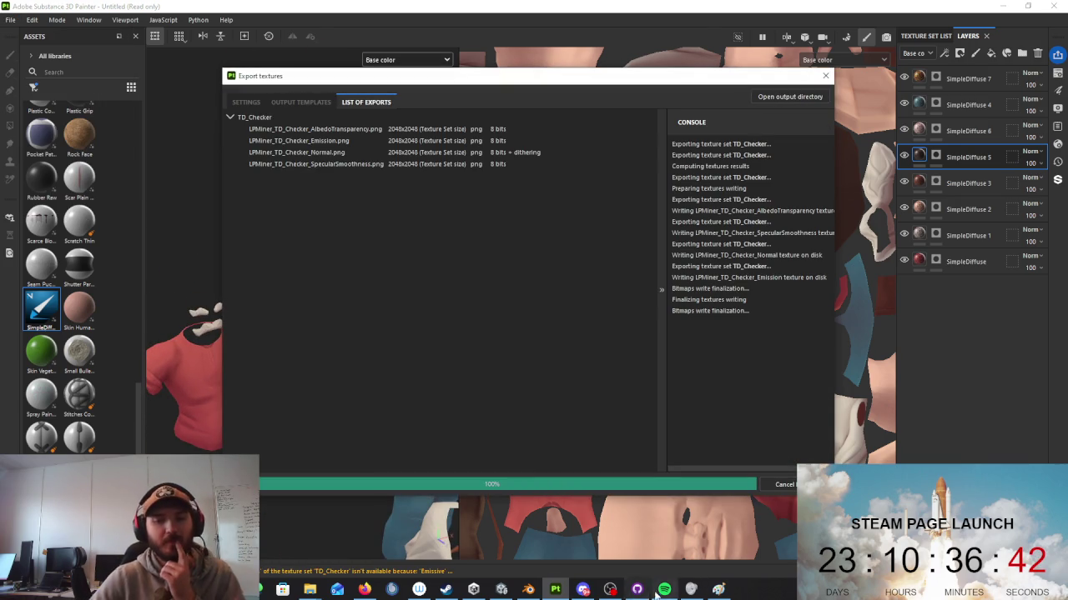
Step: Move the Miner to X 2.391, Z 6.407 beside the girl, trying scale 0.9 then reverting to 1
{"action": "left_click", "coordinate": [501, 590]}
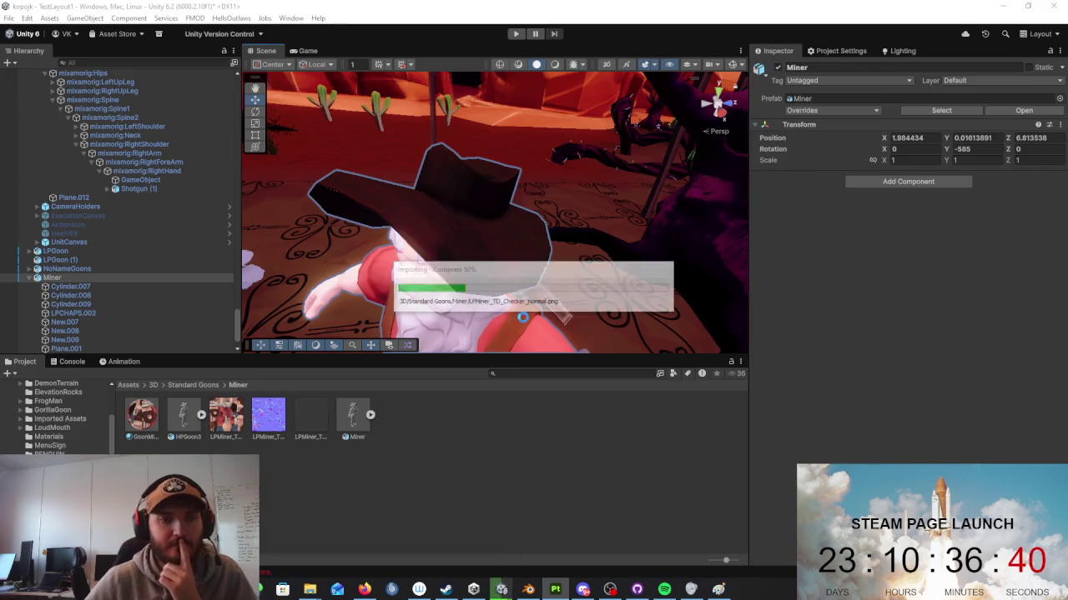
{"action": "mouse_move", "coordinate": [541, 296]}
{"action": "right_mouse_down"}
{"action": "mouse_move", "coordinate": [689, 187]}
{"action": "mouse_move", "coordinate": [685, 170]}
{"action": "mouse_move", "coordinate": [373, 206]}
{"action": "right_mouse_up"}
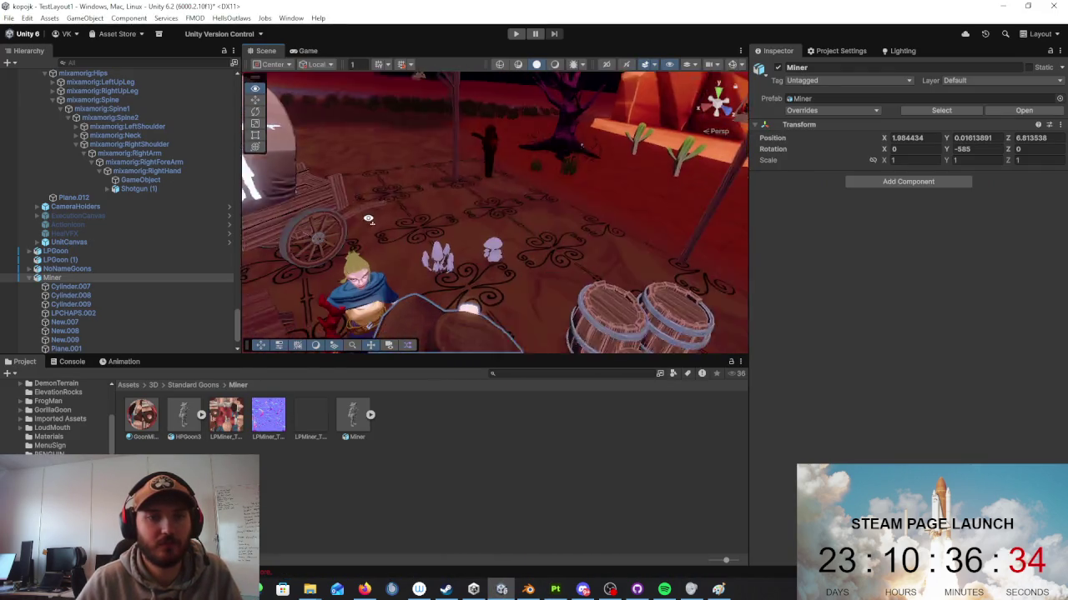
{"action": "right_click_drag", "start_coordinate": [373, 207], "coordinate": [510, 237]}
{"action": "left_click_drag", "start_coordinate": [509, 237], "coordinate": [450, 239]}
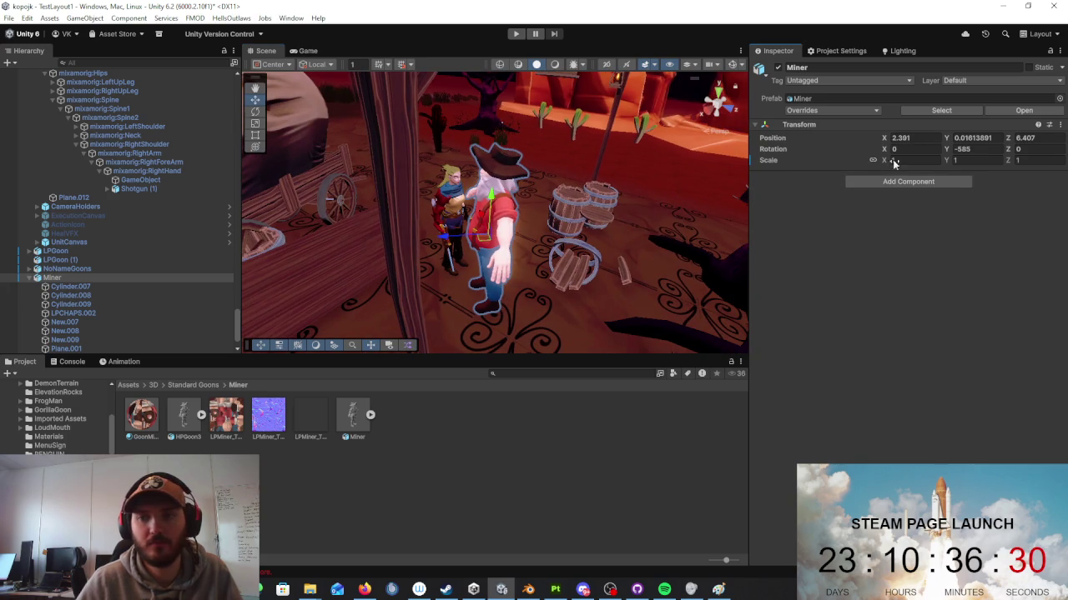
{"action": "type", "text": "0.9"}
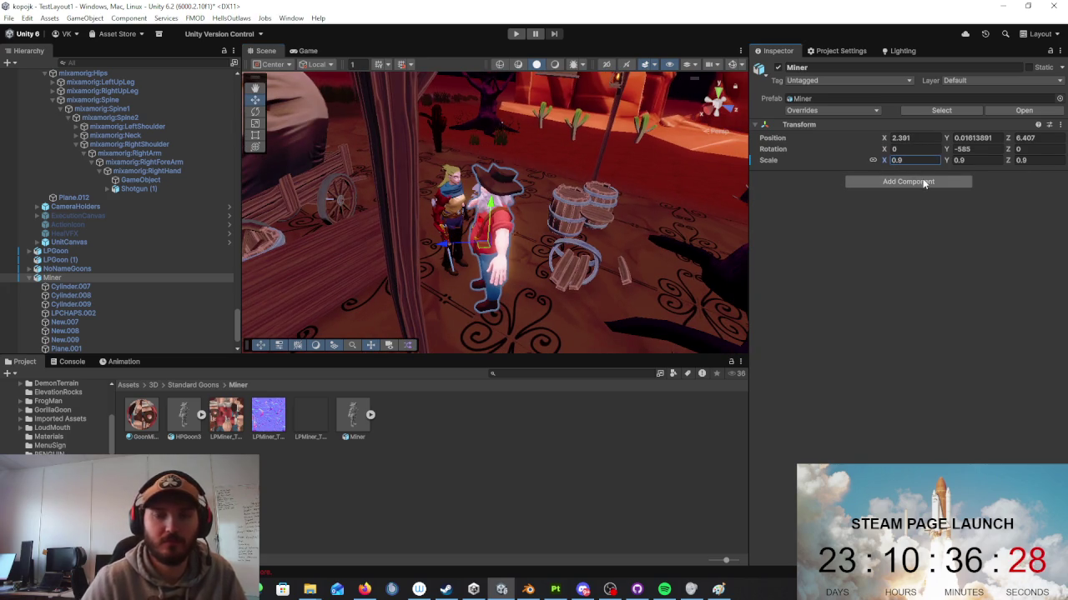
{"action": "right_click_drag", "start_coordinate": [553, 242], "coordinate": [542, 282]}
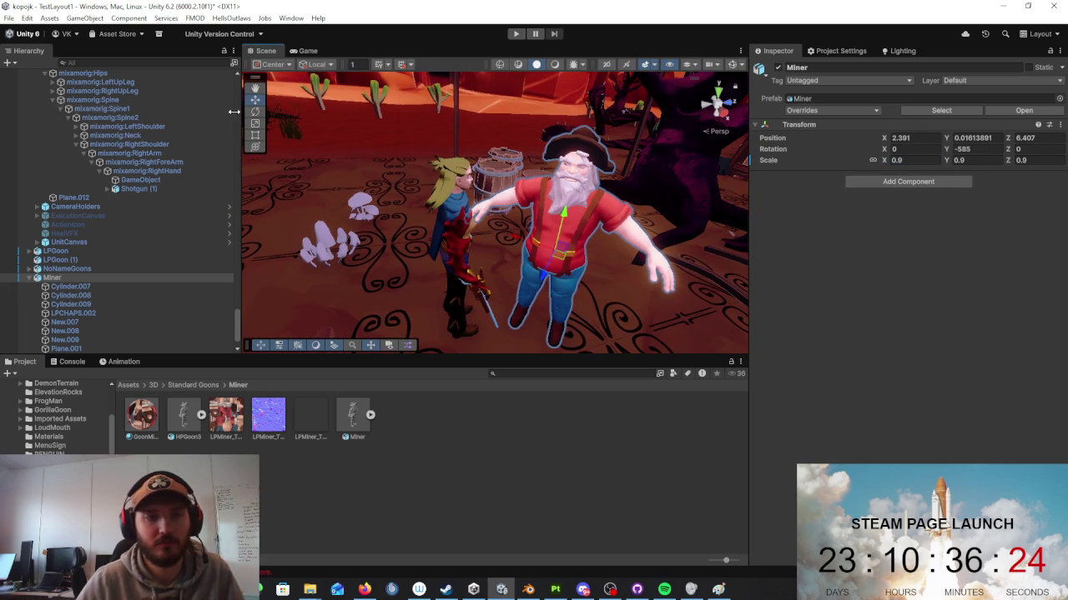
{"action": "key", "text": "ctrl+z"}
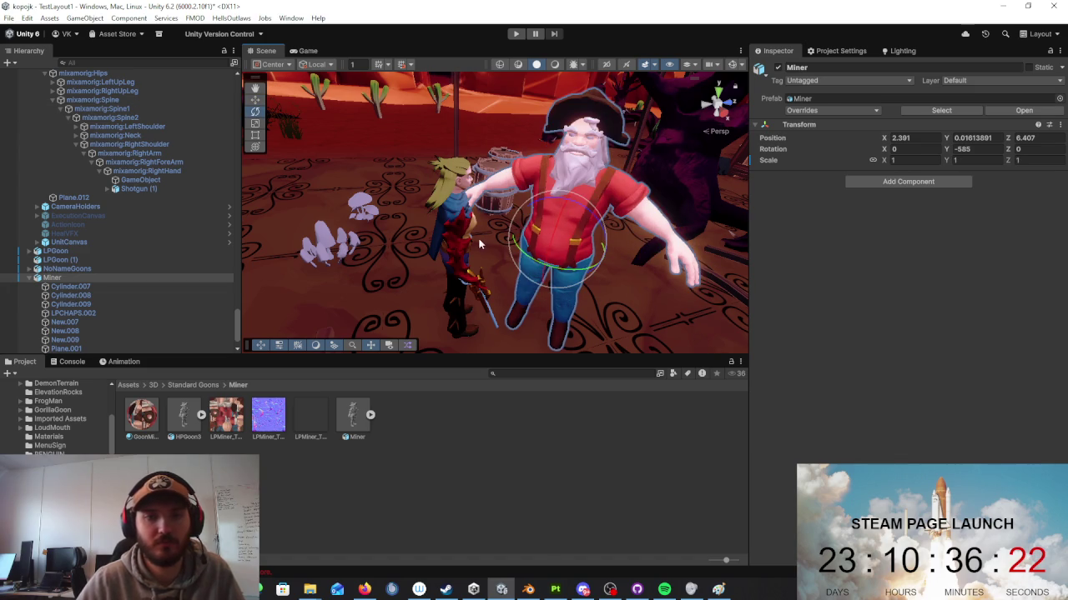
{"action": "left_click", "coordinate": [446, 240]}
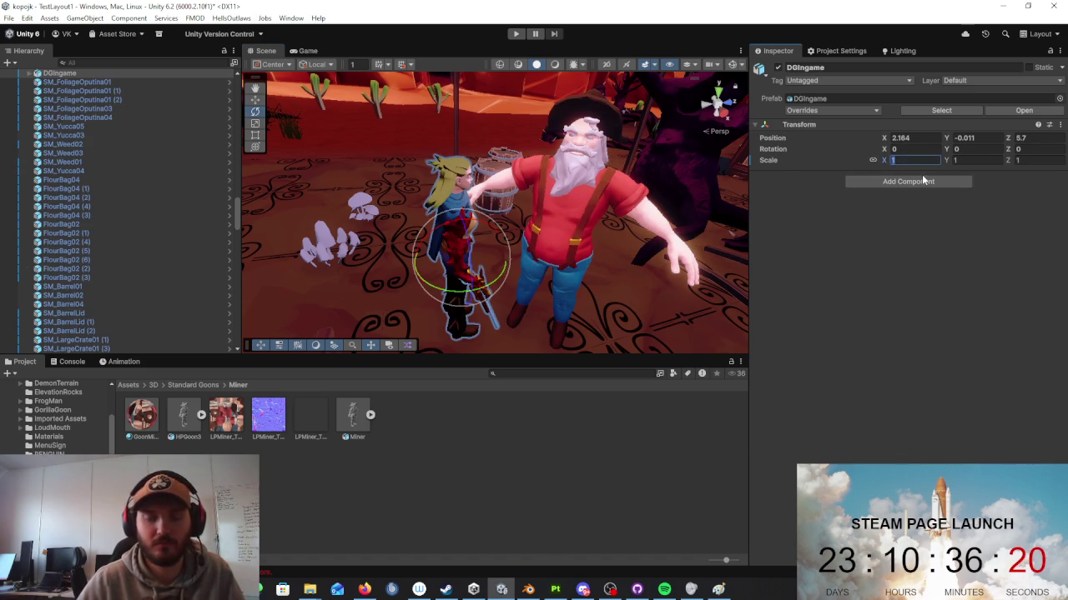
Step: Try scale 1.2 on the girl and undo it, then set the Miner's scale to 0.9
{"action": "type", "text": "1.2"}
{"action": "mouse_move", "coordinate": [634, 209]}
{"action": "left_mouse_down", "text": "alt"}
{"action": "mouse_move", "coordinate": [519, 202]}
{"action": "mouse_move", "coordinate": [451, 275]}
{"action": "mouse_move", "coordinate": [375, 287]}
{"action": "mouse_move", "coordinate": [436, 228]}
{"action": "mouse_move", "coordinate": [400, 231]}
{"action": "mouse_move", "coordinate": [441, 226]}
{"action": "left_mouse_up", "text": "alt"}
{"action": "key", "text": "ctrl+z"}
{"action": "key", "text": "ctrl+z"}
{"action": "left_click", "coordinate": [658, 188]}
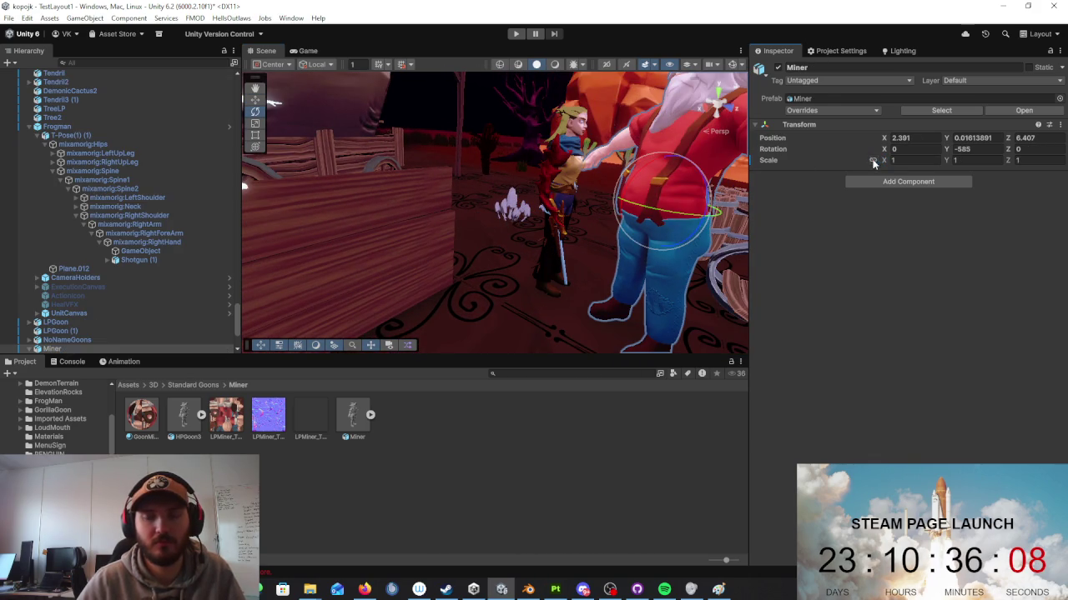
{"action": "type", "text": "0.9"}
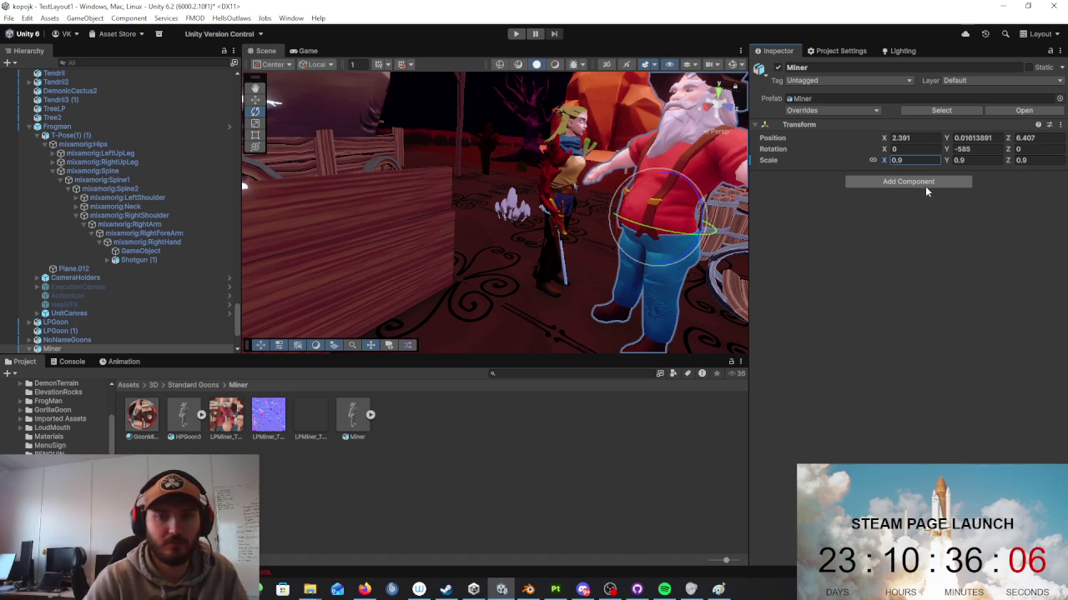
{"action": "mouse_move", "coordinate": [584, 242]}
{"action": "left_mouse_down", "text": "alt"}
{"action": "mouse_move", "coordinate": [550, 247]}
{"action": "mouse_move", "coordinate": [584, 258]}
{"action": "mouse_move", "coordinate": [605, 284]}
{"action": "mouse_move", "coordinate": [678, 246]}
{"action": "mouse_move", "coordinate": [633, 250]}
{"action": "left_mouse_up", "text": "alt"}
Step: Scale NoNameGoons, LPGoon and LPGoon (1) to 0.9
{"action": "left_click", "coordinate": [604, 284]}
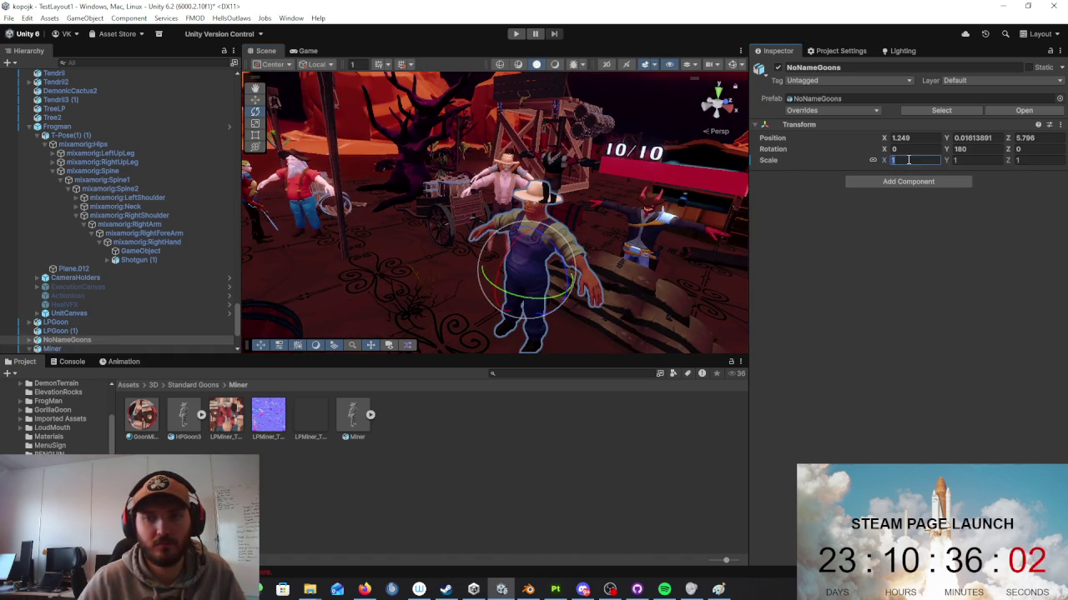
{"action": "type", "text": "0.9"}
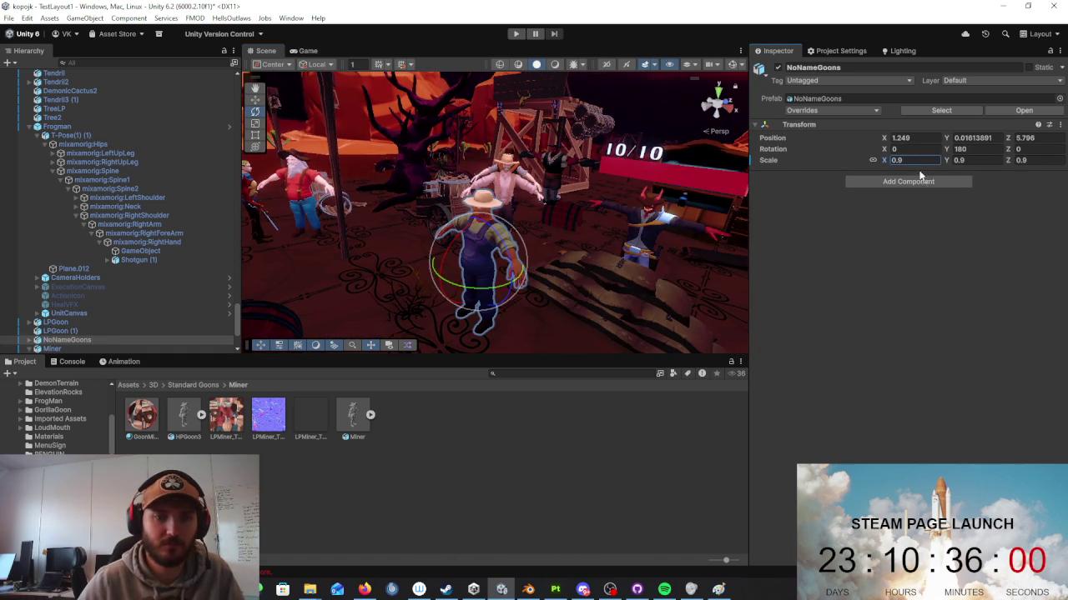
{"action": "left_click", "coordinate": [520, 191]}
{"action": "key", "text": "f"}
{"action": "scroll", "coordinate": [480, 178], "scroll_direction": "down", "scroll_amount": 5}
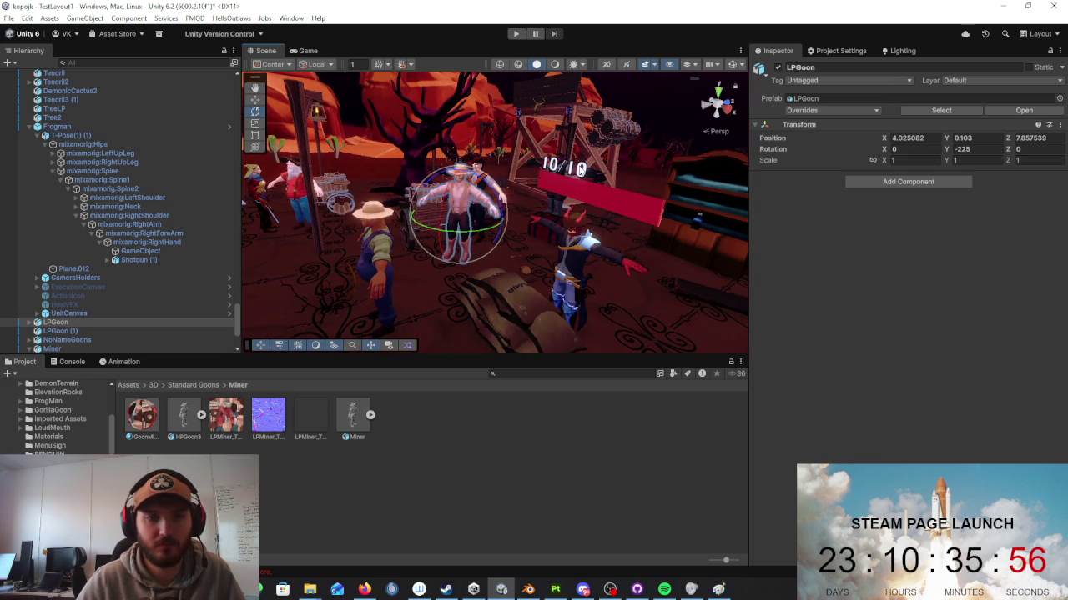
{"action": "scroll", "coordinate": [492, 209], "scroll_direction": "up", "scroll_amount": 5}
{"action": "left_click", "coordinate": [405, 242], "text": "shift"}
{"action": "scroll", "coordinate": [492, 208], "scroll_direction": "down", "scroll_amount": 5}
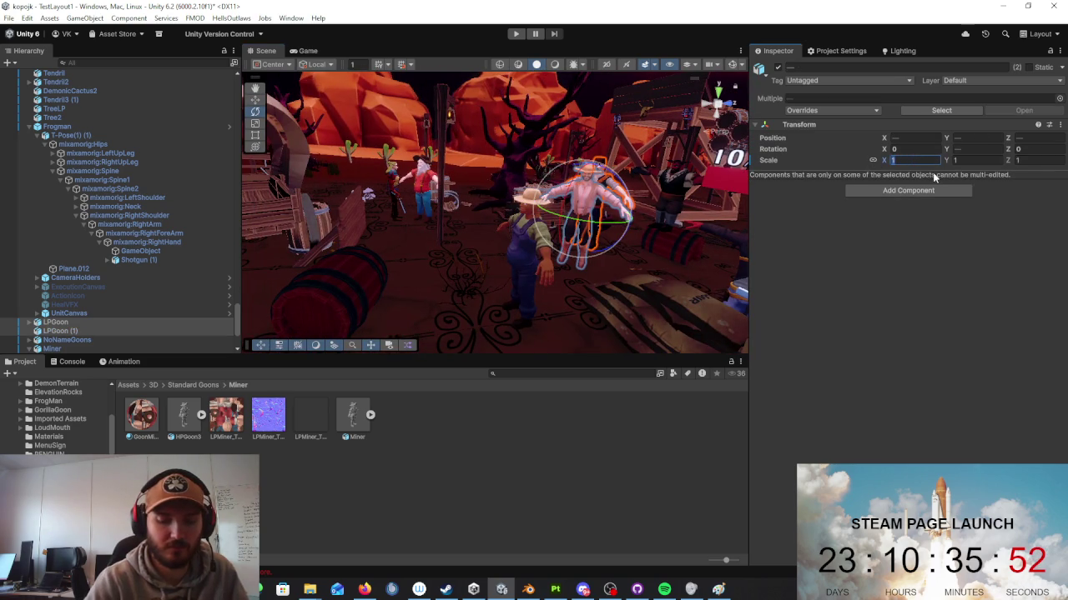
{"action": "type", "text": "0.9"}
{"action": "key", "text": "Return"}
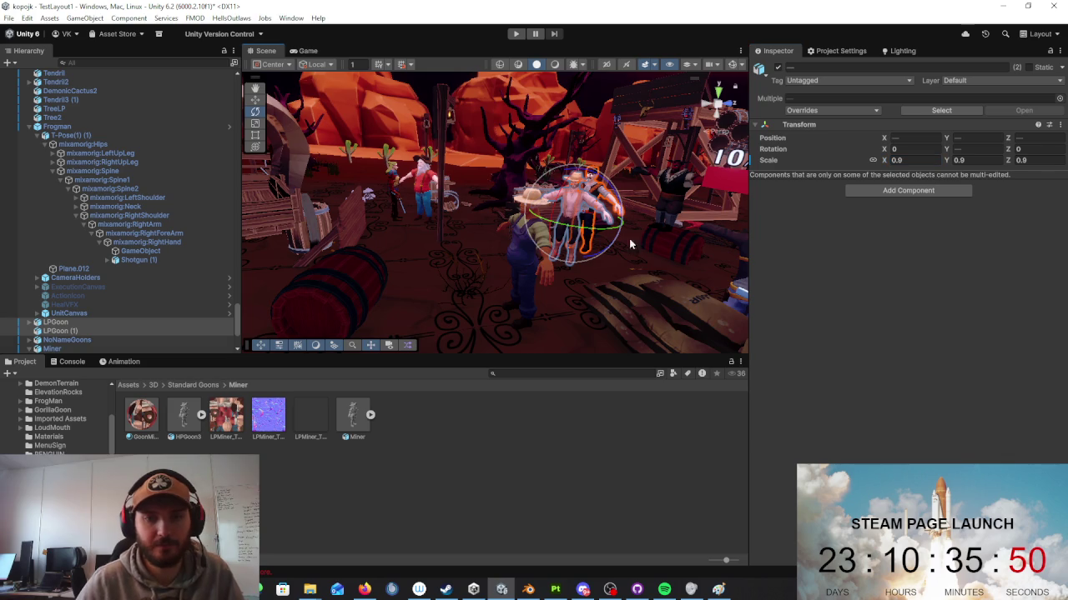
Step: Move the two LPGoons closer to the group, then ground and rotate LPGoon (1)
{"action": "left_click_drag", "start_coordinate": [629, 241], "coordinate": [284, 106], "text": "alt"}
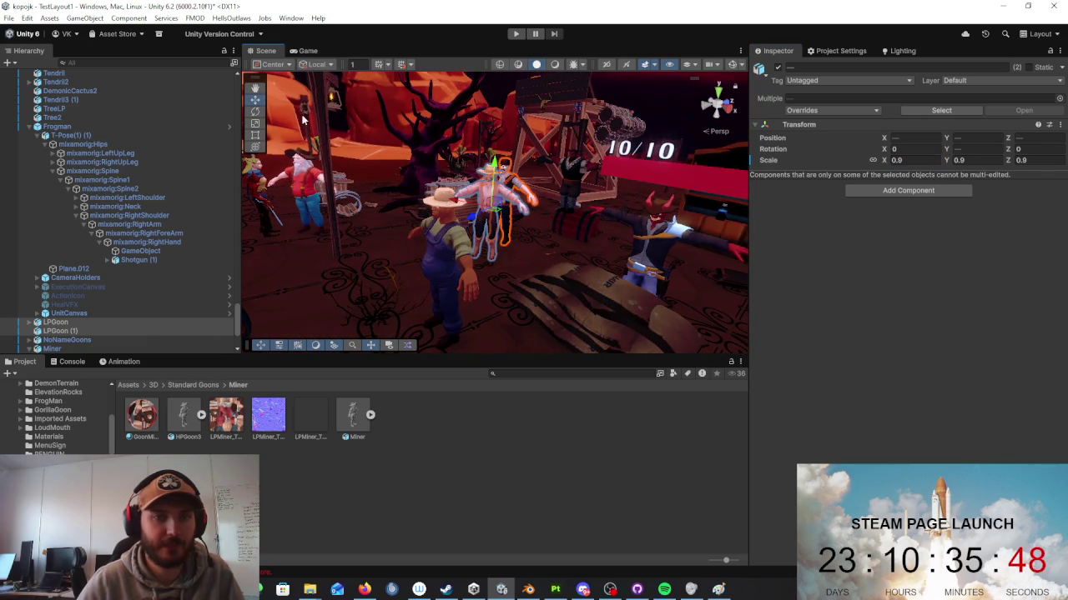
{"action": "left_click_drag", "start_coordinate": [474, 215], "coordinate": [355, 265]}
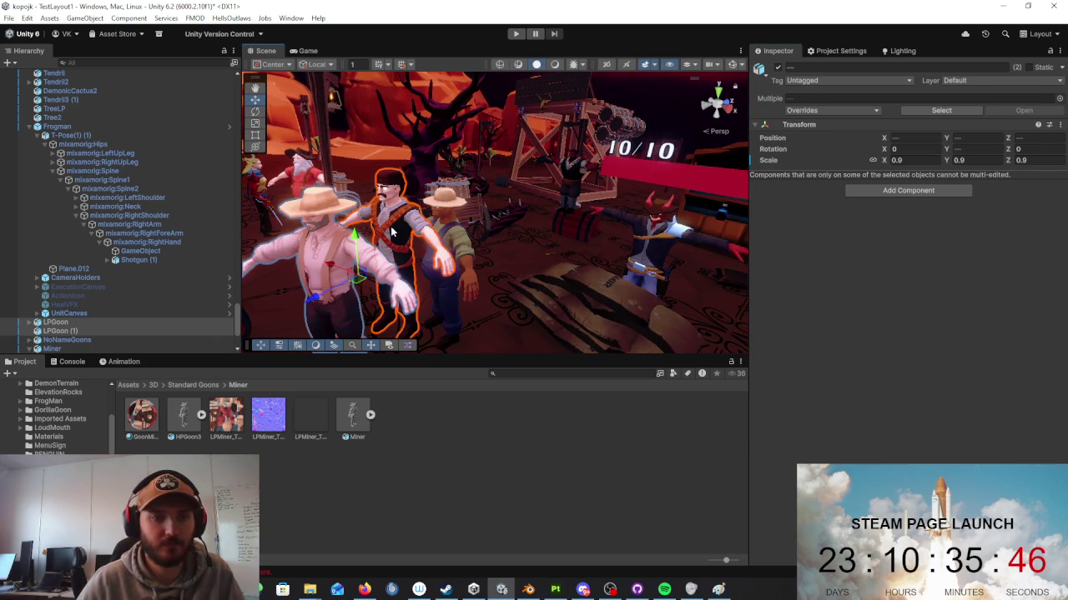
{"action": "left_click", "coordinate": [391, 226]}
{"action": "left_click_drag", "start_coordinate": [390, 226], "coordinate": [488, 226]}
{"action": "key", "text": "f"}
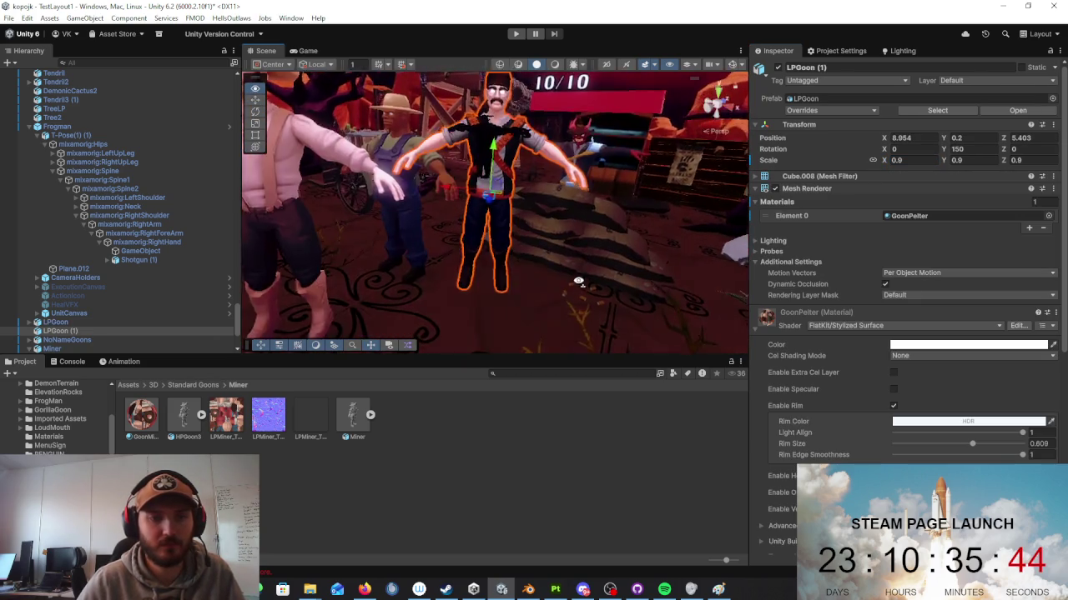
{"action": "left_click_drag", "start_coordinate": [579, 281], "coordinate": [573, 248], "text": "alt"}
{"action": "left_click_drag", "start_coordinate": [493, 123], "coordinate": [492, 150]}
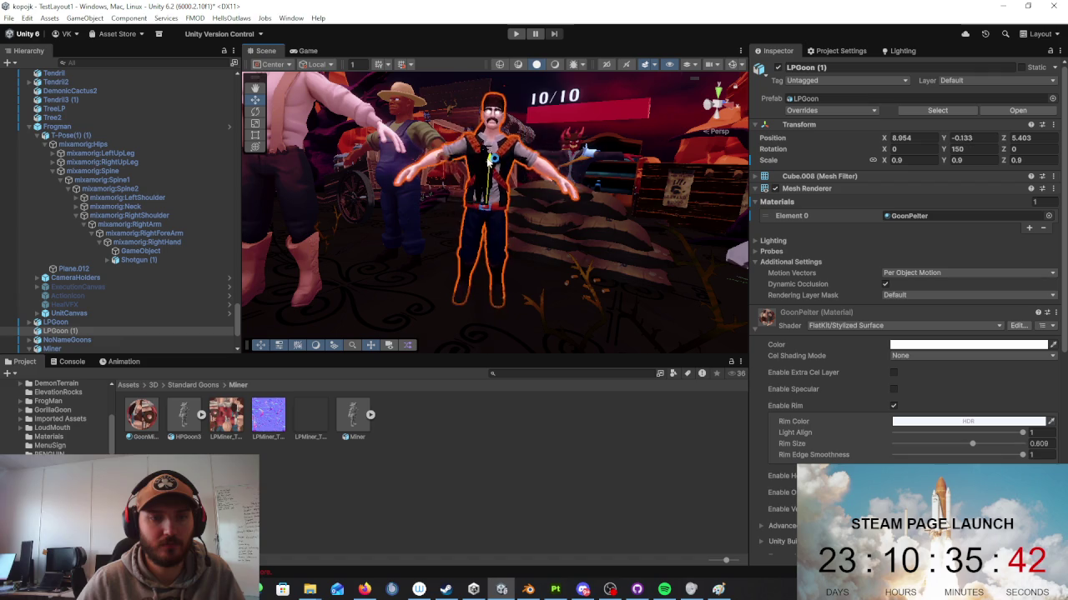
{"action": "mouse_move", "coordinate": [540, 217]}
{"action": "left_mouse_down", "text": "alt"}
{"action": "mouse_move", "coordinate": [488, 261]}
{"action": "mouse_move", "coordinate": [428, 271]}
{"action": "left_mouse_up", "text": "alt"}
{"action": "left_click", "coordinate": [255, 111]}
Step: Lower LPGoon onto the ground and reposition it to X 4.765, Z 6.02
{"action": "left_click", "coordinate": [327, 185]}
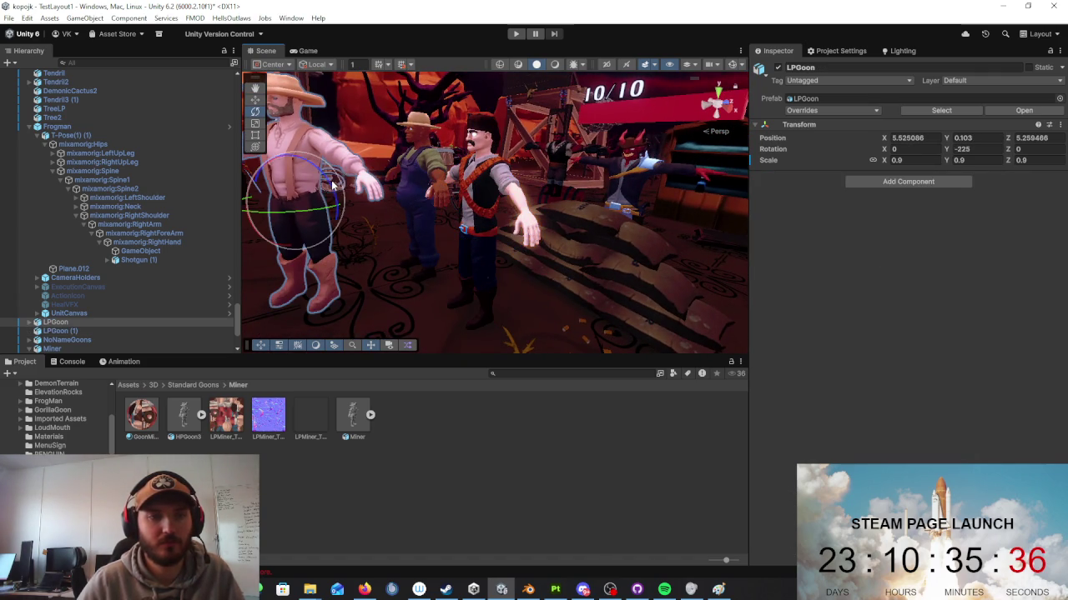
{"action": "mouse_move", "coordinate": [298, 167]}
{"action": "left_mouse_down"}
{"action": "mouse_move", "coordinate": [298, 180]}
{"action": "mouse_move", "coordinate": [416, 202]}
{"action": "mouse_move", "coordinate": [414, 275]}
{"action": "mouse_move", "coordinate": [436, 232]}
{"action": "mouse_move", "coordinate": [500, 223]}
{"action": "left_mouse_up"}
{"action": "key", "text": "w"}
{"action": "left_click", "coordinate": [505, 225]}
{"action": "left_click", "coordinate": [505, 225]}
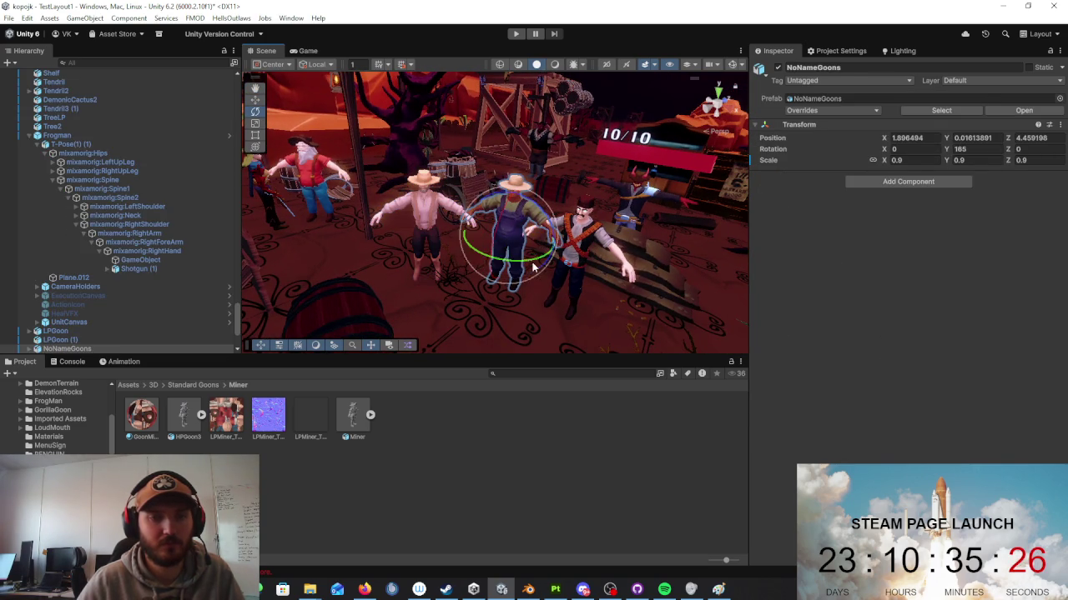
Step: Slide the goon's overalls mesh New.006 along X from -6.00 to about -4.89
{"action": "left_click", "coordinate": [514, 262]}
{"action": "mouse_move", "coordinate": [513, 262]}
{"action": "left_mouse_down", "text": "alt"}
{"action": "mouse_move", "coordinate": [588, 252]}
{"action": "mouse_move", "coordinate": [643, 269]}
{"action": "mouse_move", "coordinate": [518, 288]}
{"action": "left_mouse_up", "text": "alt"}
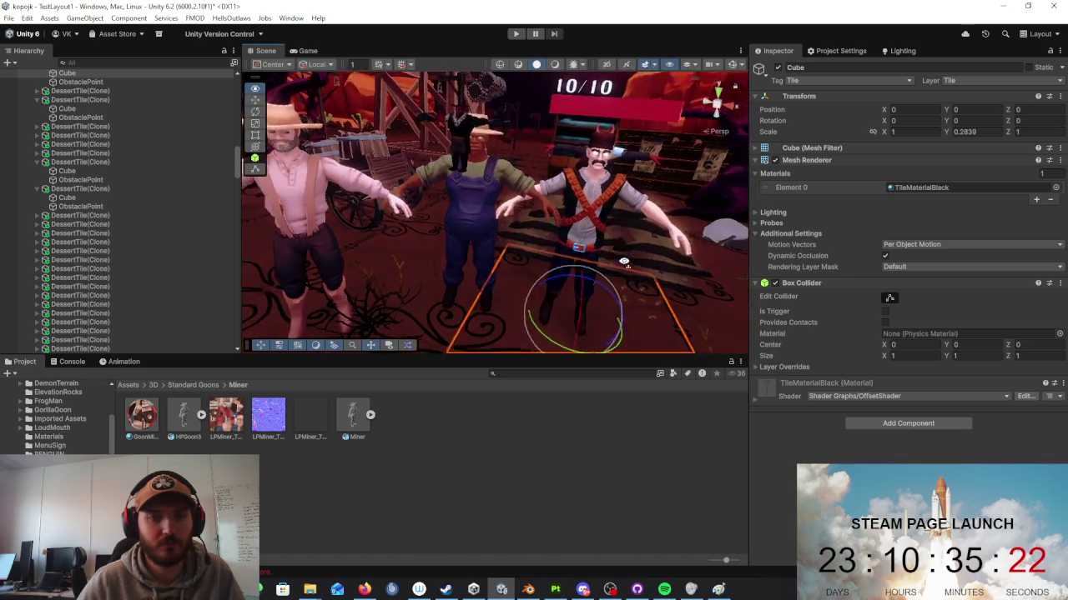
{"action": "left_click", "coordinate": [519, 288]}
{"action": "mouse_move", "coordinate": [519, 288]}
{"action": "left_mouse_down", "text": "alt"}
{"action": "mouse_move", "coordinate": [514, 243]}
{"action": "mouse_move", "coordinate": [581, 271]}
{"action": "left_mouse_up", "text": "alt"}
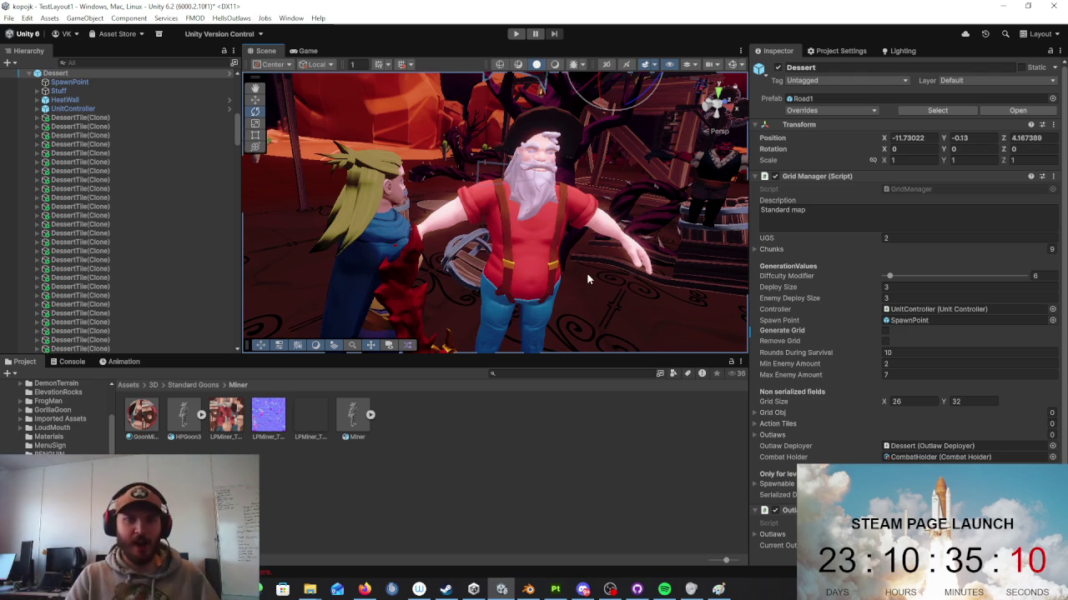
{"action": "mouse_move", "coordinate": [539, 245]}
{"action": "left_mouse_down", "text": "alt"}
{"action": "mouse_move", "coordinate": [604, 215]}
{"action": "mouse_move", "coordinate": [553, 228]}
{"action": "mouse_move", "coordinate": [765, 210]}
{"action": "left_mouse_up", "text": "alt"}
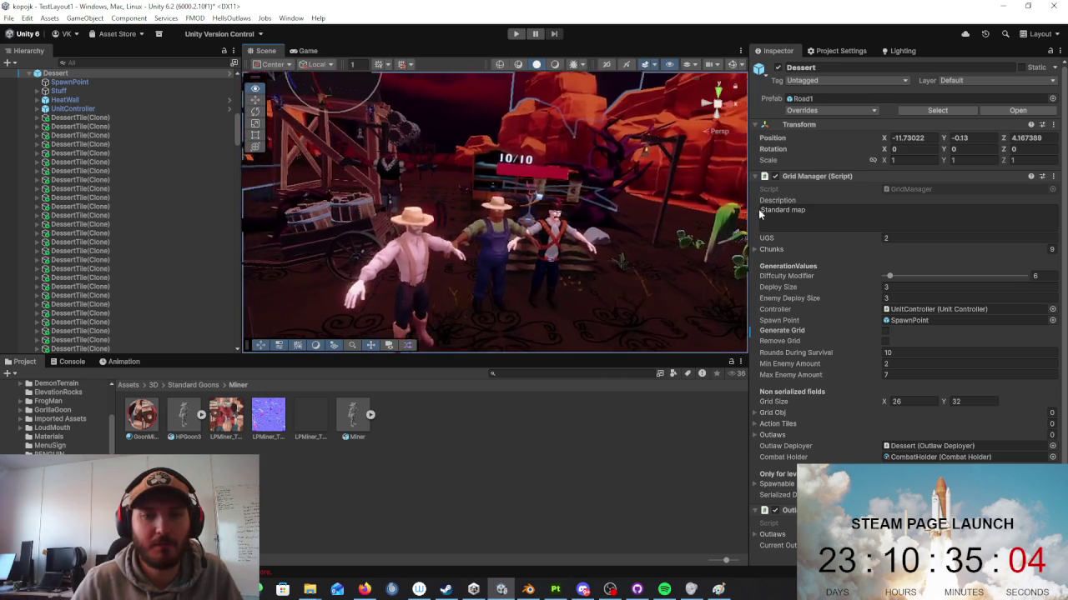
{"action": "left_click", "coordinate": [613, 261]}
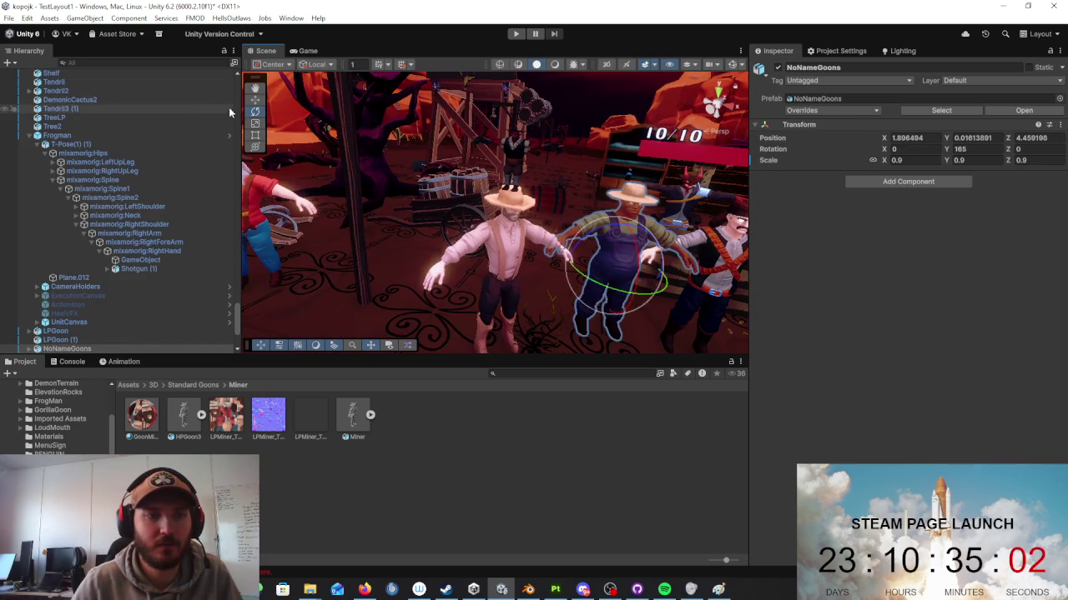
{"action": "left_click", "coordinate": [632, 261]}
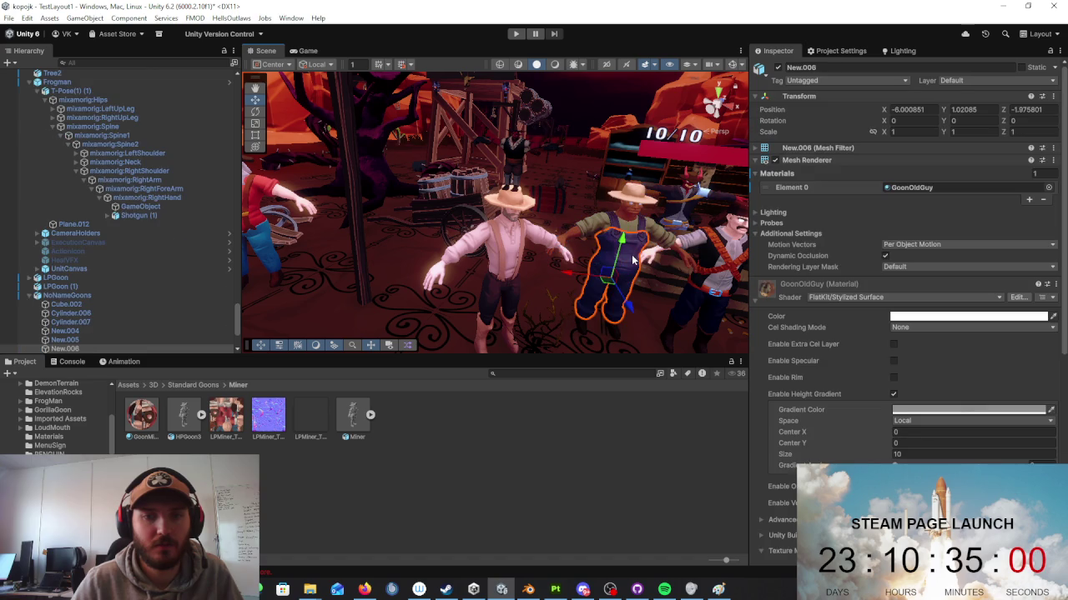
{"action": "left_click_drag", "start_coordinate": [577, 273], "coordinate": [602, 277]}
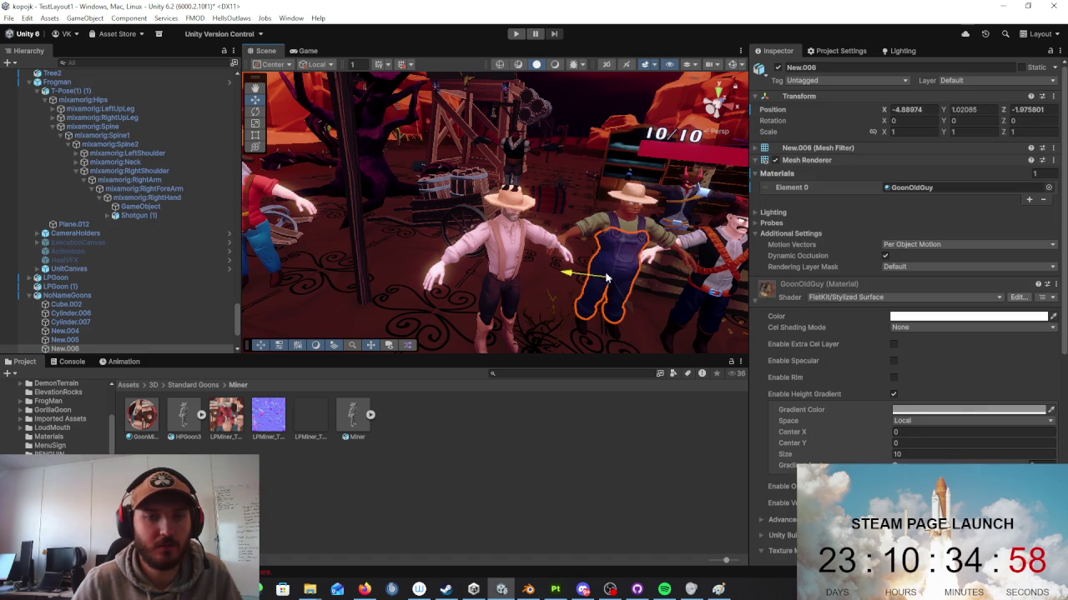
{"action": "left_click", "coordinate": [311, 236]}
{"action": "right_click_drag", "start_coordinate": [342, 226], "coordinate": [478, 252]}
Step: Zero the position fields of NoNameGoons in the Inspector Transform
{"action": "left_click", "coordinate": [590, 244]}
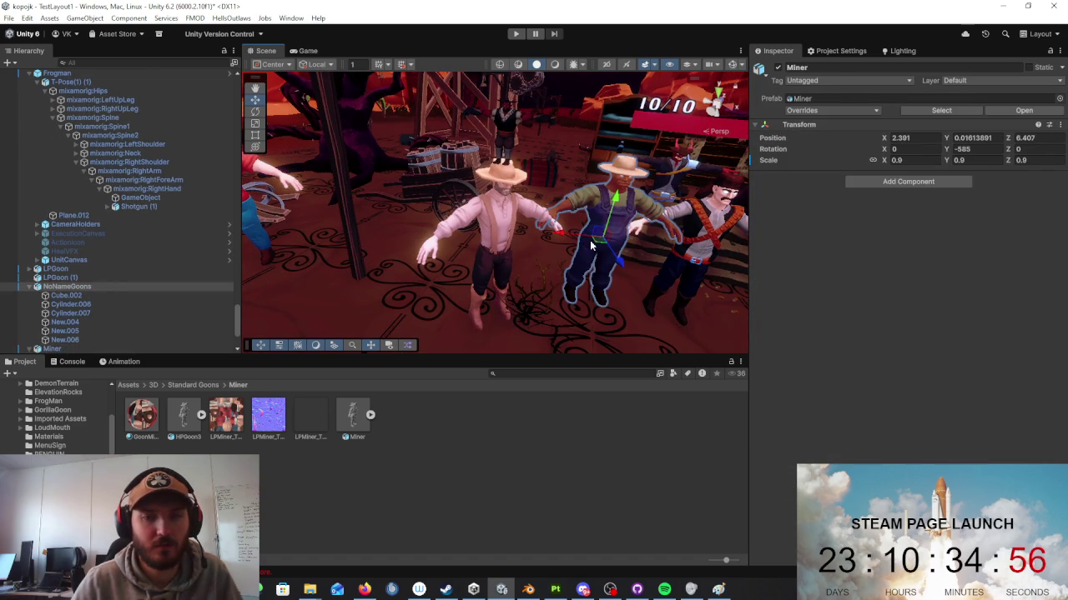
{"action": "type", "text": "0"}
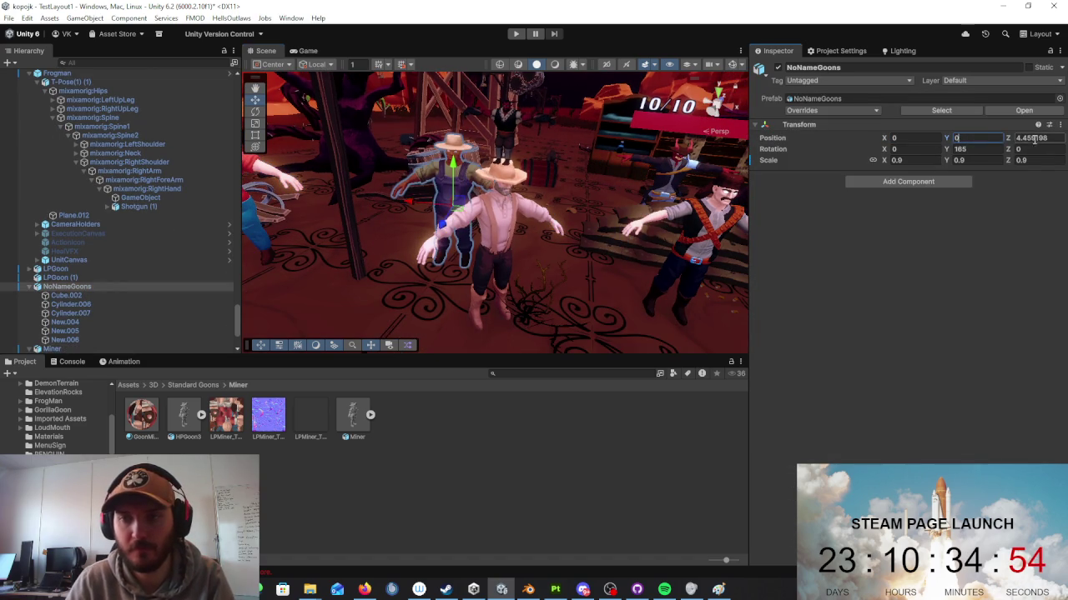
{"action": "left_click", "coordinate": [1031, 139]}
{"action": "type", "text": "0"}
{"action": "scroll", "coordinate": [556, 190], "scroll_direction": "down", "scroll_amount": 3}
{"action": "scroll", "coordinate": [555, 191], "scroll_direction": "down", "scroll_amount": 3}
{"action": "scroll", "coordinate": [539, 200], "scroll_direction": "down", "scroll_amount": 3}
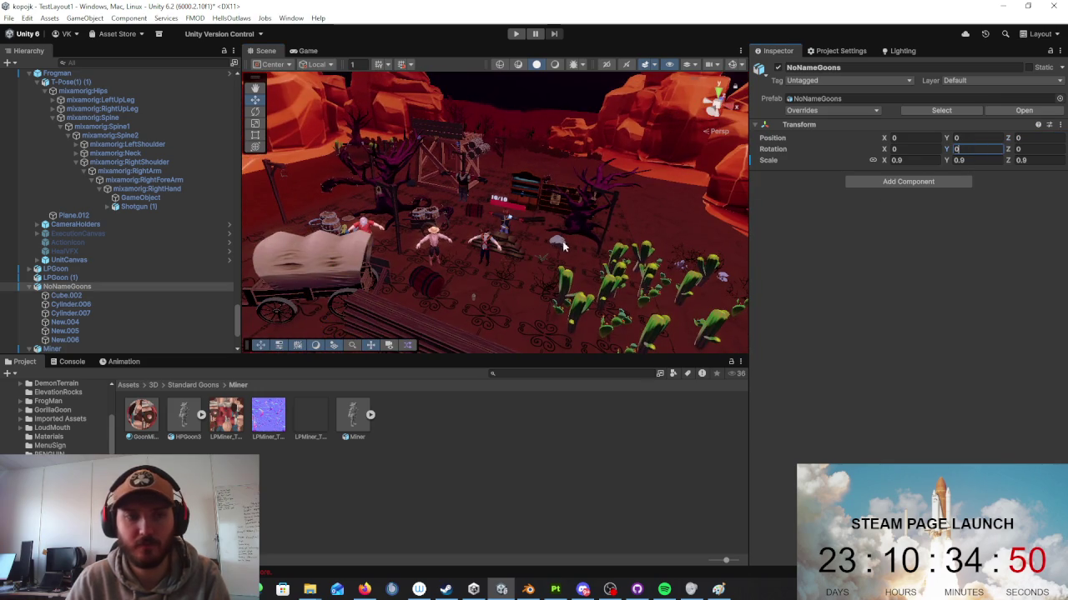
Step: Locate the Miner and reset its Y rotation to 0
{"action": "right_click_drag", "start_coordinate": [562, 241], "coordinate": [408, 247]}
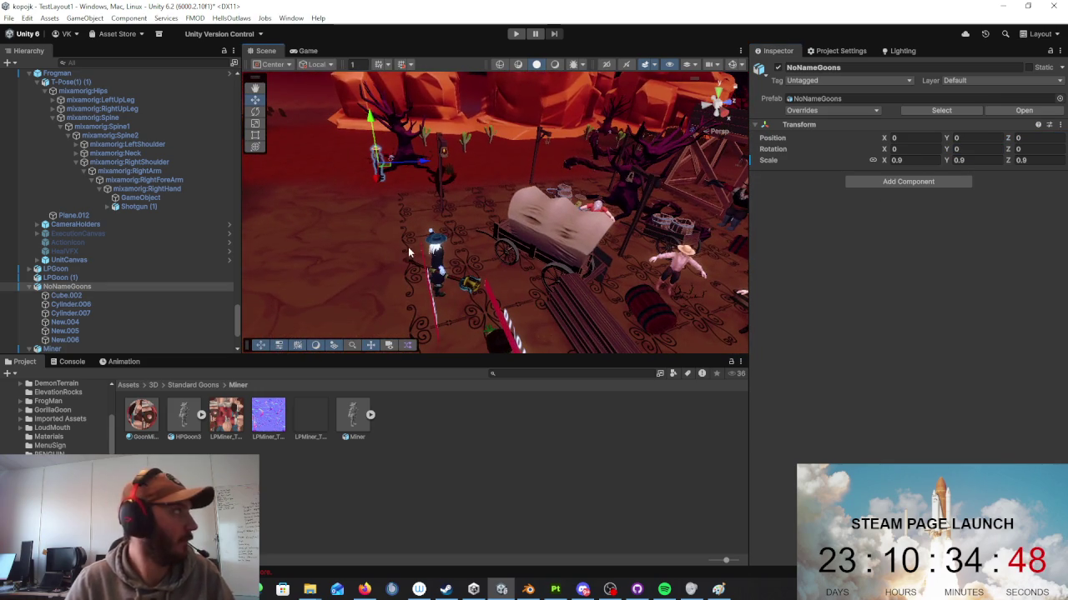
{"action": "mouse_move", "coordinate": [700, 252]}
{"action": "right_mouse_down"}
{"action": "mouse_move", "coordinate": [713, 241]}
{"action": "mouse_move", "coordinate": [714, 276]}
{"action": "right_mouse_up"}
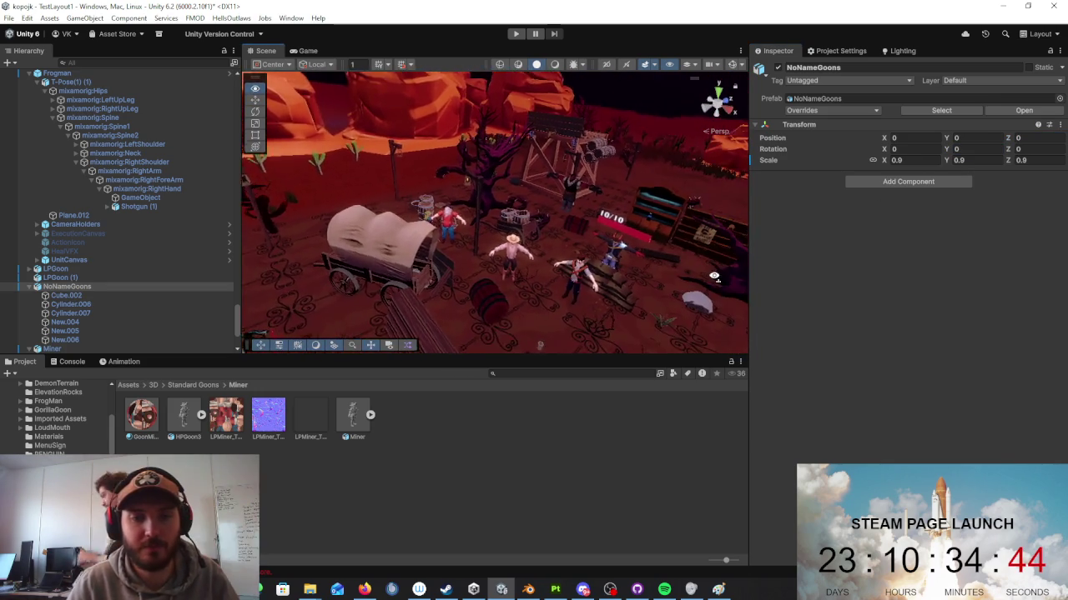
{"action": "right_click_drag", "start_coordinate": [714, 276], "coordinate": [707, 172]}
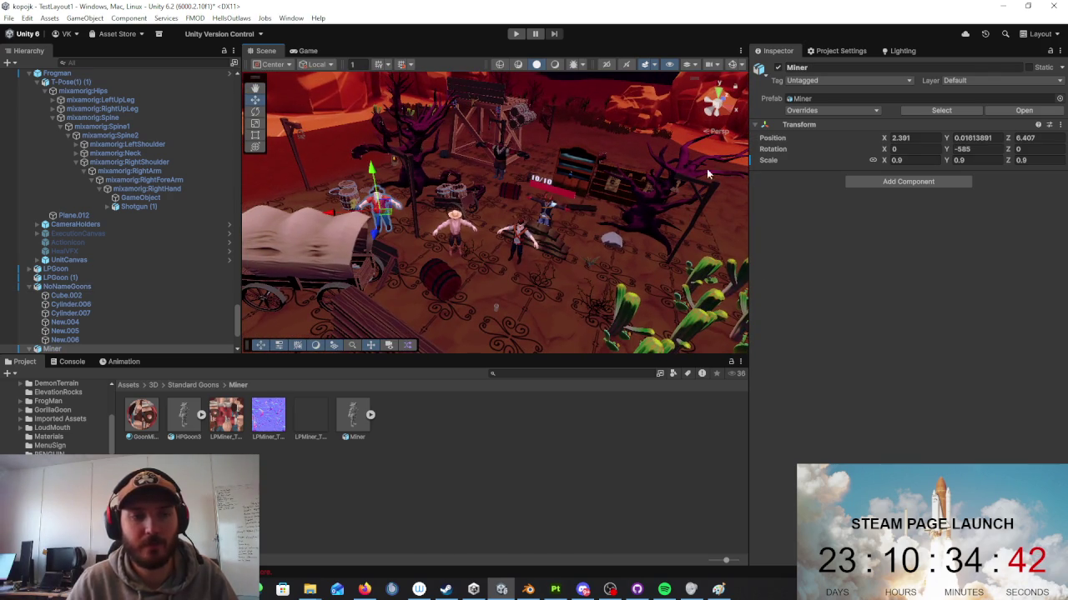
{"action": "left_click", "coordinate": [973, 148]}
{"action": "type", "text": "0"}
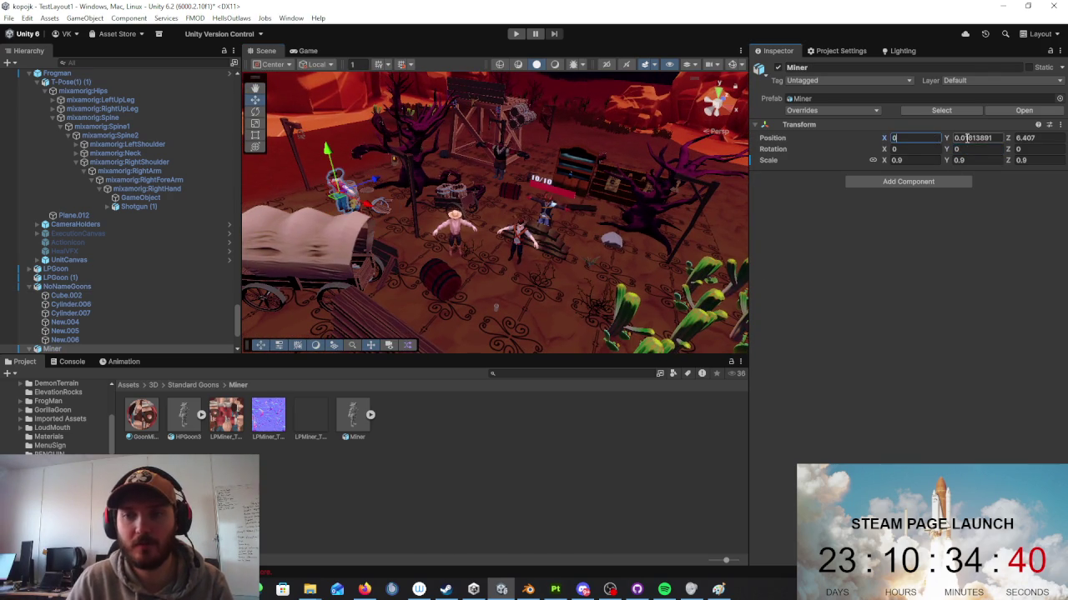
{"action": "mouse_move", "coordinate": [718, 162]}
{"action": "right_mouse_down"}
{"action": "mouse_move", "coordinate": [627, 160]}
{"action": "mouse_move", "coordinate": [534, 238]}
{"action": "right_mouse_up"}
{"action": "left_click", "coordinate": [505, 249]}
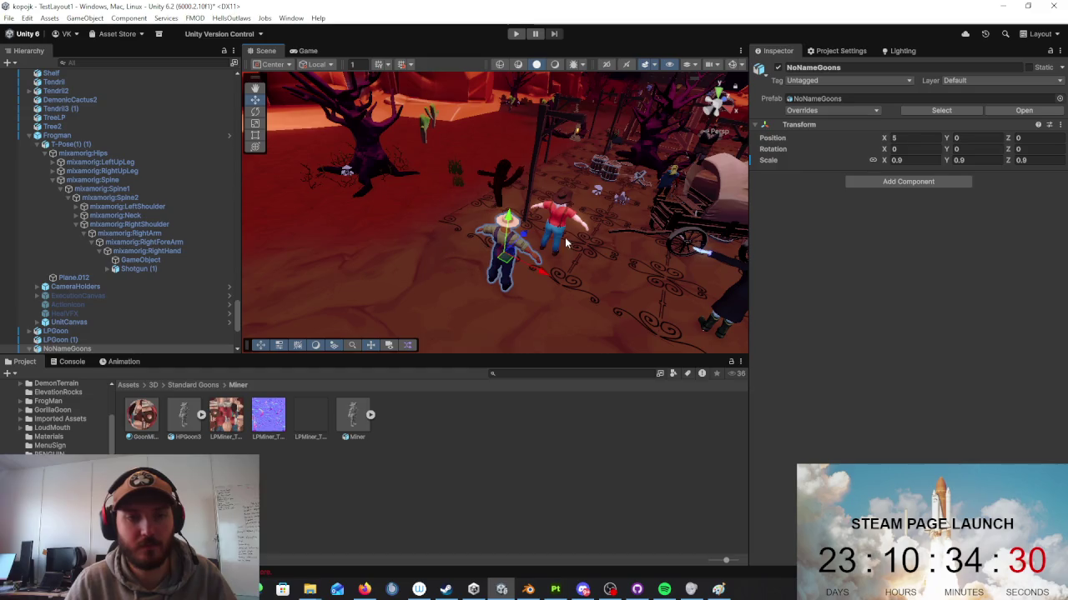
Step: Drag NoNameGoons with the Move gizmo to stand beside the Miner at X 5.402, Z 1.804
{"action": "left_click_drag", "start_coordinate": [525, 237], "coordinate": [558, 215]}
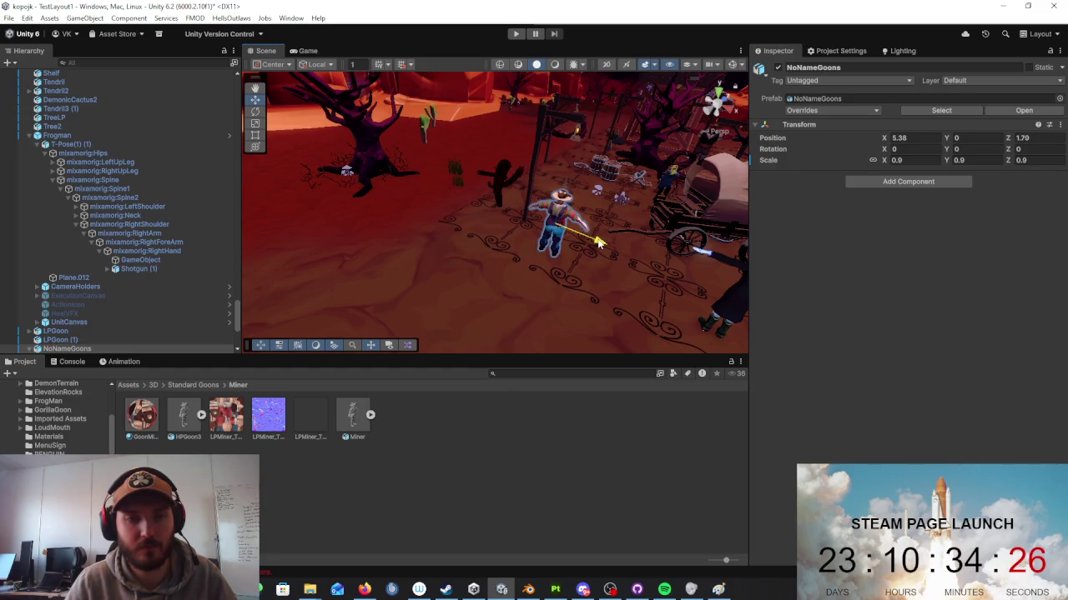
{"action": "right_click_drag", "start_coordinate": [610, 238], "coordinate": [480, 245]}
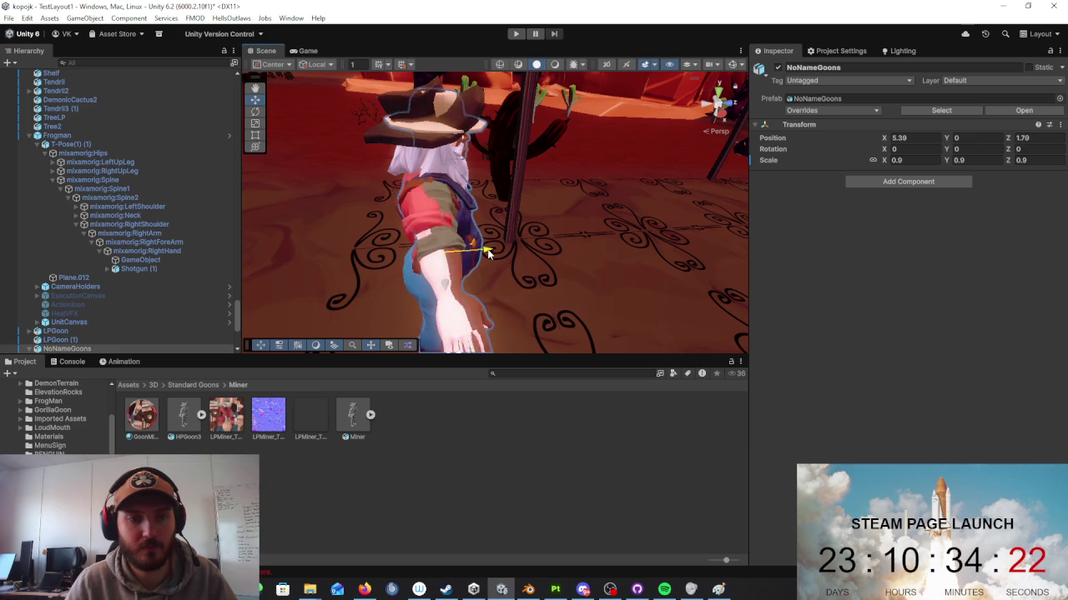
{"action": "right_click_drag", "start_coordinate": [485, 253], "coordinate": [241, 206]}
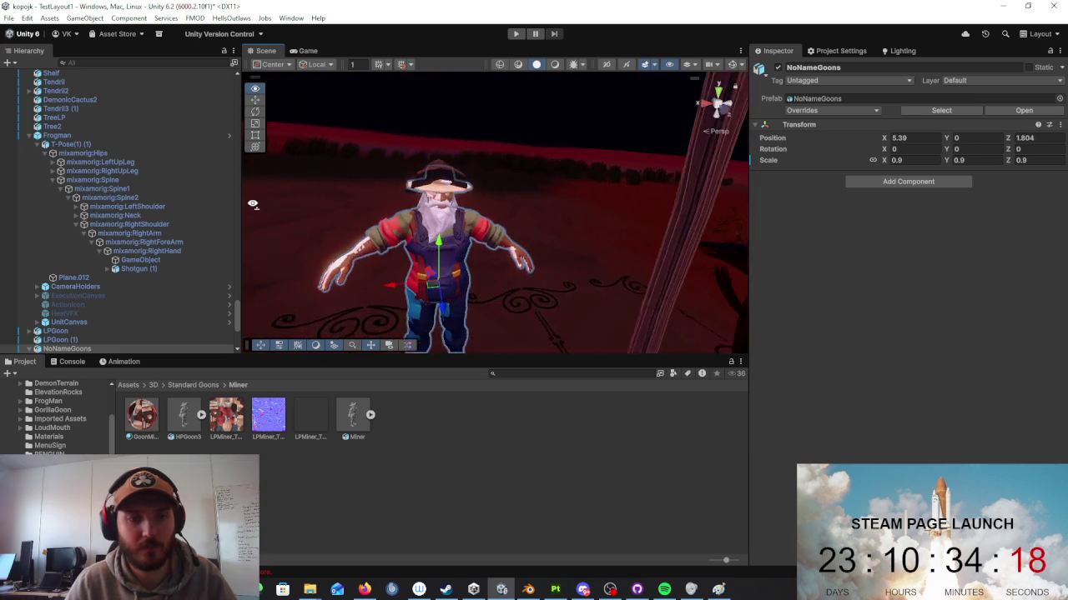
{"action": "left_click_drag", "start_coordinate": [374, 226], "coordinate": [373, 224]}
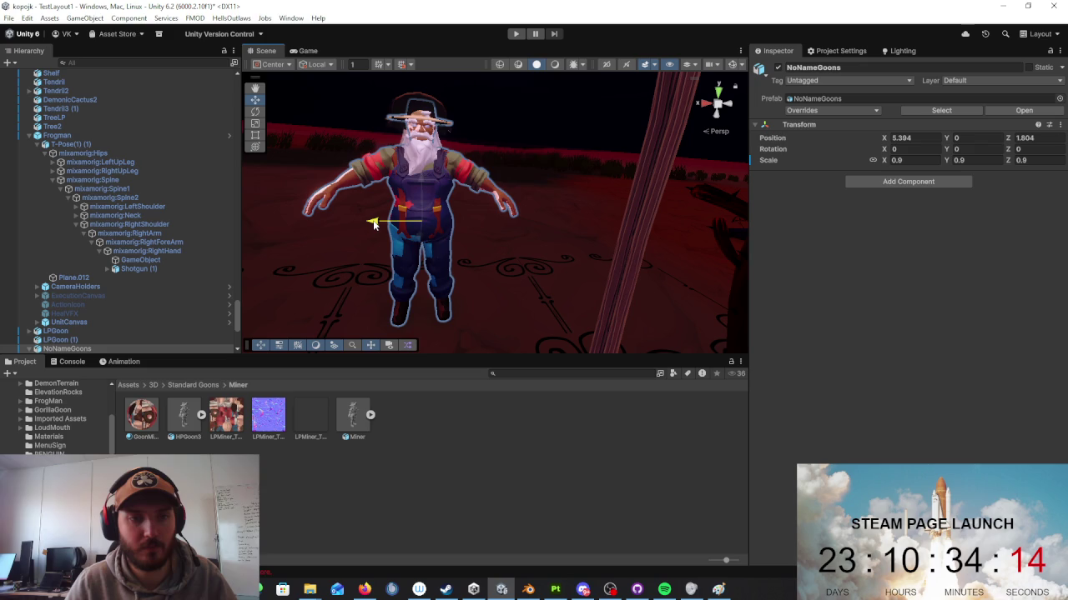
{"action": "left_click_drag", "start_coordinate": [374, 224], "coordinate": [374, 224]}
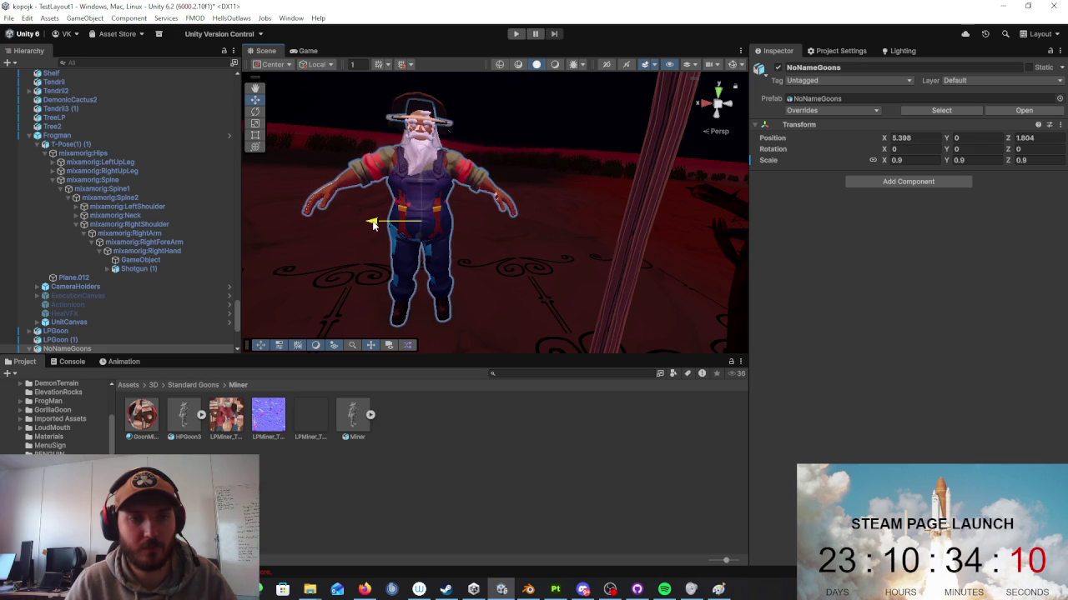
{"action": "left_click_drag", "start_coordinate": [374, 223], "coordinate": [494, 182]}
{"action": "left_click_drag", "start_coordinate": [392, 247], "coordinate": [481, 192]}
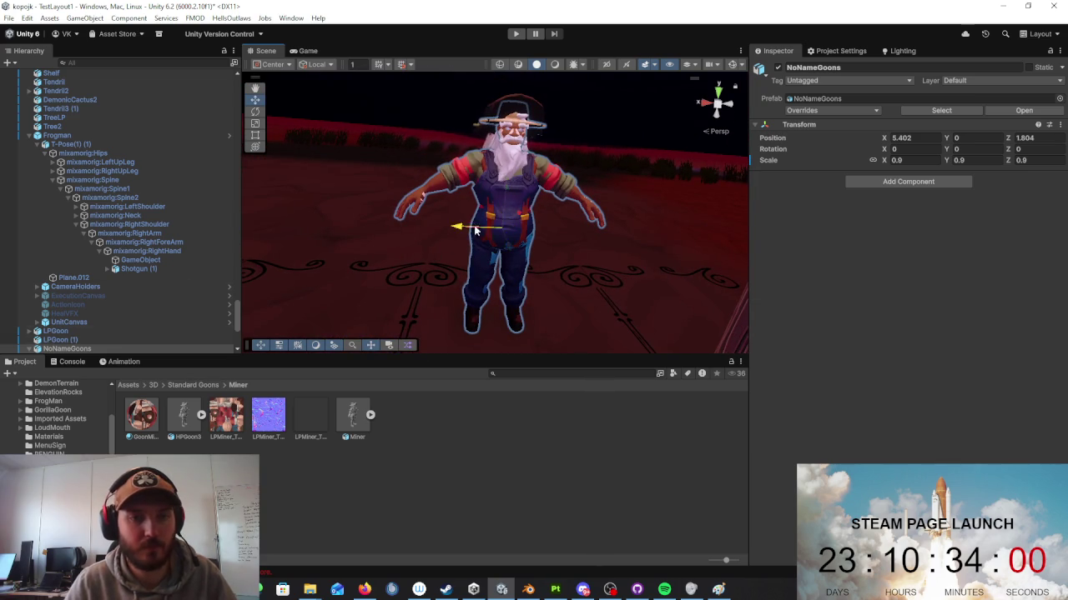
{"action": "left_click_drag", "start_coordinate": [457, 226], "coordinate": [697, 233], "text": "ctrl"}
{"action": "left_click", "coordinate": [699, 259]}
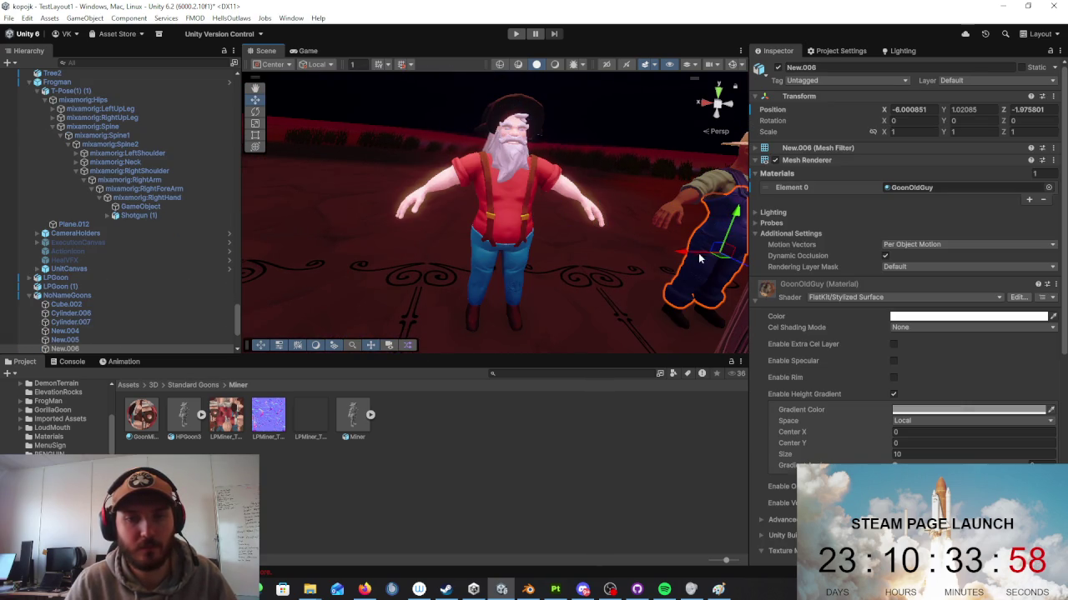
Step: Slide the Miner's pants mesh left, then delete the red shirt mesh and undo it
{"action": "left_click_drag", "start_coordinate": [679, 254], "coordinate": [476, 273]}
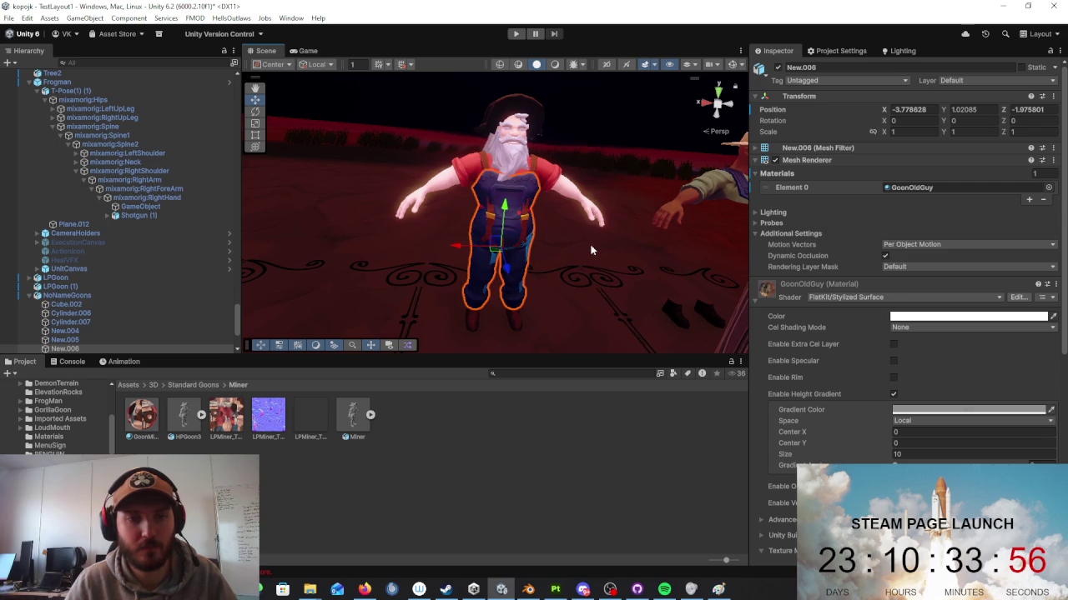
{"action": "left_click", "coordinate": [591, 250]}
{"action": "left_click", "coordinate": [495, 259]}
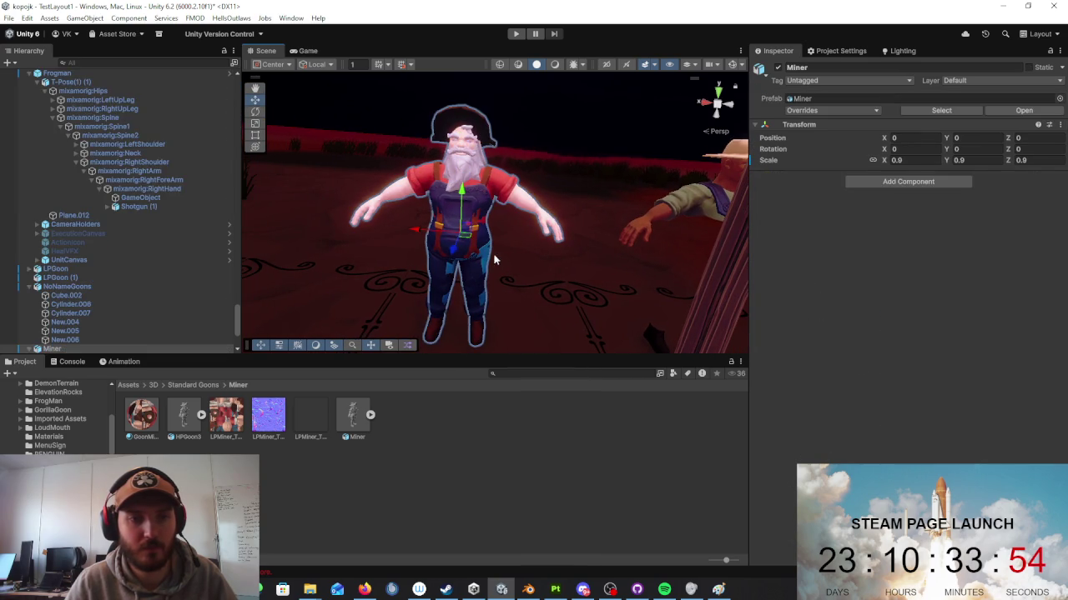
{"action": "left_click", "coordinate": [485, 258]}
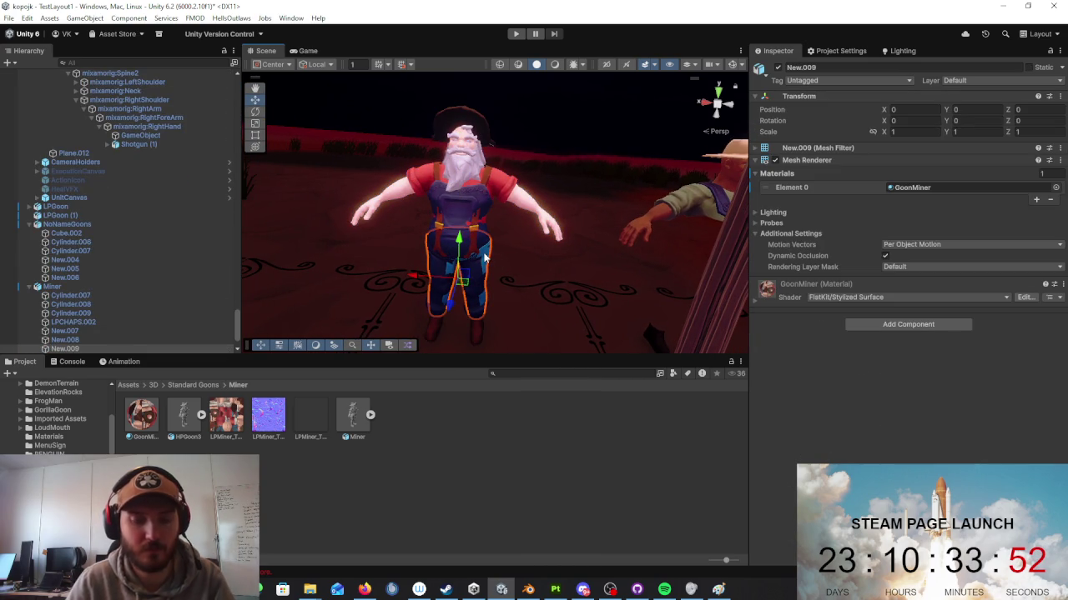
{"action": "left_click", "coordinate": [478, 241]}
{"action": "left_click", "coordinate": [482, 223]}
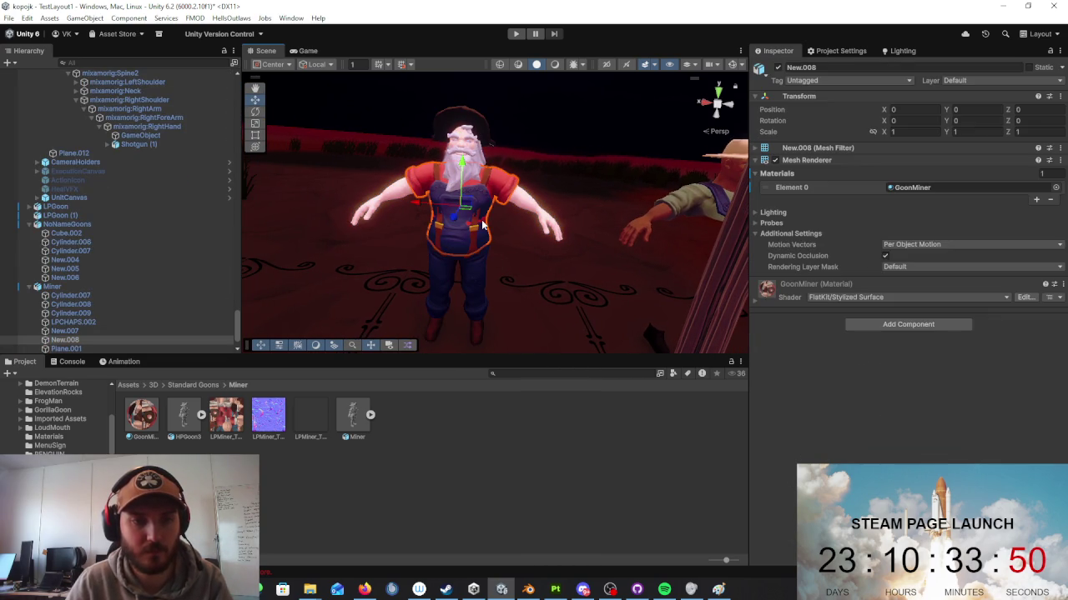
{"action": "key", "text": "Delete"}
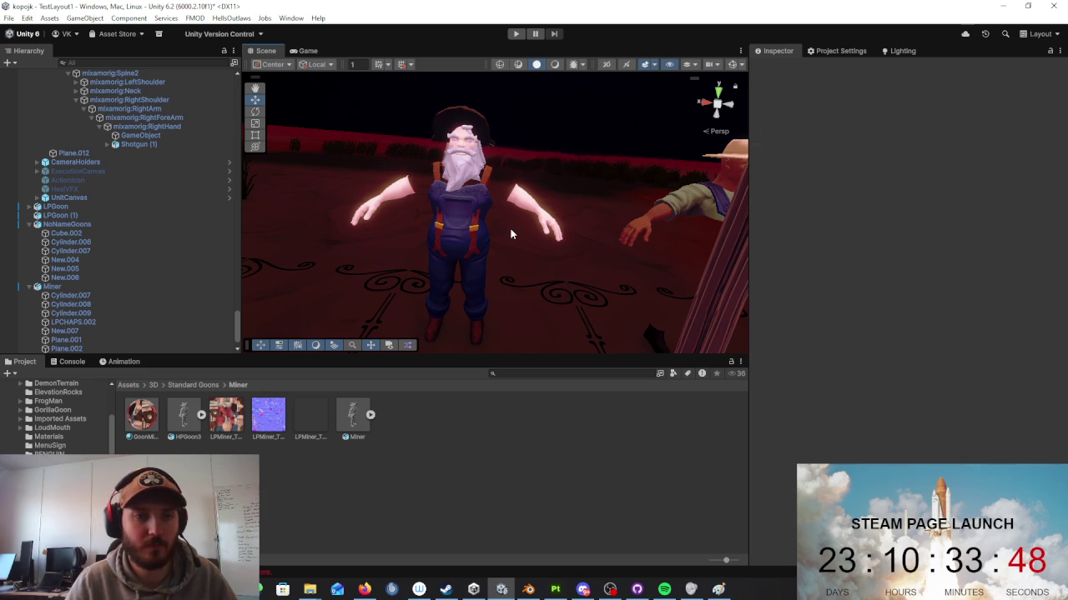
{"action": "key", "text": "ctrl+z"}
Step: Cycle through the Miner's overlapping parts, looking for the overalls mesh
{"action": "left_click", "coordinate": [473, 242]}
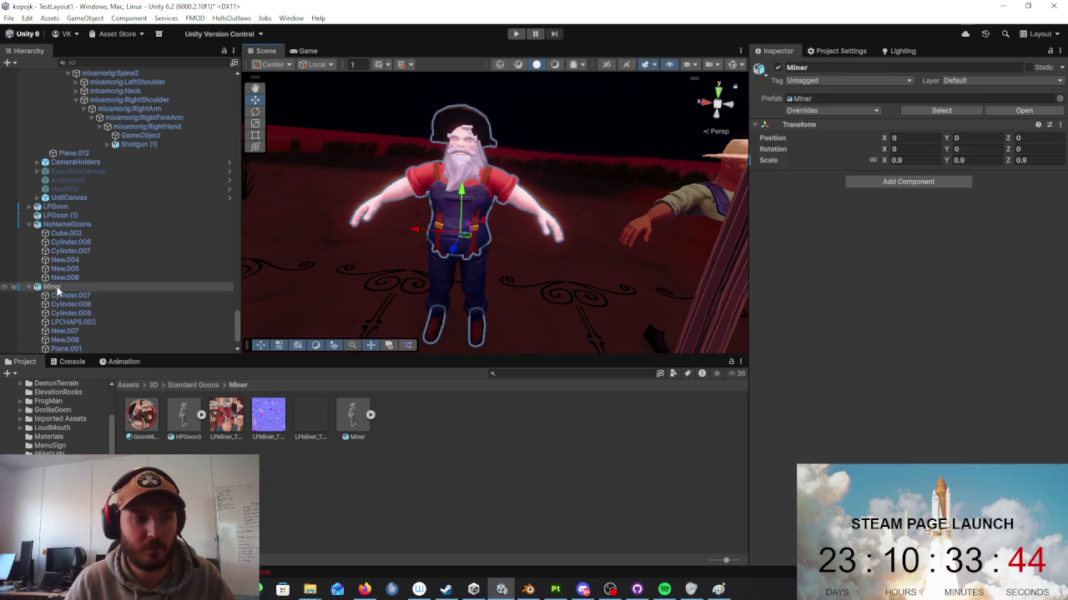
{"action": "left_click", "coordinate": [75, 313]}
{"action": "left_click", "coordinate": [435, 240]}
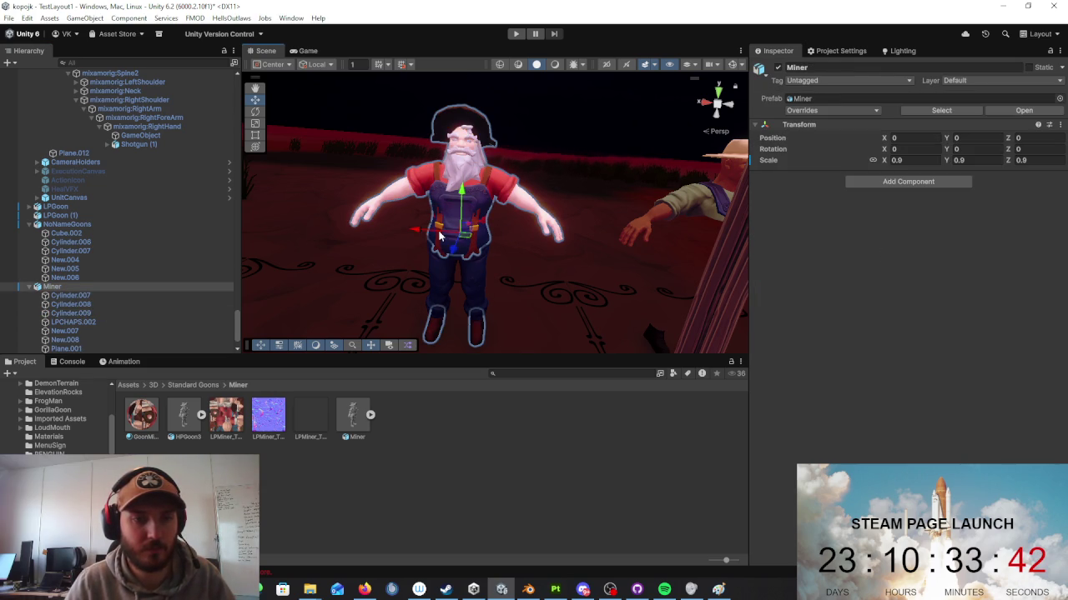
{"action": "left_click", "coordinate": [438, 250]}
{"action": "left_click", "coordinate": [438, 251]}
{"action": "left_click", "coordinate": [438, 251]}
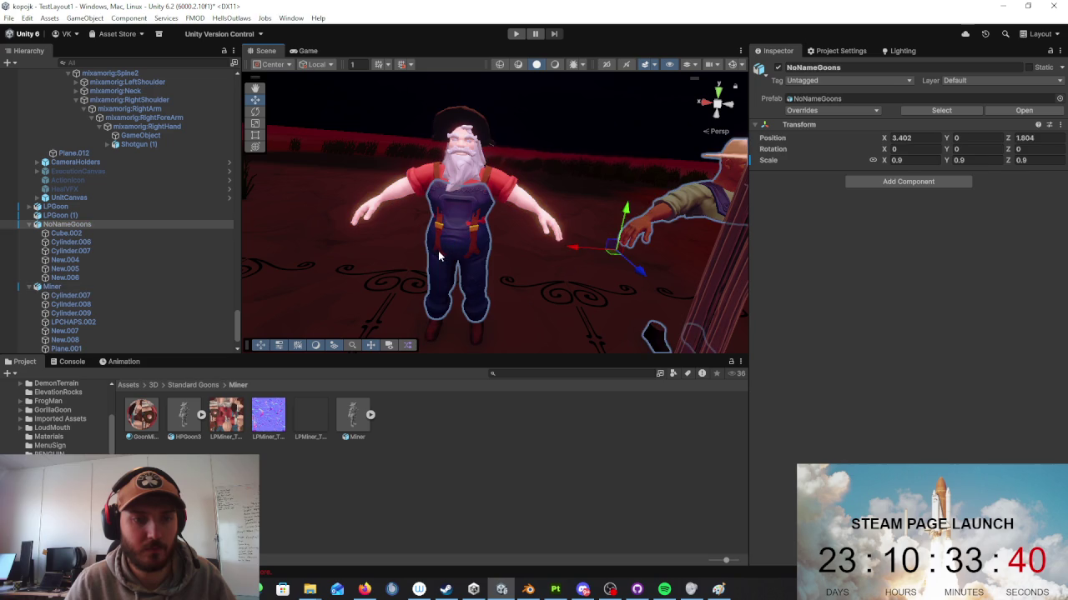
{"action": "left_click", "coordinate": [438, 250]}
{"action": "left_click", "coordinate": [439, 253]}
{"action": "left_click", "coordinate": [445, 240]}
{"action": "scroll", "coordinate": [492, 244], "scroll_direction": "up", "scroll_amount": 5}
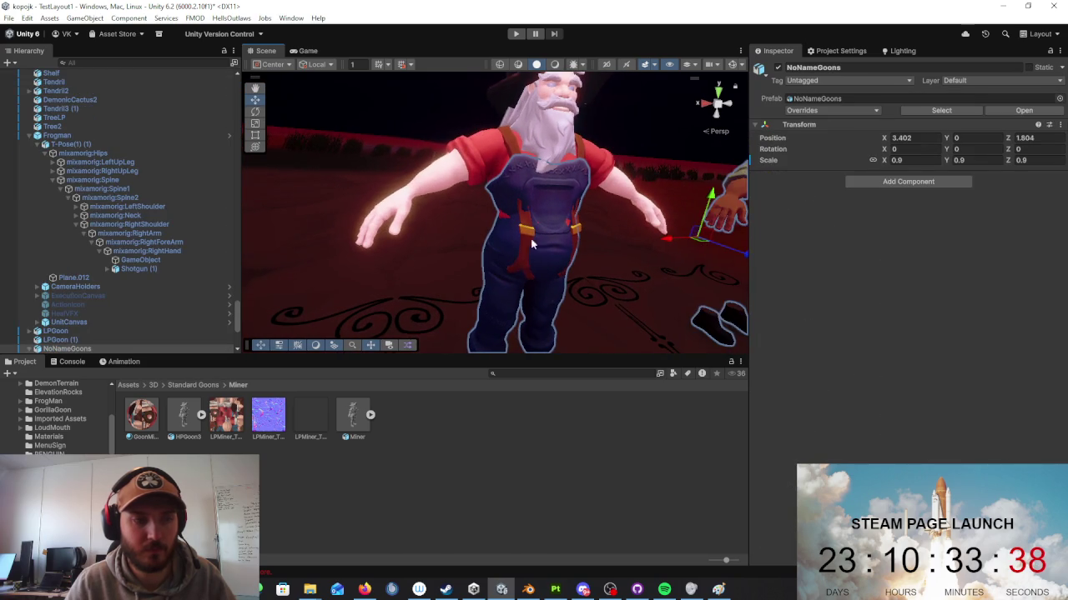
{"action": "left_click", "coordinate": [547, 243]}
{"action": "left_click", "coordinate": [524, 237]}
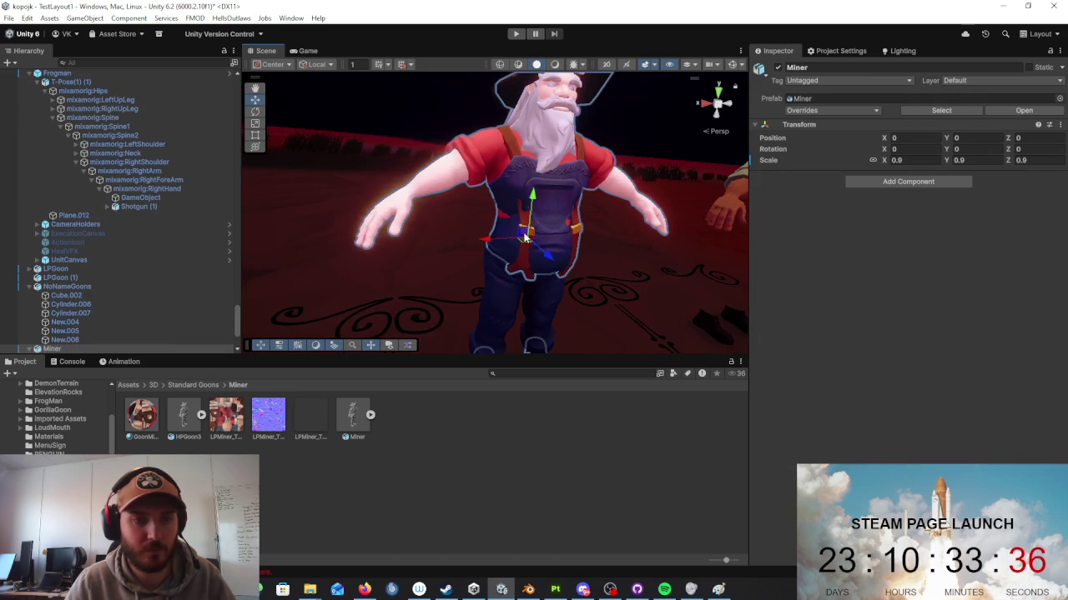
{"action": "scroll", "coordinate": [100, 313], "scroll_direction": "down", "scroll_amount": 3}
Step: Delete the LPCHAPS.002 chaps mesh and fly the view back to both characters
{"action": "left_click", "coordinate": [121, 228]}
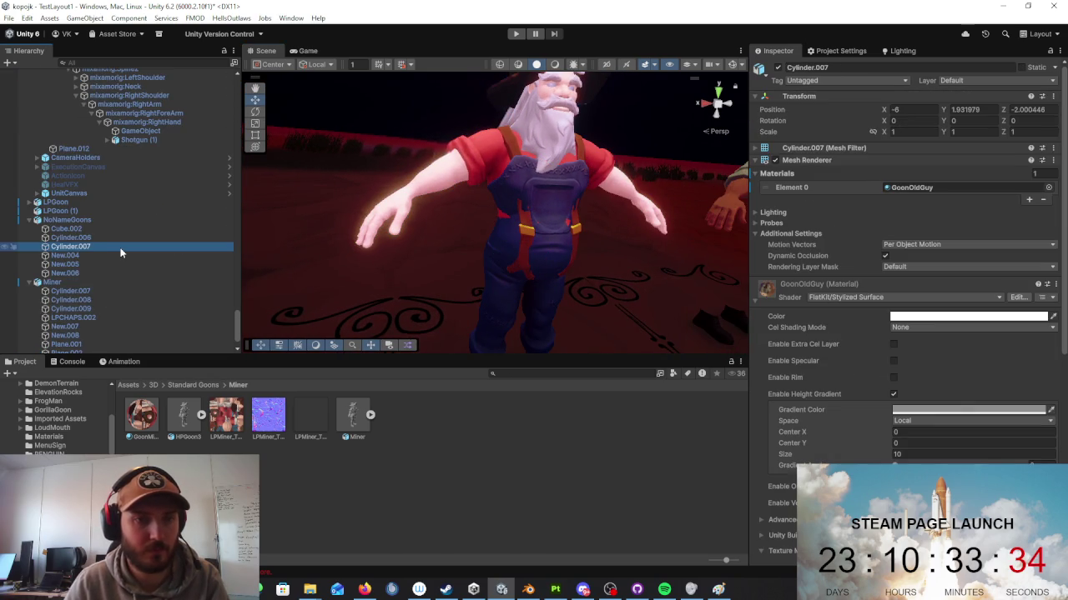
{"action": "left_click", "coordinate": [121, 248]}
{"action": "left_click", "coordinate": [122, 263]}
{"action": "left_click", "coordinate": [111, 316]}
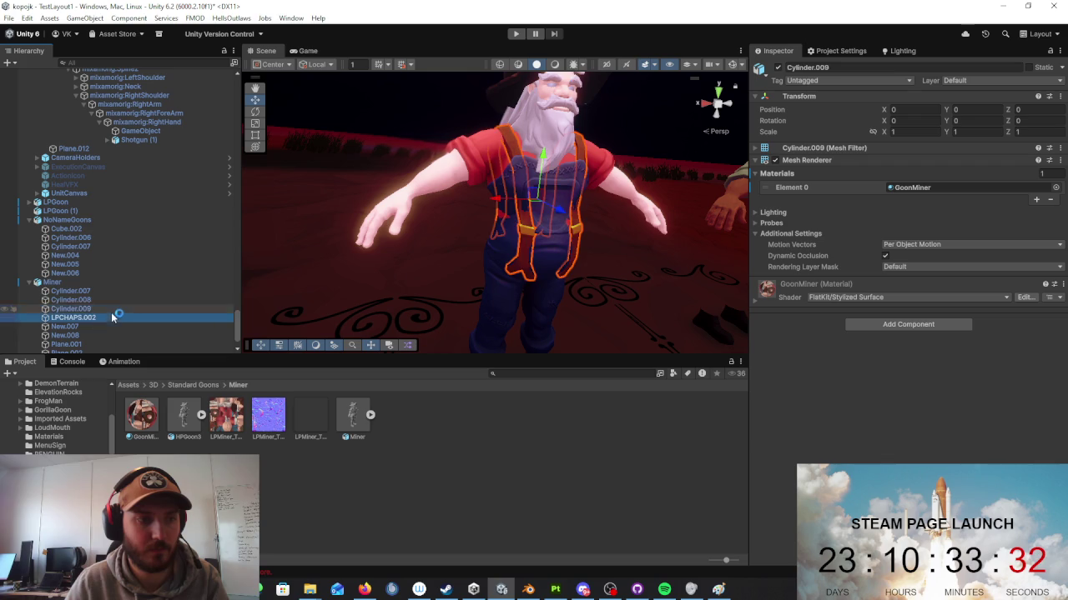
{"action": "key", "text": "Delete"}
{"action": "mouse_move", "coordinate": [633, 205]}
{"action": "right_mouse_down"}
{"action": "mouse_move", "coordinate": [568, 211]}
{"action": "mouse_move", "coordinate": [576, 219]}
{"action": "mouse_move", "coordinate": [565, 229]}
{"action": "right_mouse_up"}
{"action": "key", "text": "w"}
{"action": "key", "text": "s"}
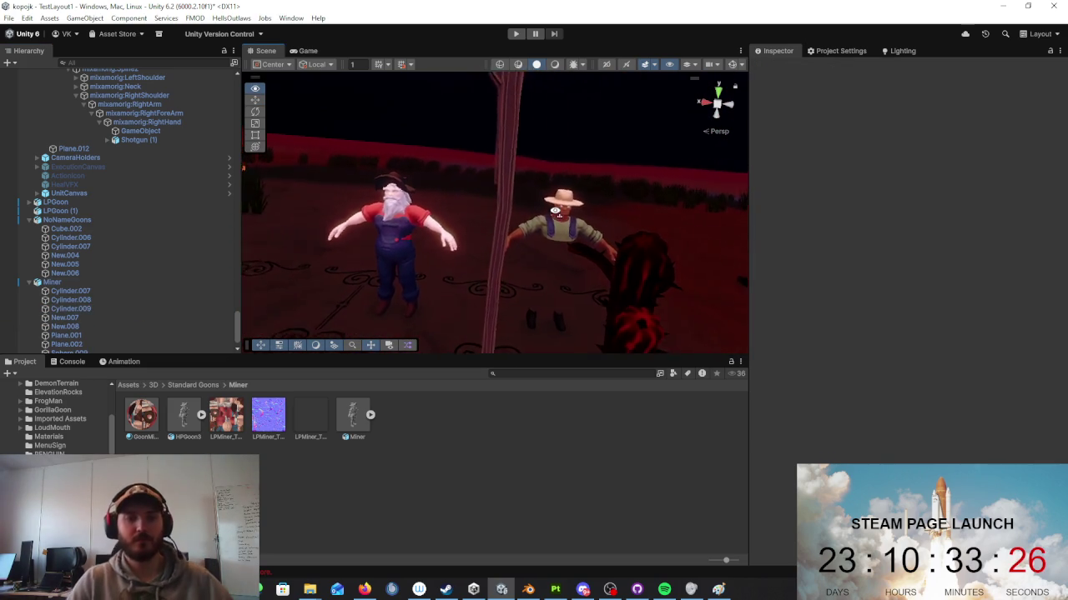
Step: Shift the Miner's red New.008 shirt piece toward the right character and frame the Miner
{"action": "left_click", "coordinate": [565, 229]}
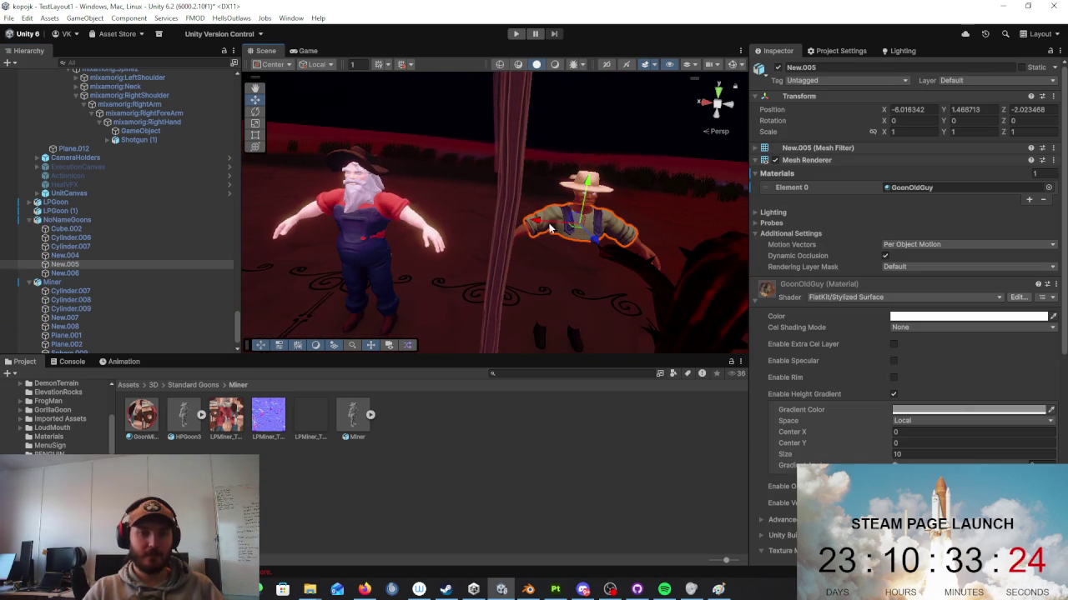
{"action": "left_click", "coordinate": [401, 210]}
{"action": "left_click", "coordinate": [402, 210]}
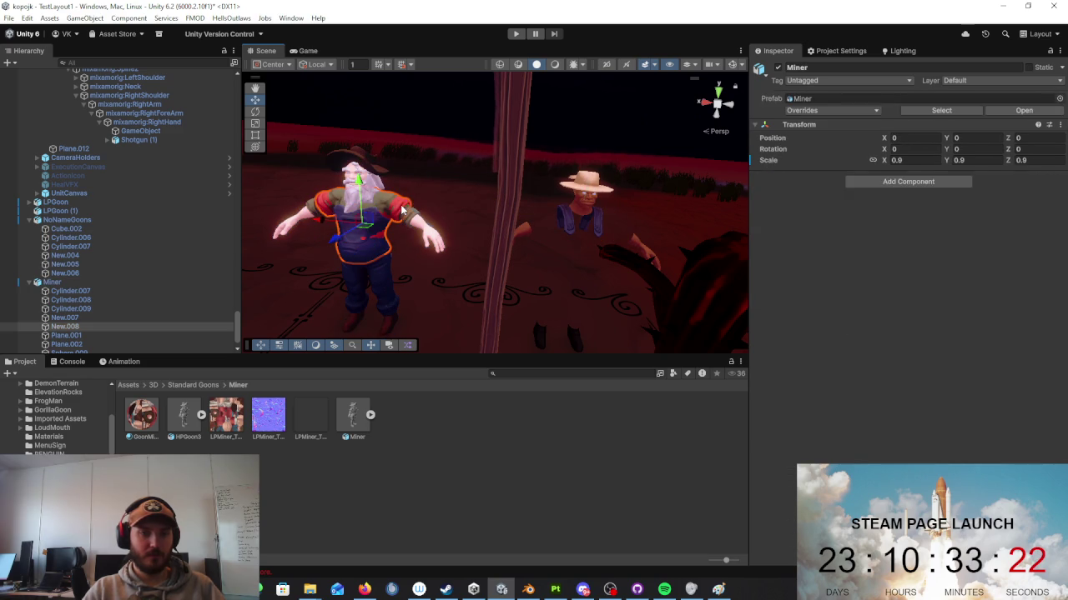
{"action": "left_click_drag", "start_coordinate": [337, 226], "coordinate": [551, 255]}
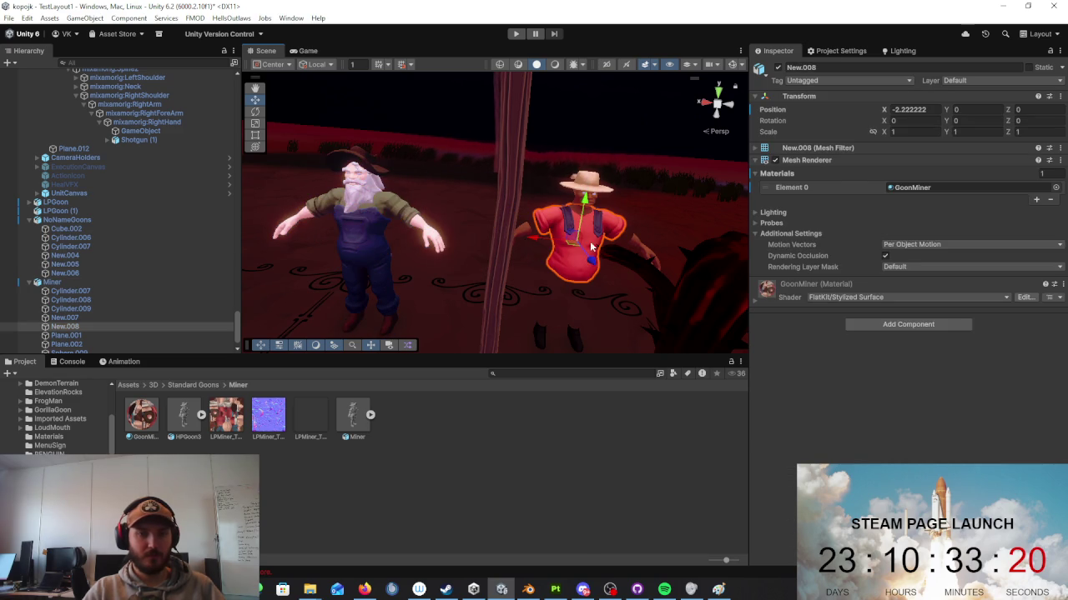
{"action": "left_click", "coordinate": [570, 230]}
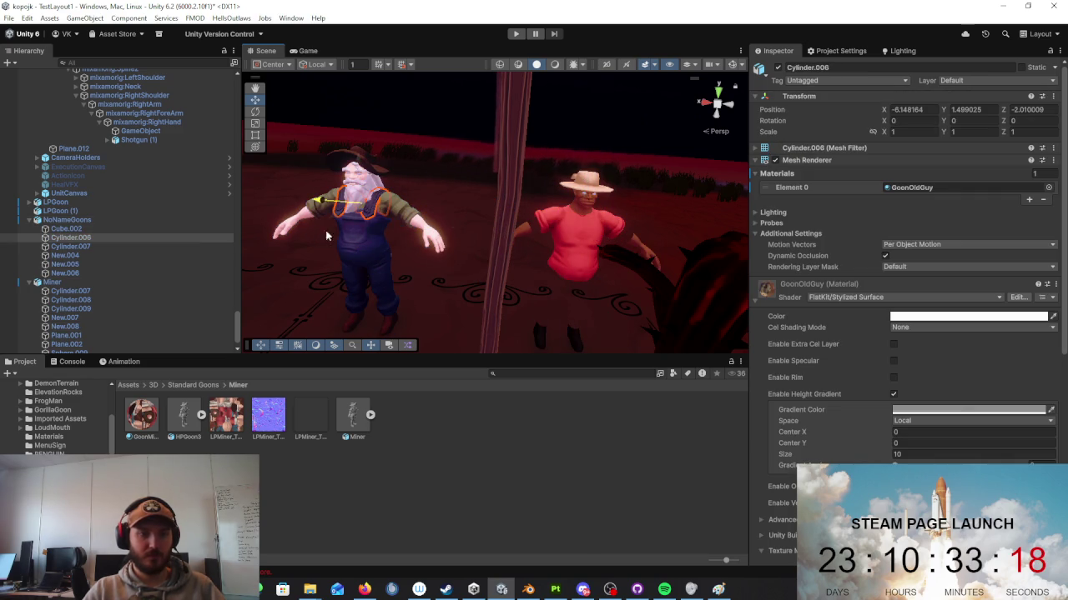
{"action": "left_click", "coordinate": [367, 304]}
{"action": "mouse_move", "coordinate": [367, 305]}
{"action": "right_mouse_down"}
{"action": "mouse_move", "coordinate": [518, 278]}
{"action": "mouse_move", "coordinate": [517, 270]}
{"action": "mouse_move", "coordinate": [486, 285]}
{"action": "right_mouse_up"}
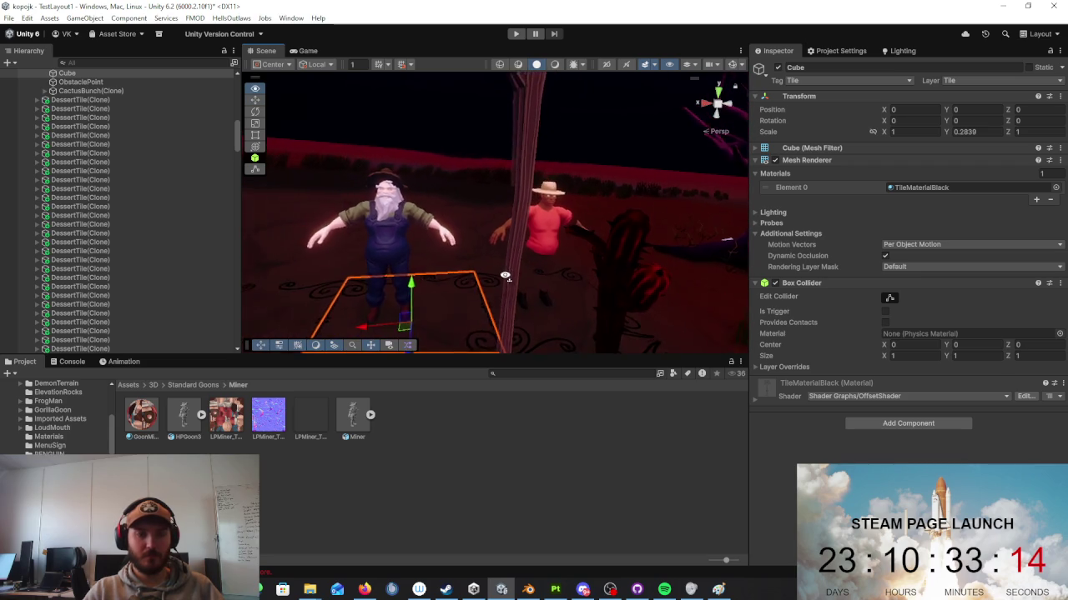
{"action": "left_click", "coordinate": [563, 233]}
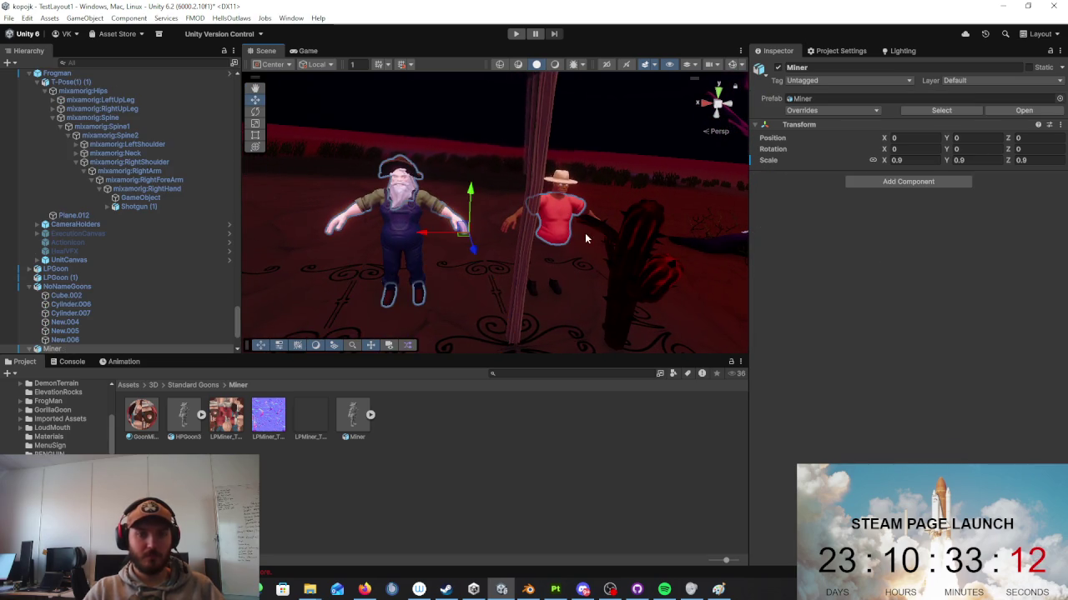
{"action": "key", "text": "f"}
Step: Remove the old Miner and NoNameGoons characters from the scene
{"action": "left_click", "coordinate": [309, 223]}
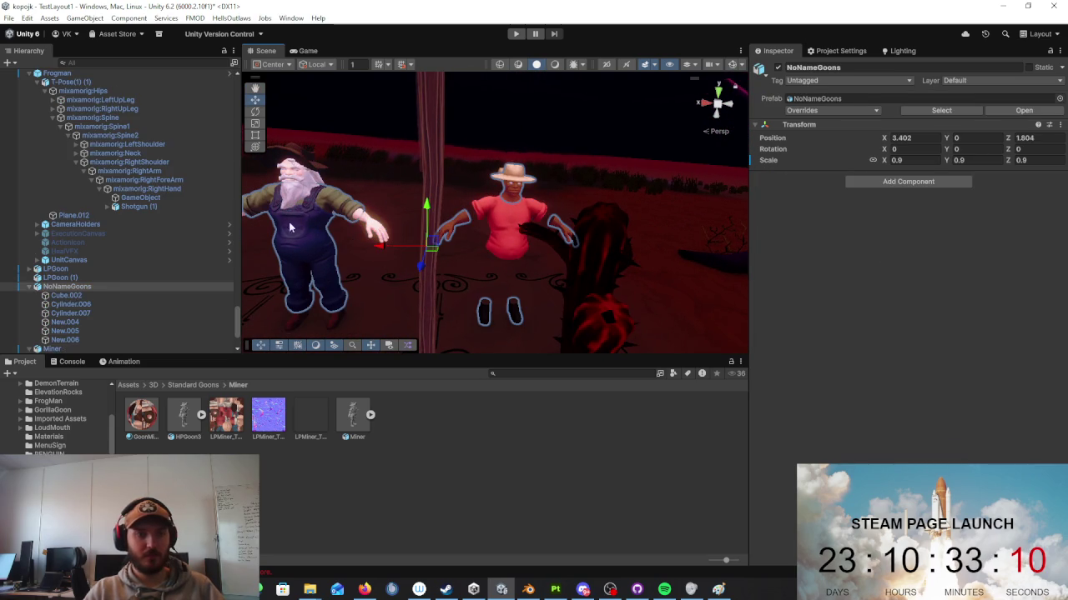
{"action": "left_click", "coordinate": [27, 288]}
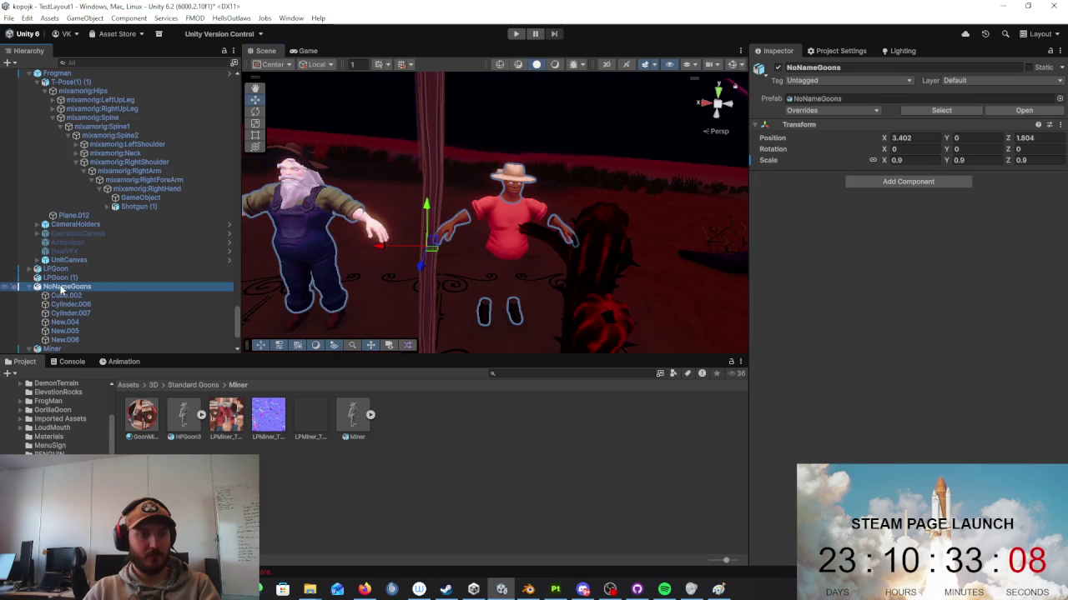
{"action": "key", "text": "ctrl+z"}
{"action": "key", "text": "ctrl+z"}
{"action": "key", "text": "ctrl+z"}
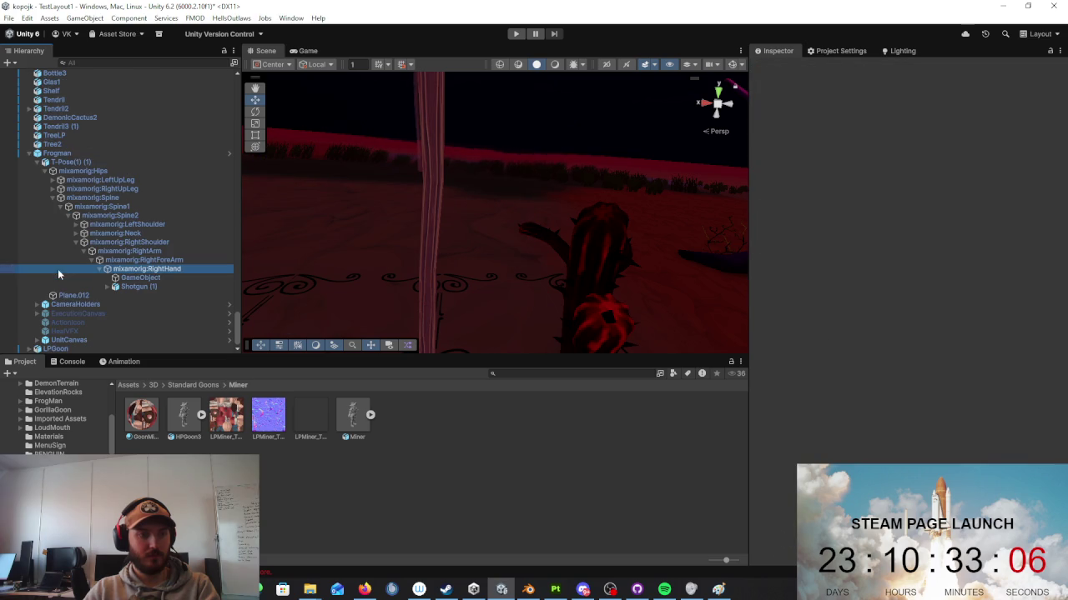
{"action": "key", "text": "ctrl+z"}
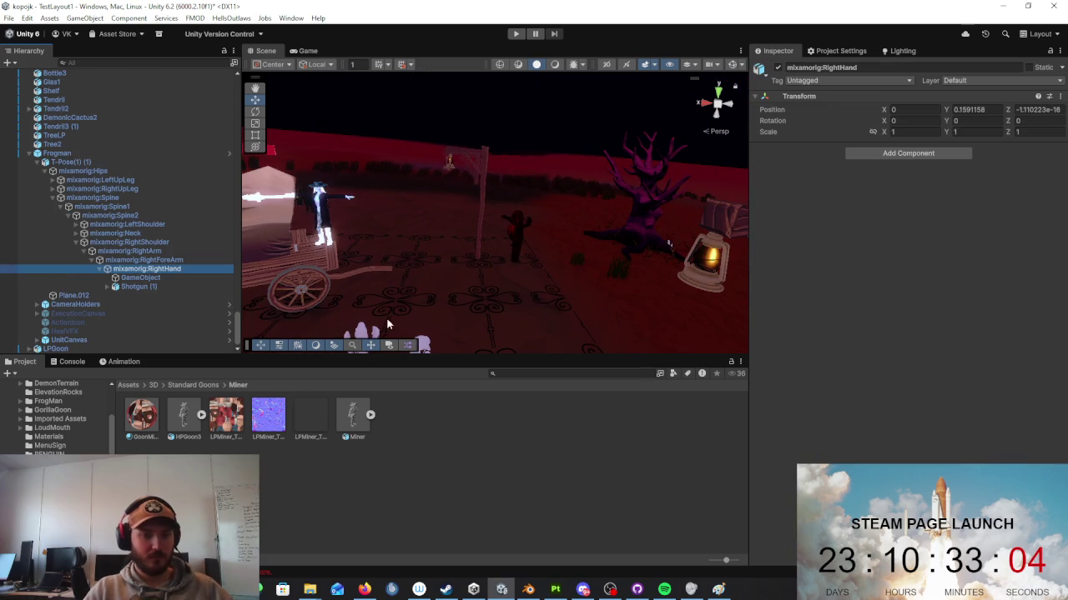
Step: Place fresh Miner and NoNameGoons prefabs side by side, nudging NoNameGoons along Z
{"action": "right_click_drag", "start_coordinate": [387, 324], "coordinate": [364, 394]}
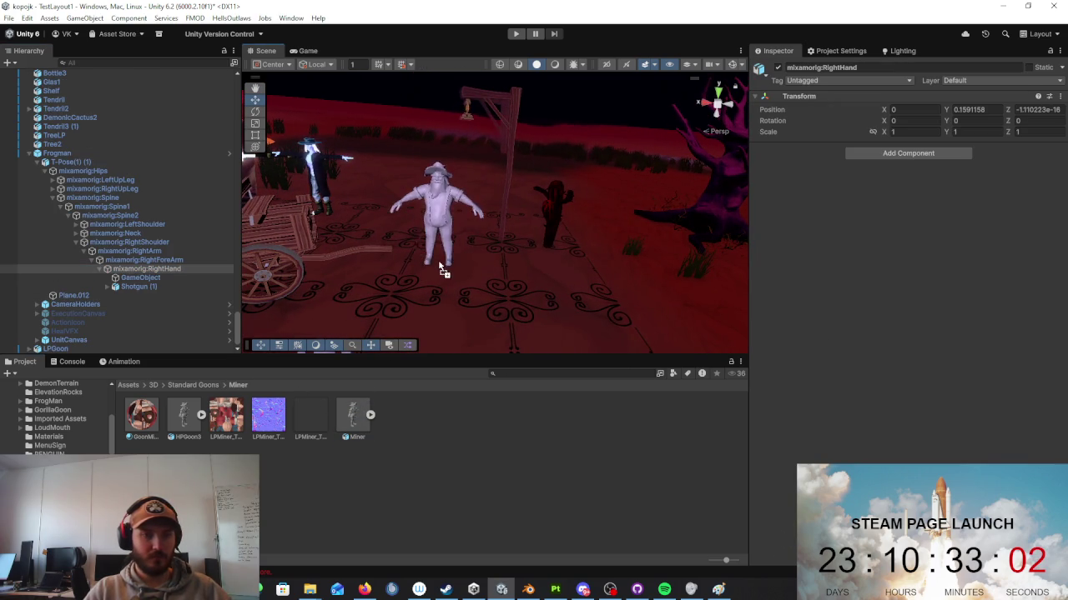
{"action": "left_click_drag", "start_coordinate": [359, 412], "coordinate": [434, 266]}
{"action": "left_click", "coordinate": [195, 385]}
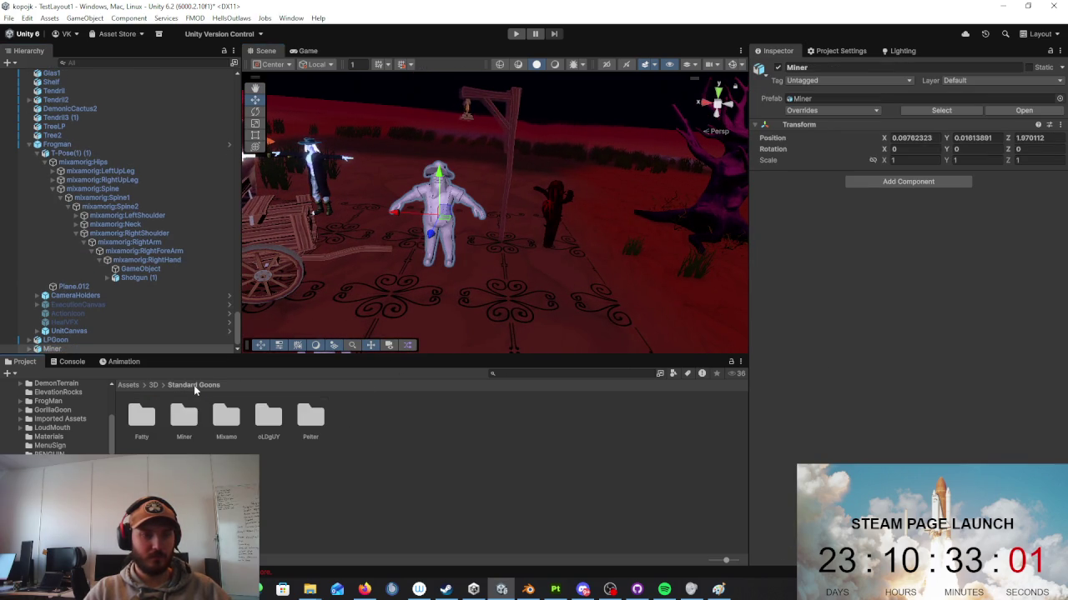
{"action": "double_click", "coordinate": [146, 417]}
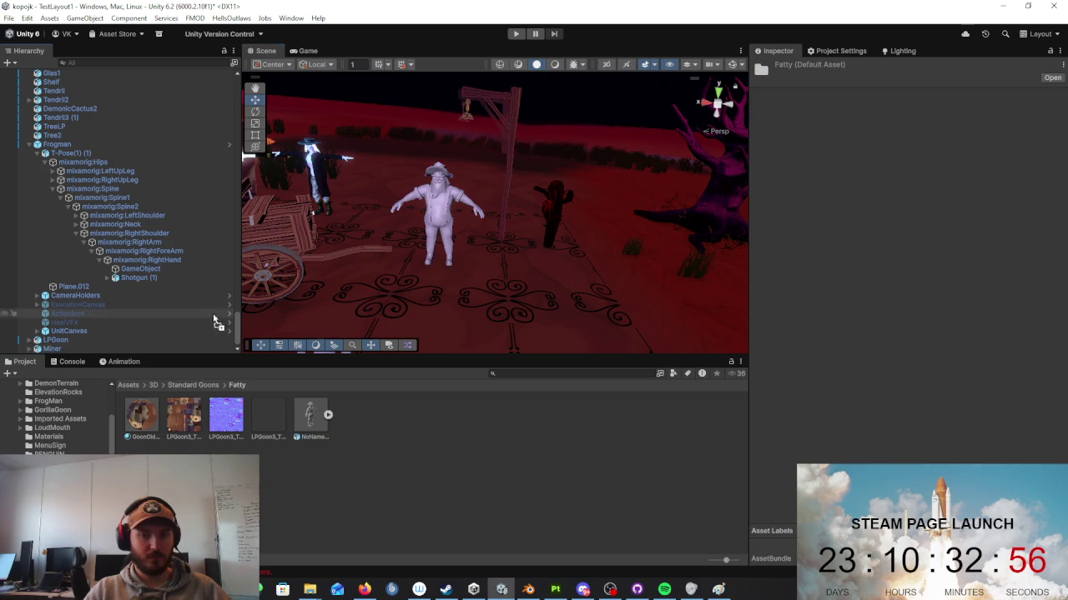
{"action": "mouse_move", "coordinate": [420, 328]}
{"action": "left_mouse_down"}
{"action": "mouse_move", "coordinate": [634, 211]}
{"action": "mouse_move", "coordinate": [453, 227]}
{"action": "mouse_move", "coordinate": [491, 231]}
{"action": "left_mouse_up"}
{"action": "key", "text": "f"}
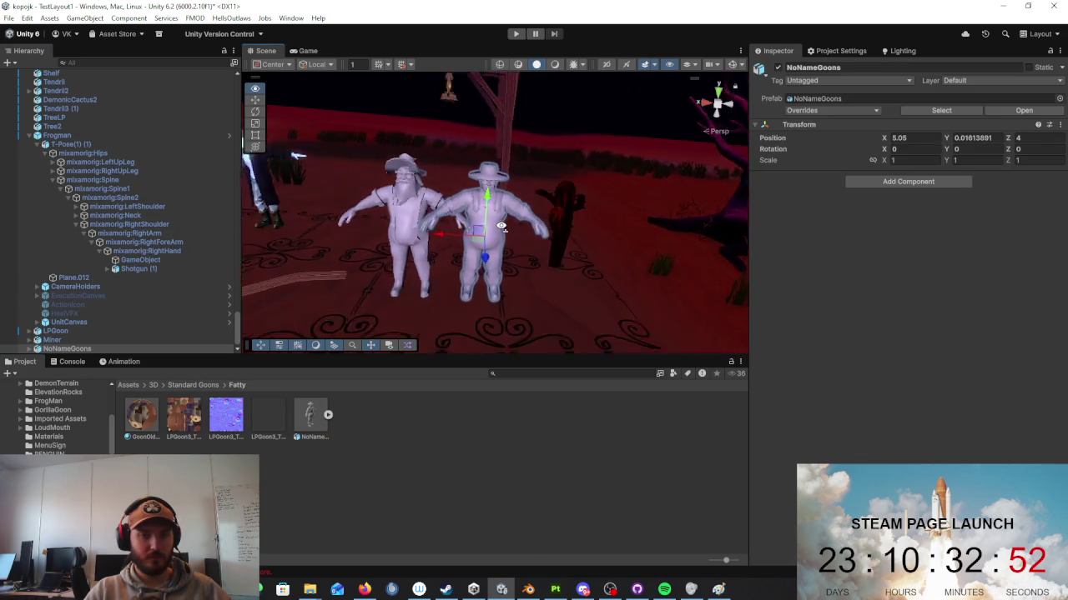
{"action": "scroll", "coordinate": [512, 235], "scroll_direction": "down", "scroll_amount": 2}
{"action": "left_click_drag", "start_coordinate": [533, 250], "coordinate": [513, 253]}
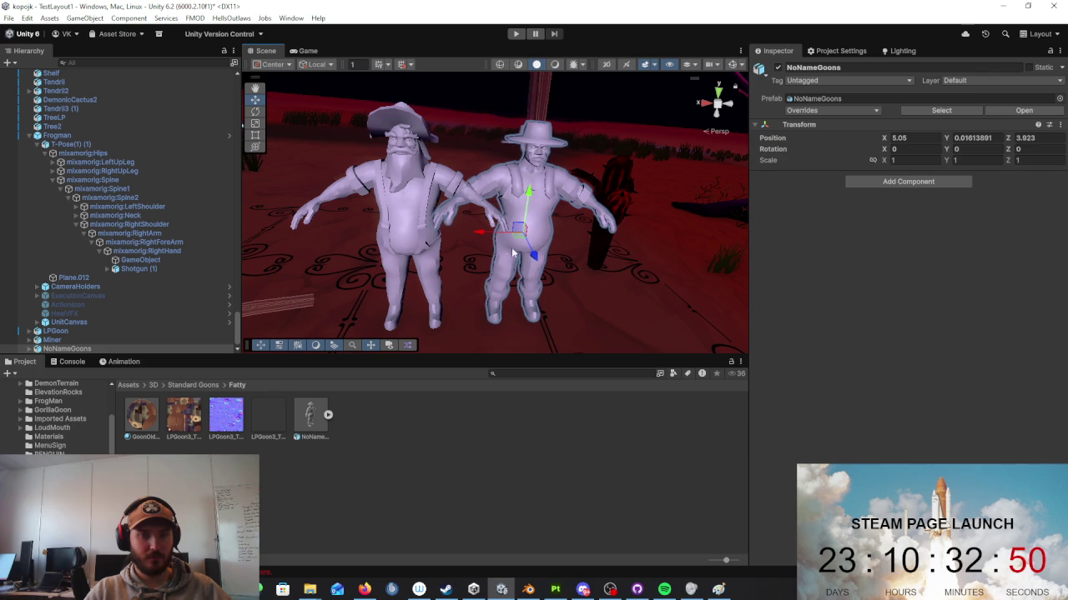
{"action": "left_click", "coordinate": [540, 255]}
{"action": "left_click", "coordinate": [544, 250]}
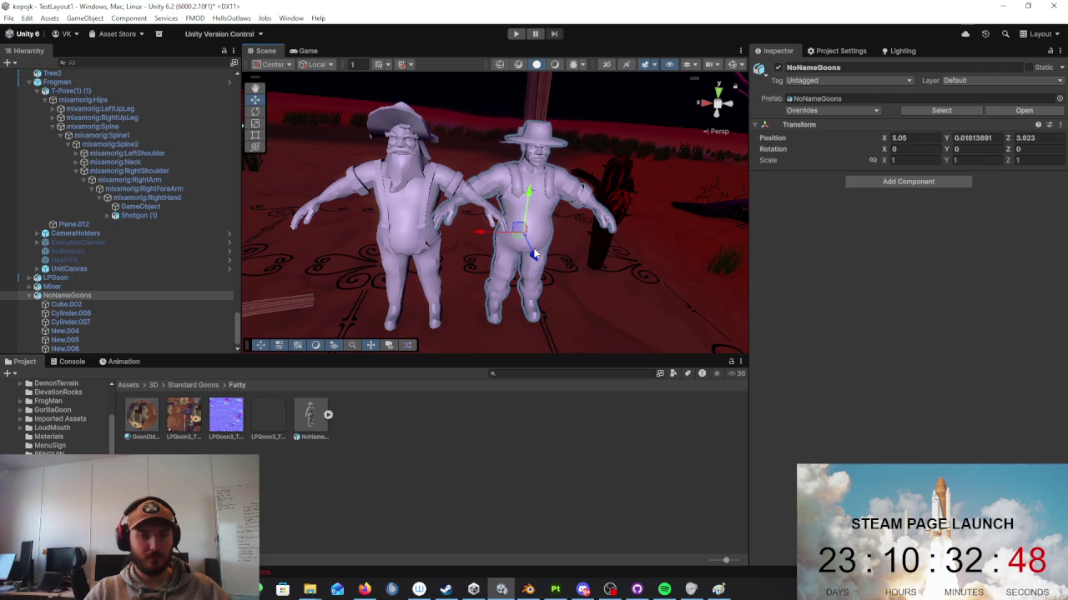
{"action": "left_click_drag", "start_coordinate": [537, 250], "coordinate": [535, 259]}
Step: Apply the clothing, GoonOld and skin materials to the farmer's overalls, shirt and face
{"action": "mouse_move", "coordinate": [217, 383]}
{"action": "left_mouse_down"}
{"action": "mouse_move", "coordinate": [415, 225]}
{"action": "mouse_move", "coordinate": [543, 213]}
{"action": "left_mouse_up"}
{"action": "left_click_drag", "start_coordinate": [138, 417], "coordinate": [535, 182]}
{"action": "left_click_drag", "start_coordinate": [144, 417], "coordinate": [524, 192]}
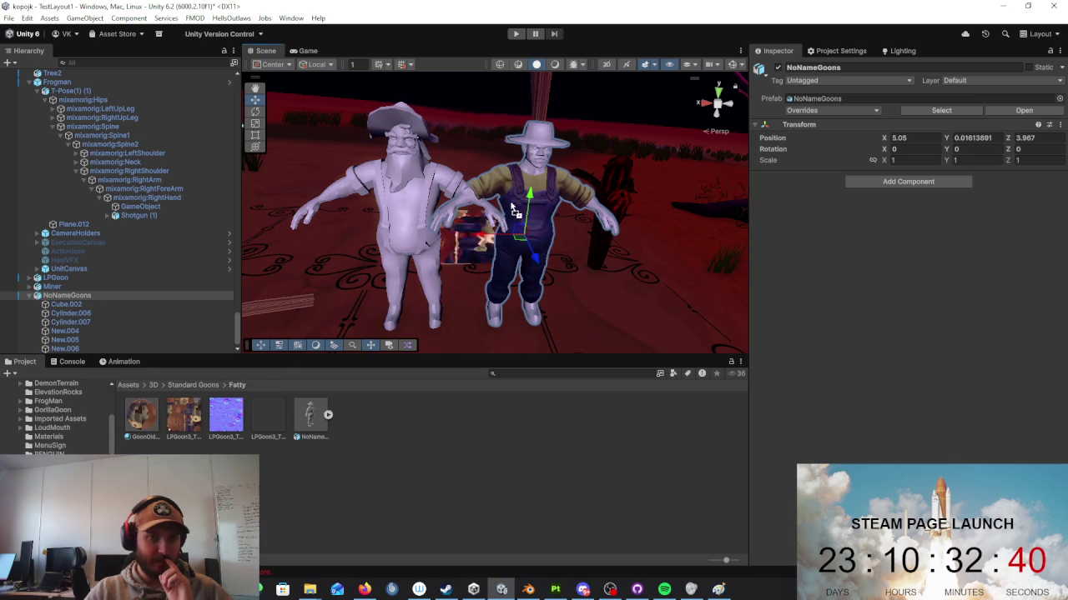
{"action": "left_click_drag", "start_coordinate": [142, 421], "coordinate": [538, 167]}
{"action": "right_click_drag", "start_coordinate": [567, 150], "coordinate": [613, 154]}
{"action": "mouse_move", "coordinate": [296, 307]}
{"action": "right_mouse_down"}
{"action": "mouse_move", "coordinate": [457, 271]}
{"action": "mouse_move", "coordinate": [376, 275]}
{"action": "right_mouse_up"}
{"action": "left_click", "coordinate": [193, 384]}
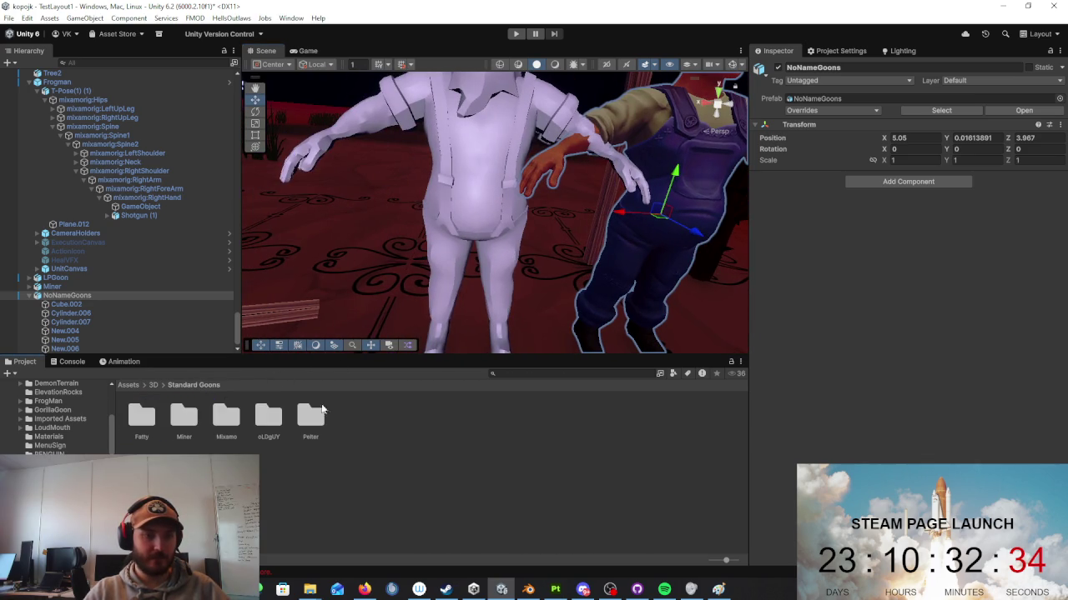
Step: Give the Miner the red shirt, skin-toned arms and dark red suspender materials
{"action": "double_click", "coordinate": [227, 420]}
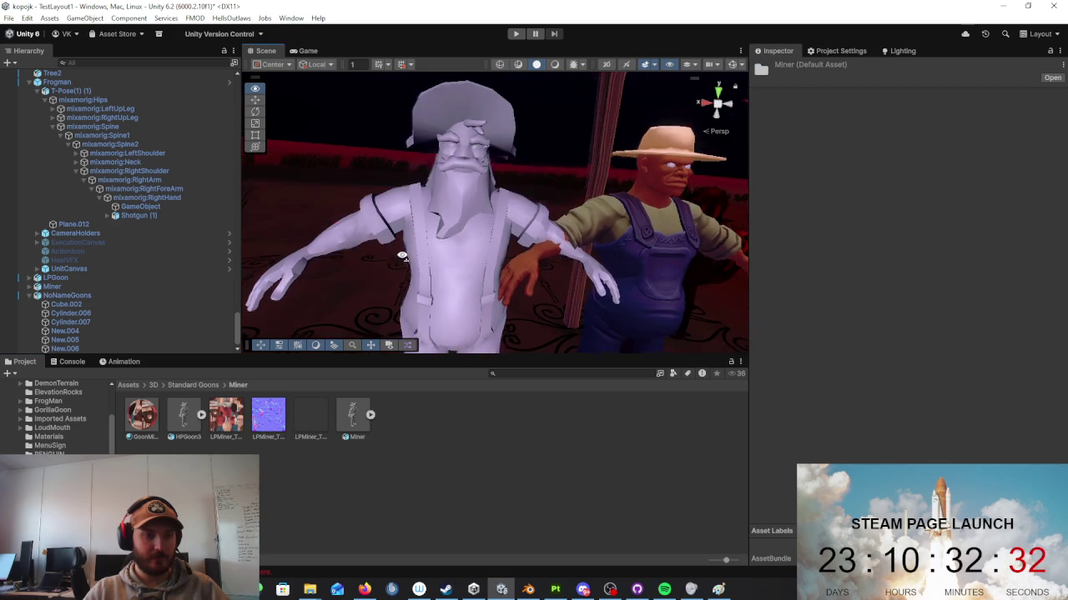
{"action": "left_click_drag", "start_coordinate": [140, 424], "coordinate": [342, 321]}
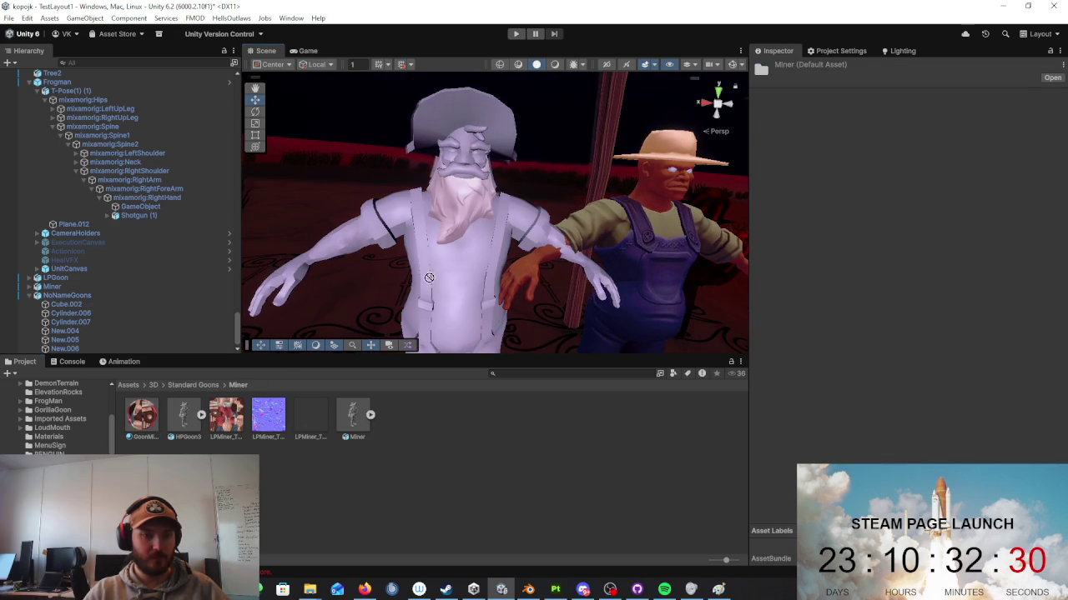
{"action": "left_click_drag", "start_coordinate": [429, 277], "coordinate": [433, 280]}
{"action": "left_click_drag", "start_coordinate": [297, 258], "coordinate": [333, 258]}
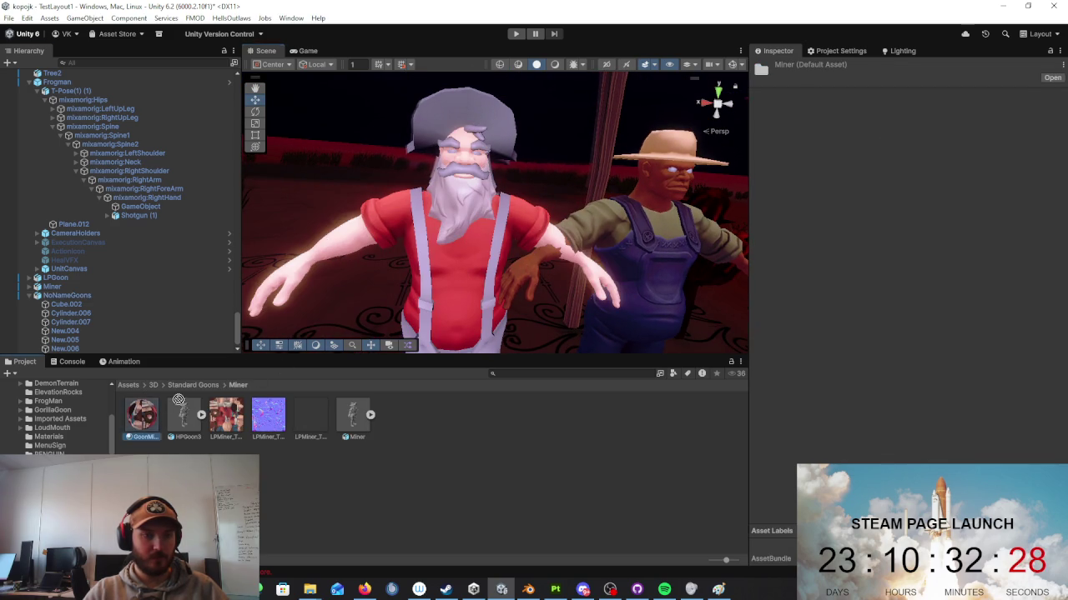
{"action": "left_click_drag", "start_coordinate": [411, 240], "coordinate": [417, 242]}
Step: Apply grey to the Miner's head and a dark material to his hat
{"action": "left_click_drag", "start_coordinate": [327, 280], "coordinate": [481, 165]}
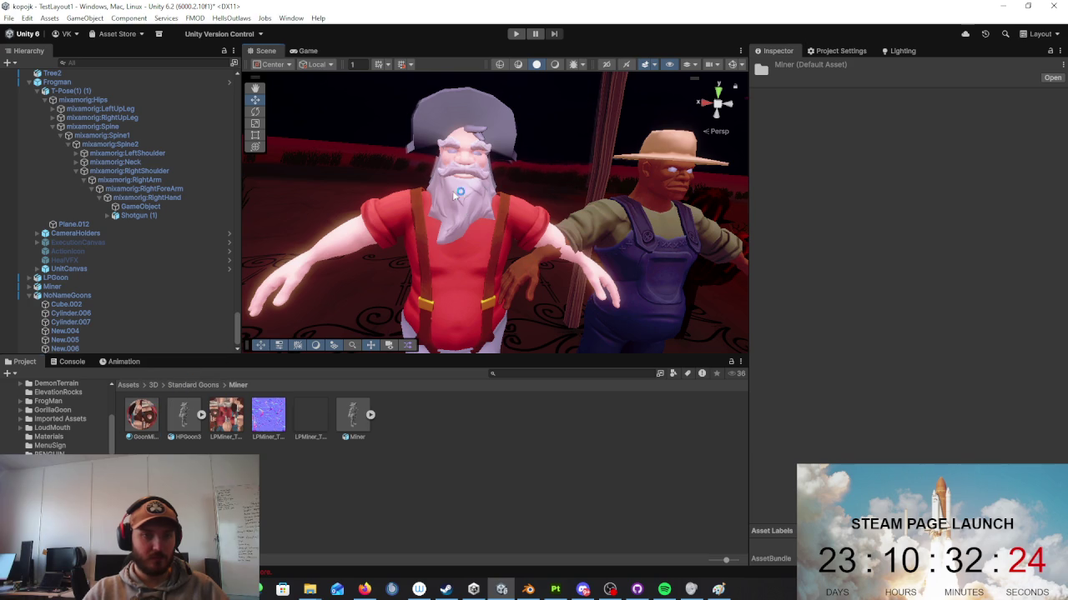
{"action": "left_click_drag", "start_coordinate": [155, 409], "coordinate": [184, 368]}
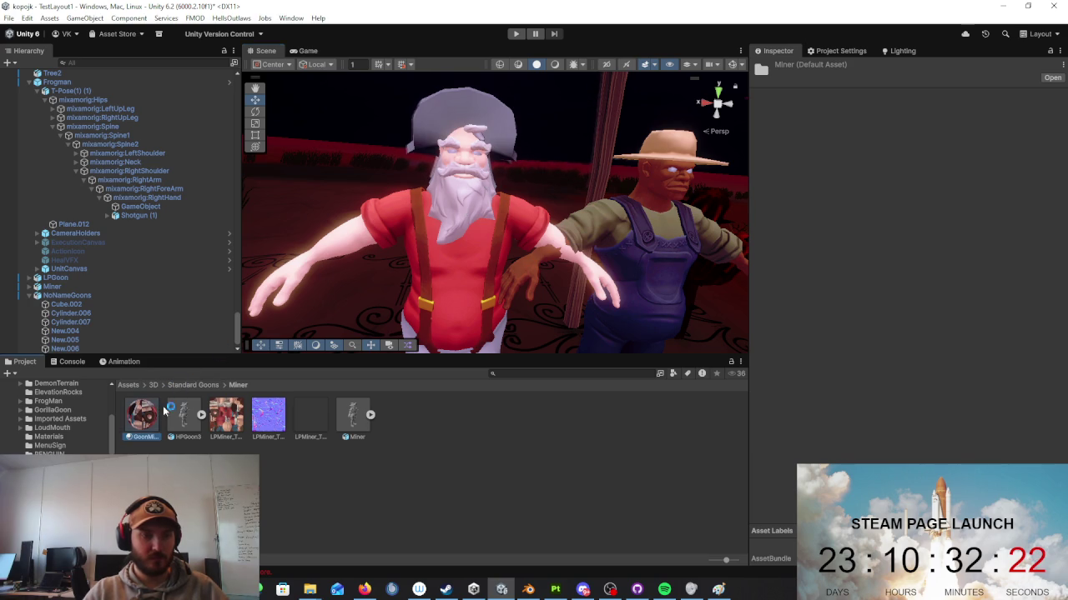
{"action": "left_click_drag", "start_coordinate": [164, 409], "coordinate": [472, 108]}
{"action": "mouse_move", "coordinate": [480, 164]}
{"action": "left_mouse_down", "text": "alt"}
{"action": "mouse_move", "coordinate": [413, 128]}
{"action": "mouse_move", "coordinate": [172, 394]}
{"action": "mouse_move", "coordinate": [436, 174]}
{"action": "left_mouse_up", "text": "alt"}
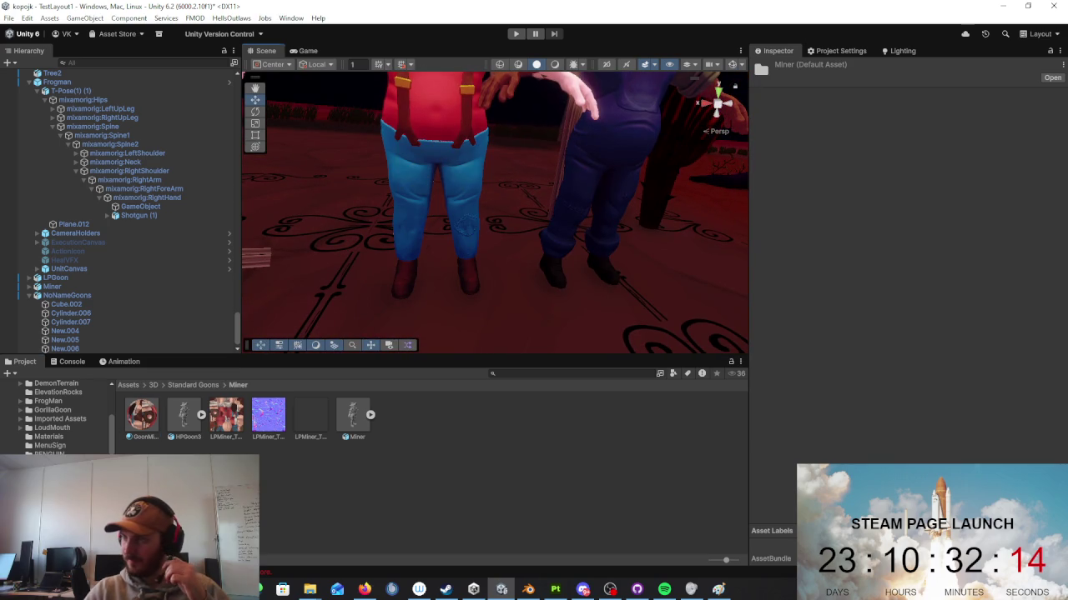
{"action": "key", "text": "alt+Tab"}
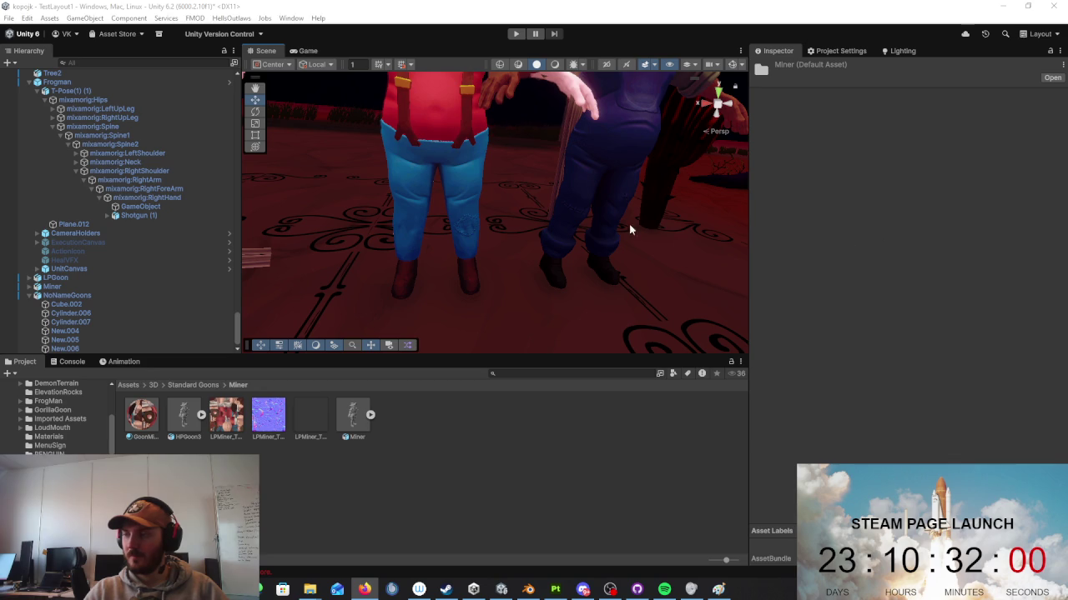
{"action": "mouse_move", "coordinate": [416, 223]}
{"action": "right_mouse_down"}
{"action": "mouse_move", "coordinate": [388, 210]}
{"action": "mouse_move", "coordinate": [390, 282]}
{"action": "right_mouse_up"}
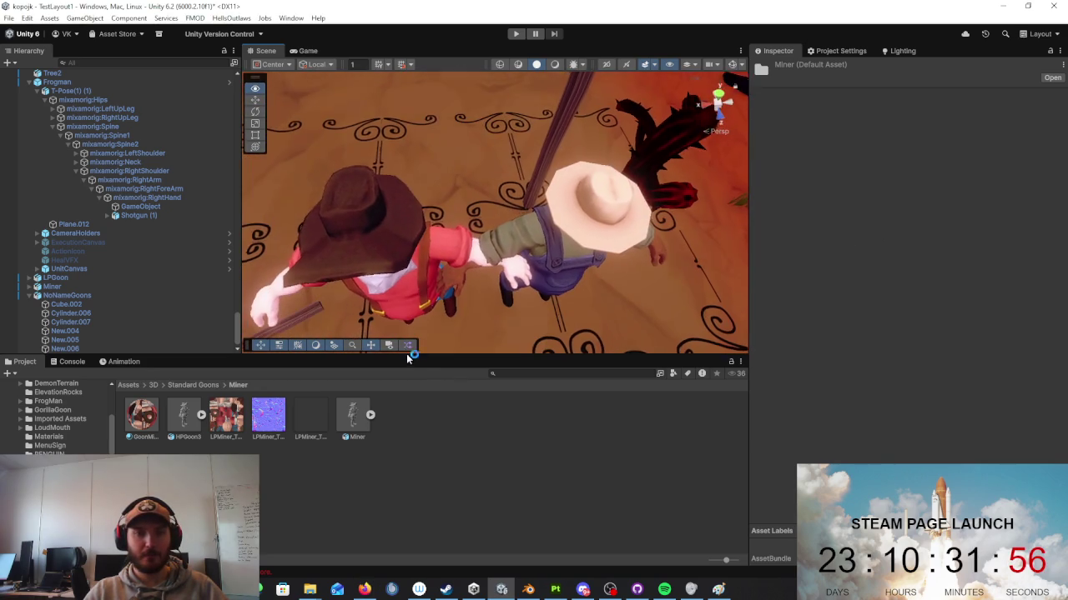
Step: Frame the Miner and move NoNameGoons off to the side
{"action": "left_click", "coordinate": [390, 281]}
{"action": "key", "text": "f"}
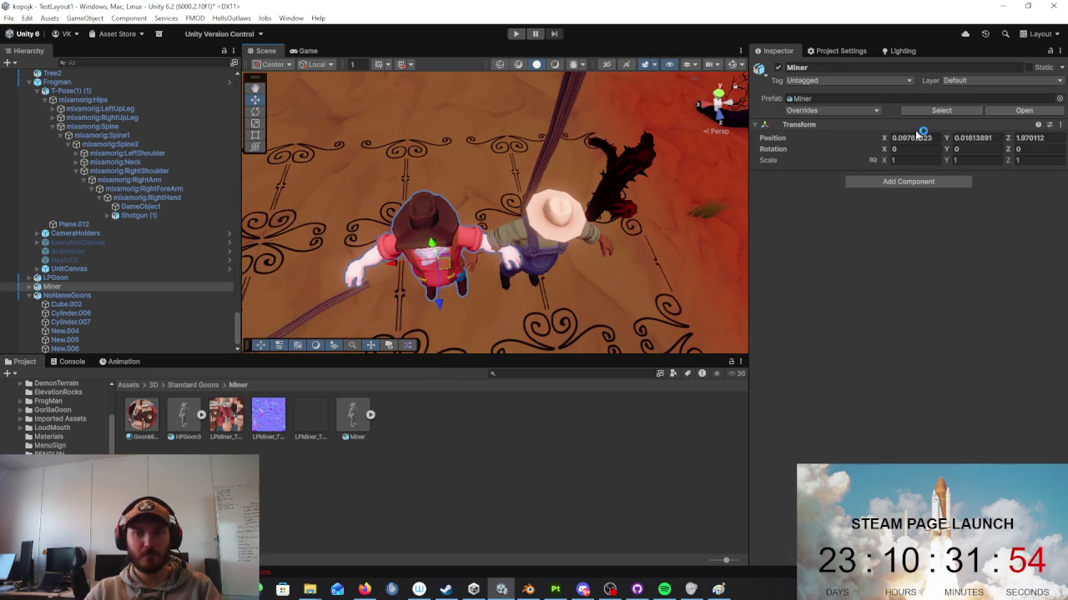
{"action": "left_click", "coordinate": [557, 236]}
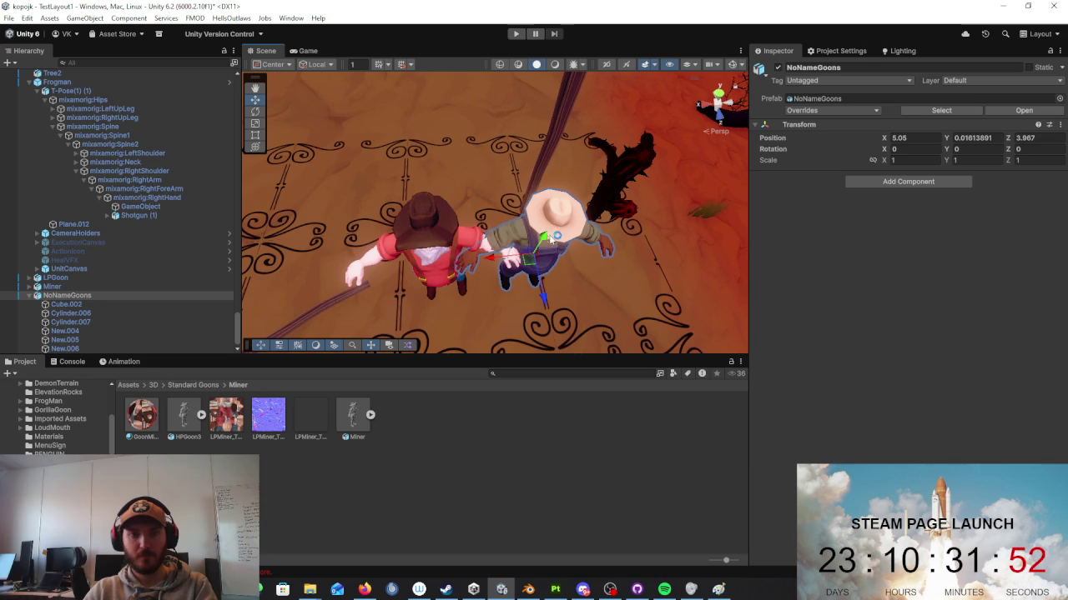
{"action": "left_click_drag", "start_coordinate": [505, 263], "coordinate": [403, 265]}
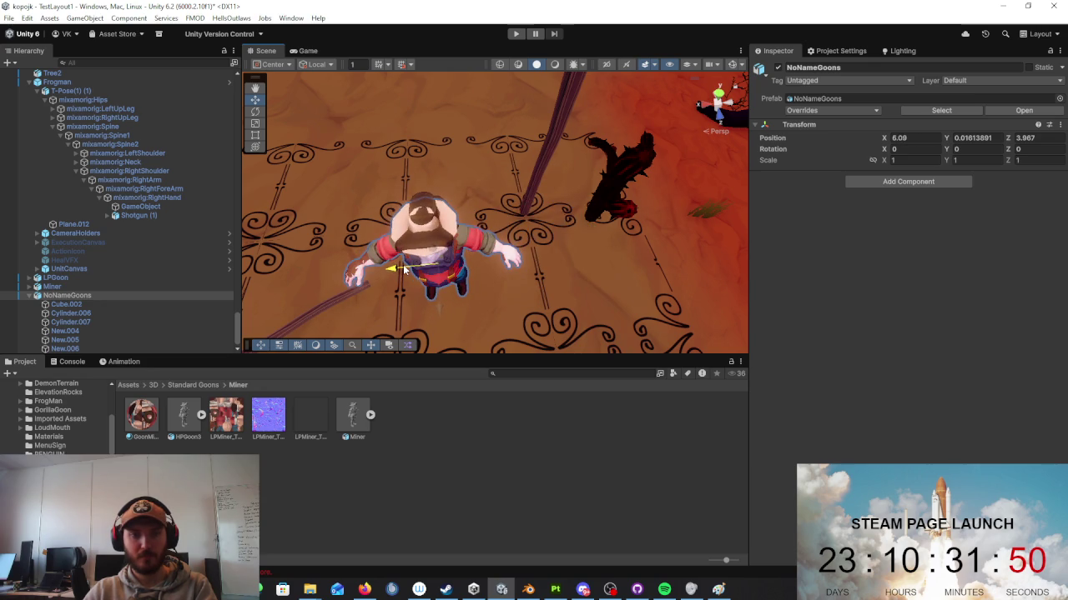
{"action": "left_click_drag", "start_coordinate": [403, 264], "coordinate": [596, 242]}
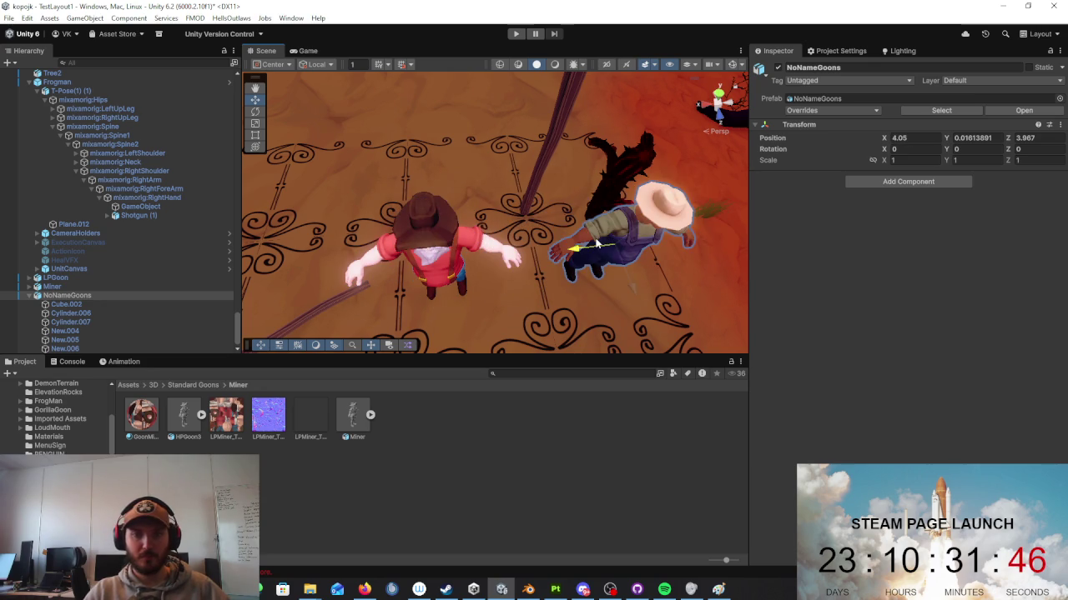
Step: Set the Miner's position to 0,0,0 and zero NoNameGoons's position
{"action": "left_click", "coordinate": [446, 265]}
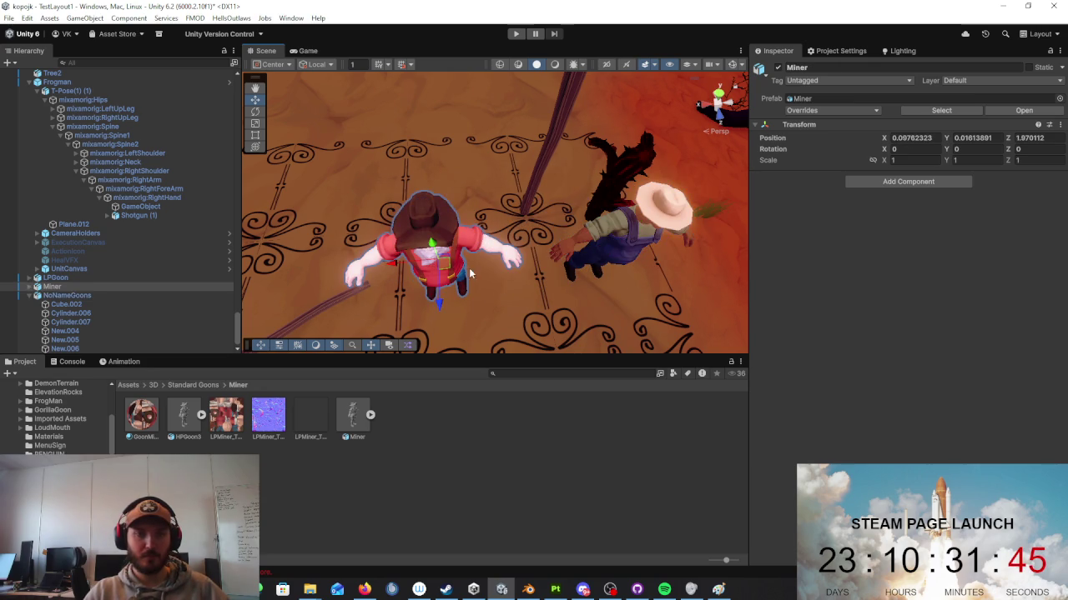
{"action": "double_click", "coordinate": [911, 137]}
{"action": "type", "text": "0"}
{"action": "key", "text": "Tab"}
{"action": "type", "text": "0"}
{"action": "left_click", "coordinate": [1034, 137]}
{"action": "type", "text": "0"}
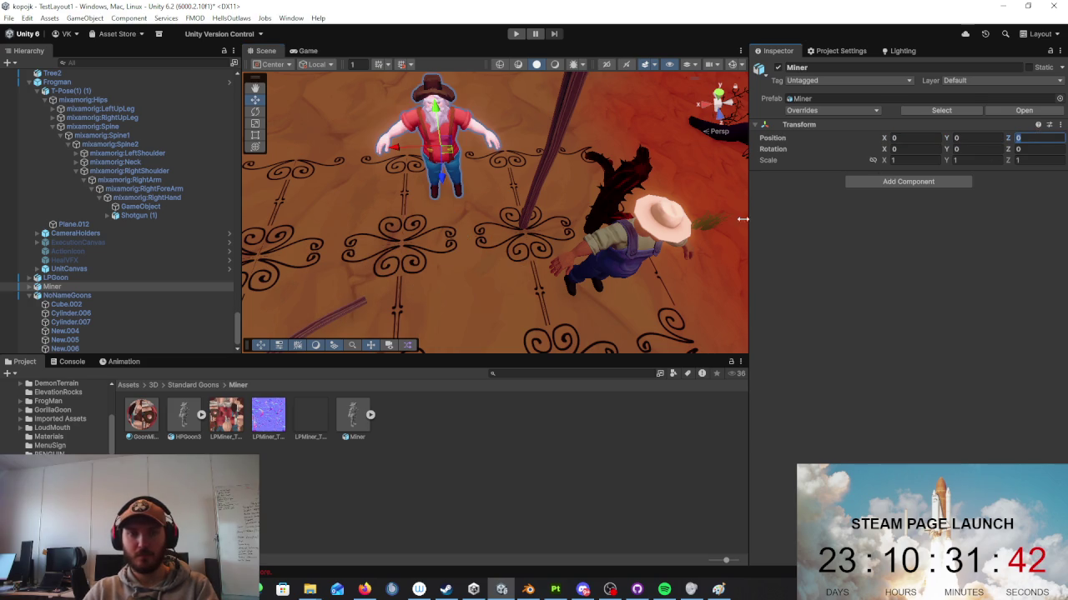
{"action": "left_click", "coordinate": [714, 227]}
{"action": "double_click", "coordinate": [922, 142]}
{"action": "type", "text": "0"}
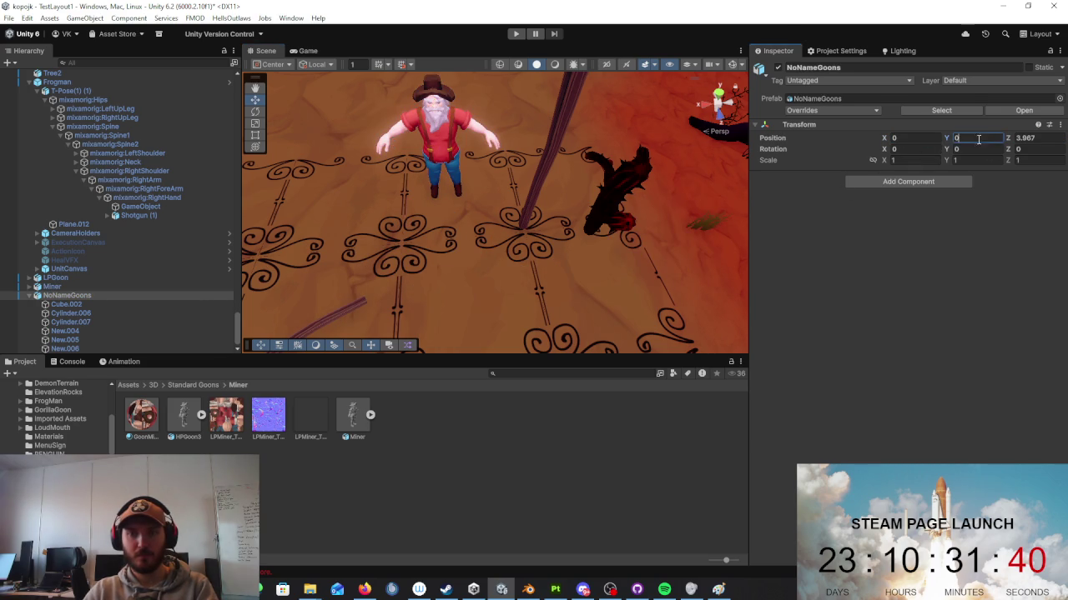
{"action": "key", "text": "Return"}
Step: Drag NoNameGoons to about X 4, Z 2, right beside the Miner
{"action": "right_click_drag", "start_coordinate": [659, 150], "coordinate": [677, 126]}
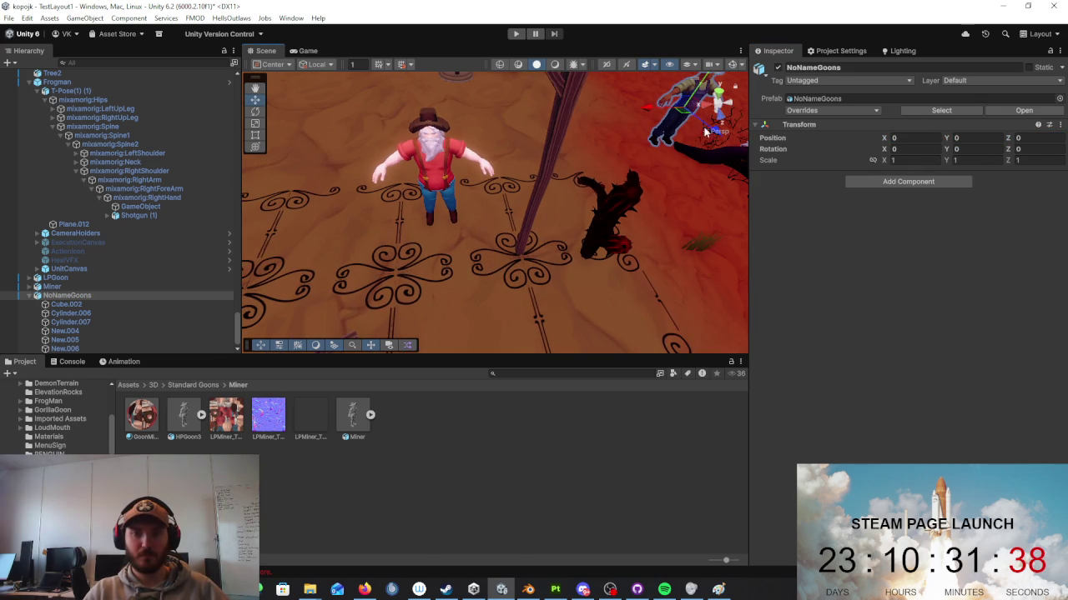
{"action": "scroll", "coordinate": [659, 154], "scroll_direction": "down", "scroll_amount": 5}
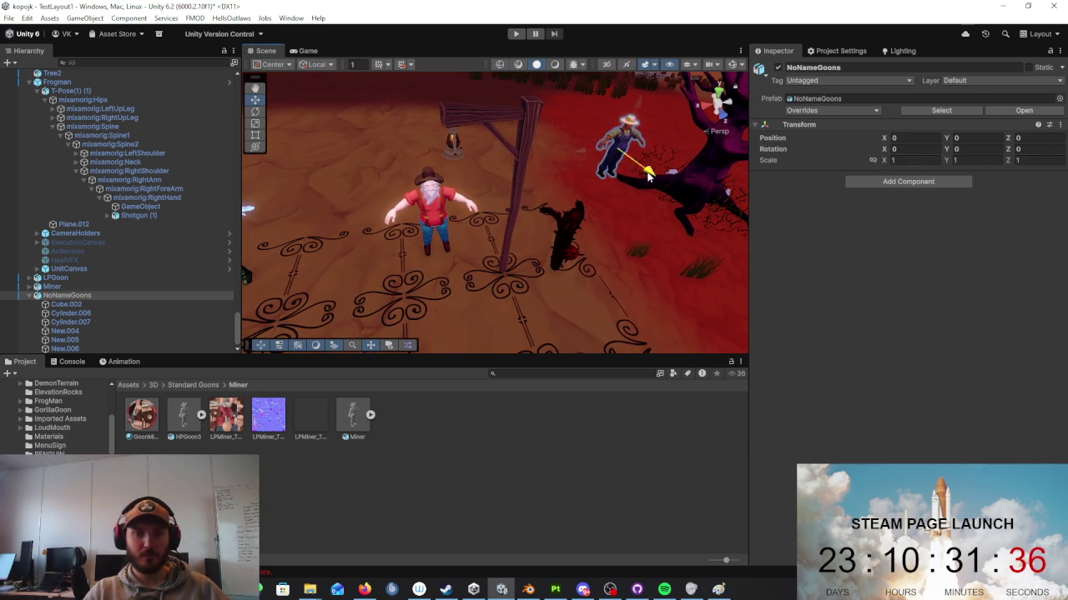
{"action": "left_click_drag", "start_coordinate": [649, 175], "coordinate": [400, 227]}
{"action": "key", "text": "f"}
{"action": "mouse_move", "coordinate": [489, 171]}
{"action": "right_mouse_down"}
{"action": "mouse_move", "coordinate": [472, 158]}
{"action": "mouse_move", "coordinate": [429, 234]}
{"action": "right_mouse_up"}
{"action": "left_click_drag", "start_coordinate": [428, 233], "coordinate": [527, 210]}
Step: Move the Miner's New.008 shirt, LPCHAPS.002 suspenders and New.009 pants onto the other goon
{"action": "left_click", "coordinate": [455, 188]}
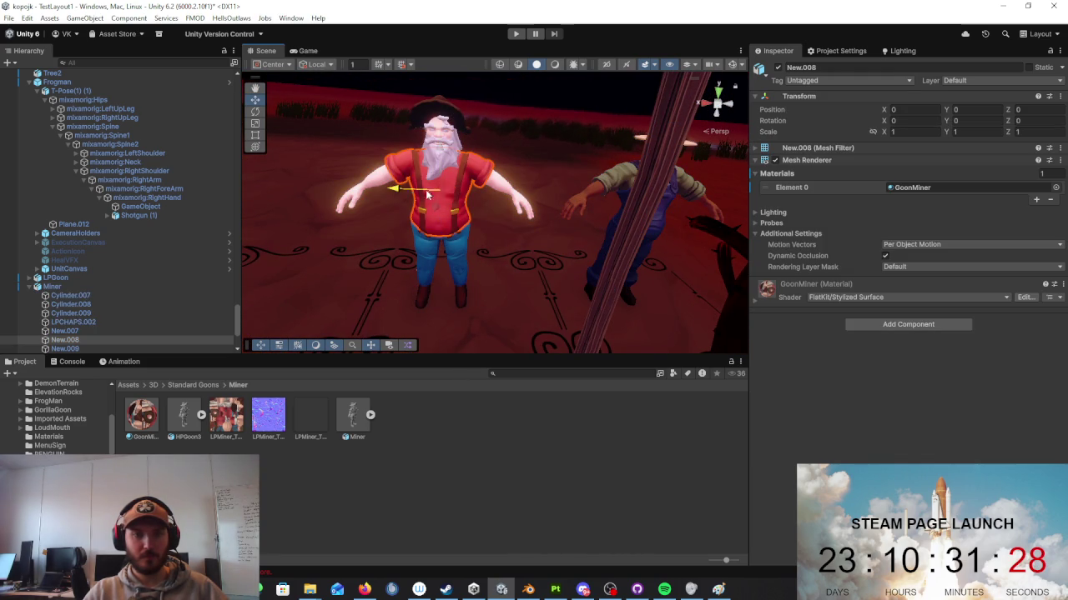
{"action": "left_click_drag", "start_coordinate": [411, 193], "coordinate": [634, 202]}
{"action": "left_click", "coordinate": [459, 188]}
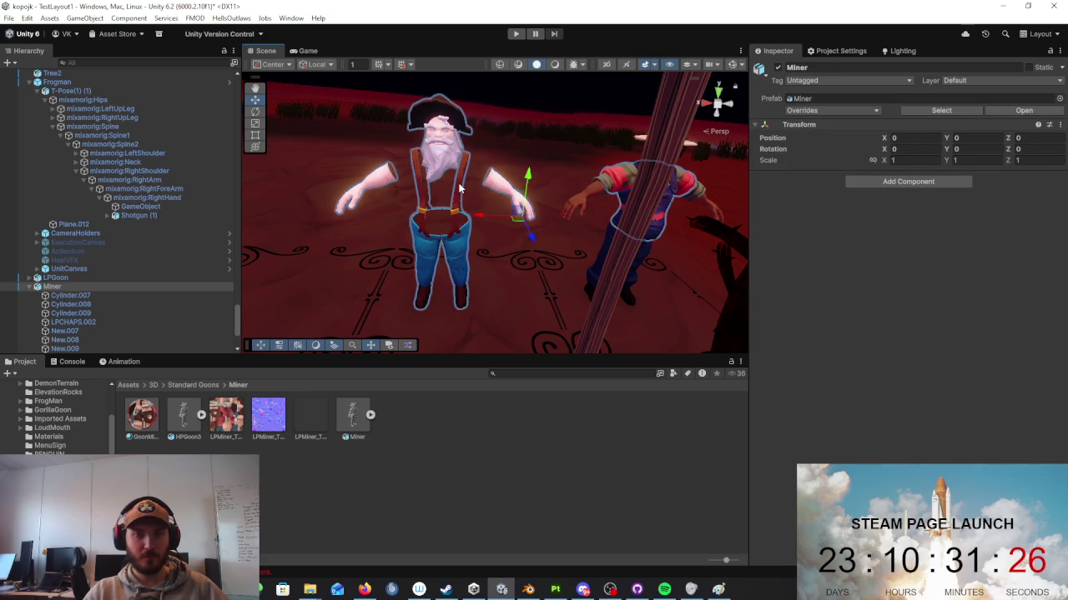
{"action": "left_click", "coordinate": [458, 188]}
{"action": "left_click_drag", "start_coordinate": [396, 194], "coordinate": [598, 204]}
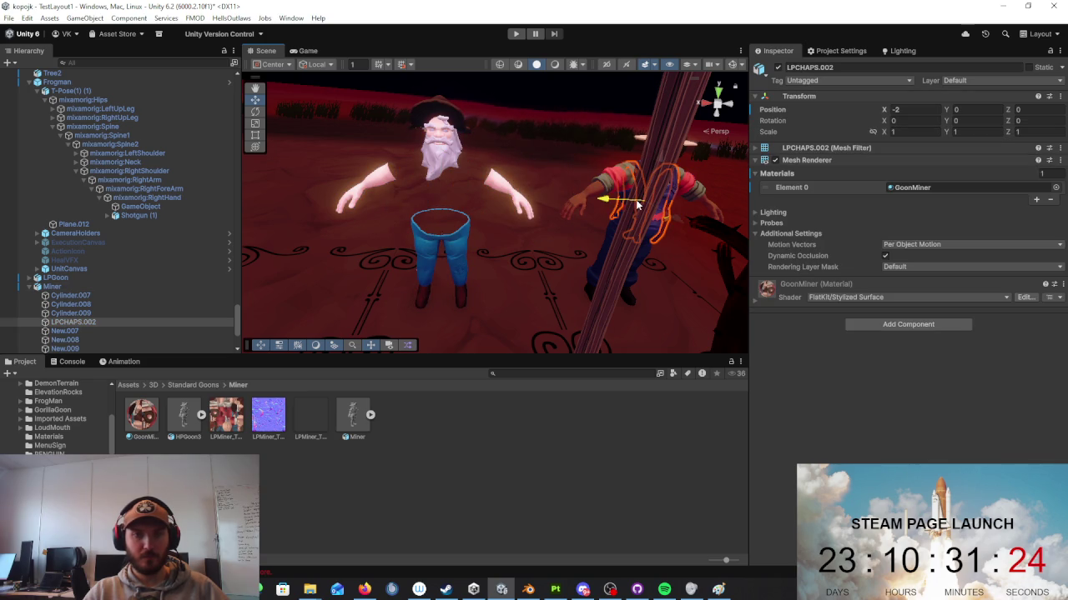
{"action": "left_click", "coordinate": [449, 246]}
{"action": "left_click", "coordinate": [464, 246]}
{"action": "left_click_drag", "start_coordinate": [392, 256], "coordinate": [617, 259]}
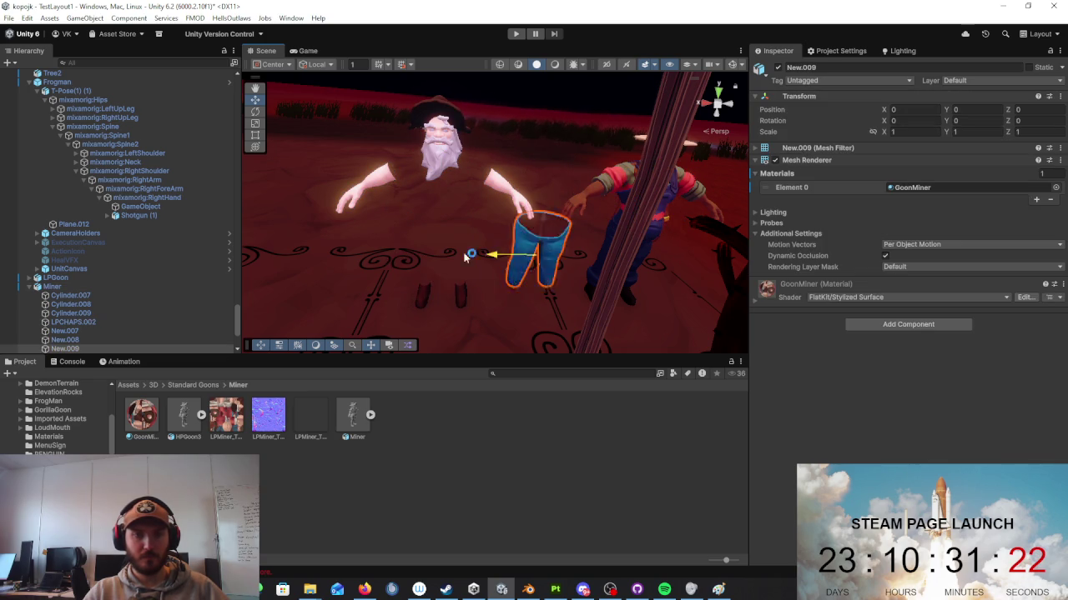
{"action": "middle_click_drag", "start_coordinate": [617, 259], "coordinate": [621, 212]}
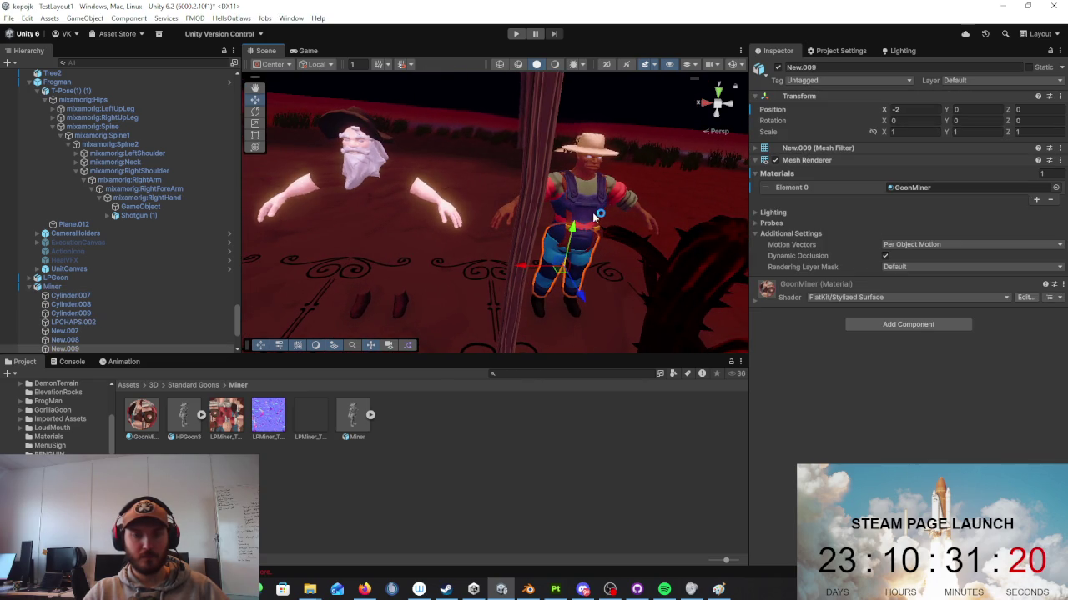
Step: Move the goon's New.006 overalls, Cylinder.006 and New.005 shirt onto the bearded miner
{"action": "left_click", "coordinate": [590, 210]}
{"action": "left_click", "coordinate": [591, 210]}
{"action": "left_click_drag", "start_coordinate": [521, 261], "coordinate": [321, 266]}
{"action": "left_click", "coordinate": [598, 194]}
{"action": "left_click", "coordinate": [599, 197]}
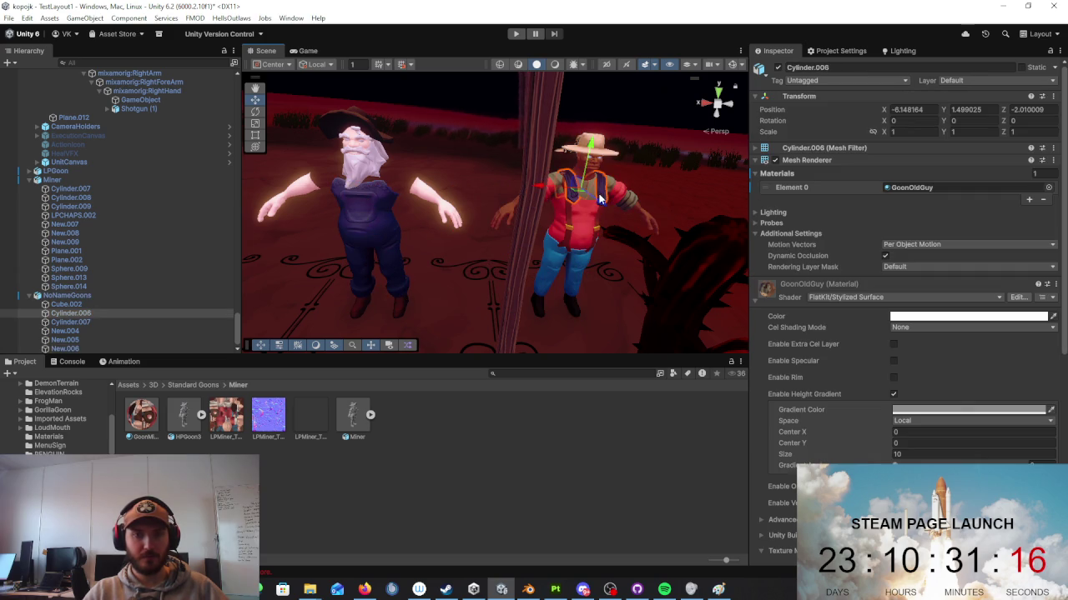
{"action": "left_click_drag", "start_coordinate": [547, 192], "coordinate": [364, 200]}
{"action": "left_click", "coordinate": [584, 196]}
{"action": "left_click", "coordinate": [584, 196]}
{"action": "left_click_drag", "start_coordinate": [541, 197], "coordinate": [374, 202]}
Step: Review the swapped outfits from a new angle and select the Miner
{"action": "left_click", "coordinate": [504, 141]}
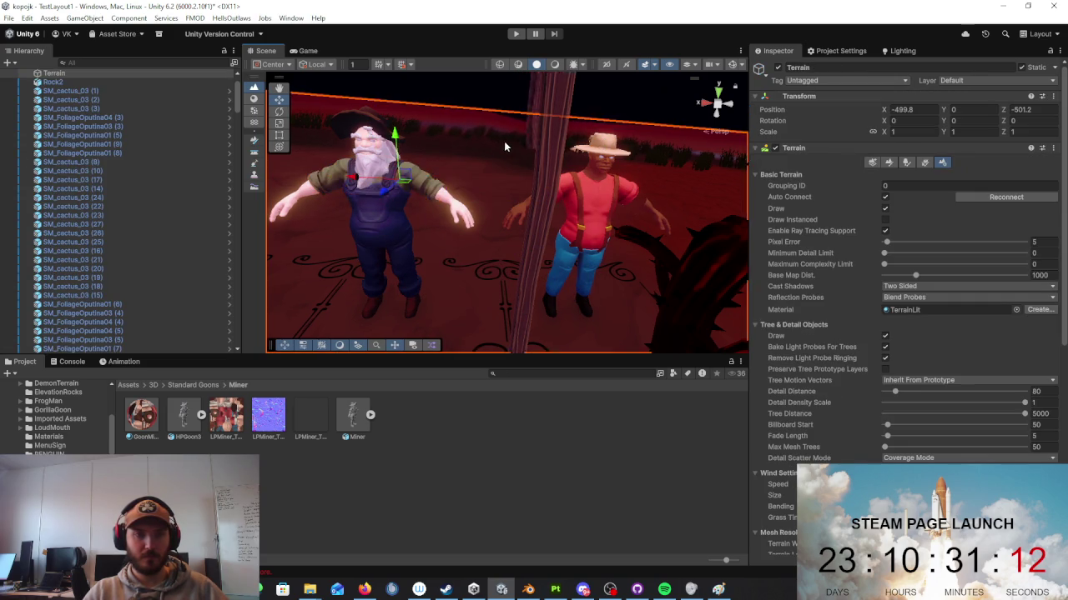
{"action": "scroll", "coordinate": [504, 141], "scroll_direction": "up", "scroll_amount": 3}
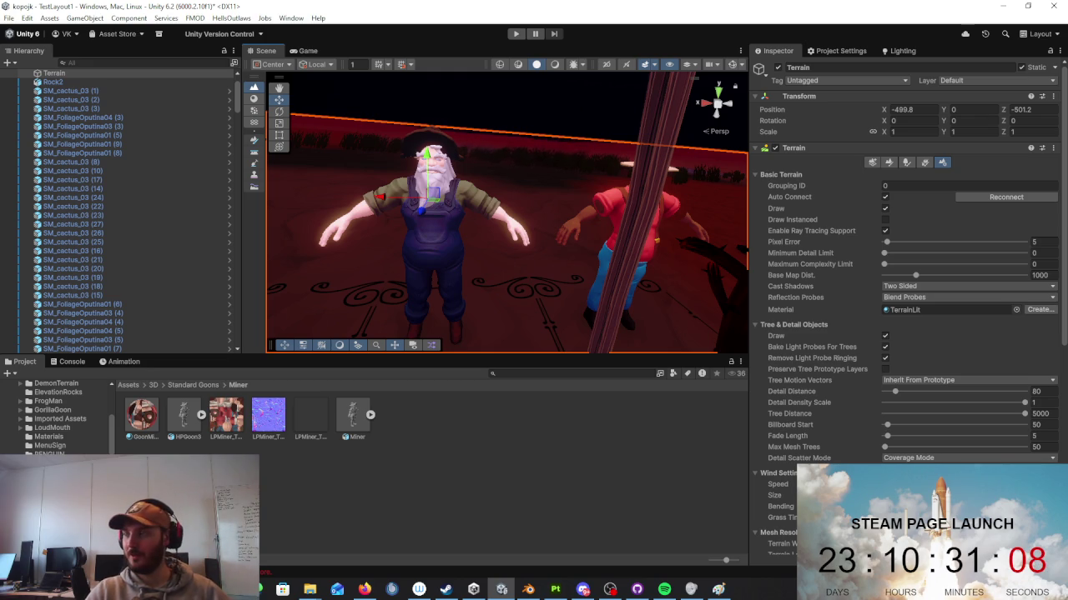
{"action": "mouse_move", "coordinate": [575, 191]}
{"action": "left_mouse_down", "text": "alt"}
{"action": "mouse_move", "coordinate": [566, 185]}
{"action": "mouse_move", "coordinate": [592, 194]}
{"action": "mouse_move", "coordinate": [535, 207]}
{"action": "left_mouse_up", "text": "alt"}
{"action": "left_click", "coordinate": [469, 211]}
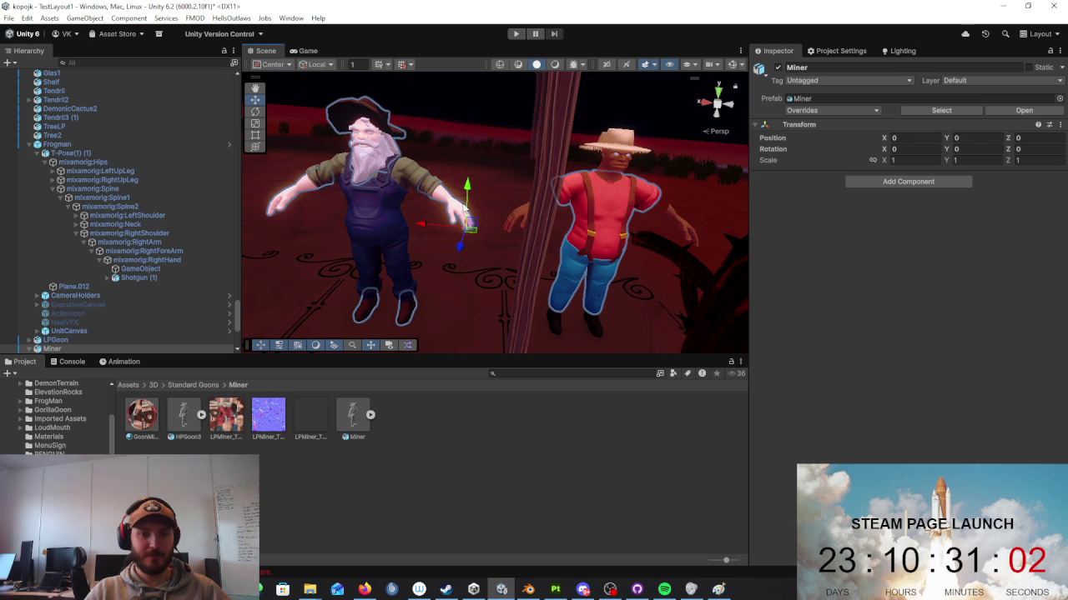
{"action": "left_click", "coordinate": [467, 212]}
{"action": "left_click", "coordinate": [468, 211]}
{"action": "left_click", "coordinate": [468, 211]}
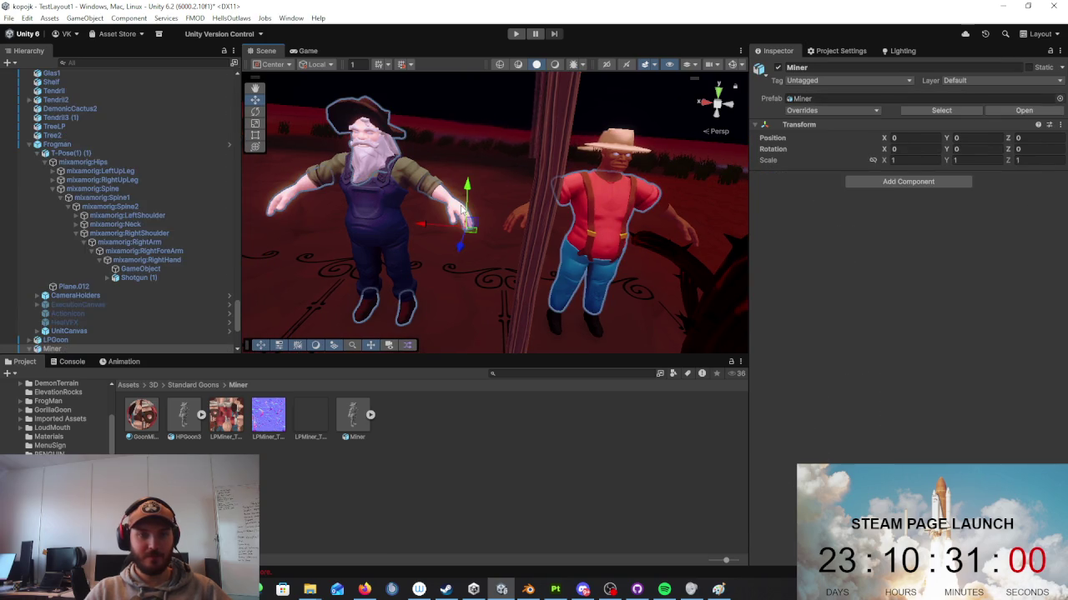
{"action": "left_click", "coordinate": [469, 210]}
{"action": "left_click_drag", "start_coordinate": [469, 210], "coordinate": [530, 242], "text": "alt"}
{"action": "left_click", "coordinate": [548, 213]}
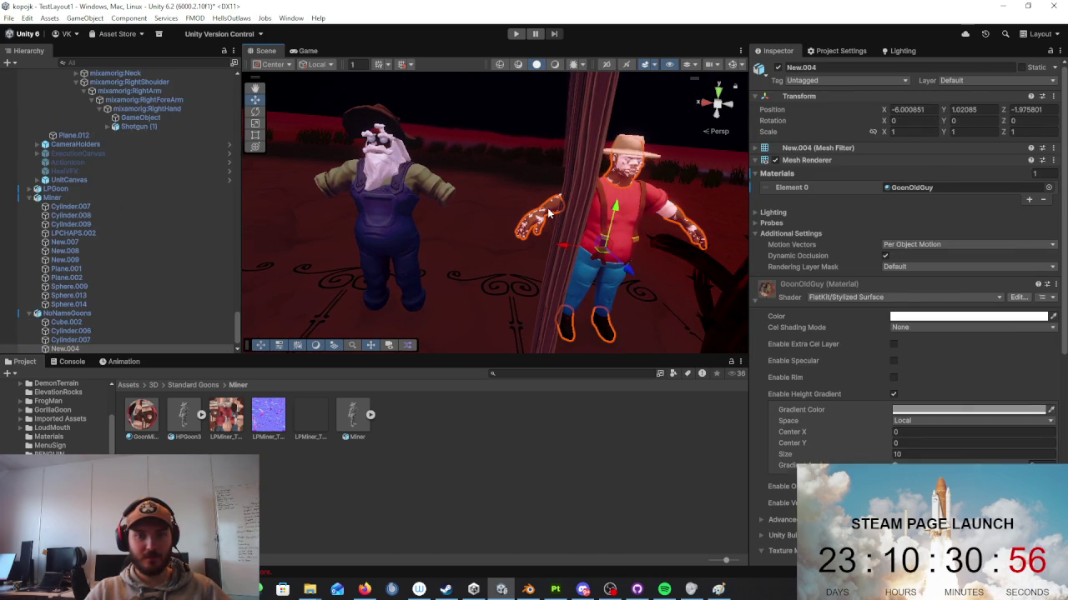
{"action": "left_click", "coordinate": [578, 209]}
{"action": "key", "text": "ctrl+z"}
{"action": "right_click", "coordinate": [619, 224]}
{"action": "key", "text": "Escape"}
{"action": "left_click", "coordinate": [673, 192]}
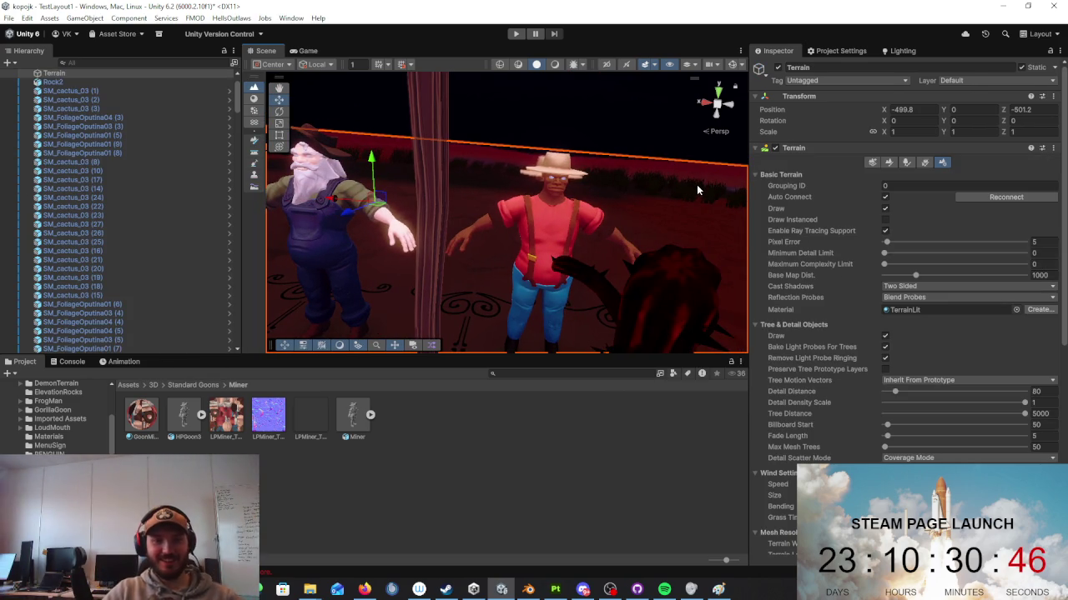
{"action": "mouse_move", "coordinate": [698, 191]}
{"action": "right_mouse_down"}
{"action": "mouse_move", "coordinate": [527, 230]}
{"action": "mouse_move", "coordinate": [598, 239]}
{"action": "mouse_move", "coordinate": [646, 271]}
{"action": "mouse_move", "coordinate": [616, 259]}
{"action": "mouse_move", "coordinate": [408, 271]}
{"action": "right_mouse_up"}
{"action": "left_click", "coordinate": [550, 233]}
{"action": "left_click", "coordinate": [496, 221]}
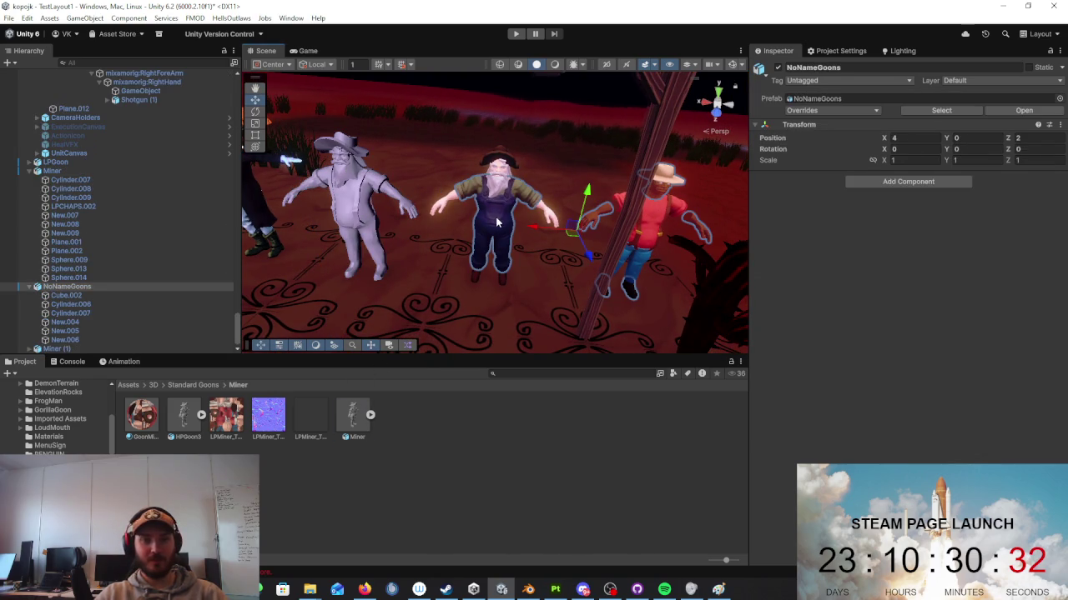
Step: Delete NoNameGoons and place a new Miner prefab copy in the scene
{"action": "key", "text": "Delete"}
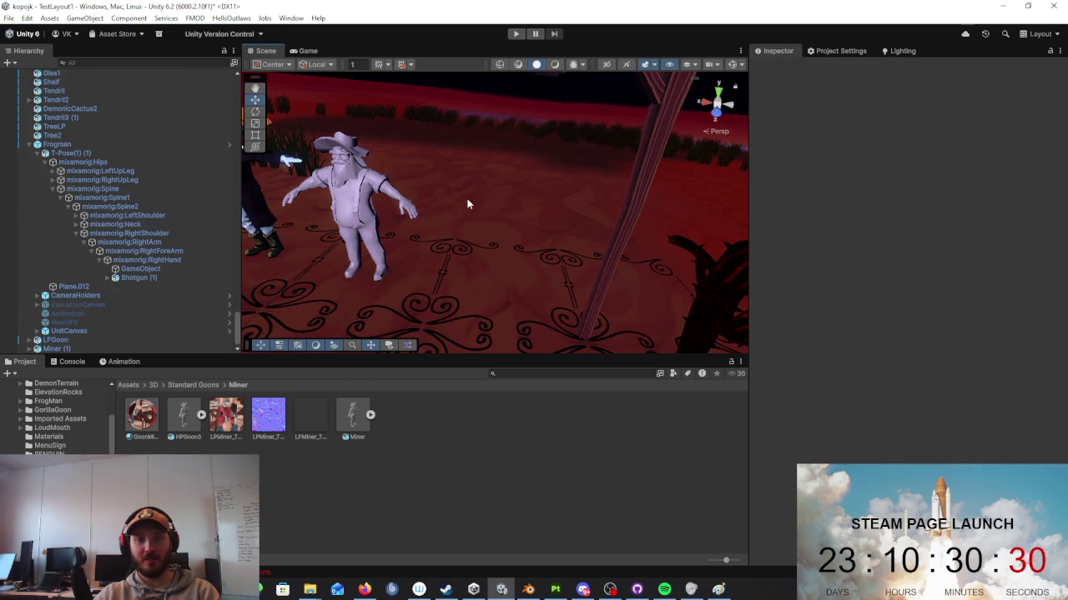
{"action": "left_click_drag", "start_coordinate": [202, 417], "coordinate": [427, 242]}
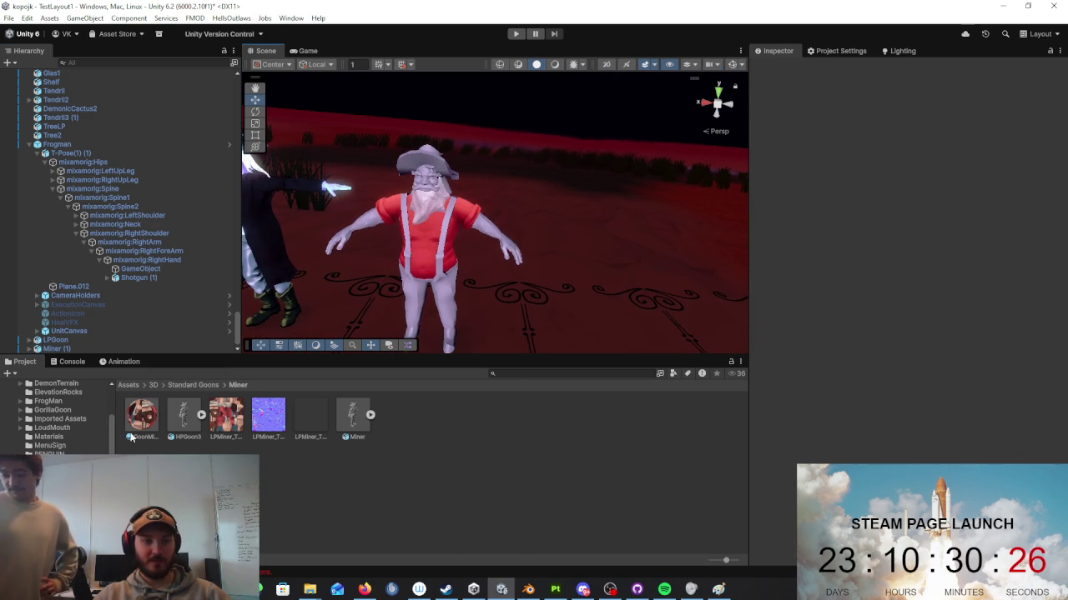
{"action": "left_click", "coordinate": [365, 231]}
{"action": "mouse_move", "coordinate": [392, 275]}
{"action": "right_mouse_down"}
{"action": "mouse_move", "coordinate": [412, 290]}
{"action": "mouse_move", "coordinate": [359, 284]}
{"action": "right_mouse_up"}
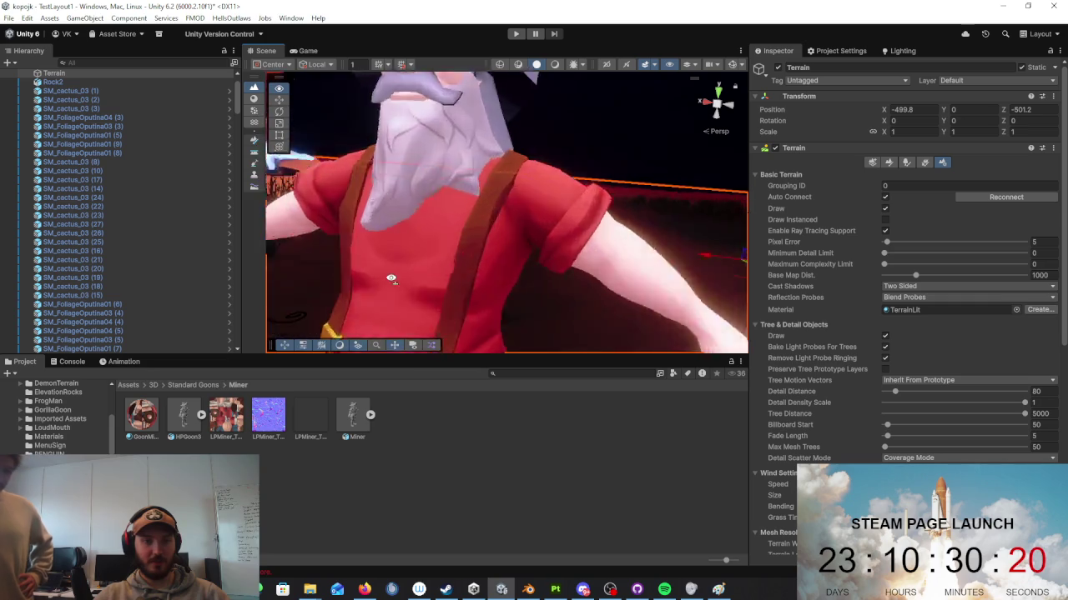
Step: Apply the dark GoonMiner material to the new Miner's hat
{"action": "left_click_drag", "start_coordinate": [144, 415], "coordinate": [464, 304]}
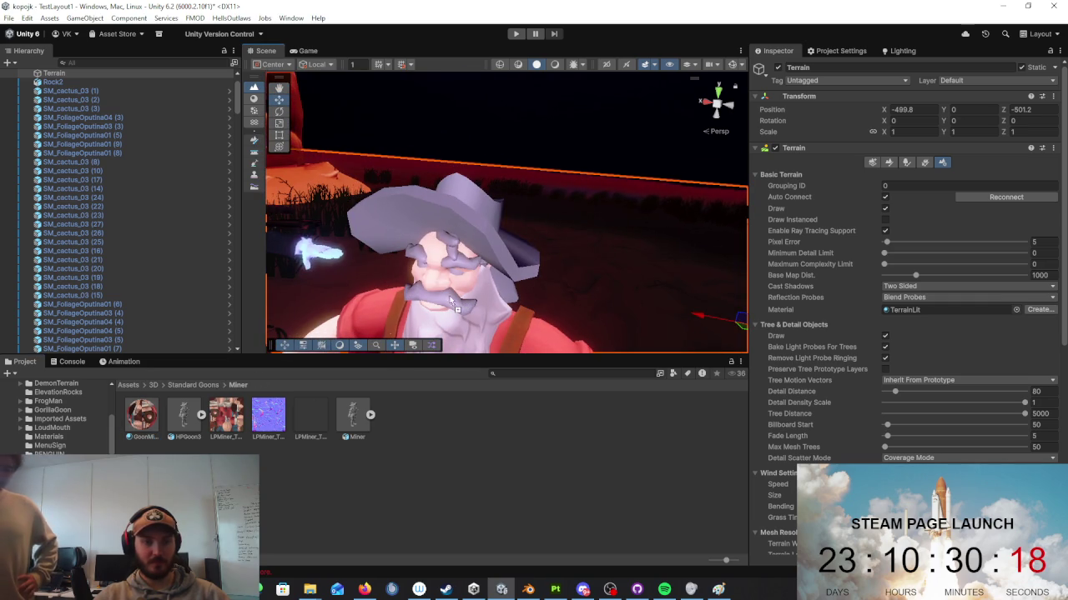
{"action": "left_click_drag", "start_coordinate": [142, 415], "coordinate": [451, 299]}
{"action": "left_click_drag", "start_coordinate": [287, 366], "coordinate": [284, 357]}
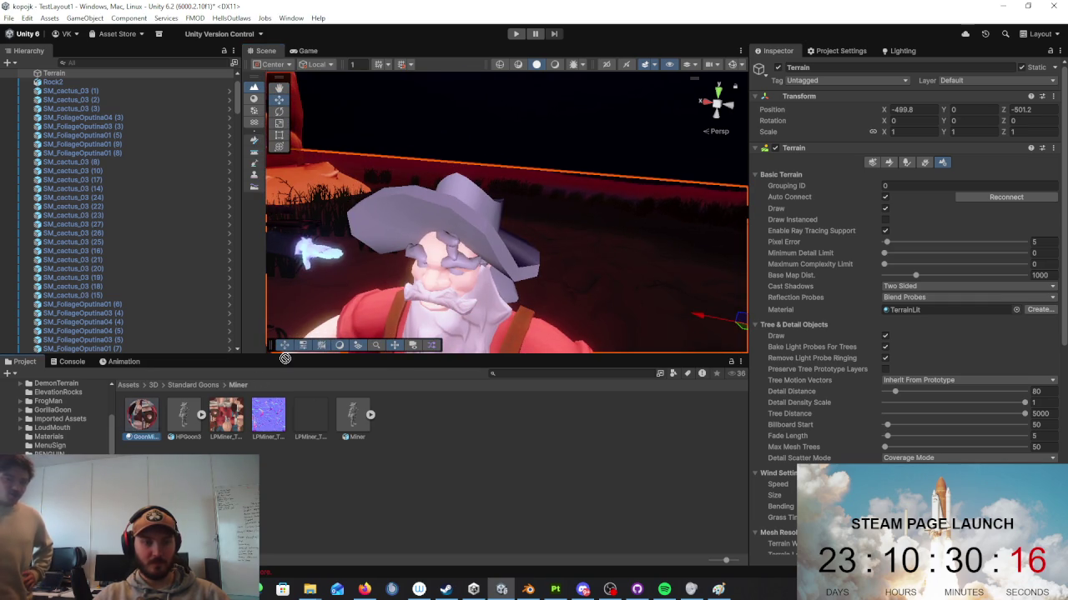
{"action": "mouse_move", "coordinate": [161, 401]}
{"action": "left_mouse_down"}
{"action": "mouse_move", "coordinate": [429, 288]}
{"action": "mouse_move", "coordinate": [457, 249]}
{"action": "left_mouse_up"}
{"action": "left_click_drag", "start_coordinate": [152, 413], "coordinate": [360, 322]}
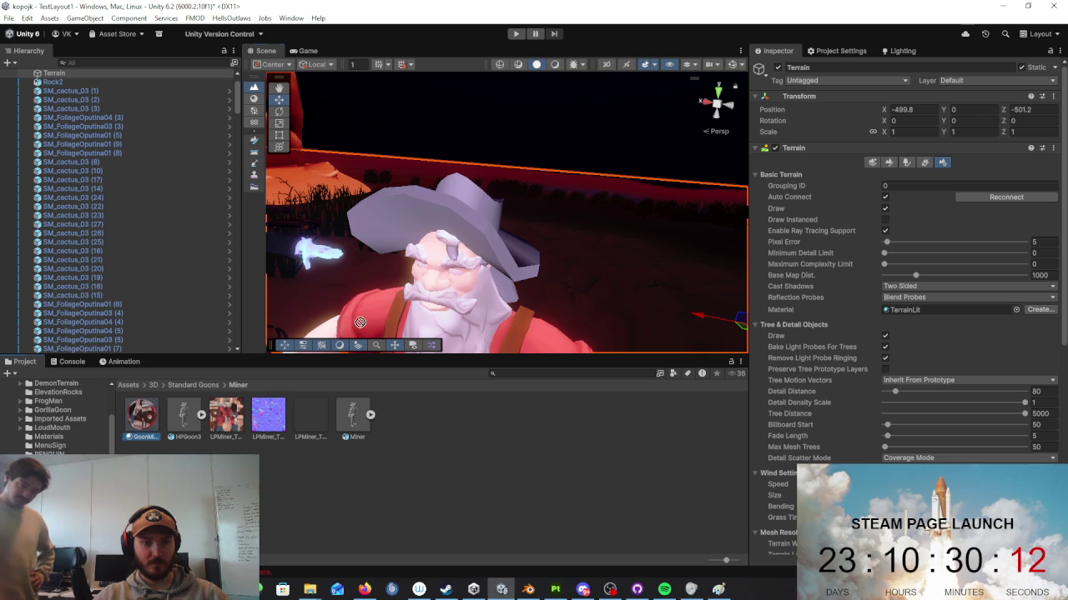
{"action": "left_click_drag", "start_coordinate": [456, 266], "coordinate": [153, 409]}
{"action": "left_click_drag", "start_coordinate": [517, 307], "coordinate": [179, 412]}
{"action": "right_click_drag", "start_coordinate": [617, 246], "coordinate": [626, 241]}
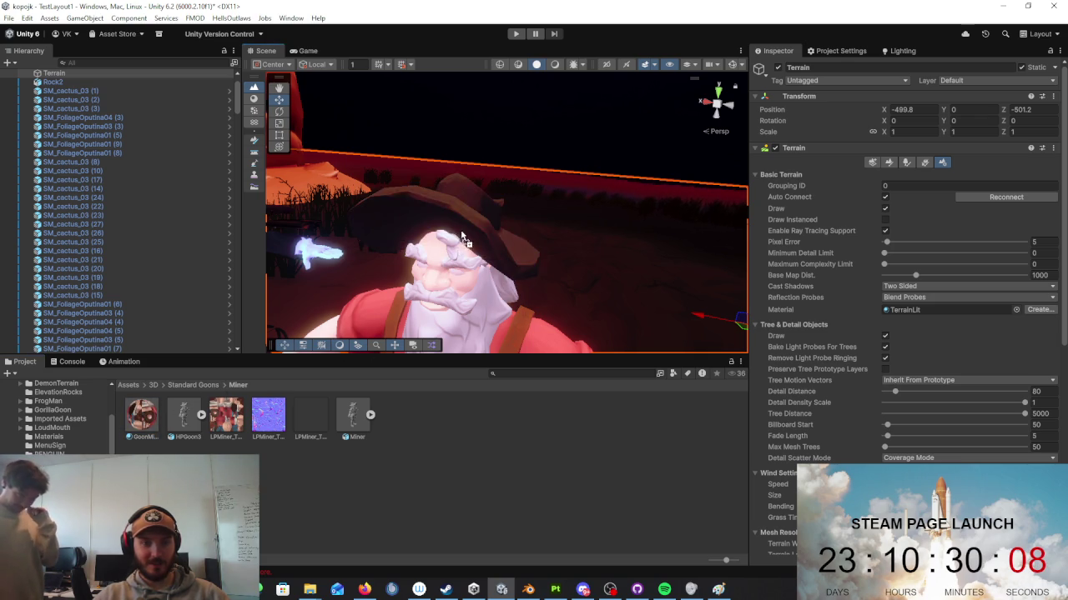